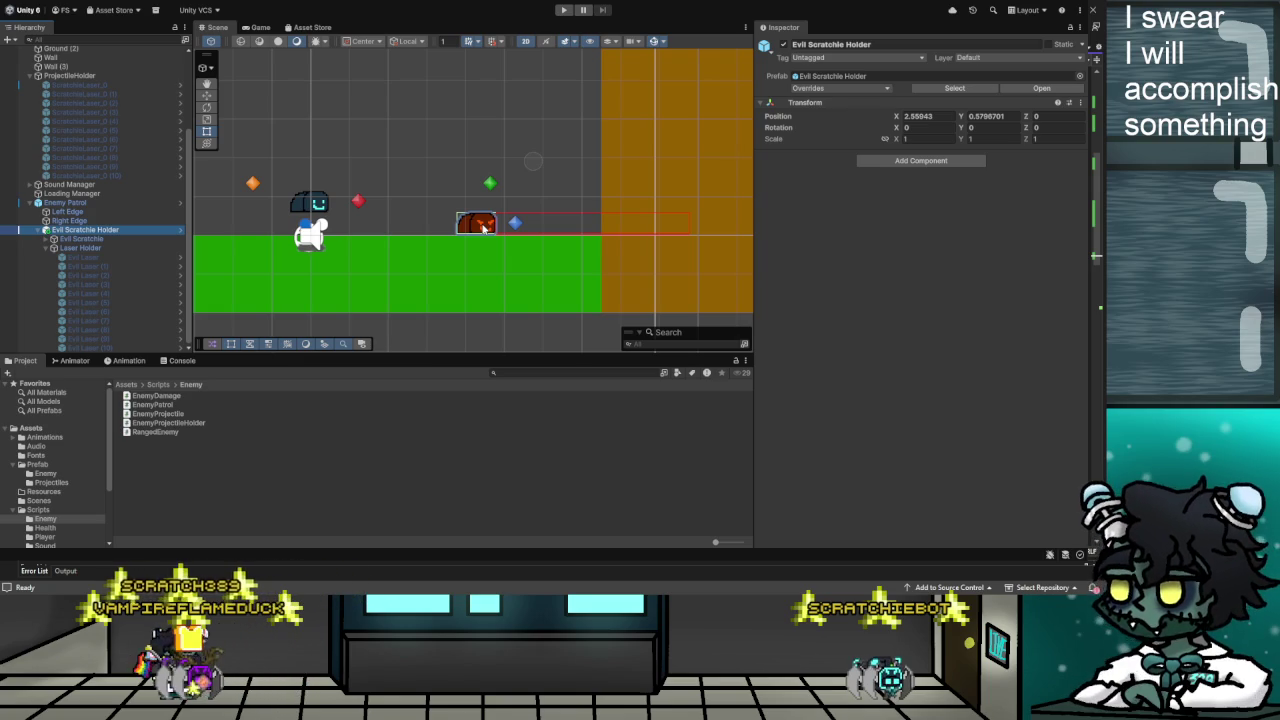
Inspect the first Evil Laser under Laser Holder, then go to the localScale line in EnemyProjectile.cs
{"action": "left_click", "coordinate": [89, 258]}
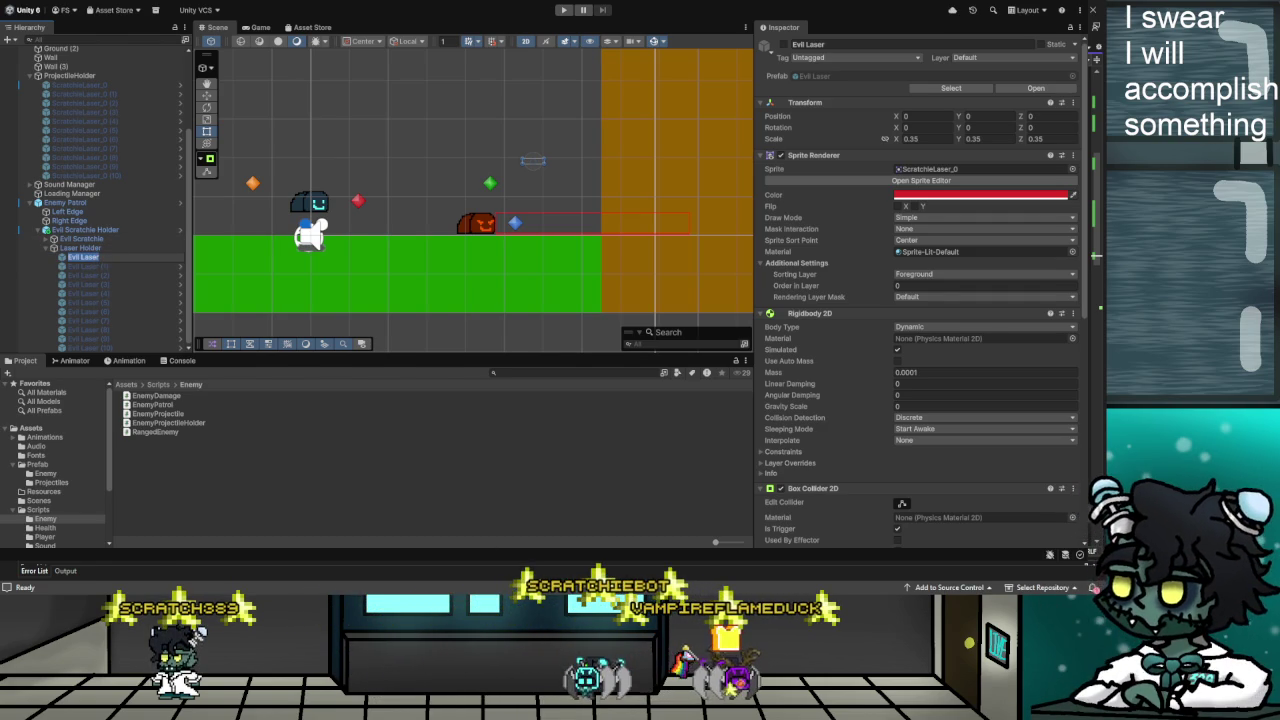
{"action": "key", "text": "alt+Tab"}
{"action": "left_click", "coordinate": [611, 365]}
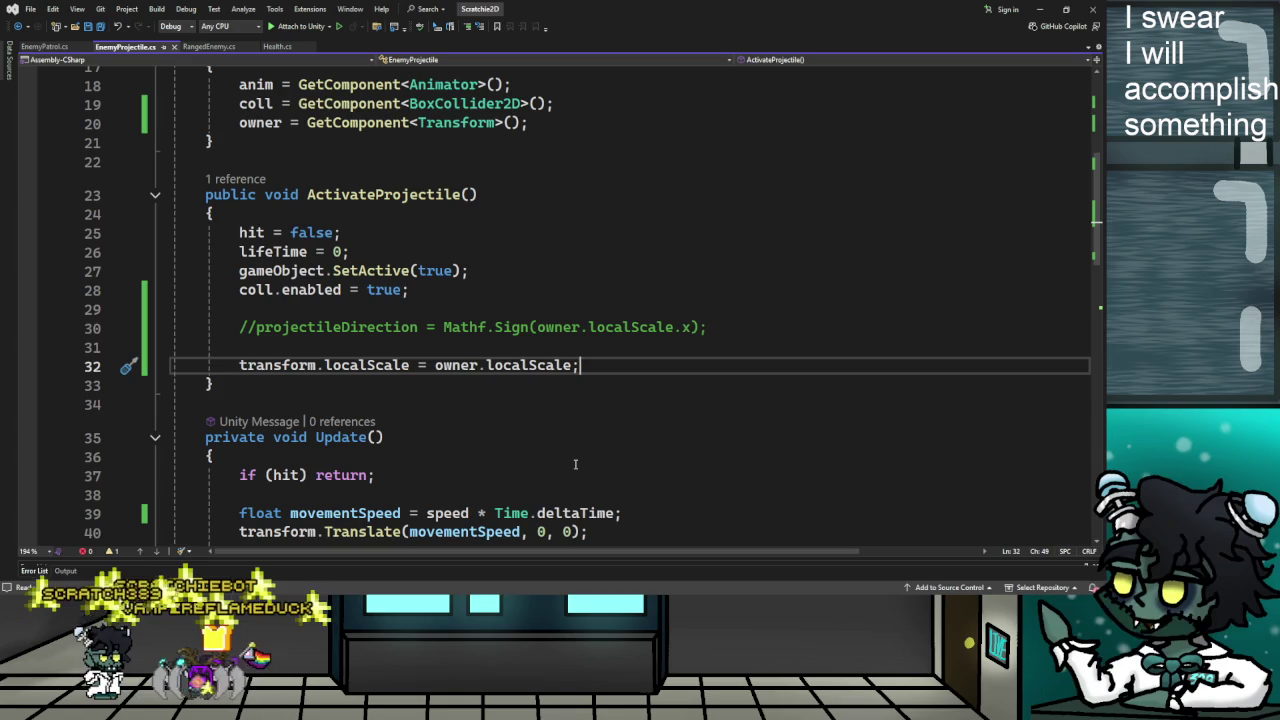
{"action": "scroll", "coordinate": [565, 445], "scroll_direction": "up", "scroll_amount": 5}
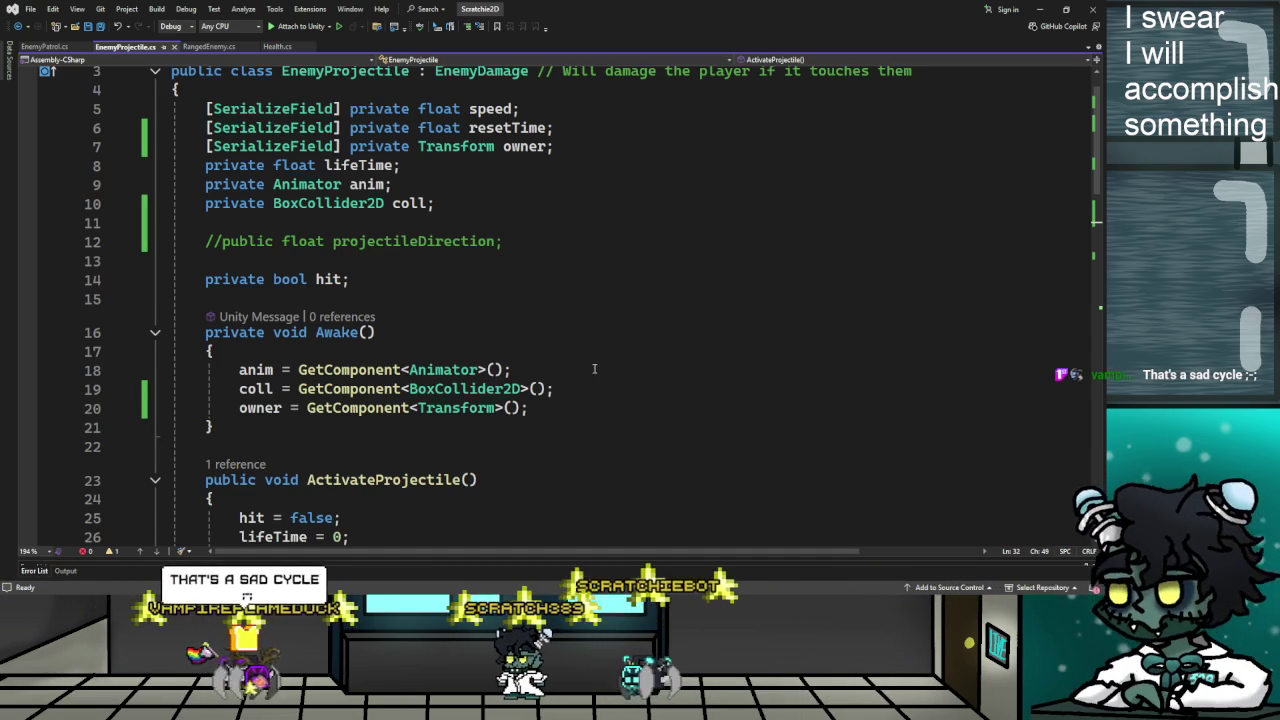
{"action": "left_click", "coordinate": [597, 370]}
{"action": "left_click", "coordinate": [600, 408]}
{"action": "left_click", "coordinate": [602, 390]}
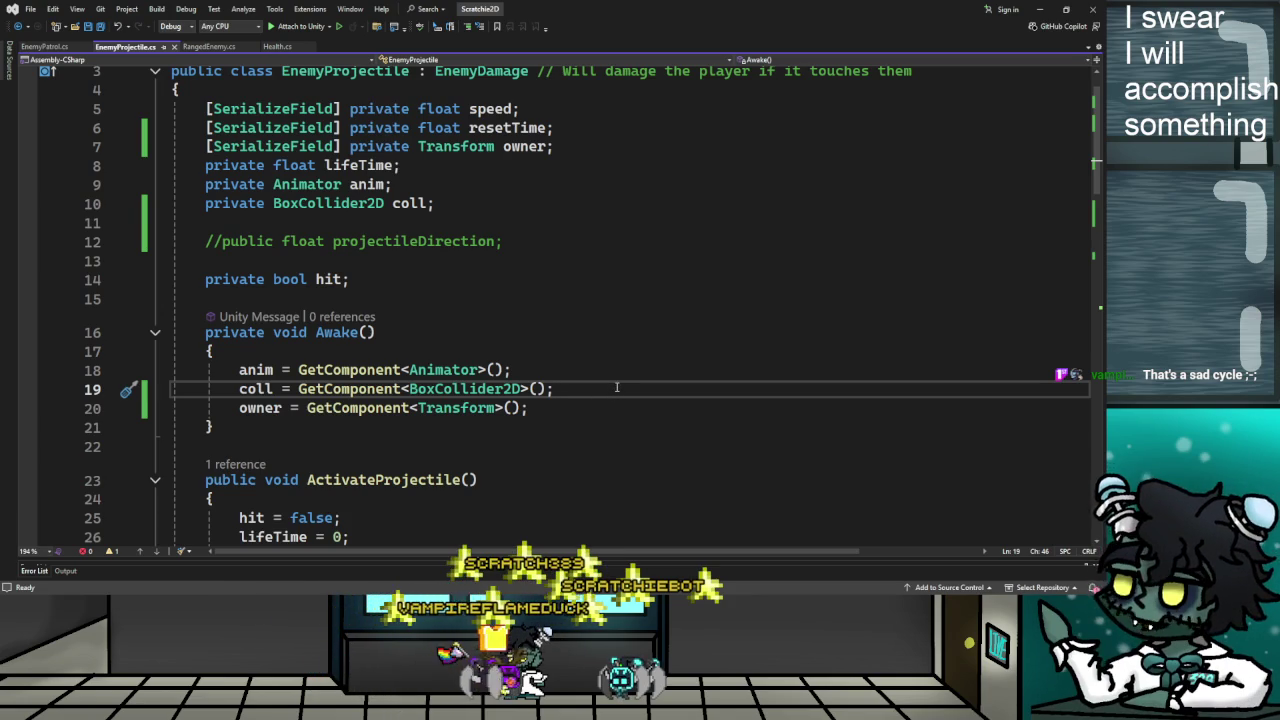
{"action": "key", "text": "Down"}
{"action": "key", "text": "Up"}
{"action": "key", "text": "Up"}
{"action": "key", "text": "Up"}
{"action": "key", "text": "Up"}
{"action": "key", "text": "Down"}
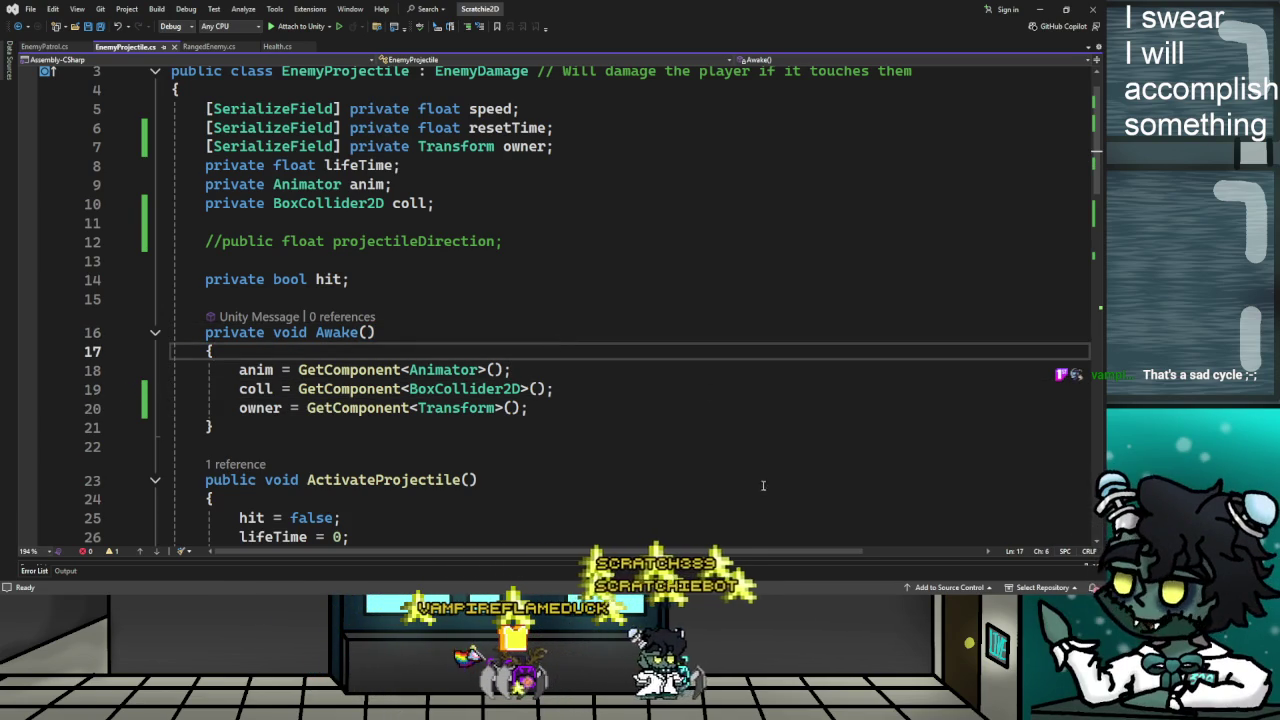
{"action": "left_click", "coordinate": [643, 408]}
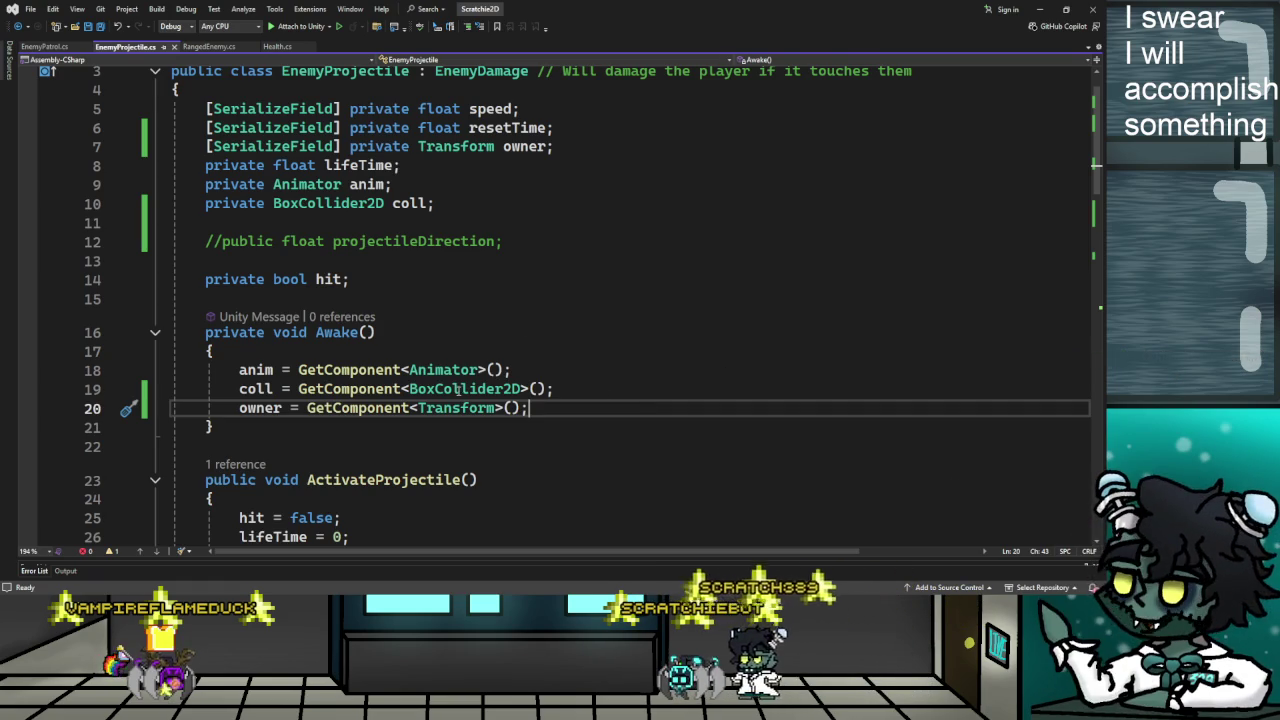
{"action": "scroll", "coordinate": [457, 390], "scroll_direction": "down", "scroll_amount": 2}
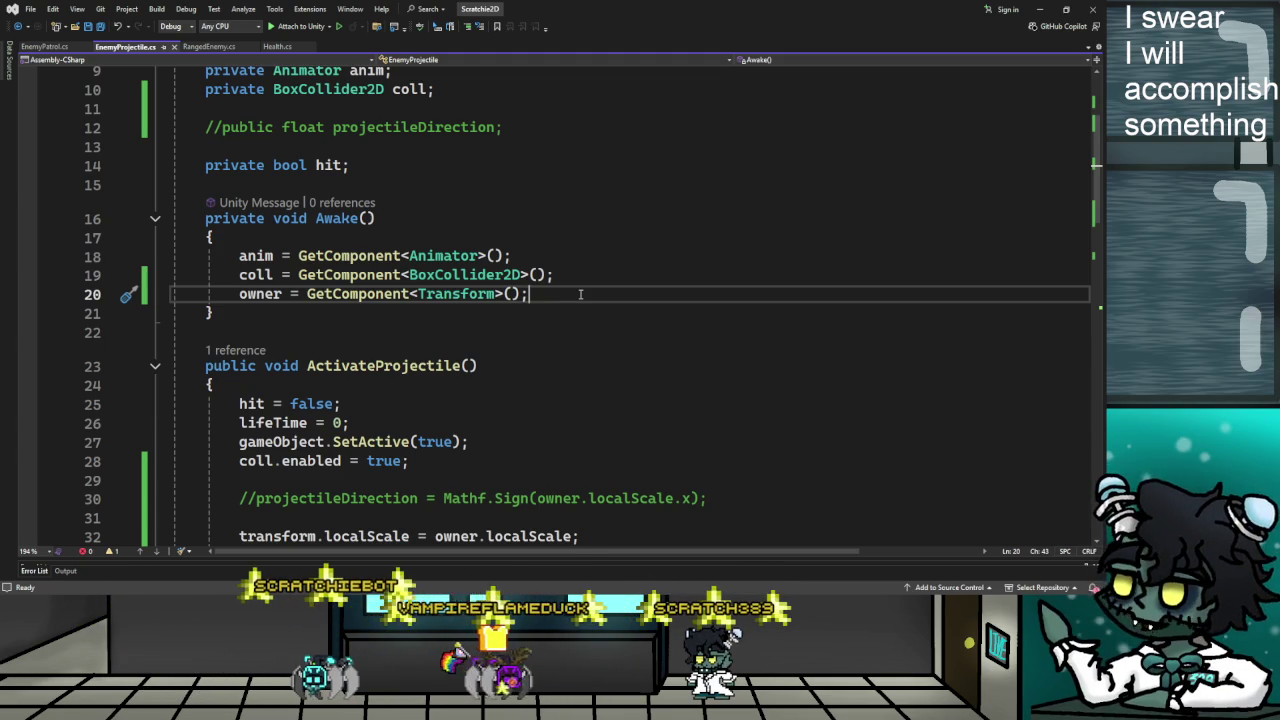
{"action": "scroll", "coordinate": [580, 294], "scroll_direction": "down", "scroll_amount": 1}
{"action": "left_click", "coordinate": [500, 306]}
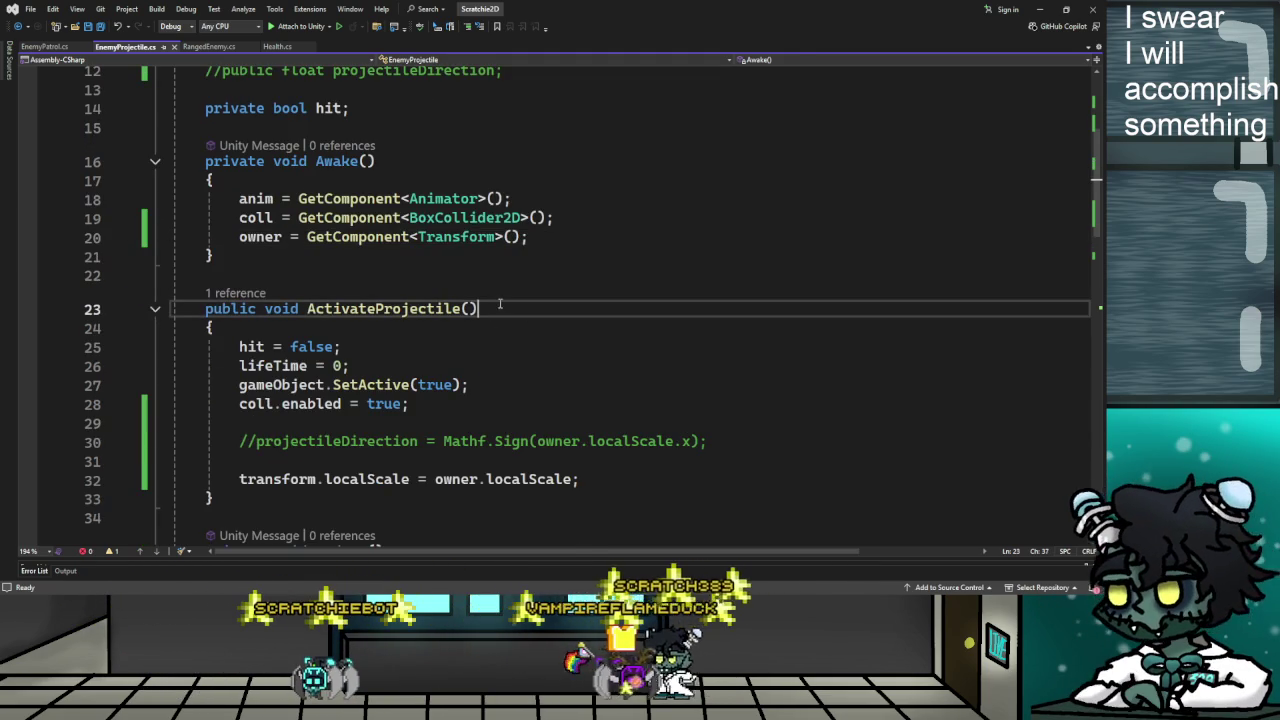
{"action": "scroll", "coordinate": [460, 363], "scroll_direction": "down", "scroll_amount": 3}
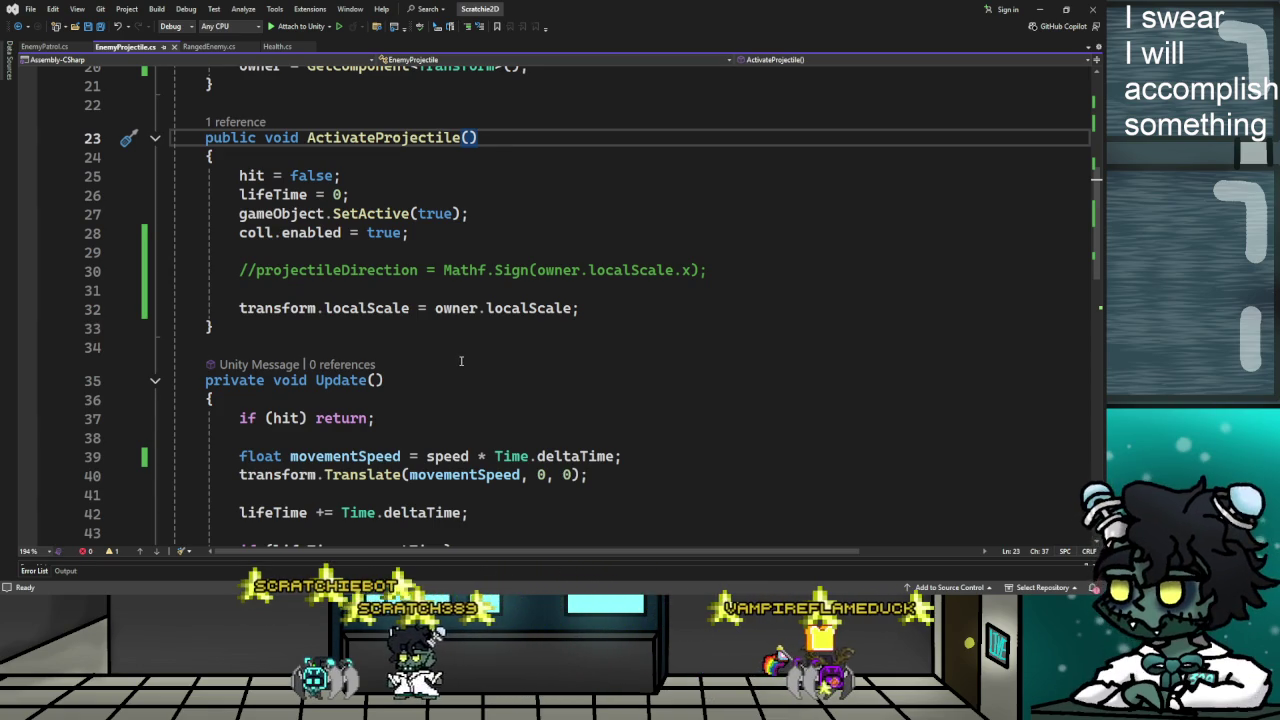
{"action": "left_click", "coordinate": [606, 289]}
{"action": "left_click", "coordinate": [726, 268]}
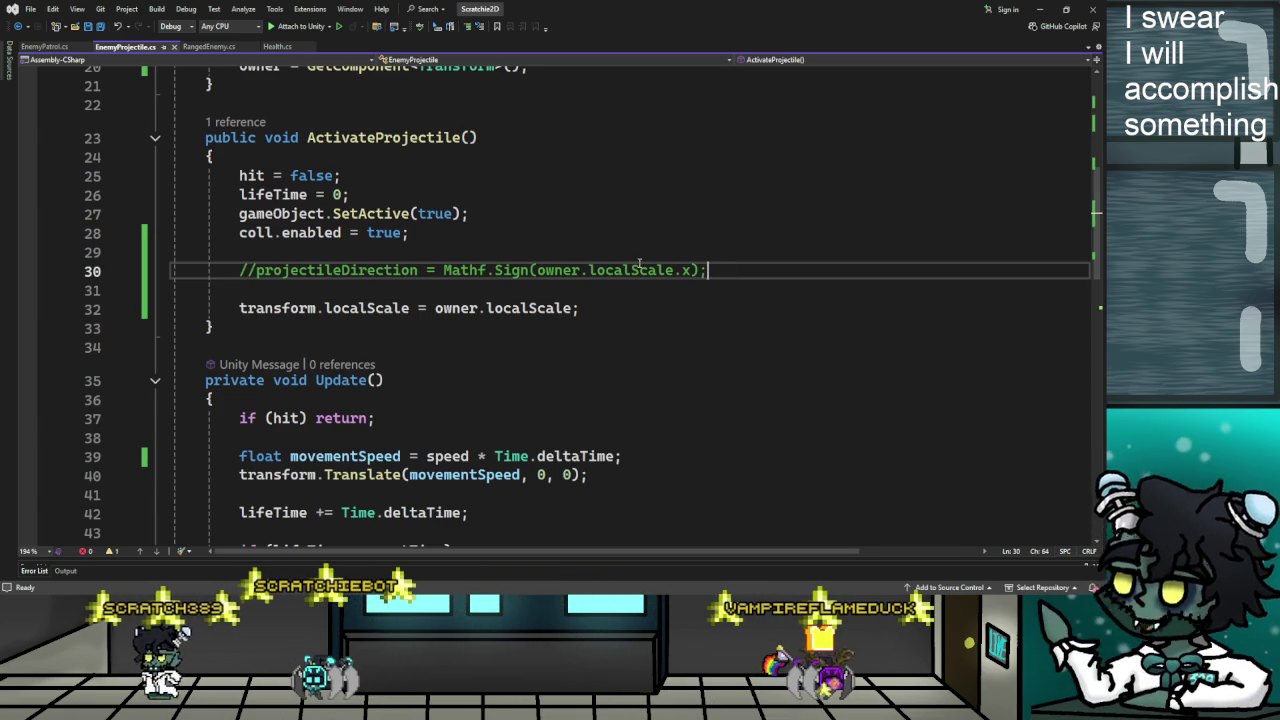
{"action": "scroll", "coordinate": [384, 203], "scroll_direction": "up", "scroll_amount": 3}
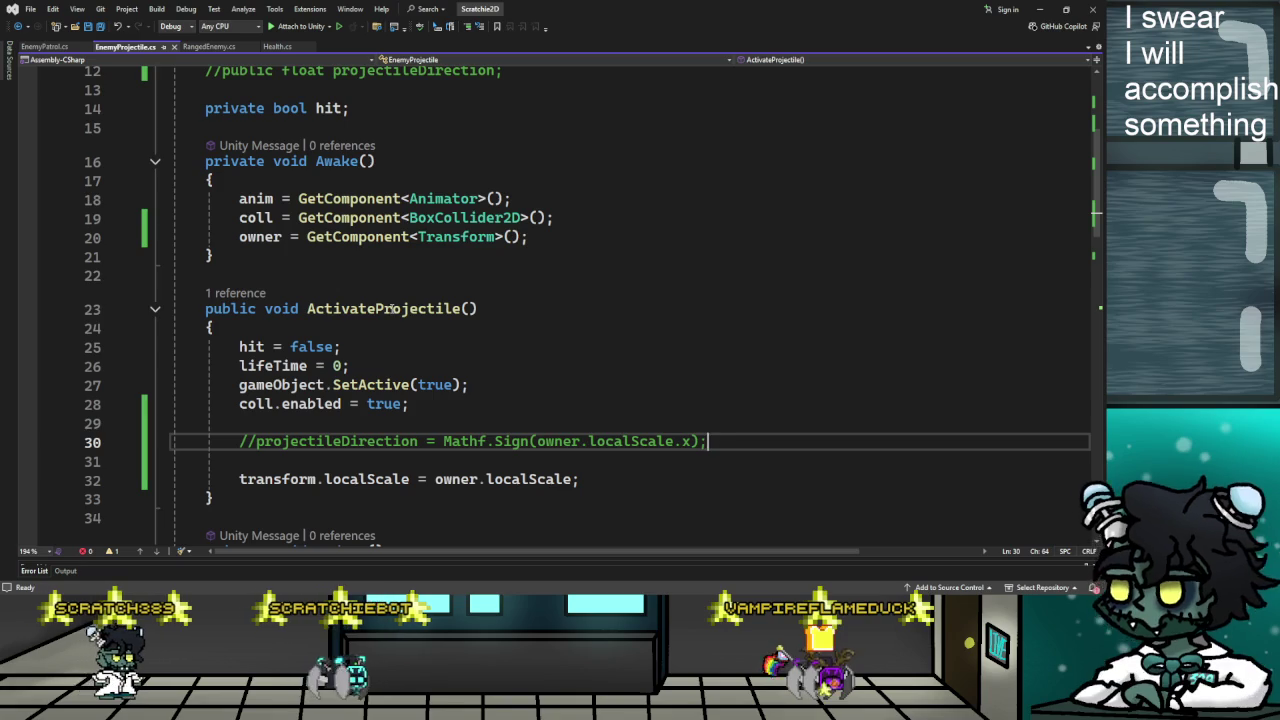
{"action": "scroll", "coordinate": [437, 422], "scroll_direction": "down", "scroll_amount": 1}
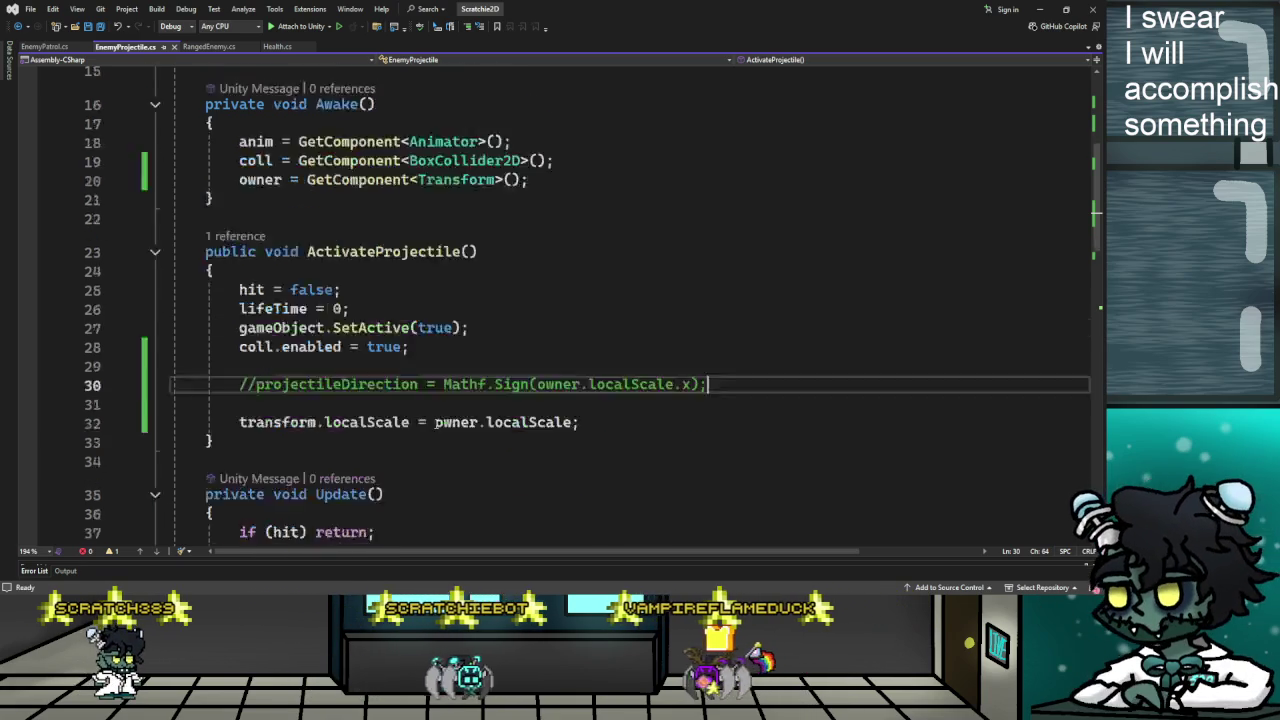
{"action": "scroll", "coordinate": [437, 422], "scroll_direction": "down", "scroll_amount": 1}
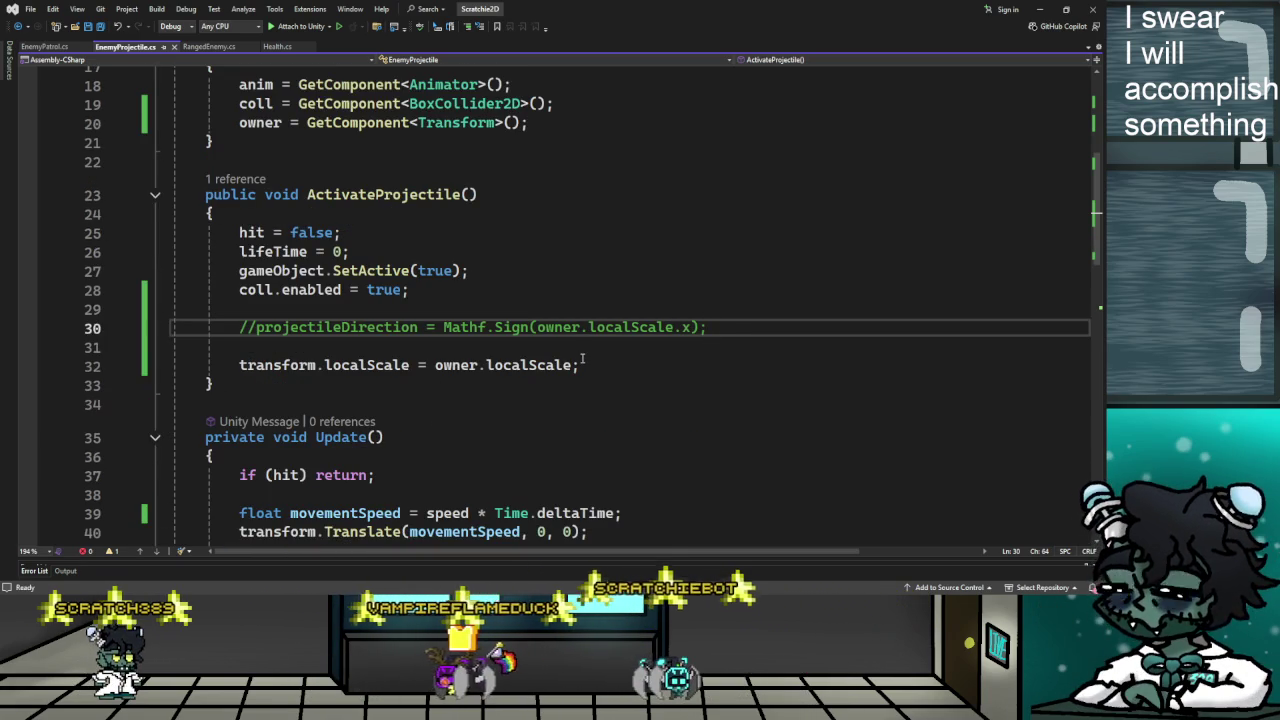
{"action": "scroll", "coordinate": [582, 358], "scroll_direction": "down", "scroll_amount": 3}
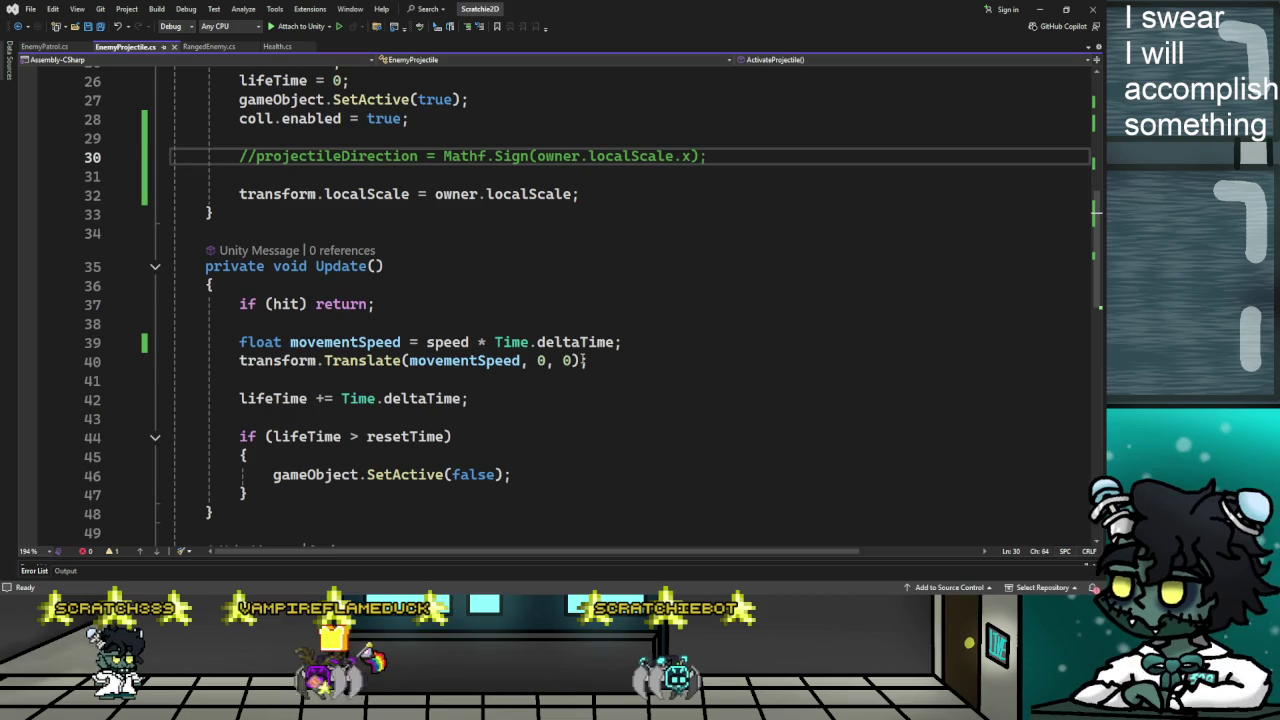
{"action": "left_click_drag", "start_coordinate": [579, 194], "coordinate": [178, 194]}
{"action": "left_click", "coordinate": [707, 156]}
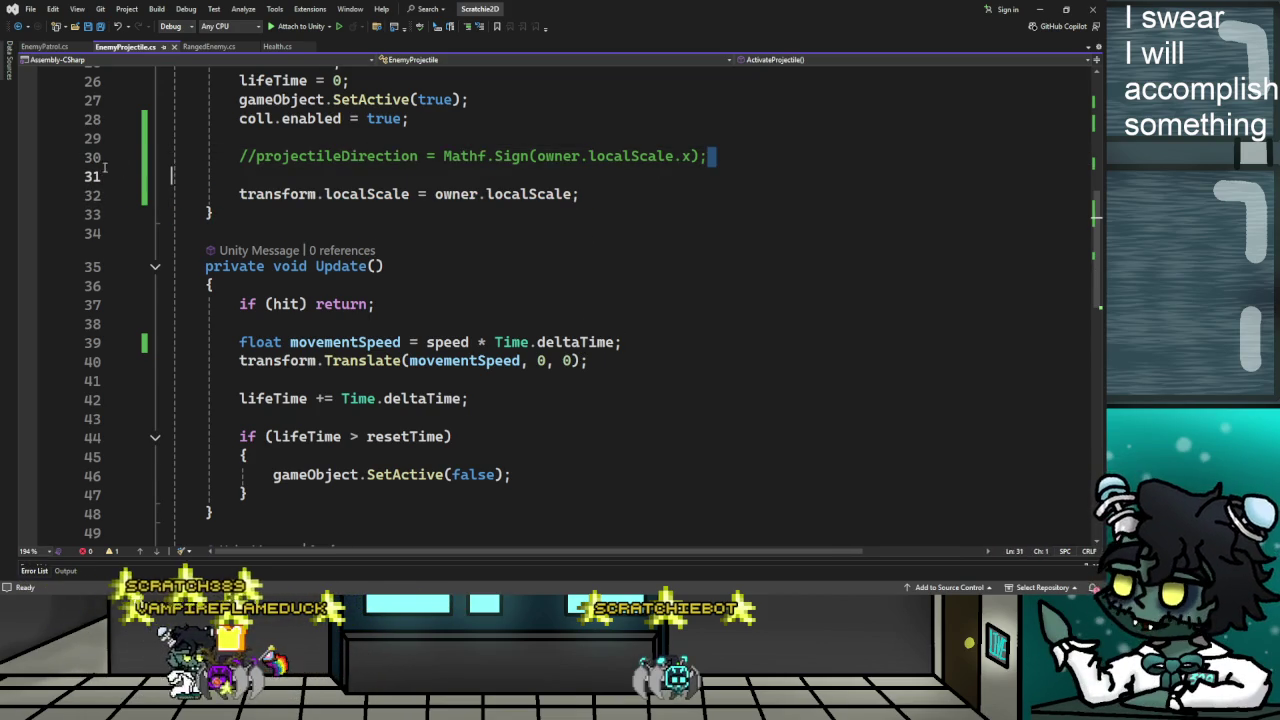
Delete the commented projectileDirection lines and their leftover blank lines from EnemyProjectile.cs
{"action": "left_click_drag", "start_coordinate": [707, 156], "coordinate": [172, 157]}
{"action": "key", "text": "BackSpace"}
{"action": "key", "text": "BackSpace"}
{"action": "key", "text": "BackSpace"}
{"action": "scroll", "coordinate": [195, 178], "scroll_direction": "up", "scroll_amount": 9}
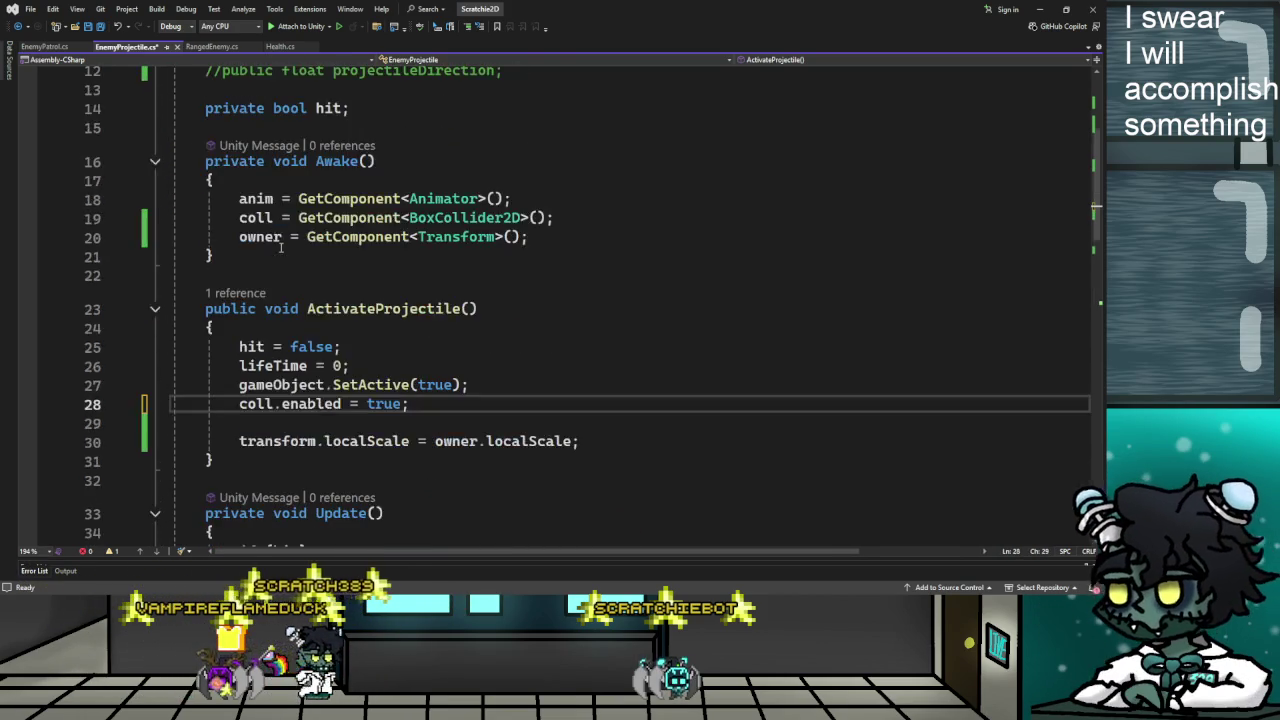
{"action": "left_click", "coordinate": [505, 298]}
{"action": "left_click_drag", "start_coordinate": [505, 298], "coordinate": [172, 298]}
{"action": "key", "text": "BackSpace"}
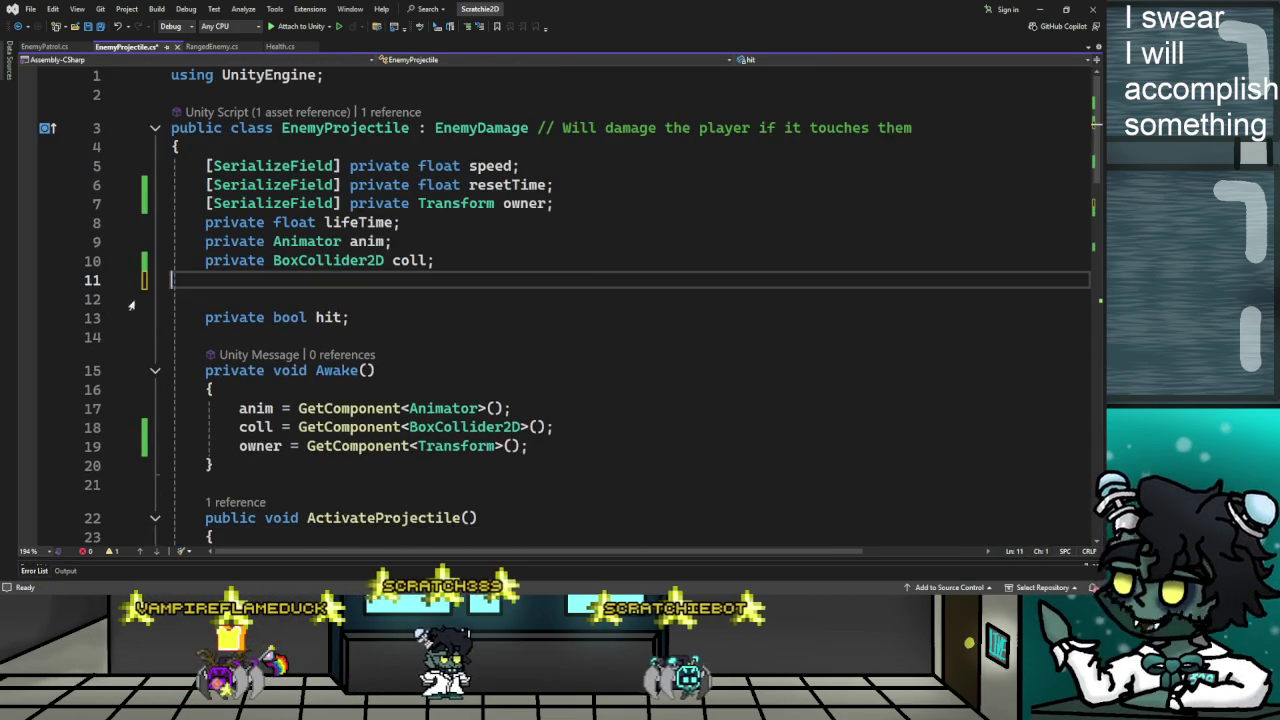
Remove the transform.localScale = owner.localScale line from ActivateProjectile
{"action": "key", "text": "BackSpace"}
{"action": "key", "text": "BackSpace"}
{"action": "scroll", "coordinate": [328, 360], "scroll_direction": "down", "scroll_amount": 5}
{"action": "left_click_drag", "start_coordinate": [579, 290], "coordinate": [172, 290]}
{"action": "key", "text": "BackSpace"}
{"action": "key", "text": "BackSpace"}
{"action": "key", "text": "BackSpace"}
{"action": "key", "text": "BackSpace"}
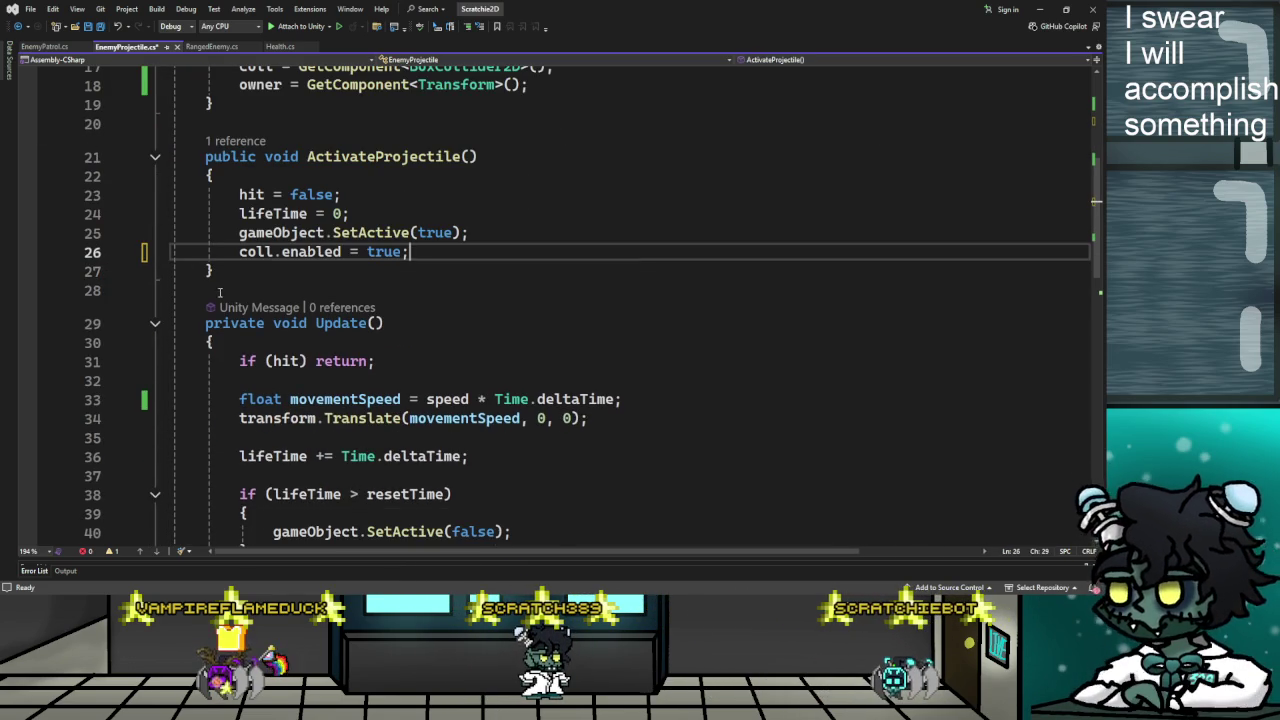
{"action": "scroll", "coordinate": [319, 336], "scroll_direction": "down", "scroll_amount": 1}
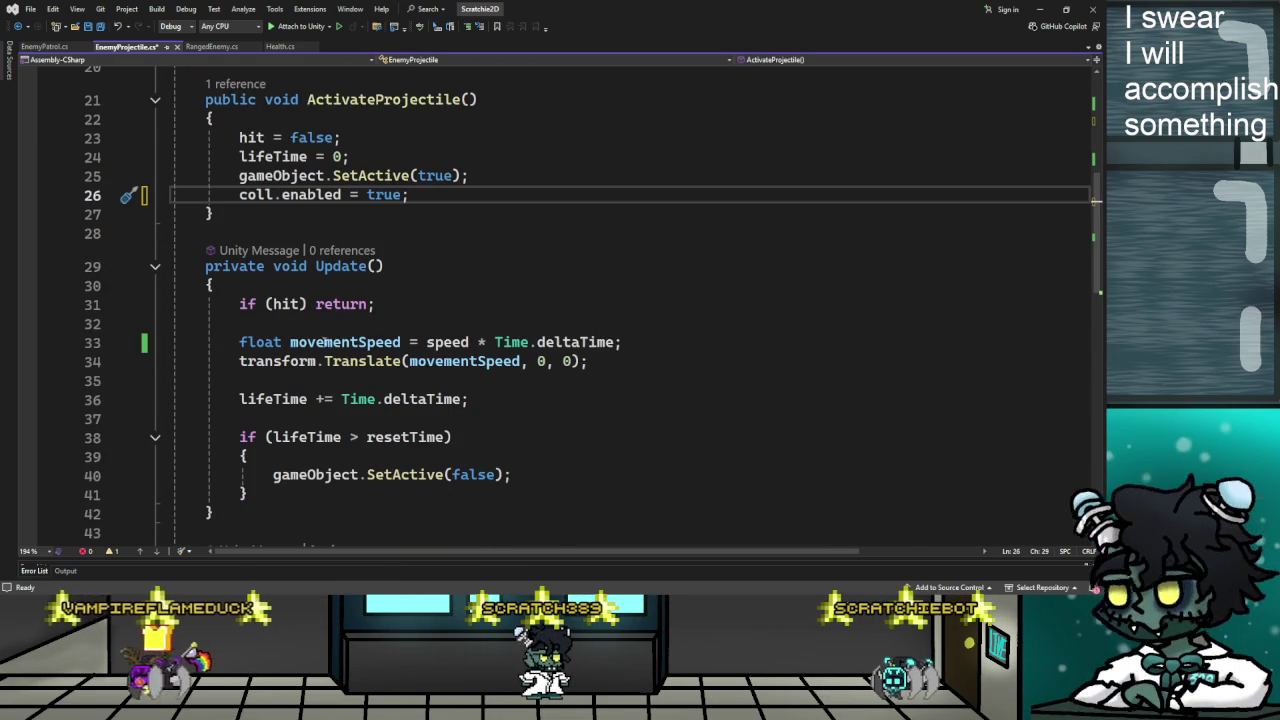
{"action": "scroll", "coordinate": [551, 404], "scroll_direction": "down", "scroll_amount": 3}
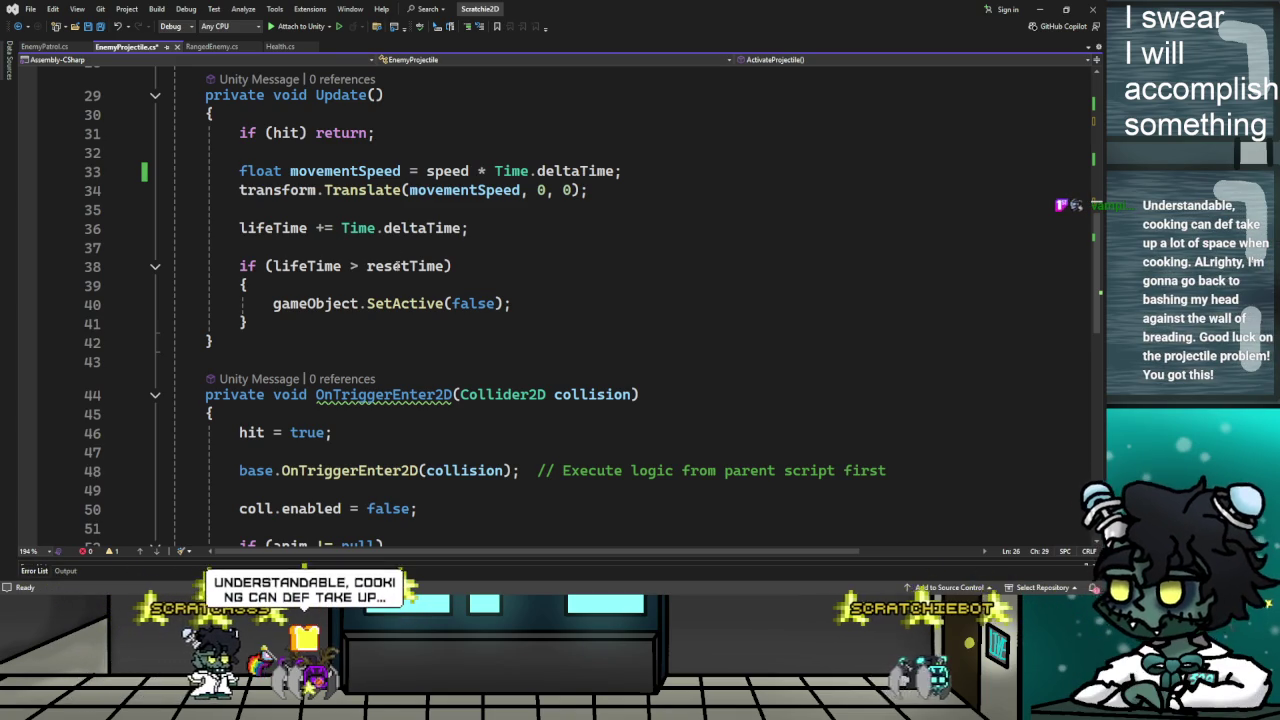
After Translate in Update, add an if (lifeTime == 0) block copying owner.localScale to transform.localScale
{"action": "left_click", "coordinate": [250, 323]}
{"action": "left_click", "coordinate": [241, 265]}
{"action": "left_click", "coordinate": [241, 247]}
{"action": "left_click", "coordinate": [241, 265]}
{"action": "key", "text": "Up"}
{"action": "key", "text": "Up"}
{"action": "key", "text": "Up"}
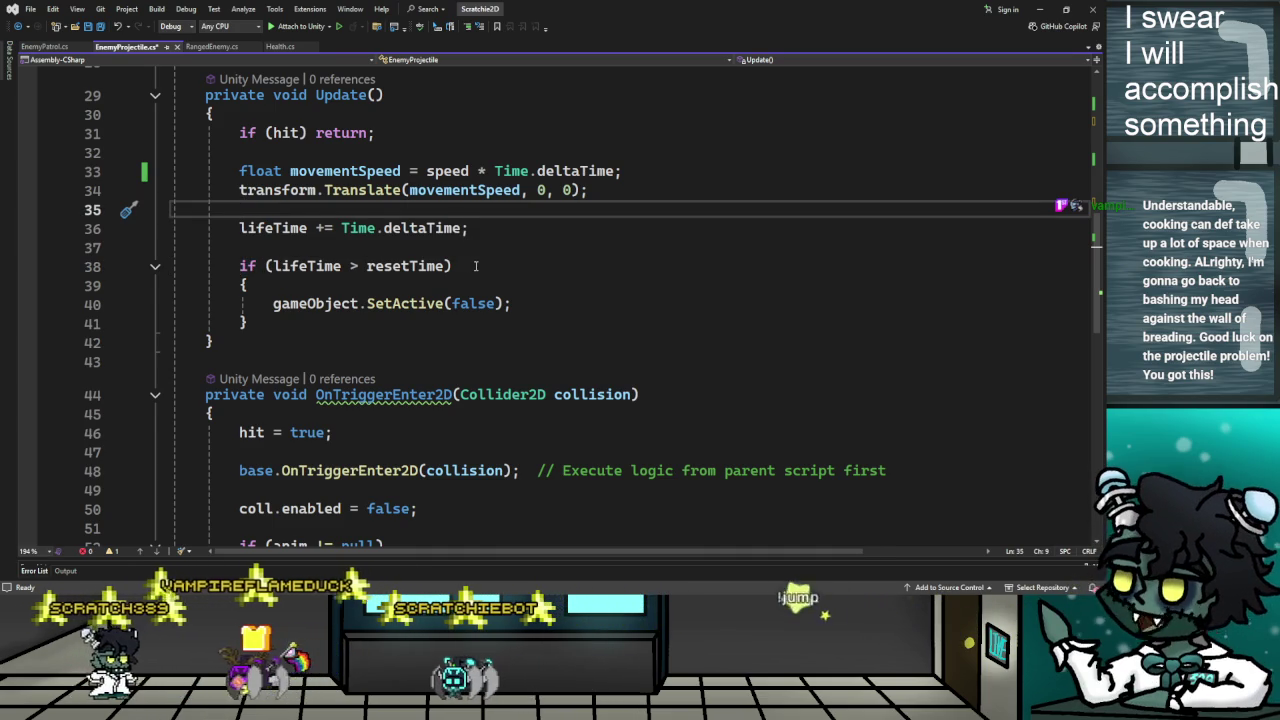
{"action": "key", "text": "Return"}
{"action": "key", "text": "Up"}
{"action": "key", "text": "Return"}
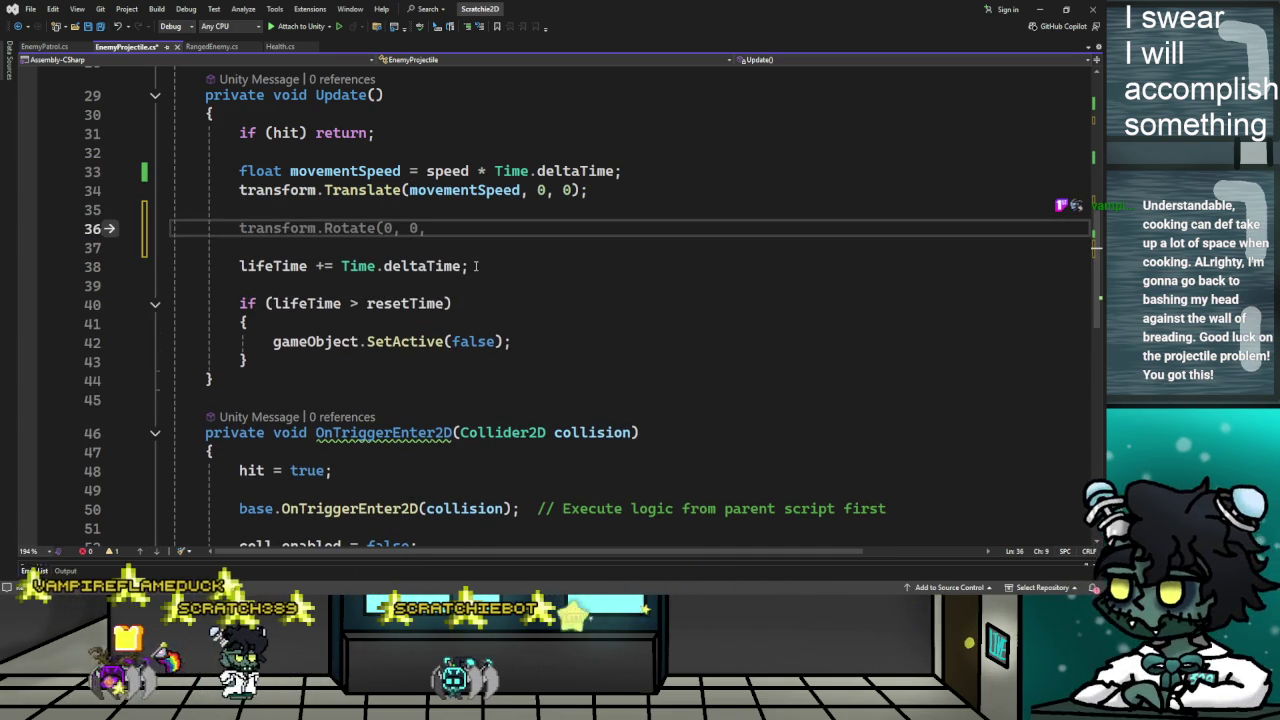
{"action": "type", "text": "if(lifeTime == 0"}
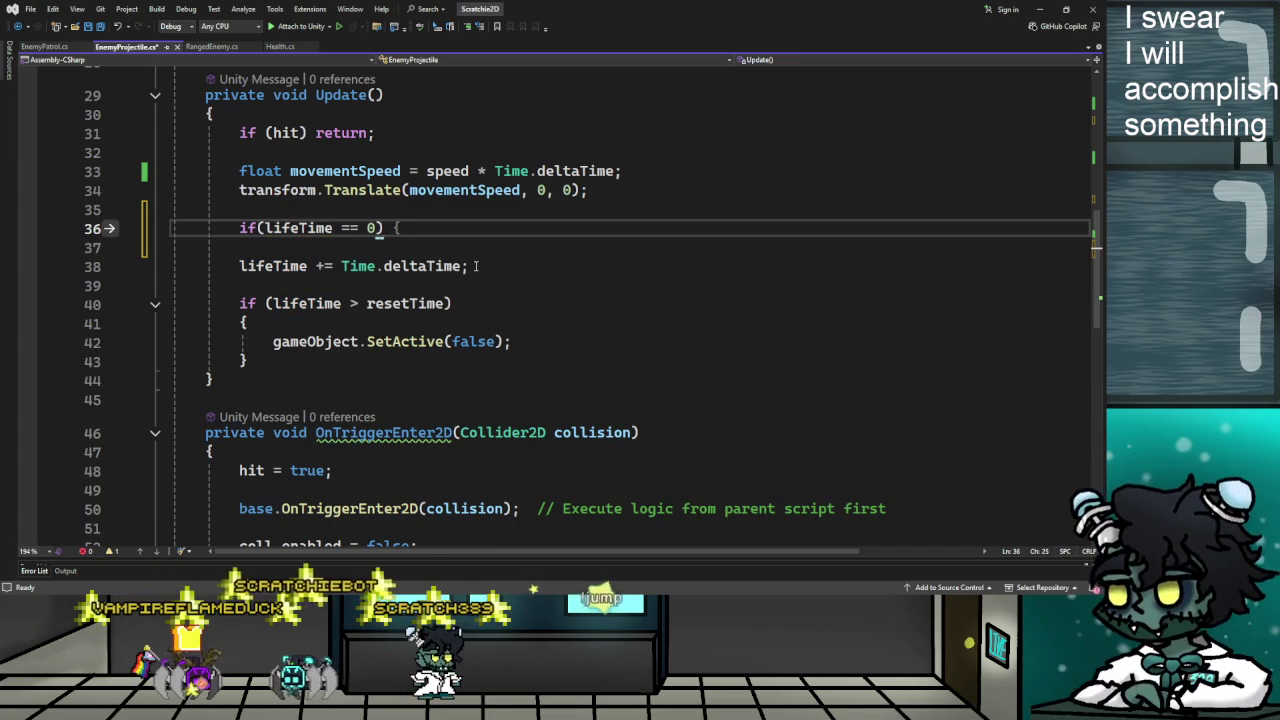
{"action": "type", "text": "{"}
{"action": "key", "text": "Return"}
{"action": "type", "text": "transform.localScale = owner.localScale;"}
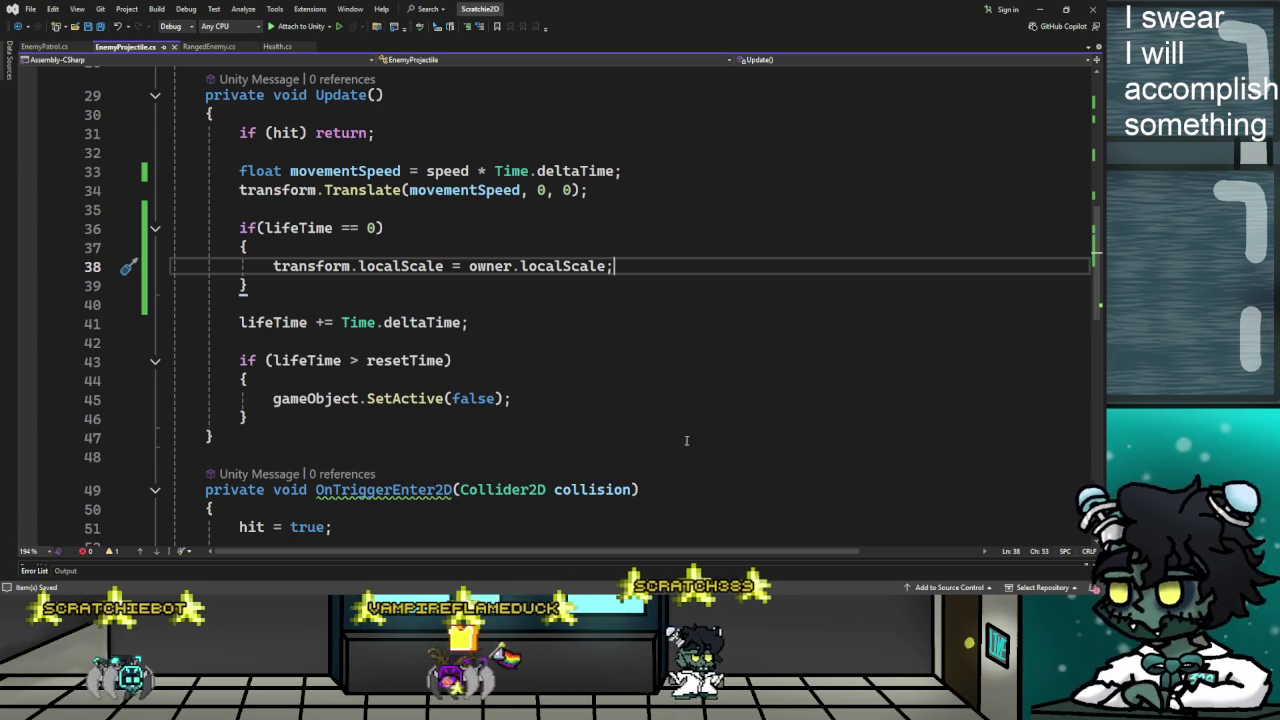
{"action": "scroll", "coordinate": [588, 433], "scroll_direction": "down", "scroll_amount": 2}
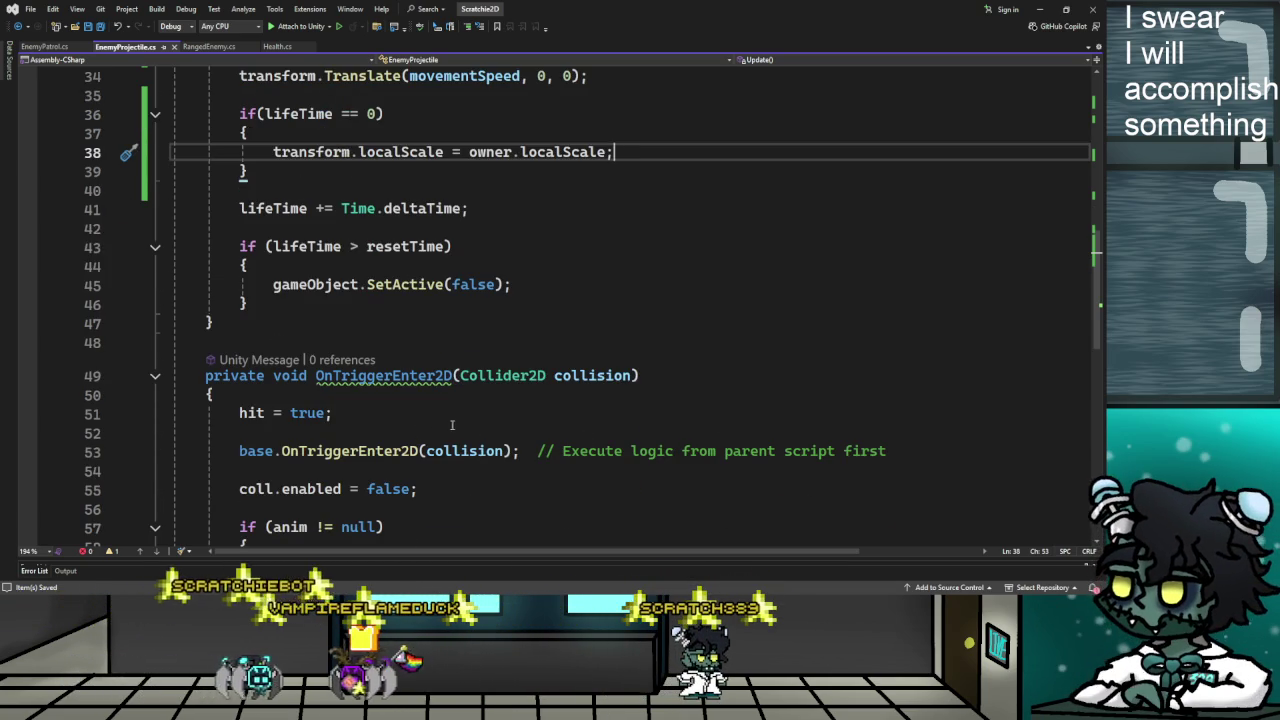
Switch to Unity and enter Play mode with Ctrl+P to test the lasers
{"action": "scroll", "coordinate": [608, 388], "scroll_direction": "up", "scroll_amount": 2}
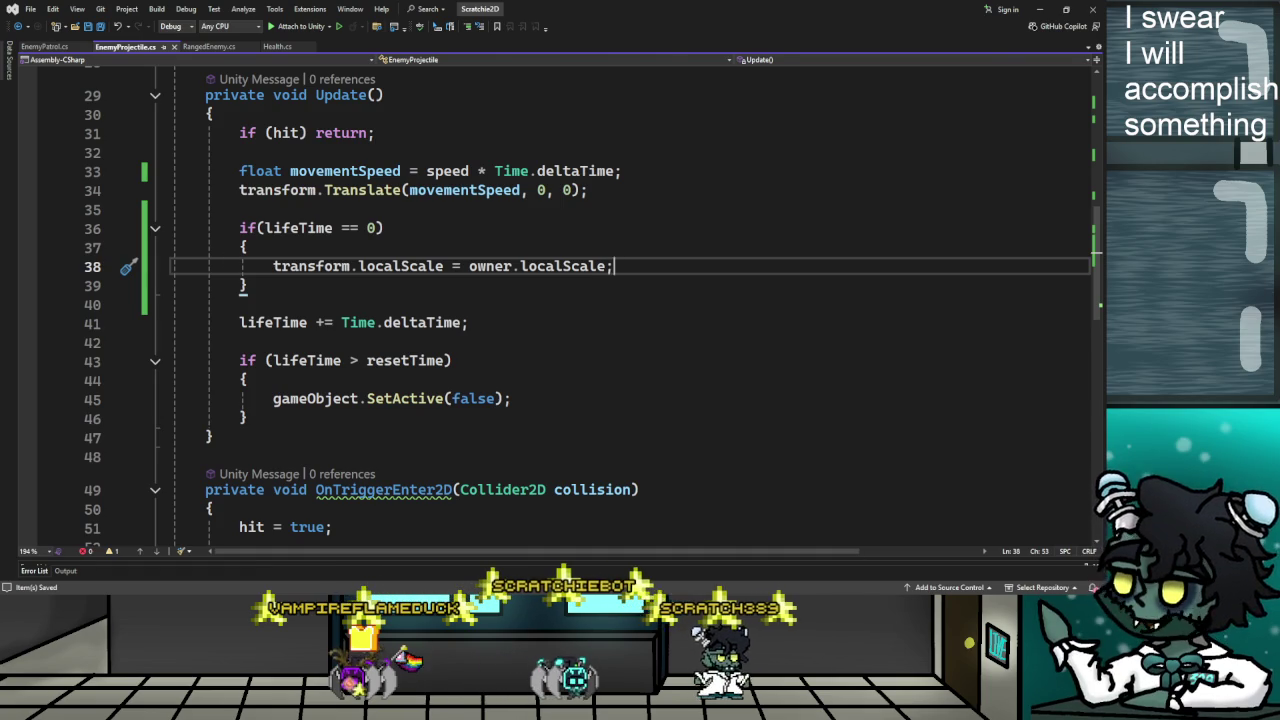
{"action": "key", "text": "alt+Tab"}
{"action": "key", "text": "ctrl+p"}
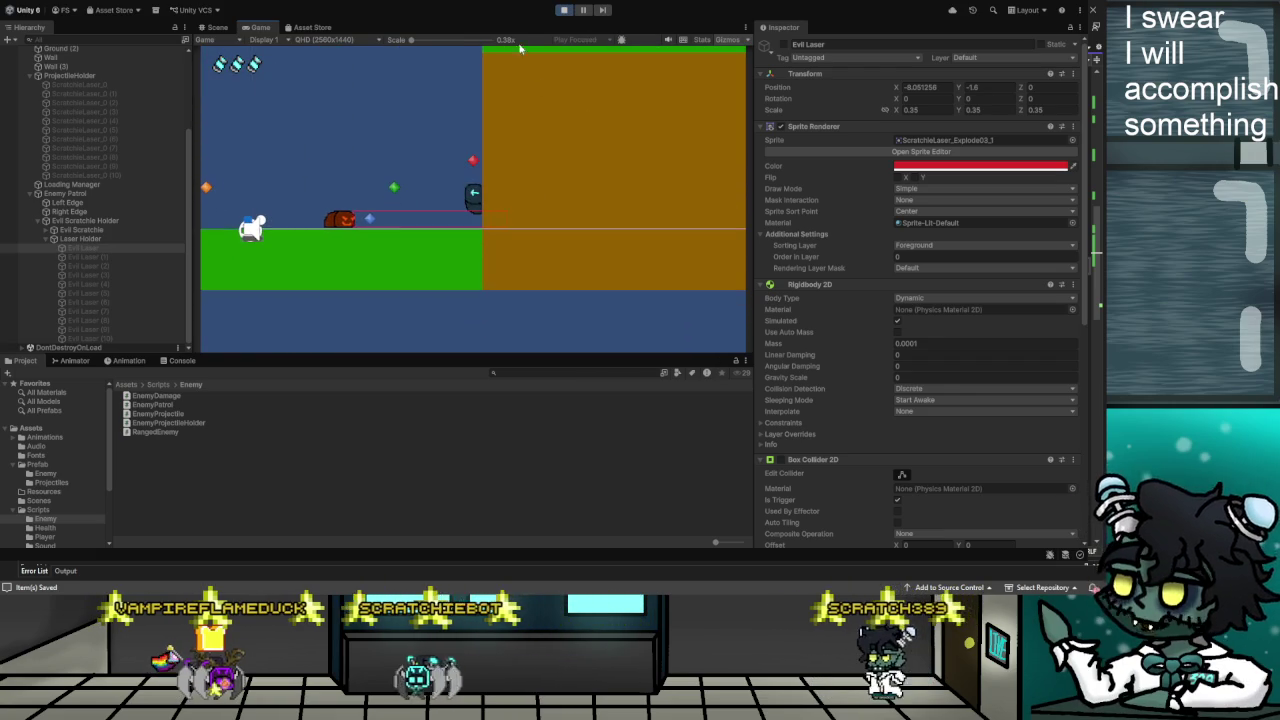
Stop Play mode, check the Console log, and return to EnemyProjectile.cs in Visual Studio
{"action": "left_click", "coordinate": [565, 10]}
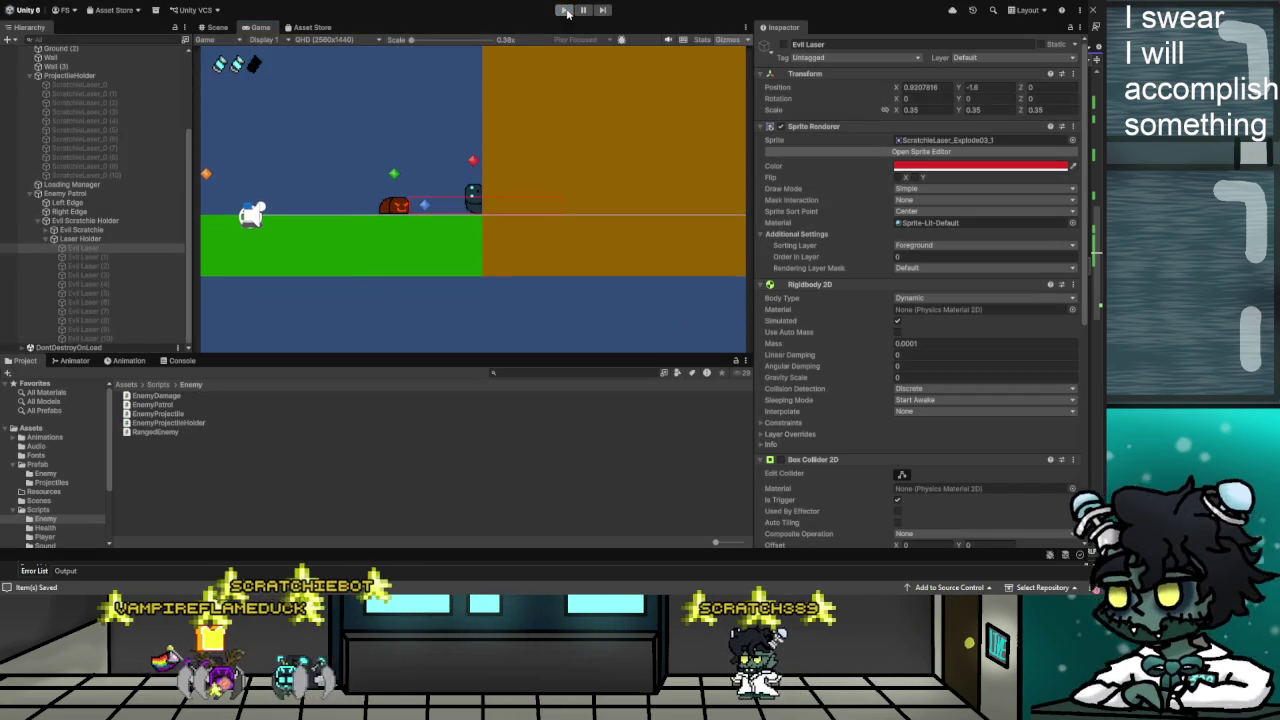
{"action": "key", "text": "alt+Tab"}
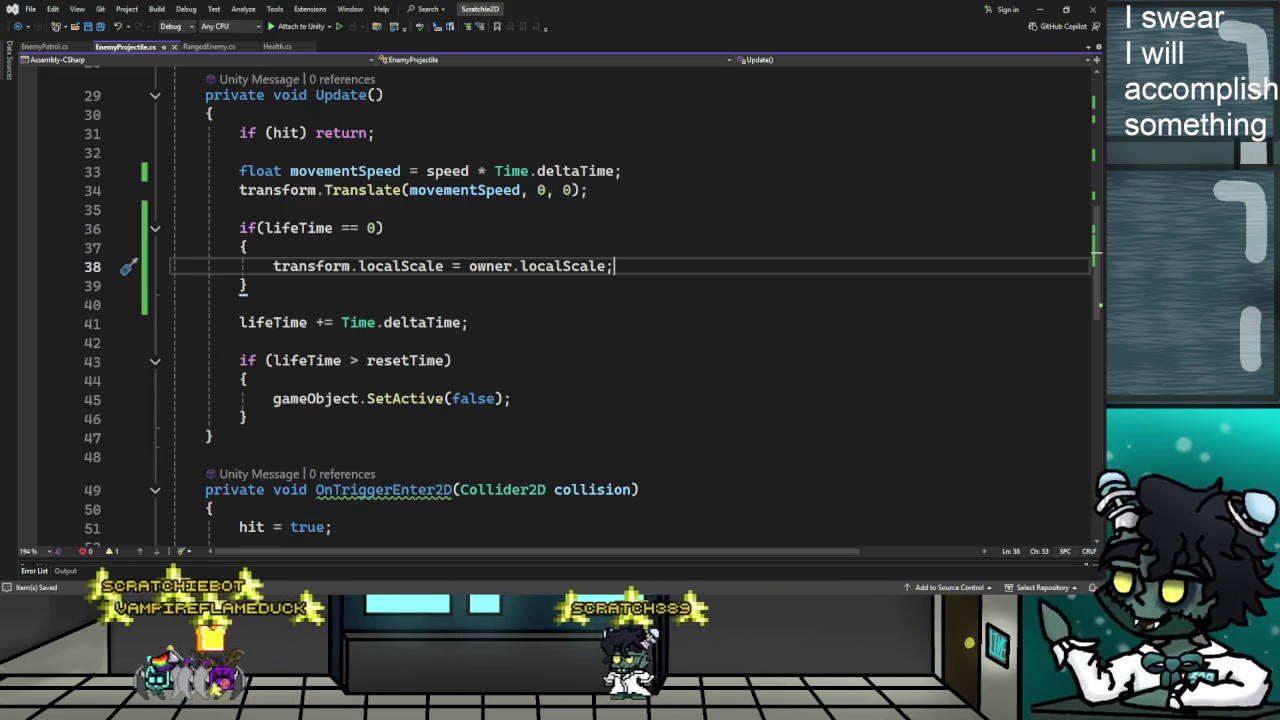
{"action": "key", "text": "alt+Tab"}
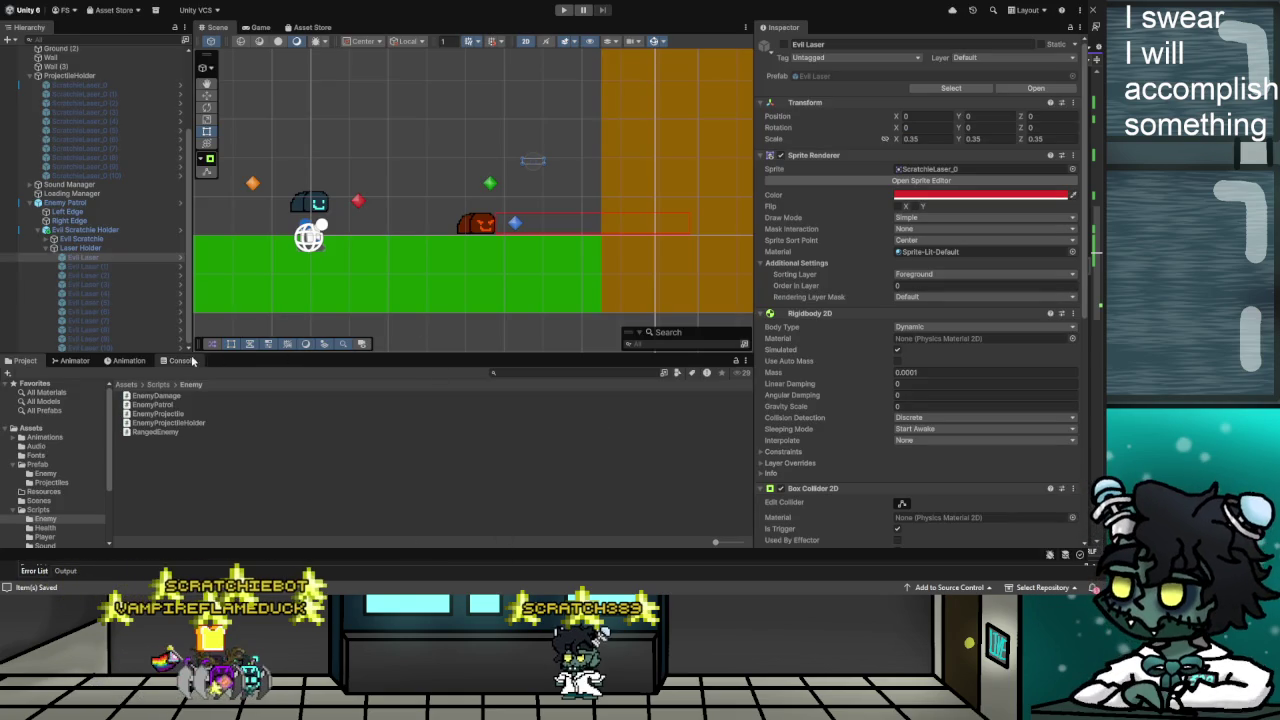
{"action": "left_click", "coordinate": [188, 361]}
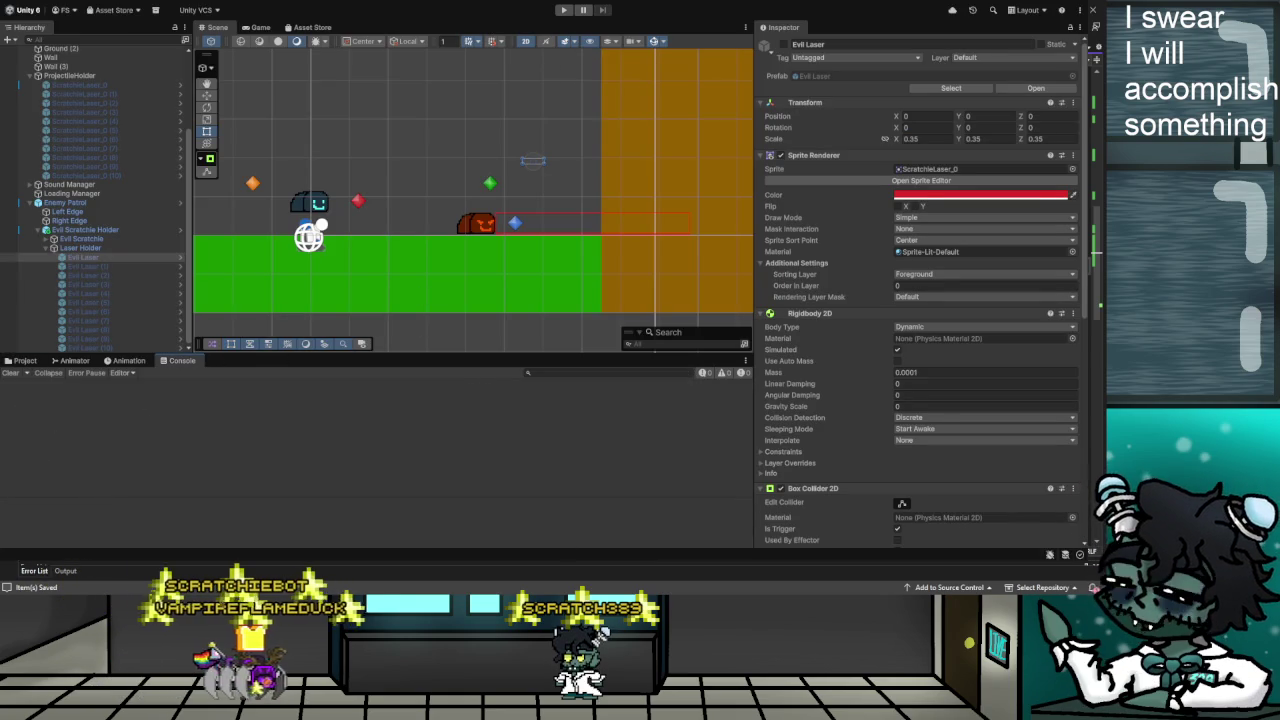
{"action": "key", "text": "alt+Tab"}
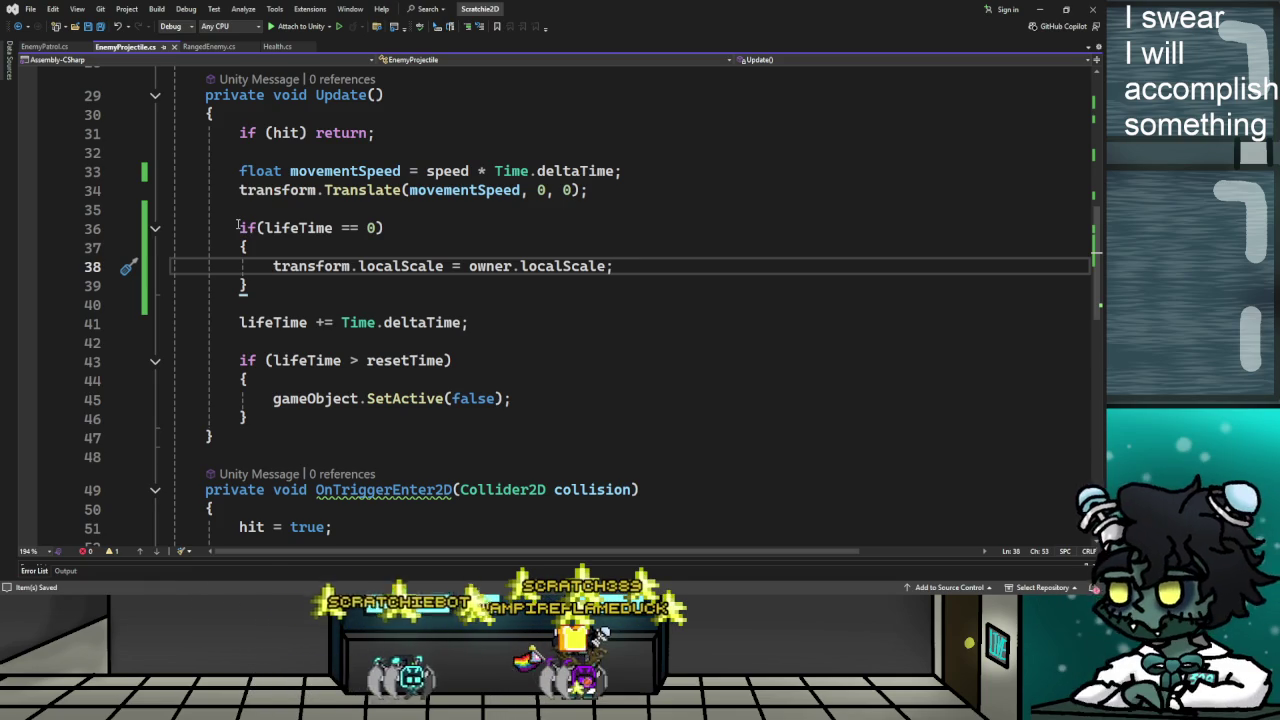
Remove the if (lifeTime == 0) check and its braces, and unindent the localScale line
{"action": "left_click_drag", "start_coordinate": [238, 226], "coordinate": [309, 238]}
{"action": "key", "text": "BackSpace"}
{"action": "key", "text": "Down"}
{"action": "key", "text": "Down"}
{"action": "key", "text": "Delete"}
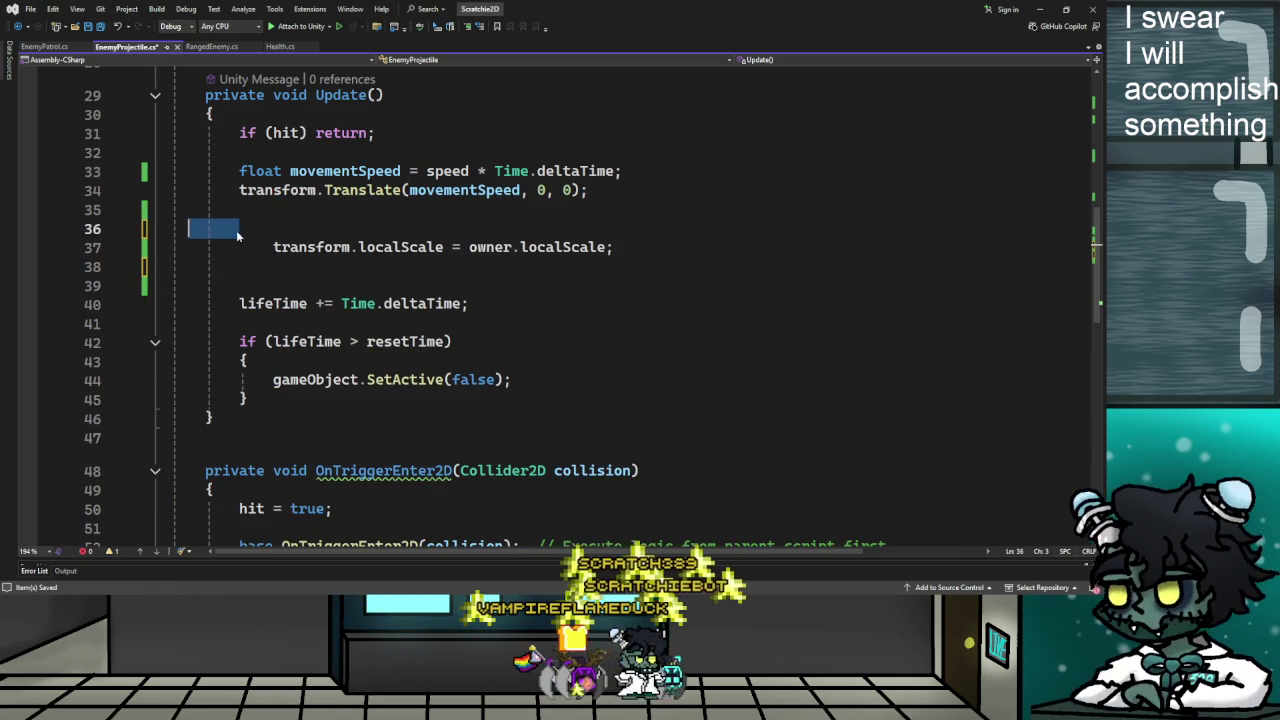
{"action": "left_click", "coordinate": [273, 247]}
{"action": "key", "text": "BackSpace"}
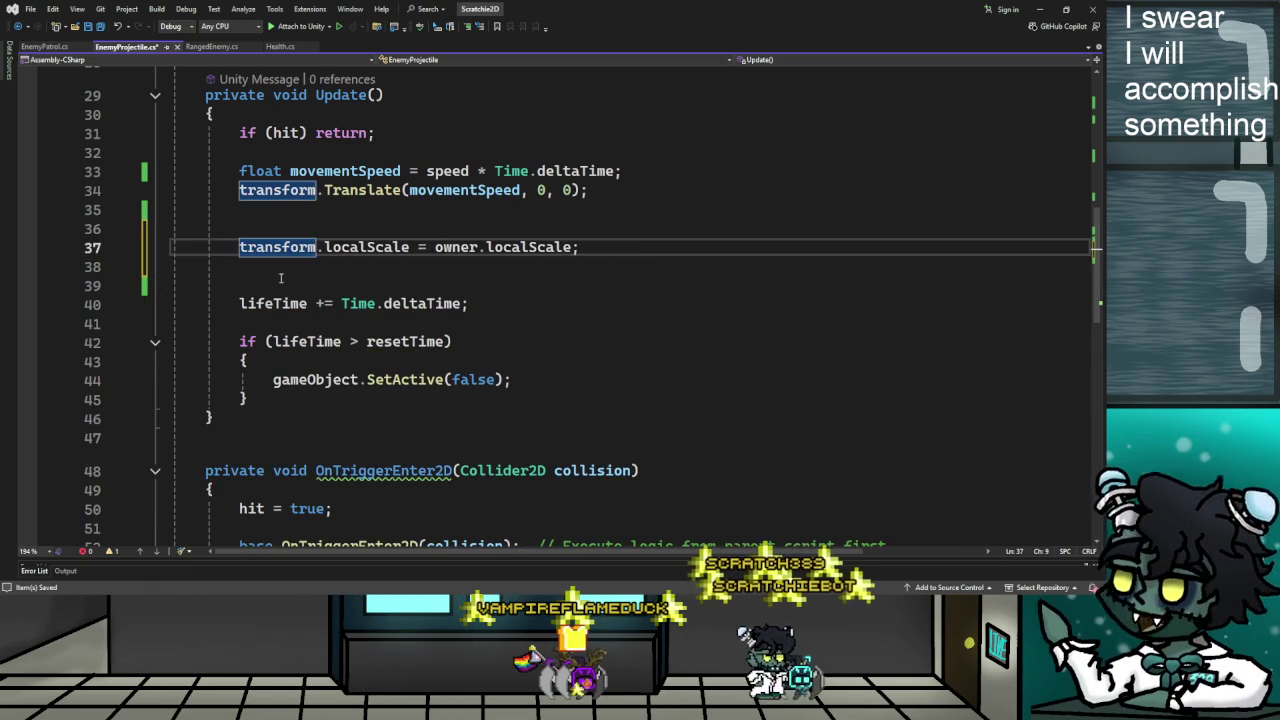
{"action": "left_click", "coordinate": [254, 228]}
{"action": "key", "text": "Delete"}
{"action": "key", "text": "Down"}
{"action": "key", "text": "BackSpace"}
Save EnemyProjectile.cs and start a test run in Unity
{"action": "key", "text": "ctrl+s"}
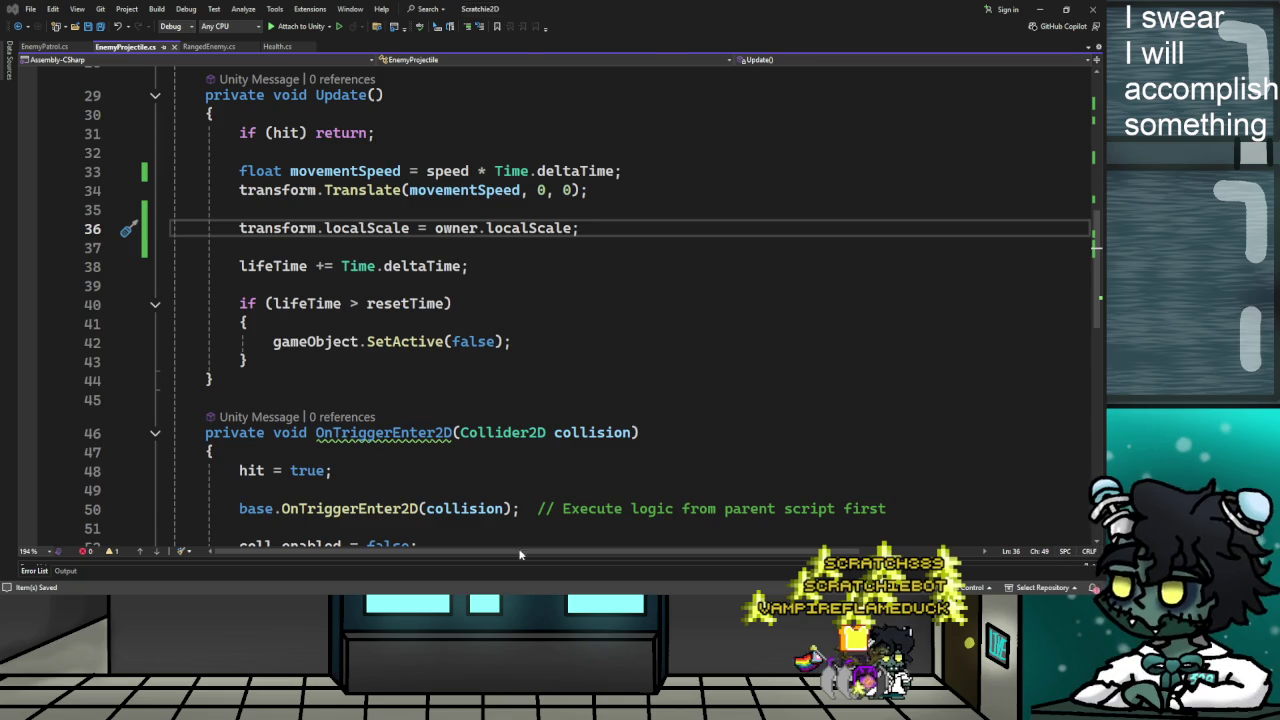
{"action": "key", "text": "alt+Tab"}
{"action": "left_click", "coordinate": [565, 12]}
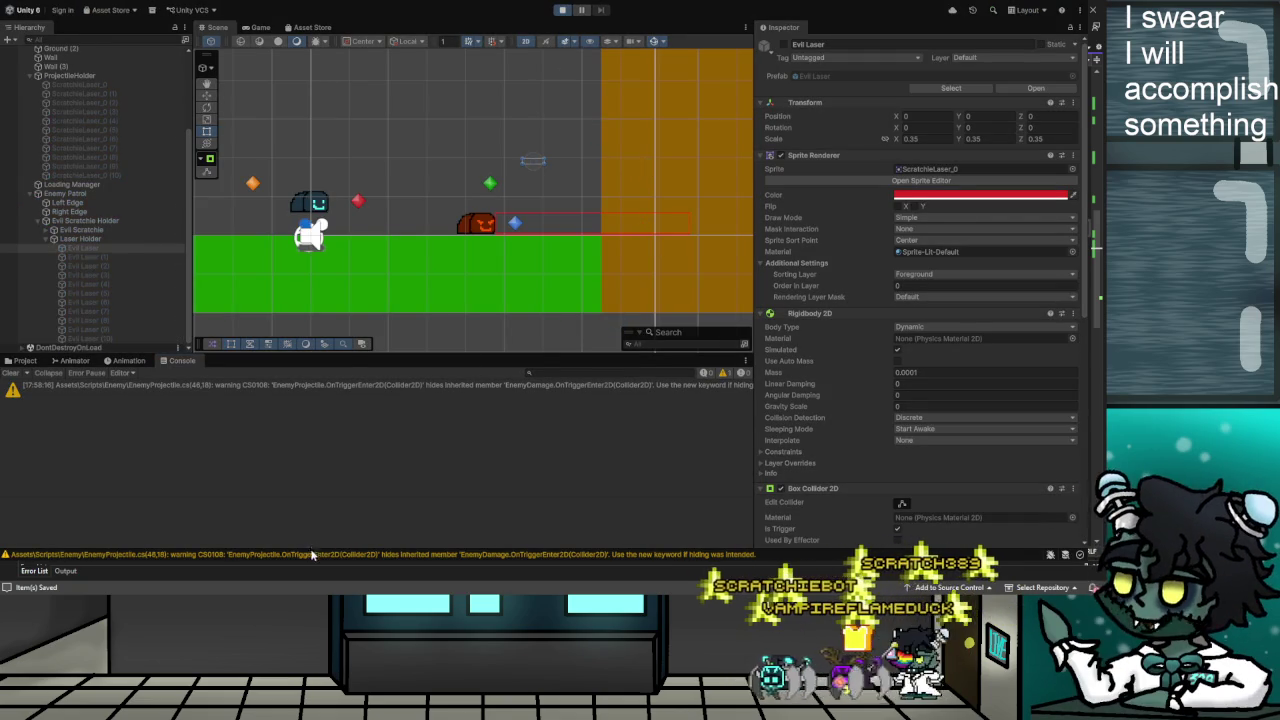
{"action": "key", "text": "d"}
{"action": "key", "text": "d"}
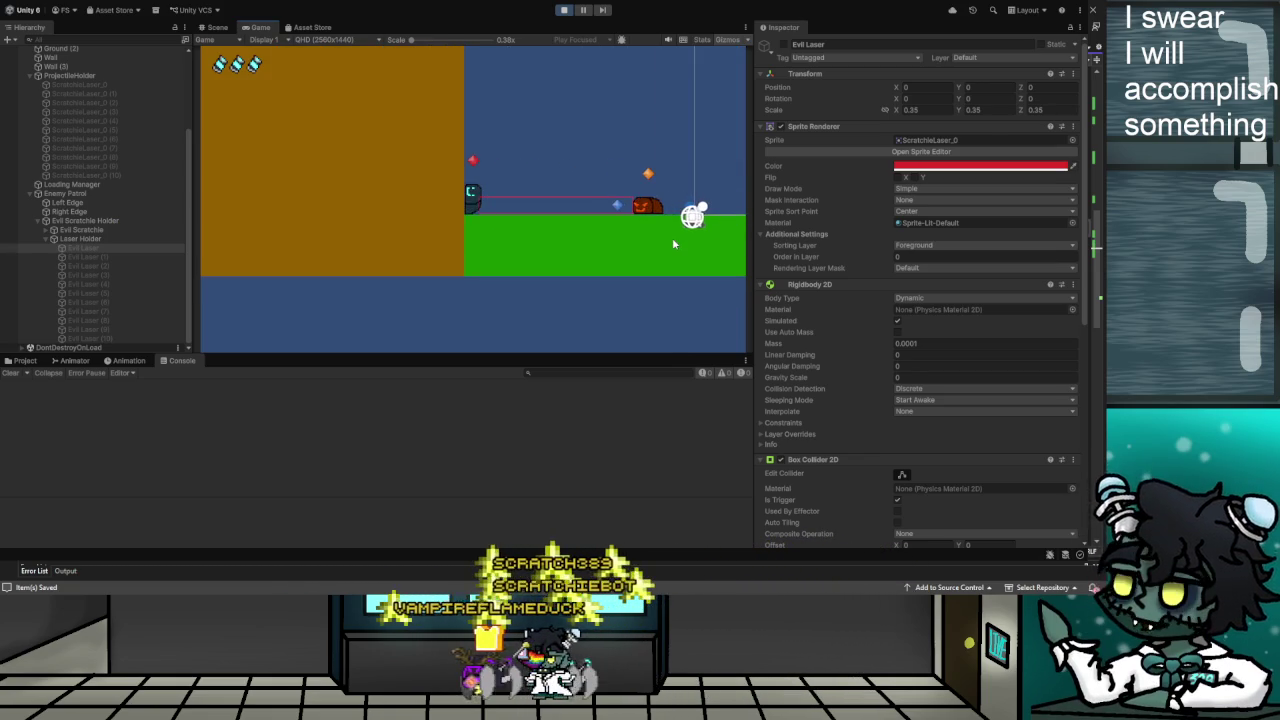
{"action": "left_click", "coordinate": [564, 10]}
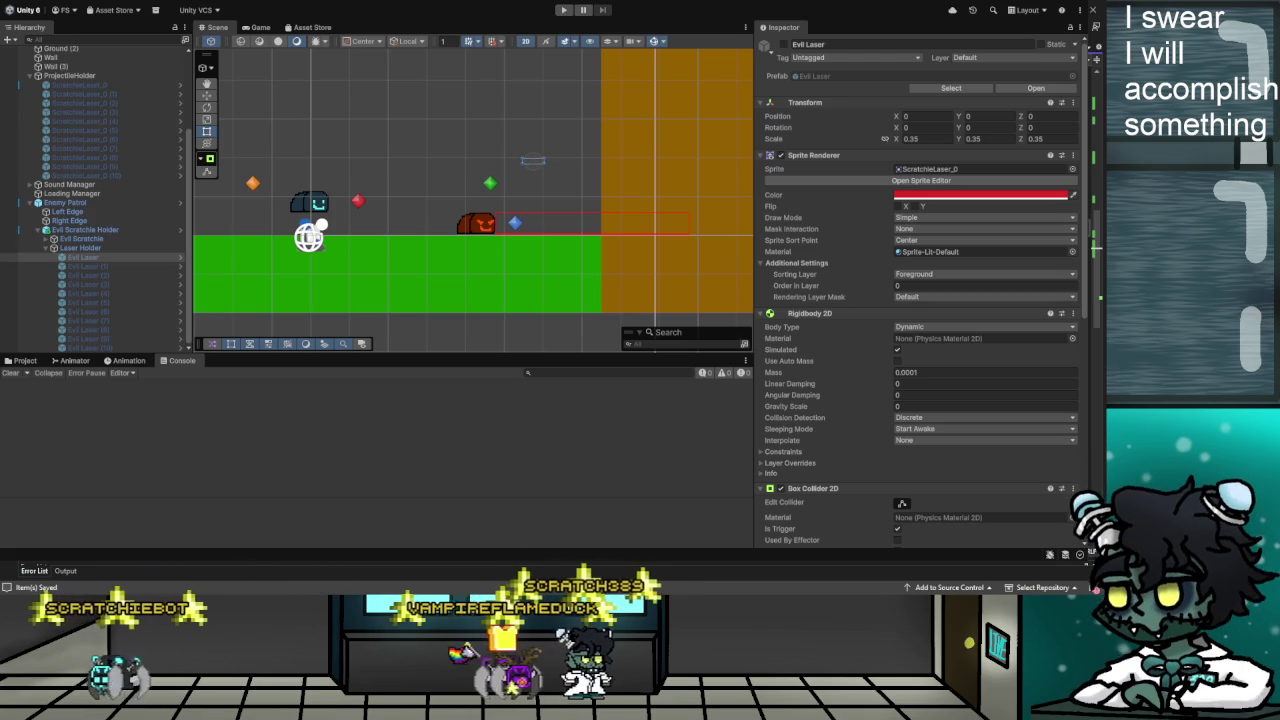
{"action": "key", "text": "alt+Tab"}
{"action": "key", "text": "alt+Tab"}
{"action": "key", "text": "alt+Tab"}
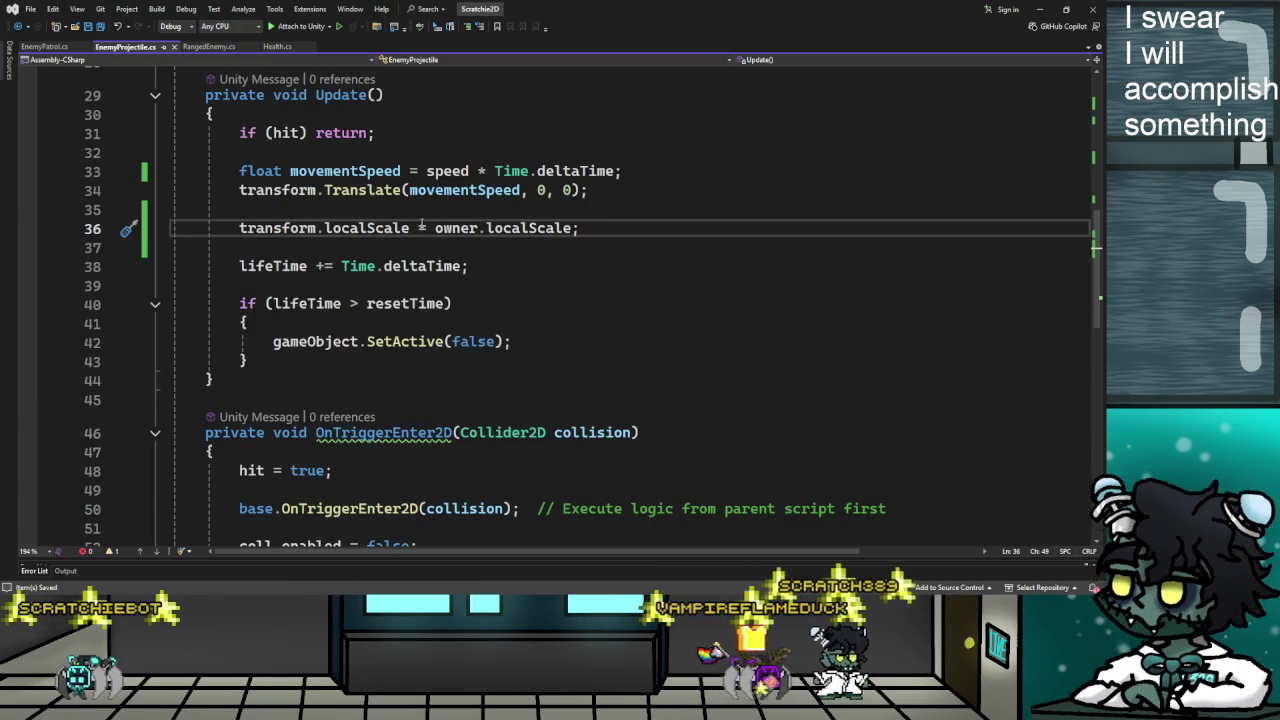
Select the scale assignment line, view RangedEnemy.cs's RangedAttack code, then return to Unity
{"action": "triple_click", "coordinate": [363, 228]}
{"action": "key", "text": "End"}
{"action": "key", "text": "shift+Home"}
{"action": "key", "text": "shift+Right"}
{"action": "key", "text": "shift+Right"}
{"action": "key", "text": "shift+Right"}
{"action": "key", "text": "Down"}
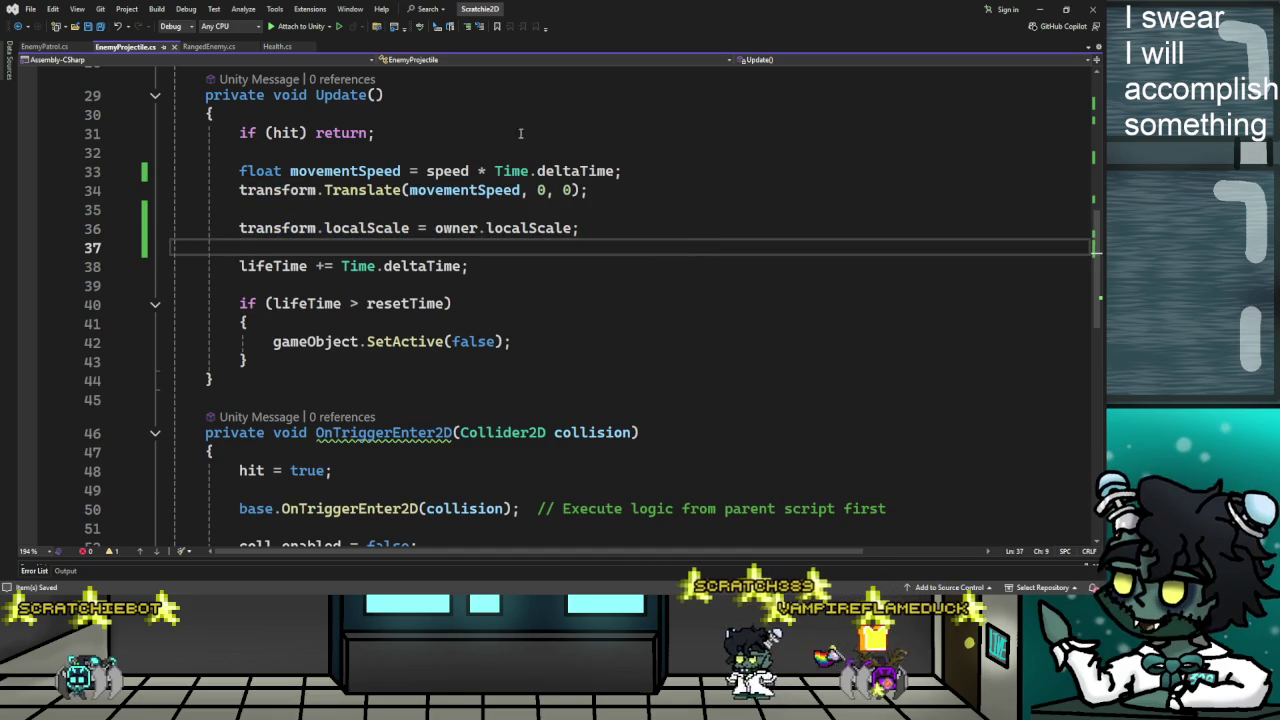
{"action": "left_click", "coordinate": [231, 49]}
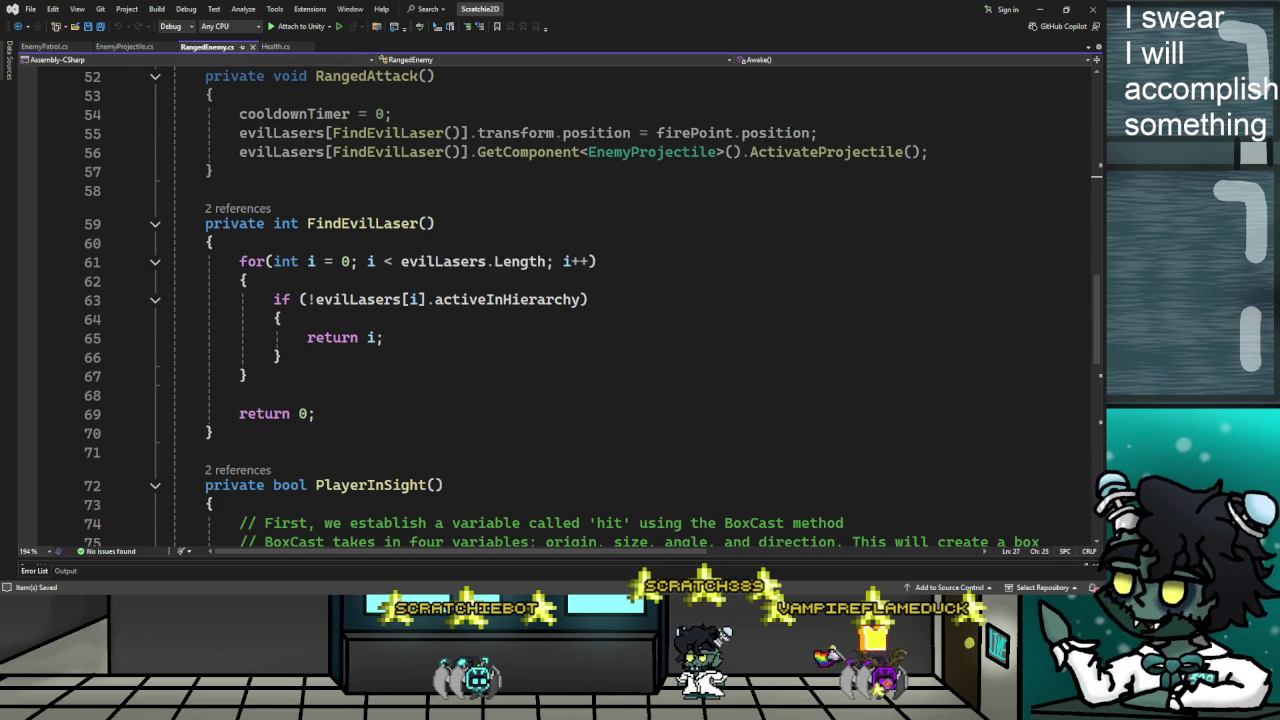
{"action": "key", "text": "alt+Tab"}
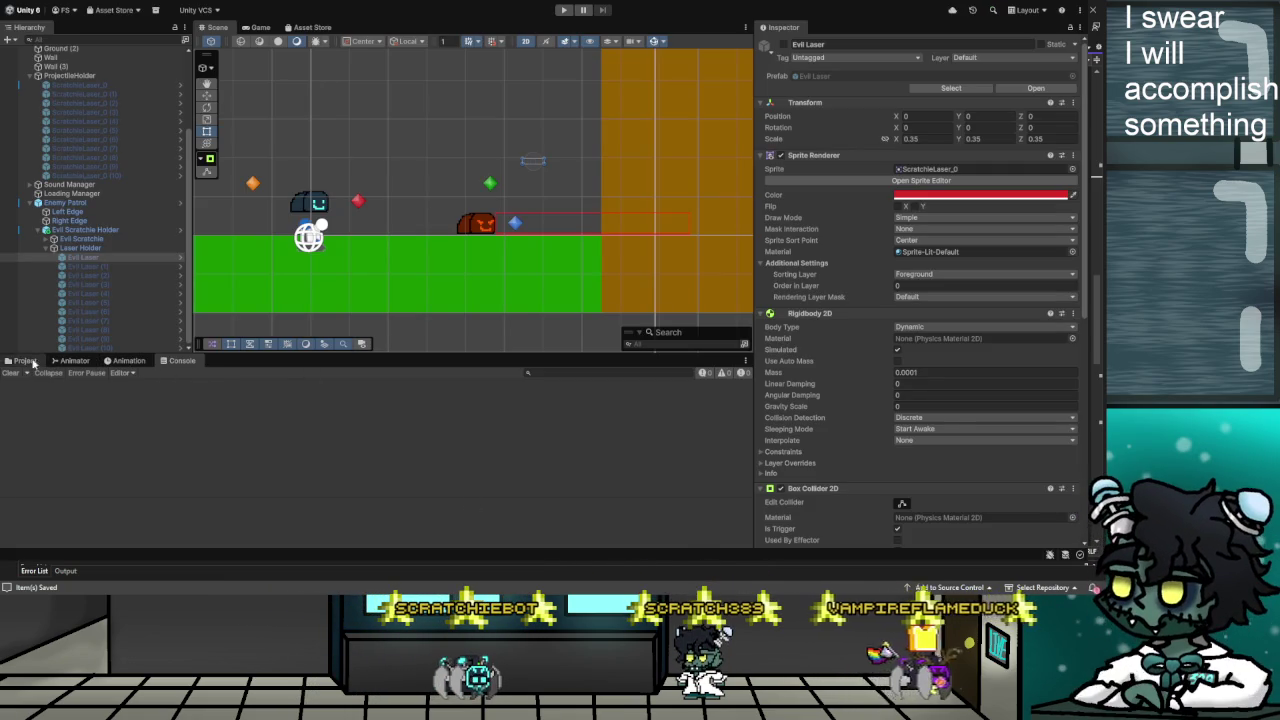
From the Project tab's Assets/Scripts/Enemy folder, open EnemyDamage in Visual Studio
{"action": "left_click", "coordinate": [24, 361]}
{"action": "left_click", "coordinate": [157, 396]}
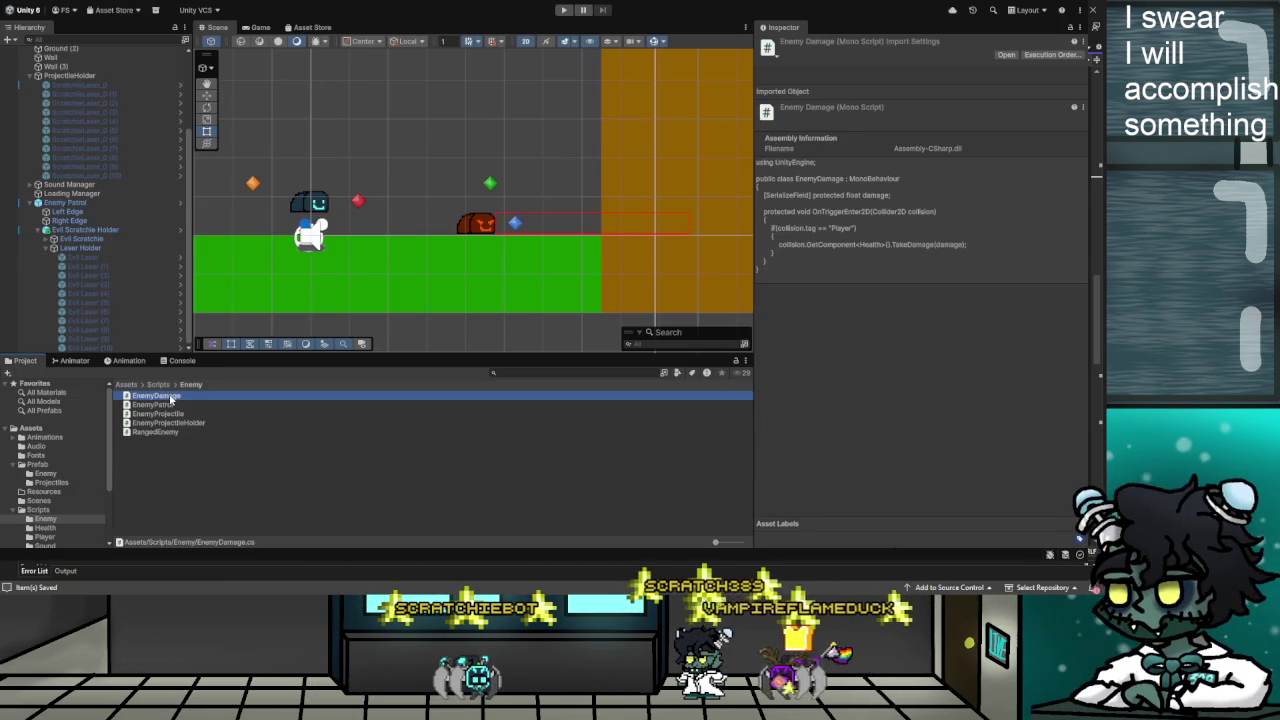
{"action": "double_click", "coordinate": [171, 397]}
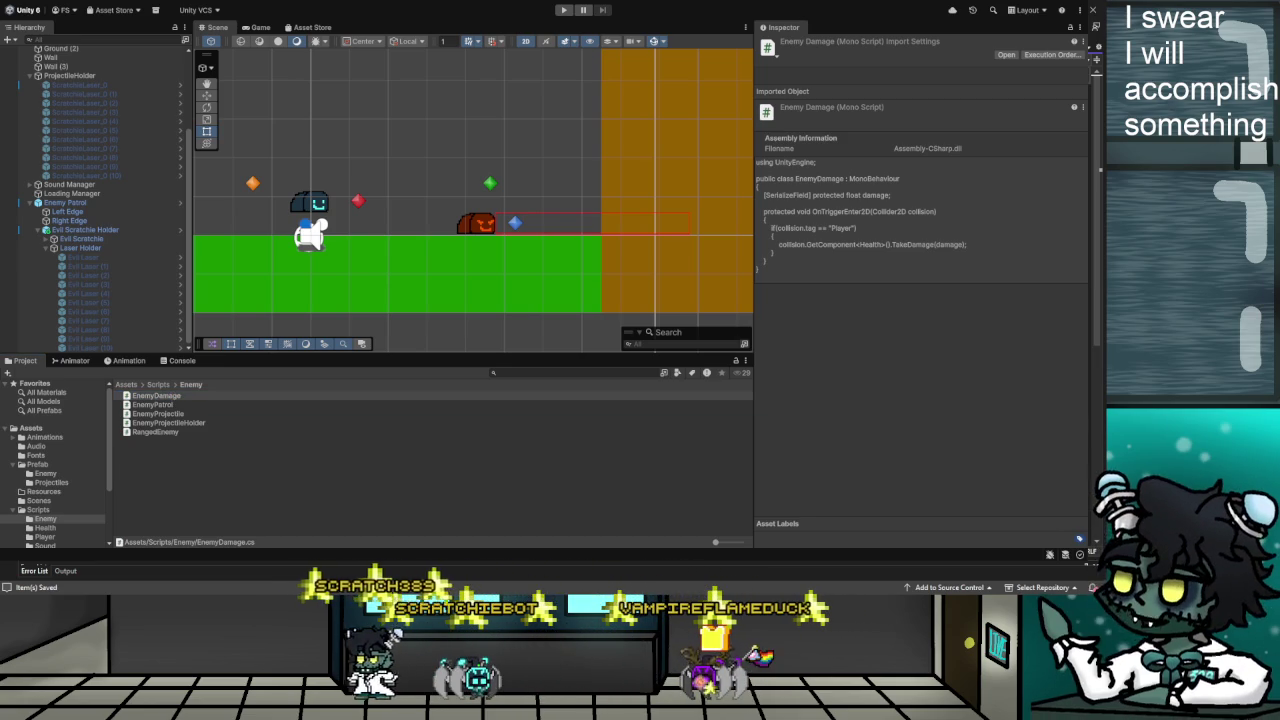
{"action": "key", "text": "alt+Tab"}
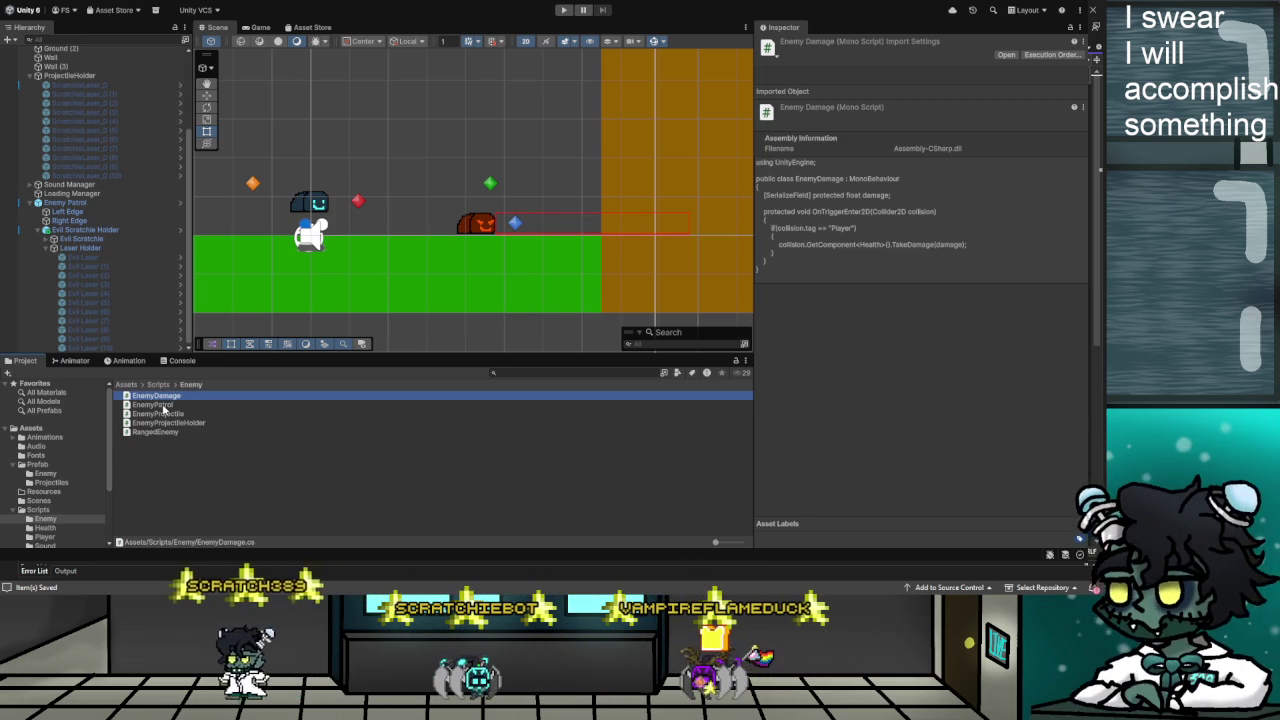
Open EnemyProjectileHolder and RangedEnemy in Visual Studio, ending on RangedEnemy
{"action": "left_click", "coordinate": [152, 404]}
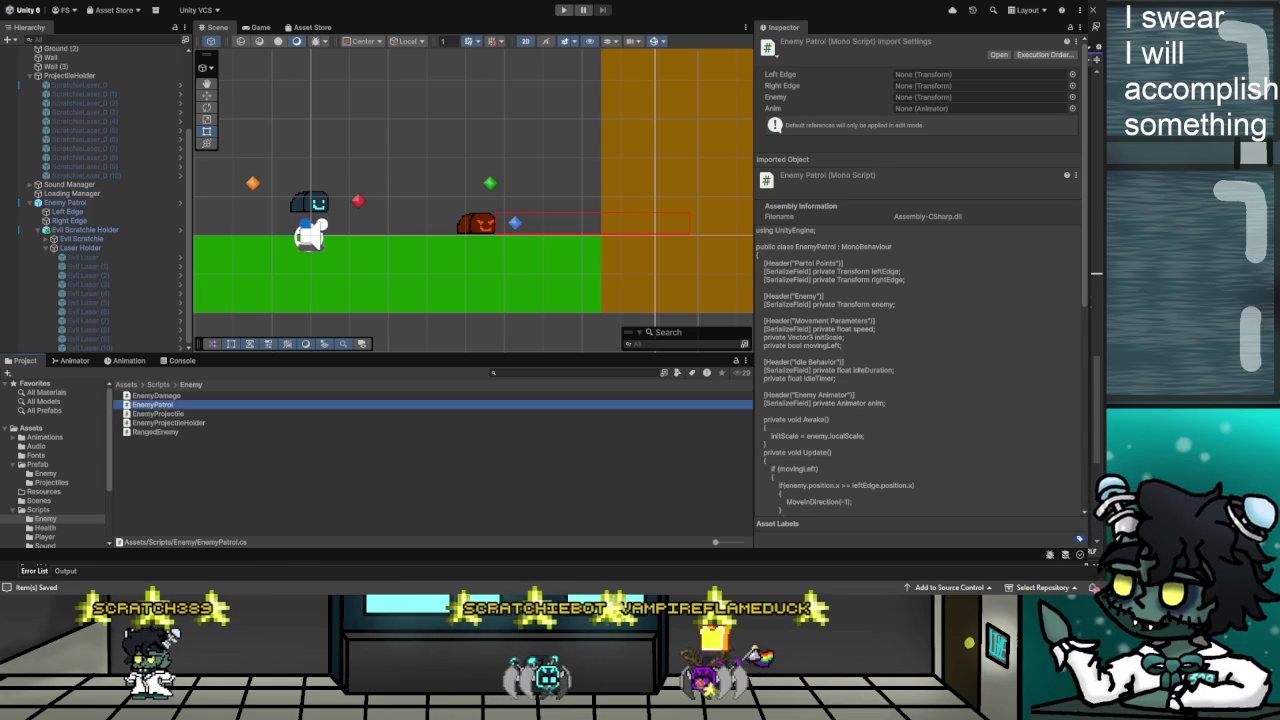
{"action": "left_click", "coordinate": [172, 414]}
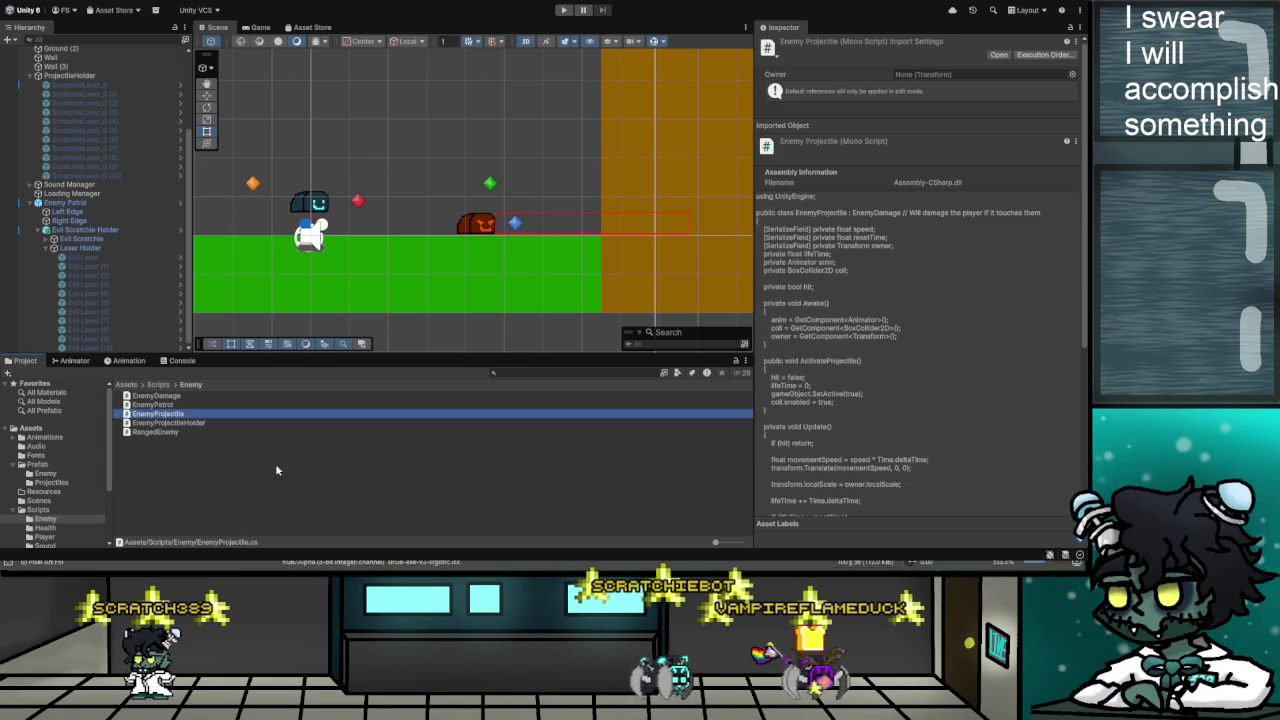
{"action": "left_click", "coordinate": [194, 423]}
{"action": "double_click", "coordinate": [194, 423]}
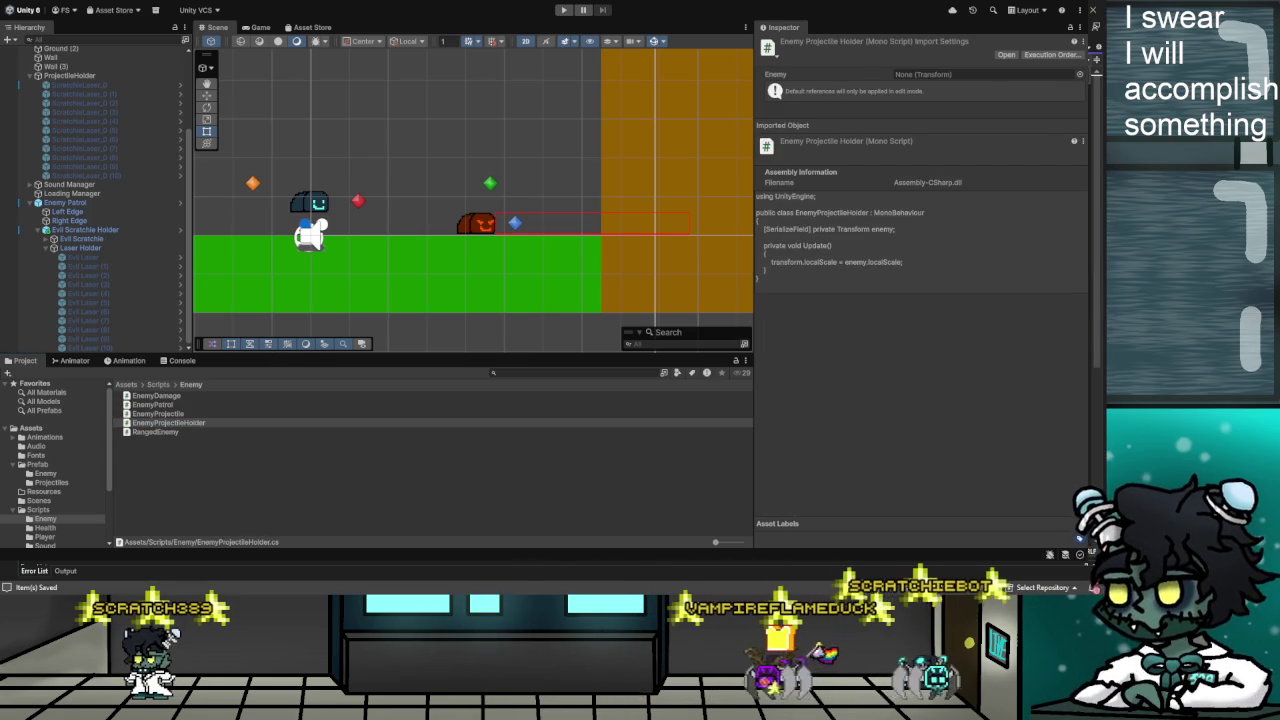
{"action": "key", "text": "alt+Tab"}
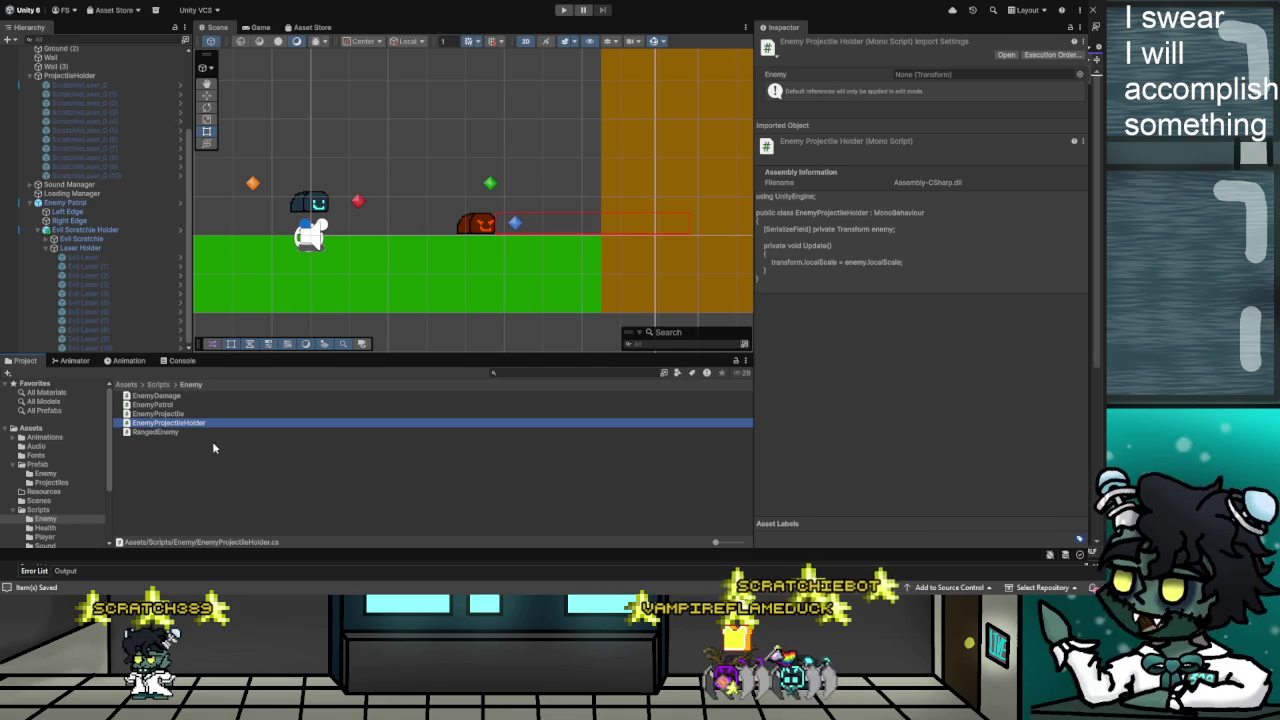
{"action": "left_click", "coordinate": [170, 433]}
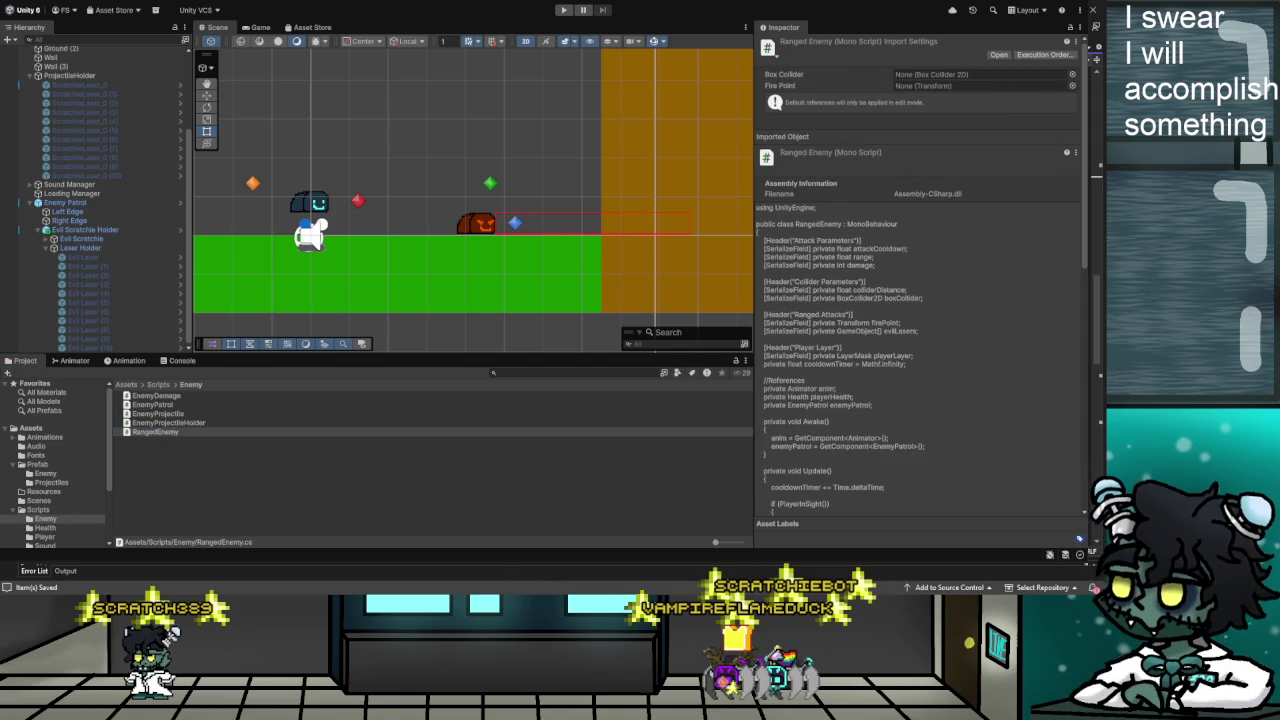
{"action": "double_click", "coordinate": [170, 433]}
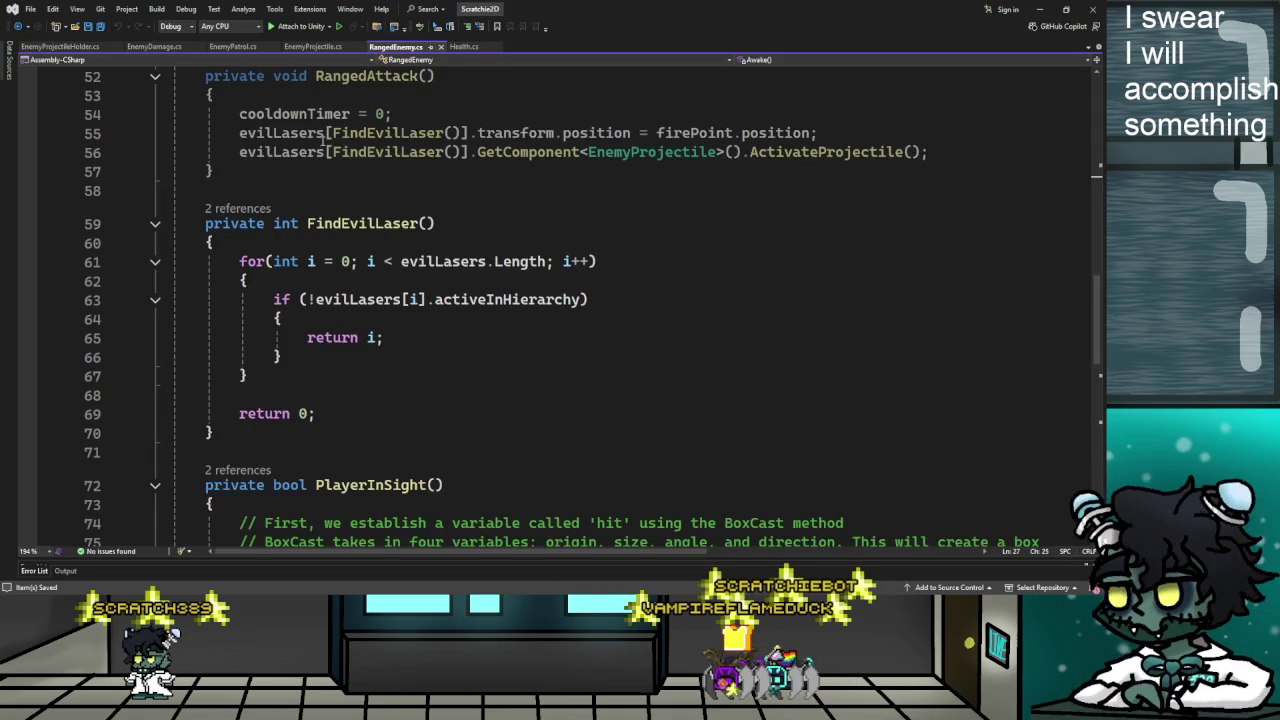
Review the EnemyProjectileHolder script's scale-copying line and Update method
{"action": "left_click", "coordinate": [61, 47]}
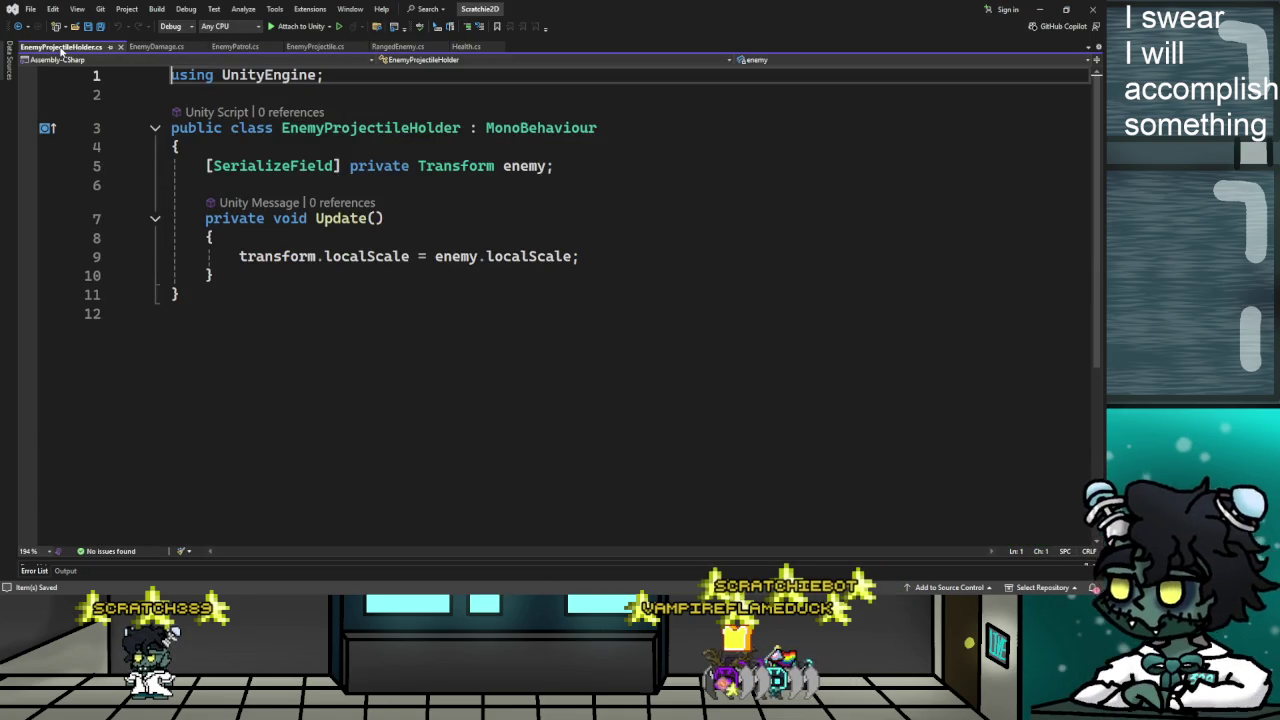
{"action": "left_click", "coordinate": [612, 256]}
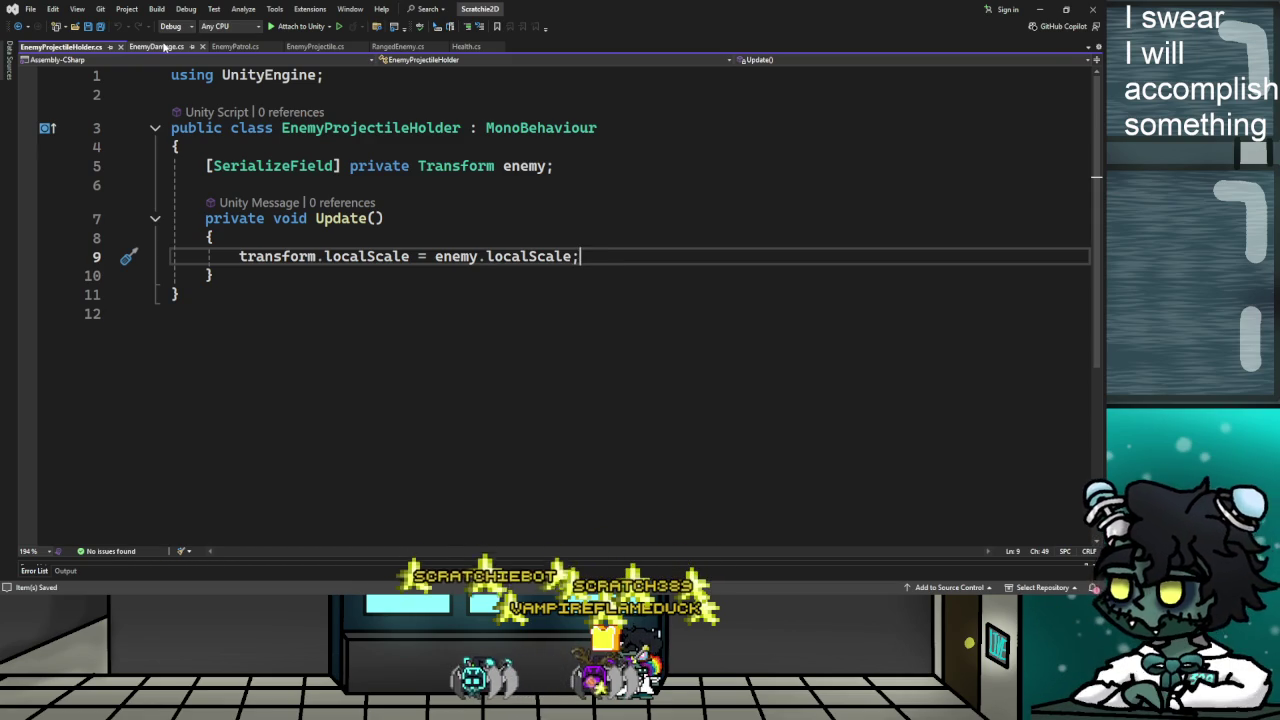
{"action": "left_click", "coordinate": [349, 218]}
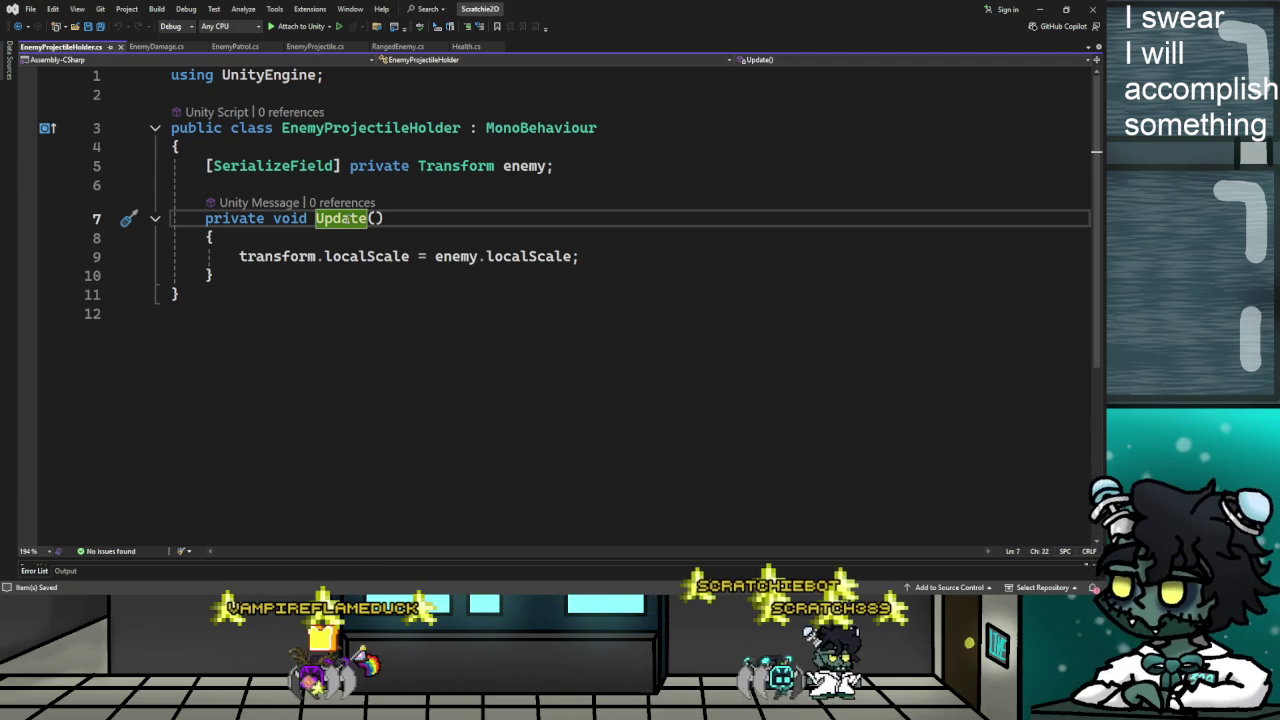
Look through EnemyDamage.cs and EnemyPatrol.cs, then switch to the '#10 ENEMIES' YouTube tutorial
{"action": "left_click", "coordinate": [185, 47]}
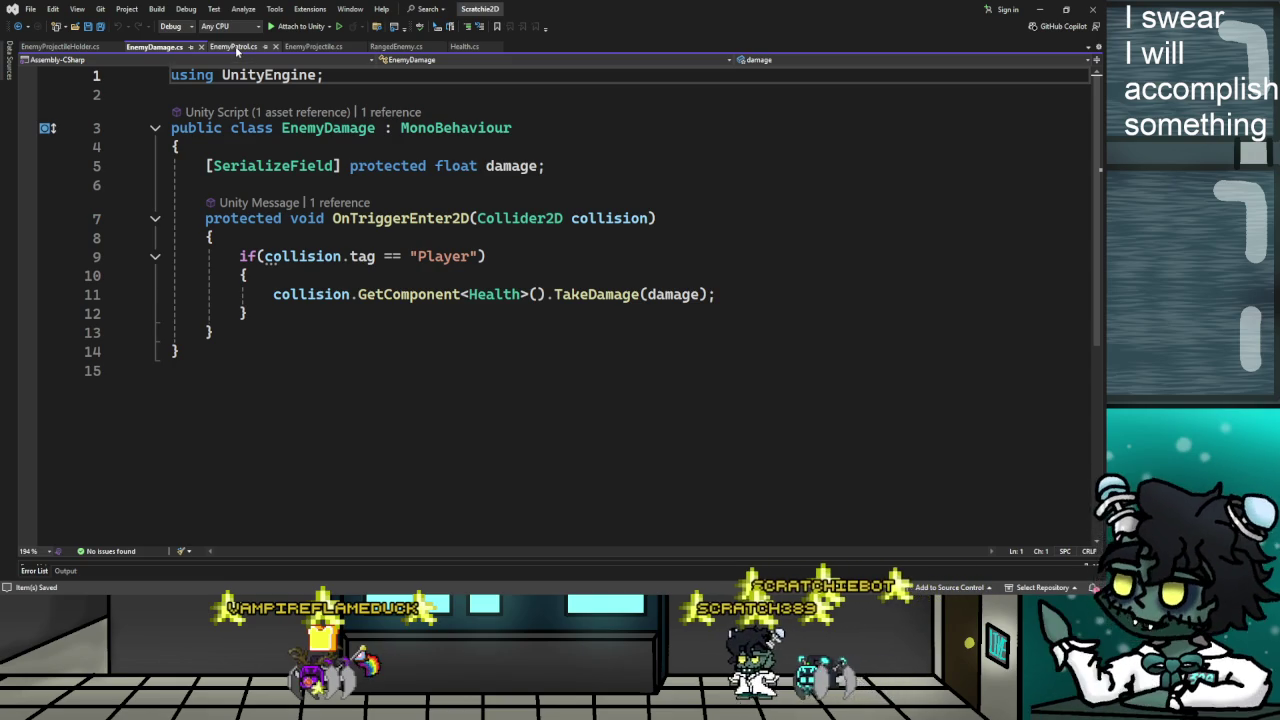
{"action": "left_click", "coordinate": [235, 48]}
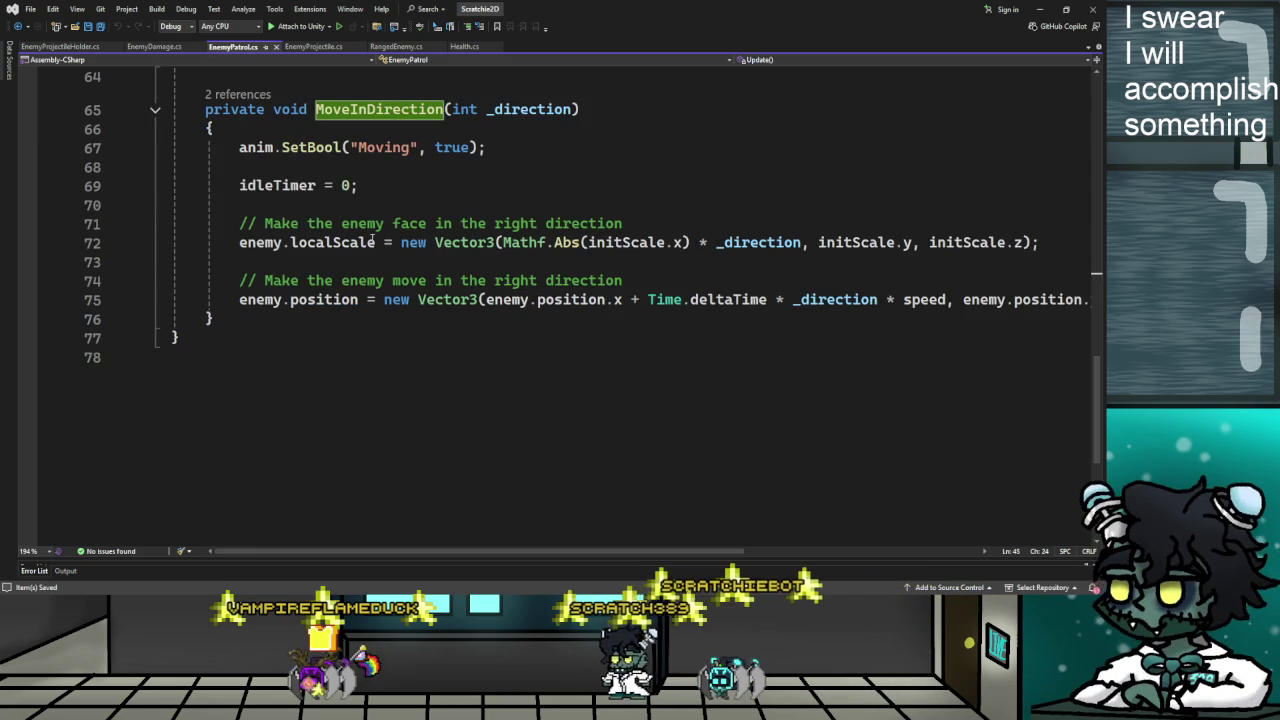
{"action": "scroll", "coordinate": [440, 332], "scroll_direction": "up", "scroll_amount": 6}
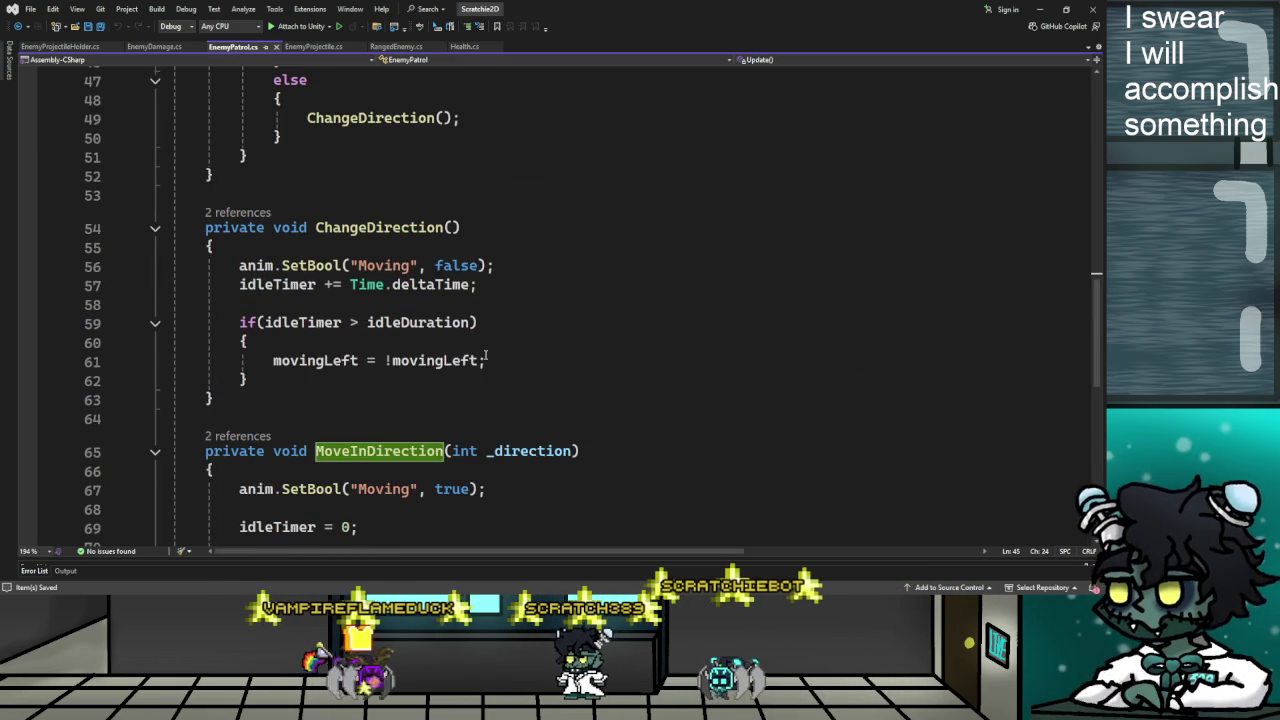
{"action": "scroll", "coordinate": [497, 361], "scroll_direction": "down", "scroll_amount": 3}
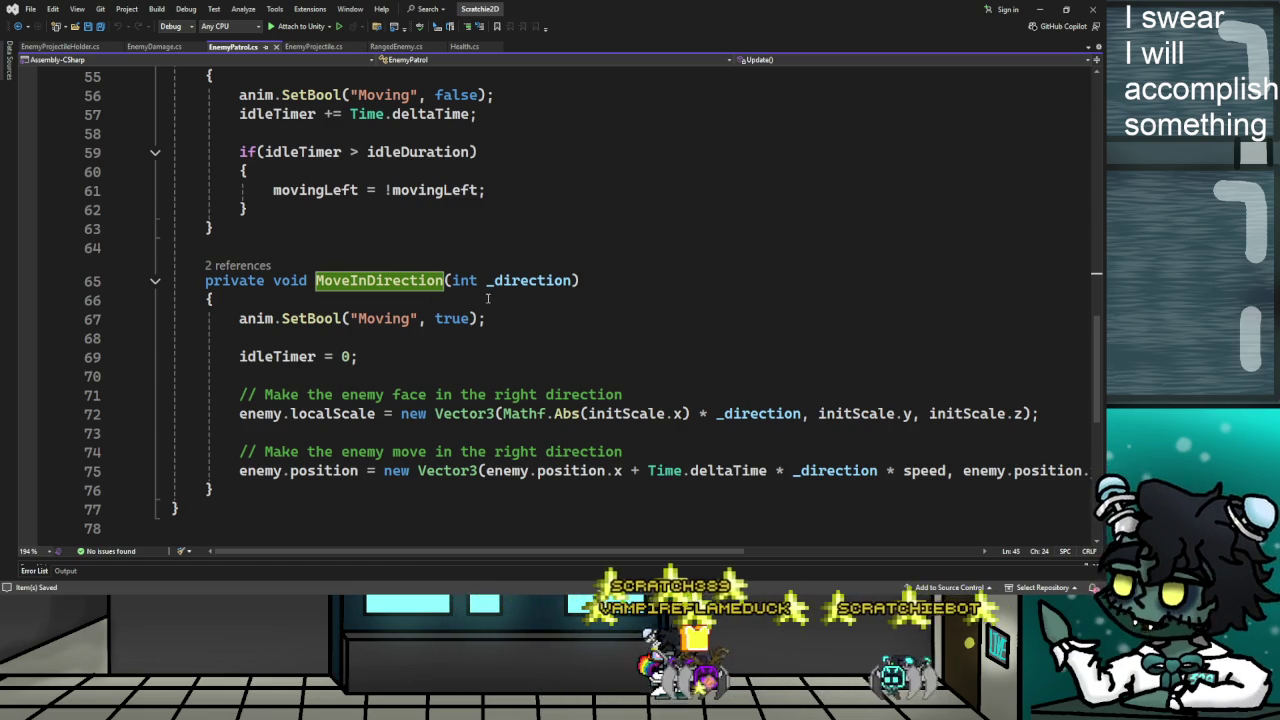
{"action": "left_click", "coordinate": [60, 47]}
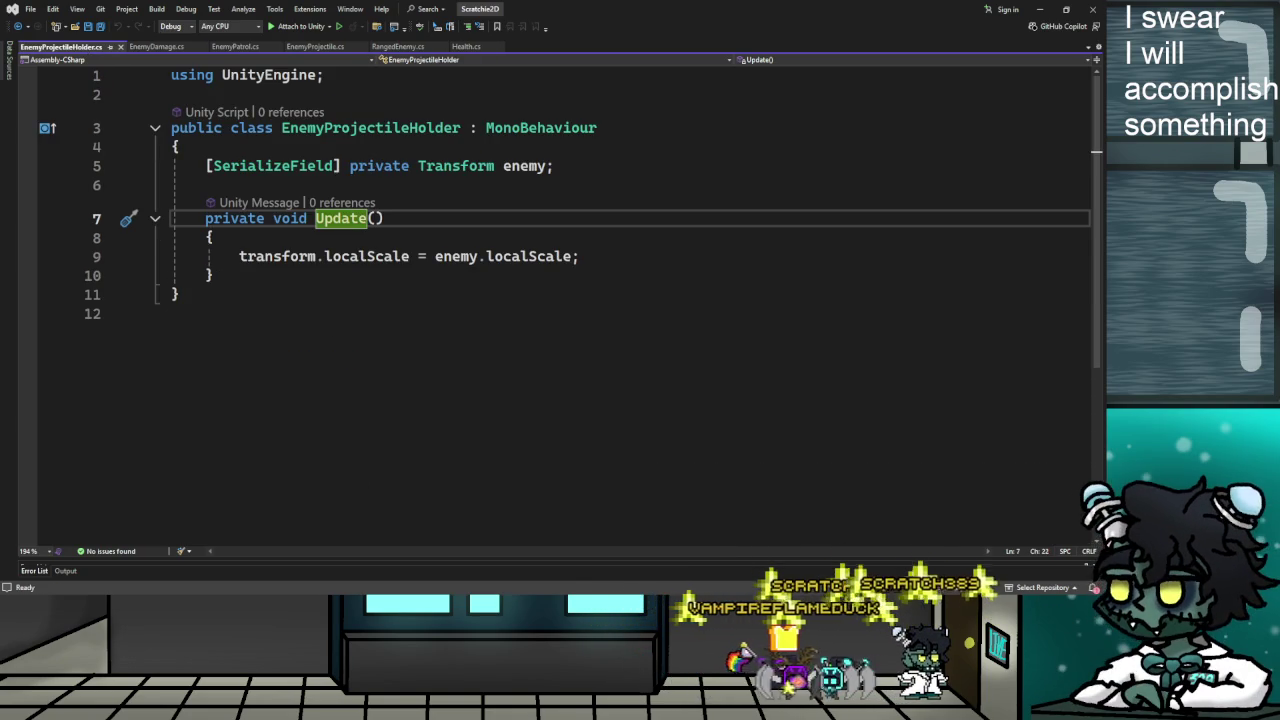
{"action": "key", "text": "alt+Tab"}
{"action": "key", "text": "alt+Tab"}
{"action": "key", "text": "alt+Tab"}
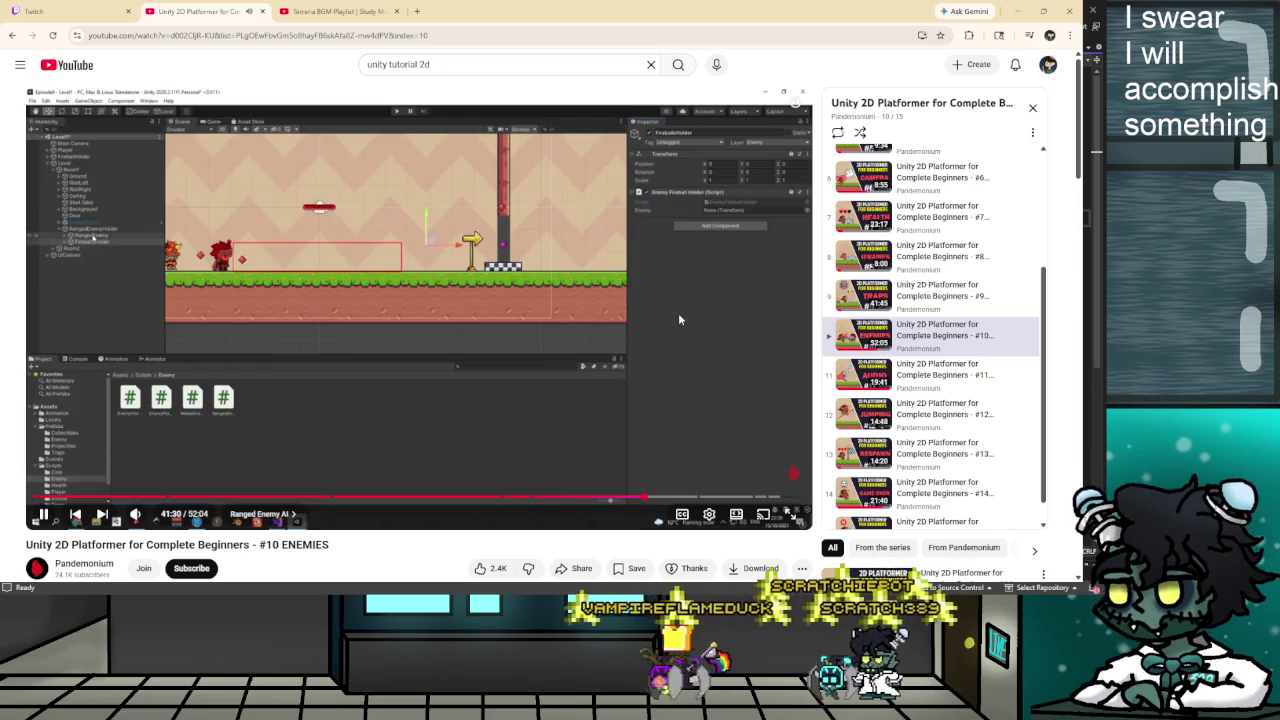
Pause the '#10 ENEMIES' tutorial at 41:34 and bring the Unity editor back to the front
{"action": "mouse_move", "coordinate": [603, 337]}
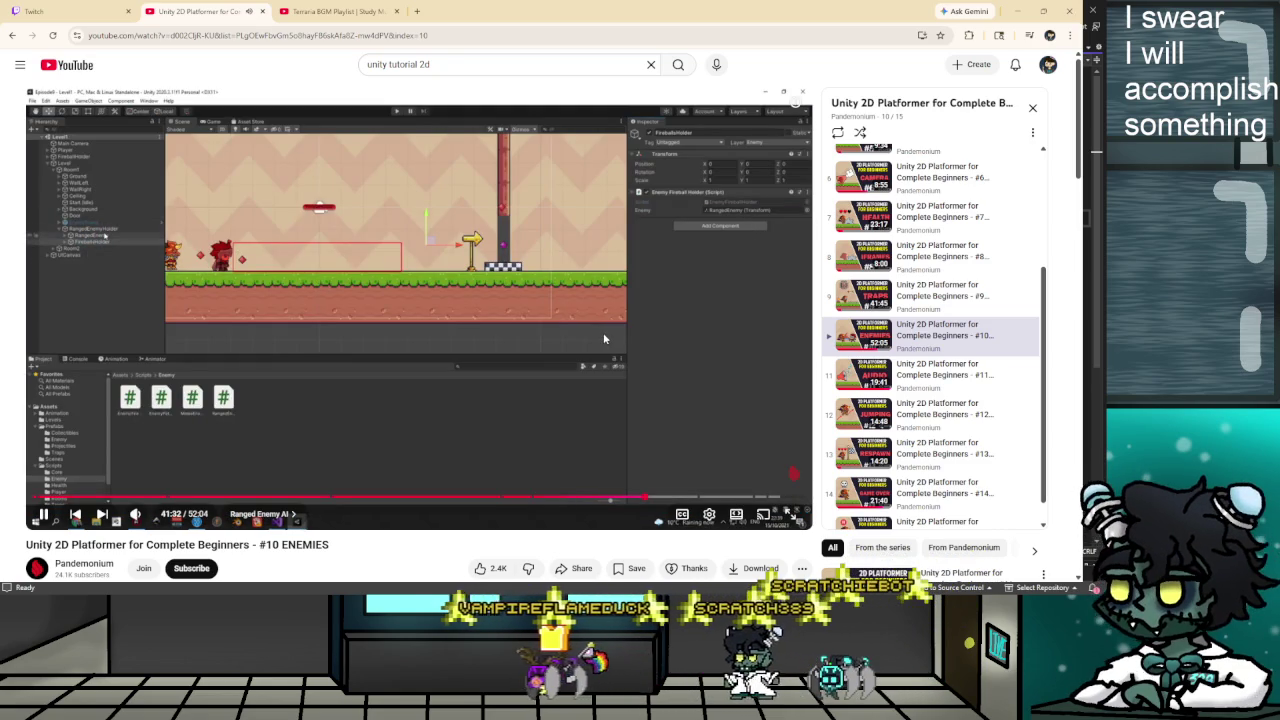
{"action": "left_click", "coordinate": [518, 263]}
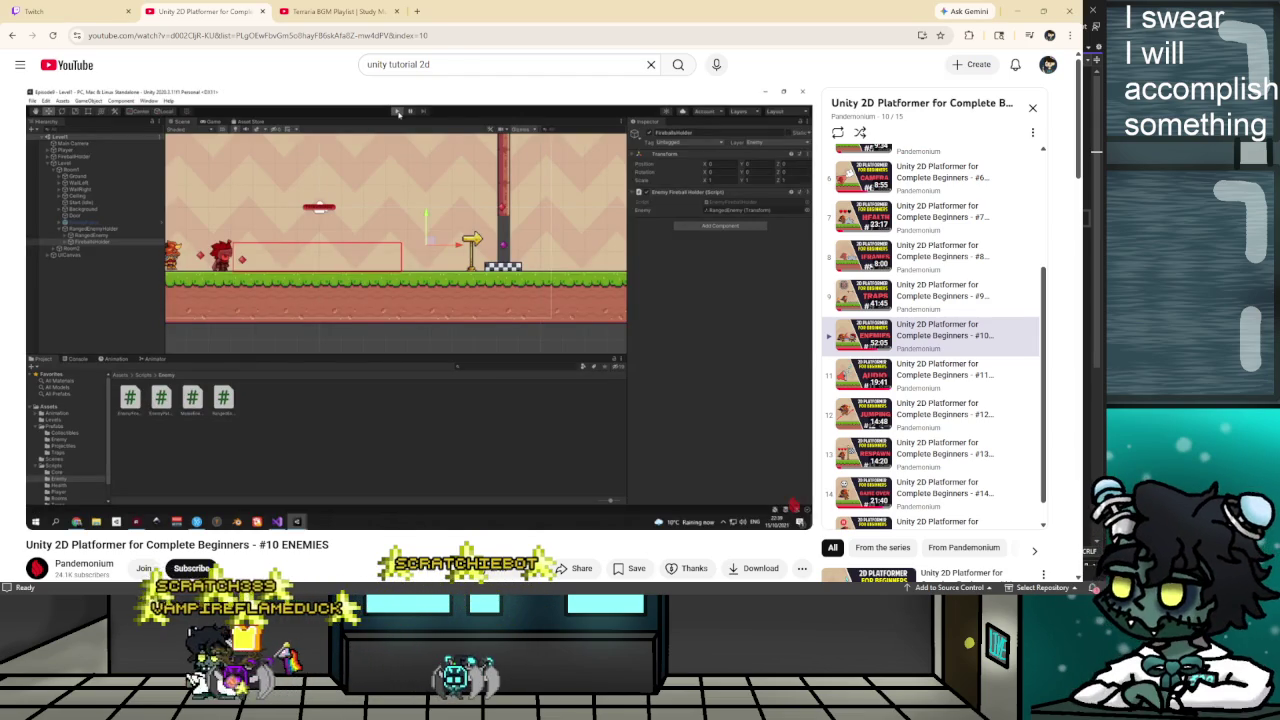
{"action": "key", "text": "alt+Tab"}
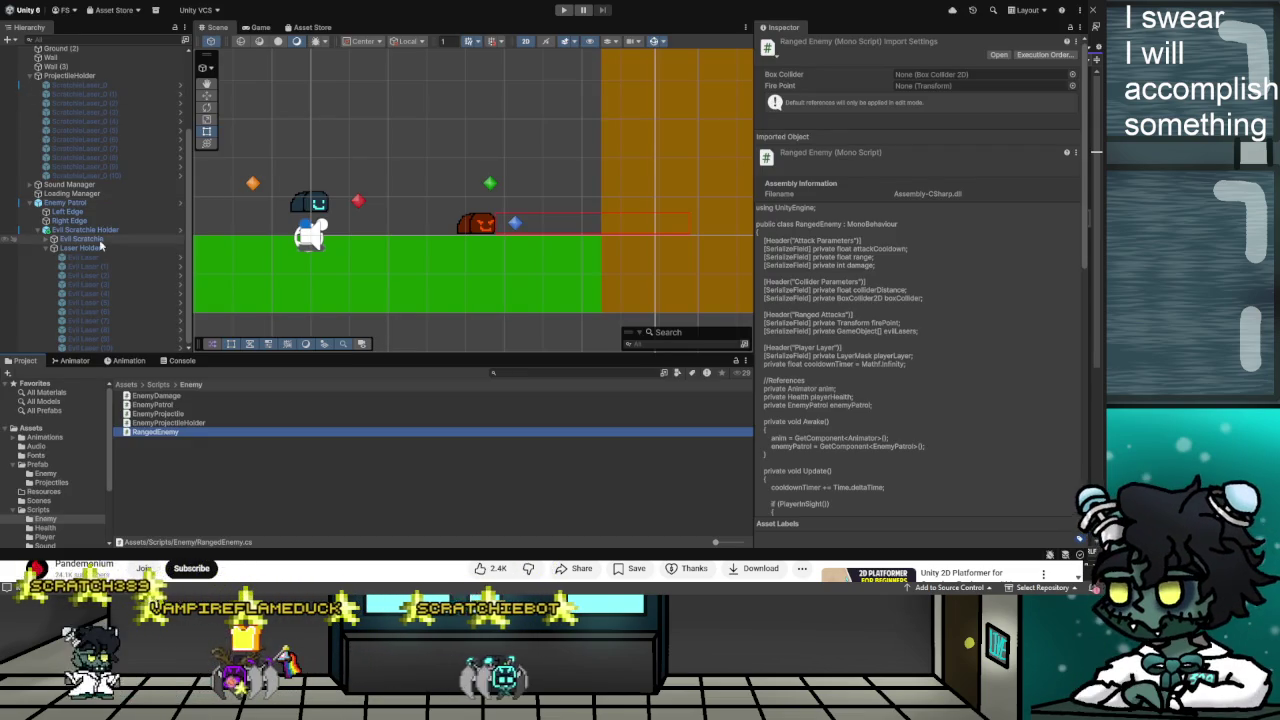
Add an Enemy Projectile Holder to Laser Holder with Enemy set to Evil Scratchie, then enter Play mode
{"action": "left_click", "coordinate": [86, 248]}
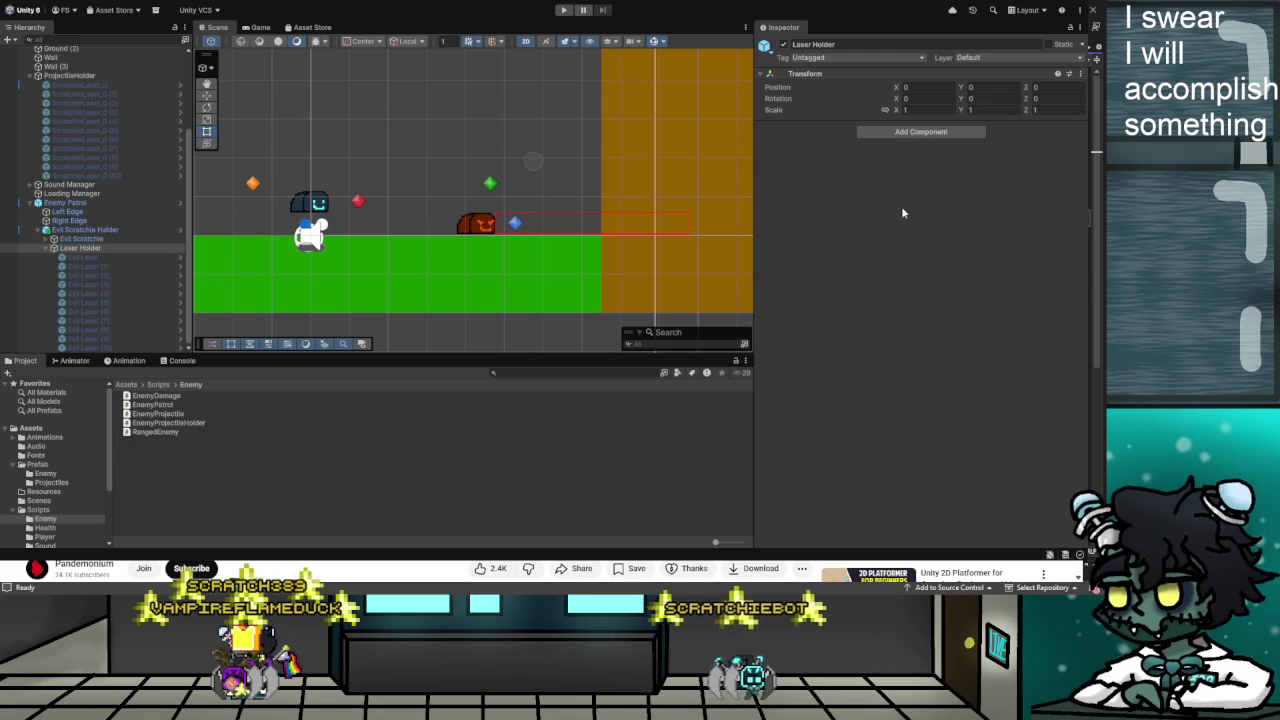
{"action": "left_click_drag", "start_coordinate": [901, 212], "coordinate": [905, 204]}
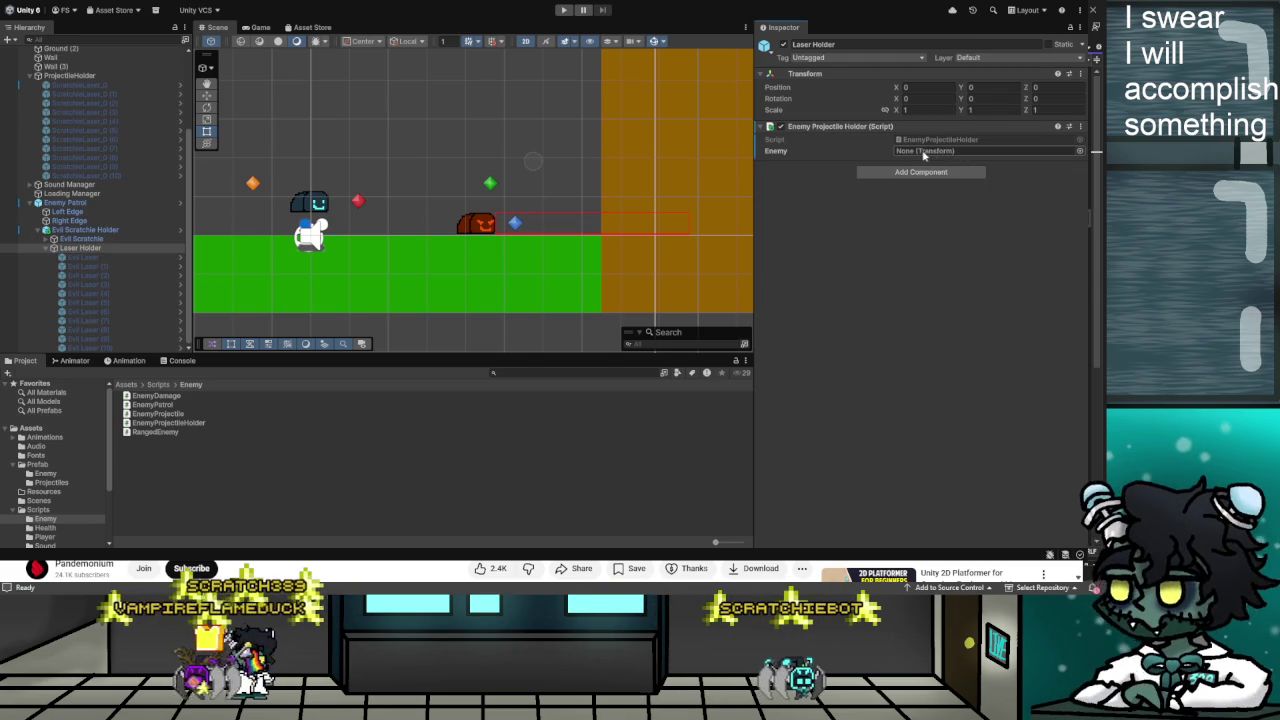
{"action": "mouse_move", "coordinate": [90, 230]}
{"action": "left_mouse_down"}
{"action": "mouse_move", "coordinate": [100, 245]}
{"action": "mouse_move", "coordinate": [848, 148]}
{"action": "left_mouse_up"}
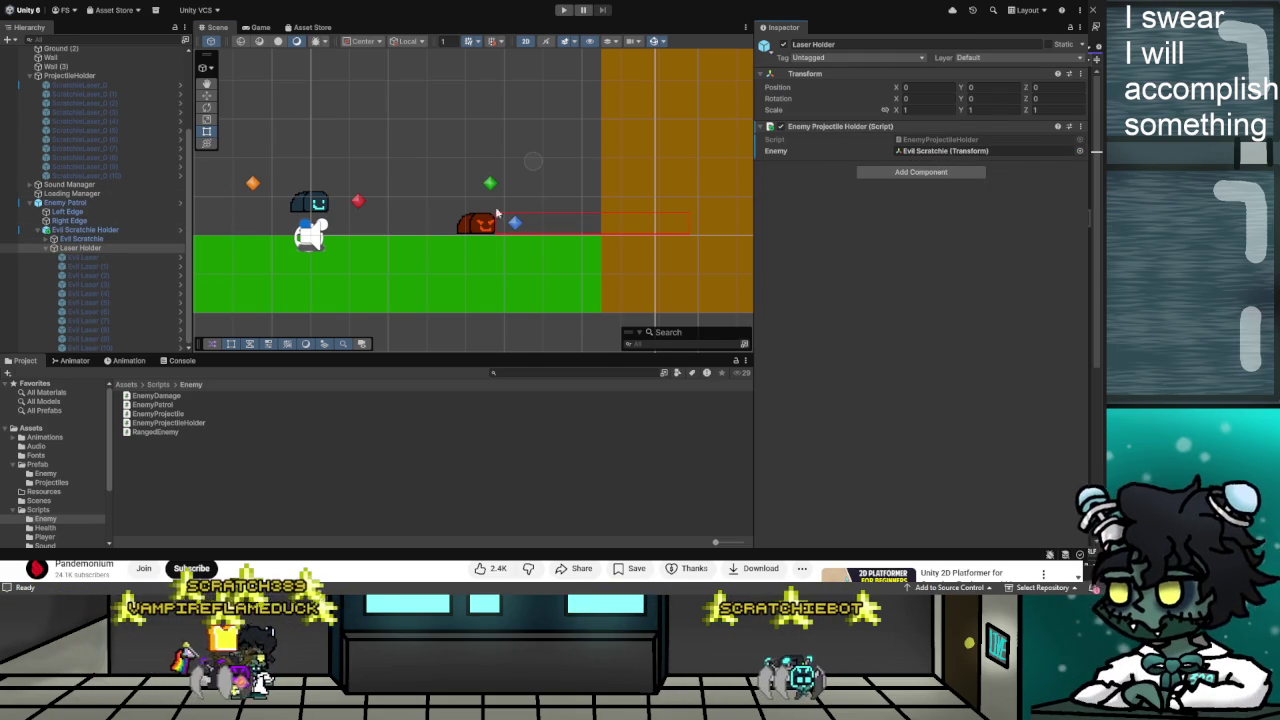
{"action": "left_click", "coordinate": [564, 12]}
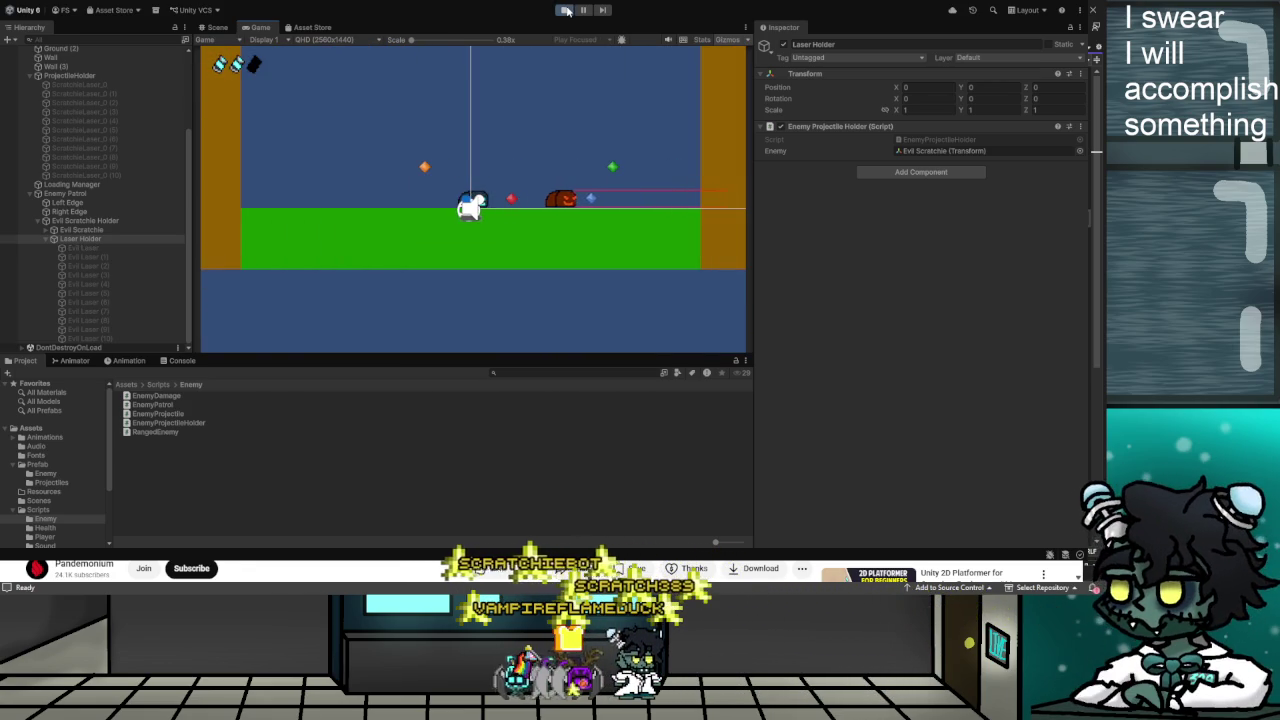
Stop Play mode and return to the '#10 ENEMIES' YouTube tutorial
{"action": "left_click", "coordinate": [573, 11]}
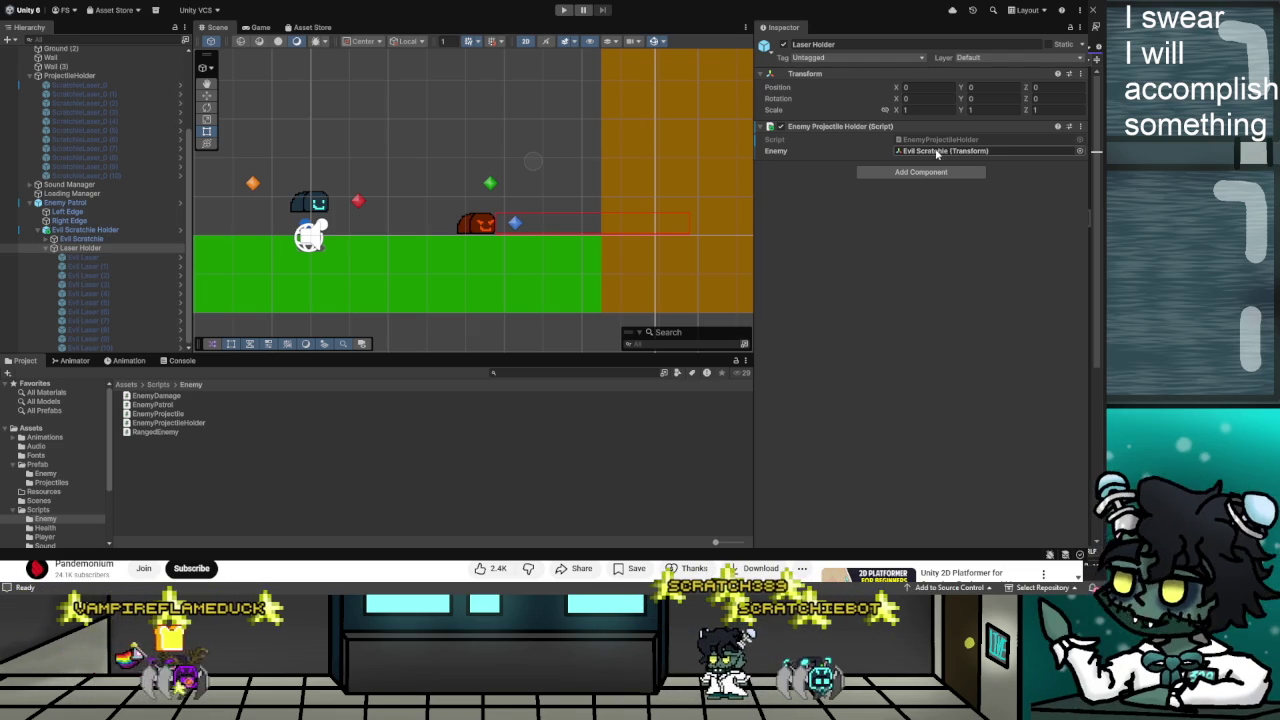
{"action": "key", "text": "alt+Tab"}
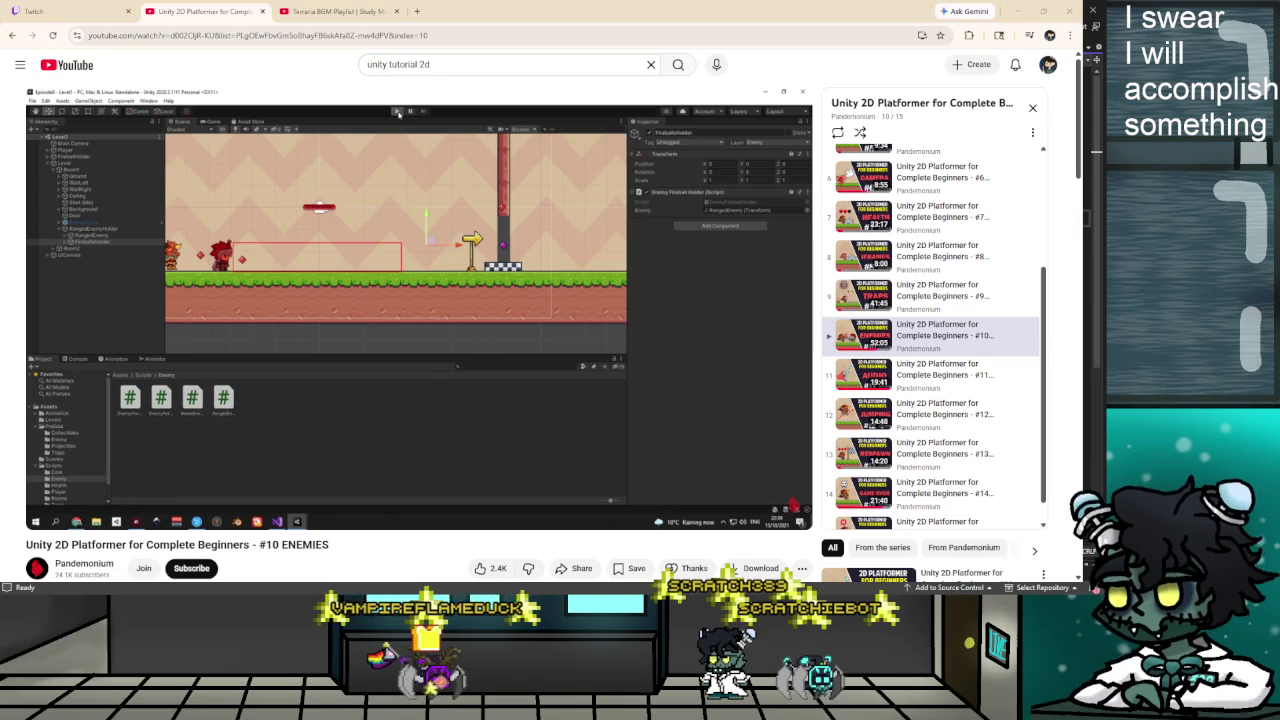
In EnemyProjectileHolder.cs, highlight the line copying the enemy's localScale, then move to EnemyProjectile.cs
{"action": "key", "text": "alt+Tab"}
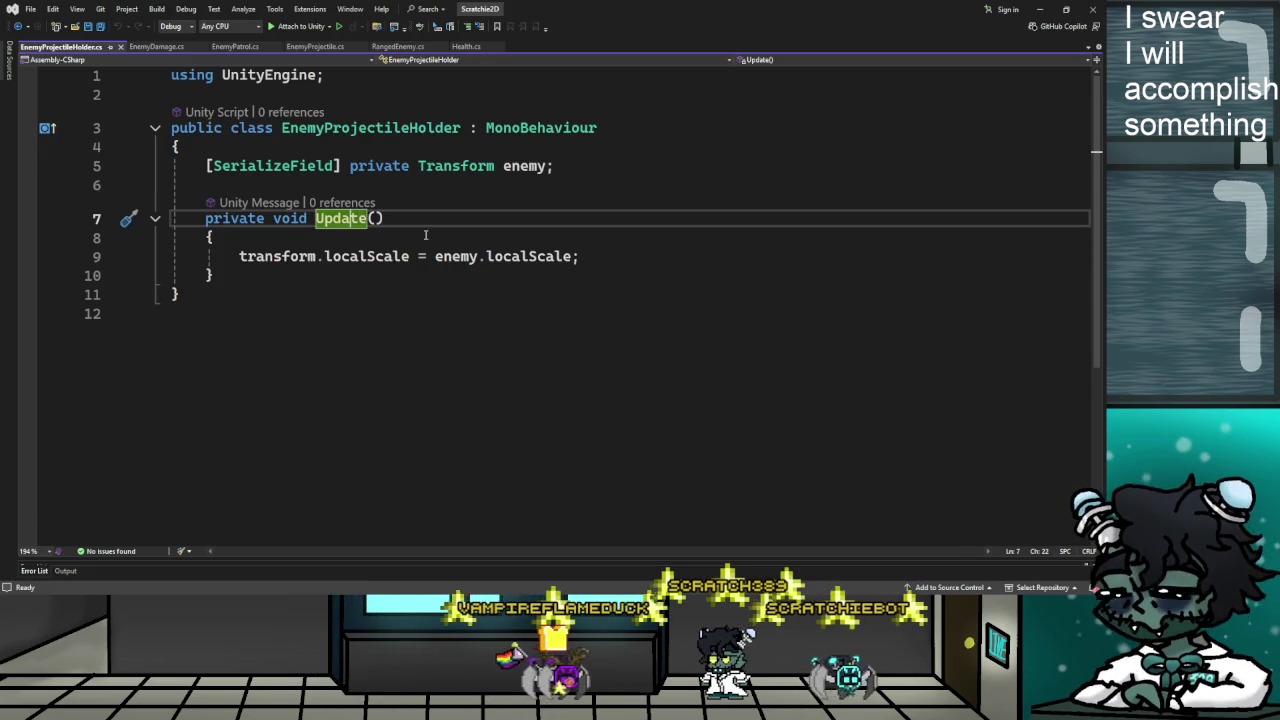
{"action": "left_click", "coordinate": [431, 237]}
{"action": "mouse_move", "coordinate": [239, 256]}
{"action": "left_mouse_down"}
{"action": "mouse_move", "coordinate": [603, 246]}
{"action": "mouse_move", "coordinate": [590, 253]}
{"action": "left_mouse_up"}
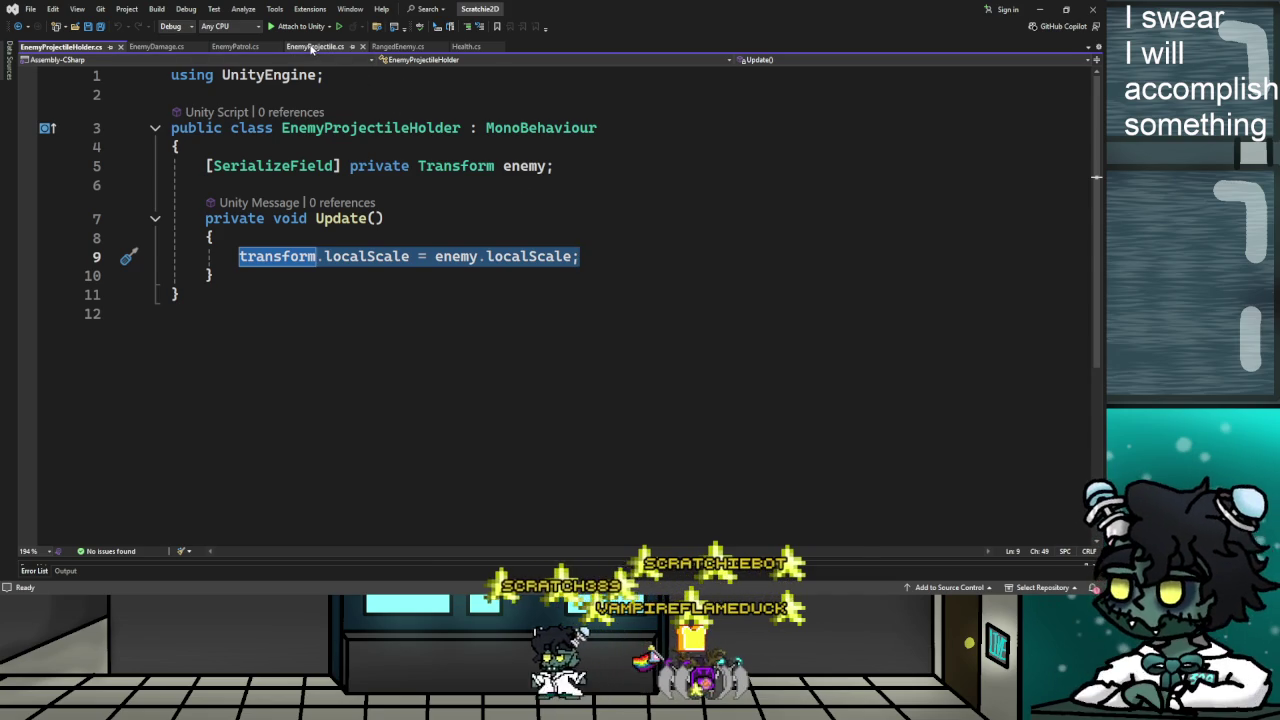
{"action": "key", "text": "ctrl+Tab"}
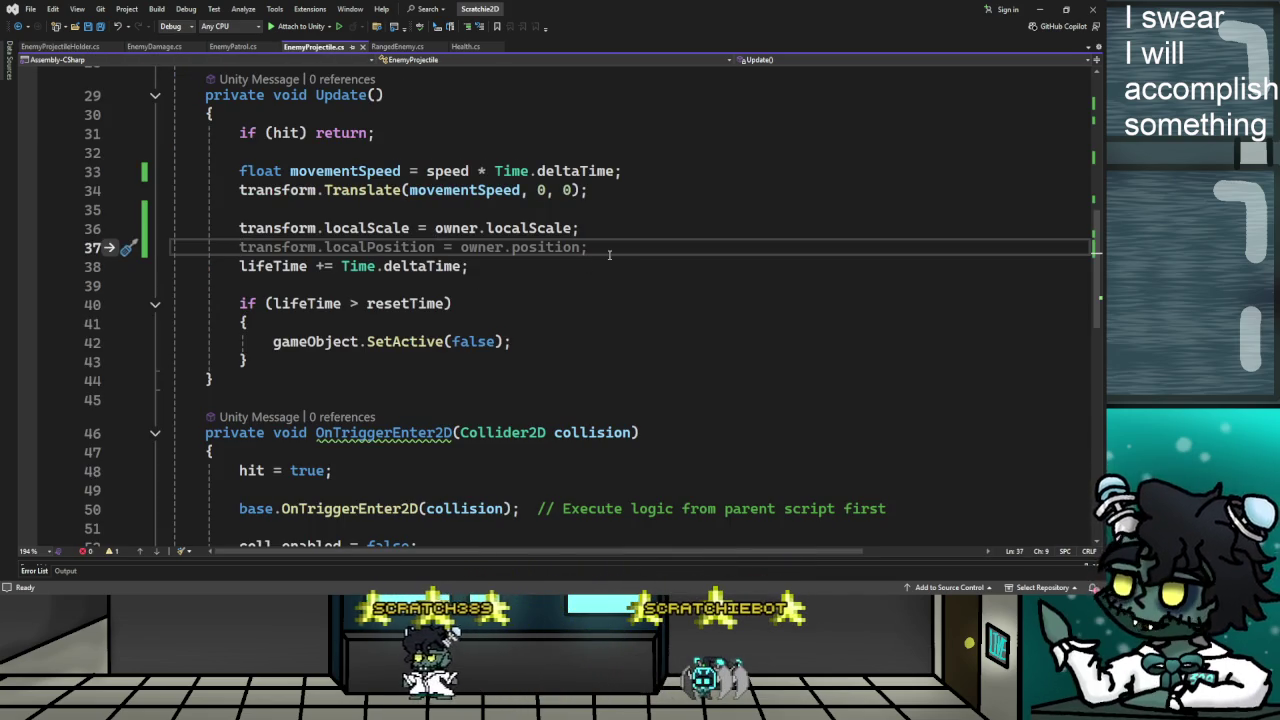
Delete the localScale = owner.localScale line from EnemyProjectile's Update
{"action": "left_click", "coordinate": [594, 266]}
{"action": "left_click", "coordinate": [604, 223]}
{"action": "left_click_drag", "start_coordinate": [604, 226], "coordinate": [172, 228]}
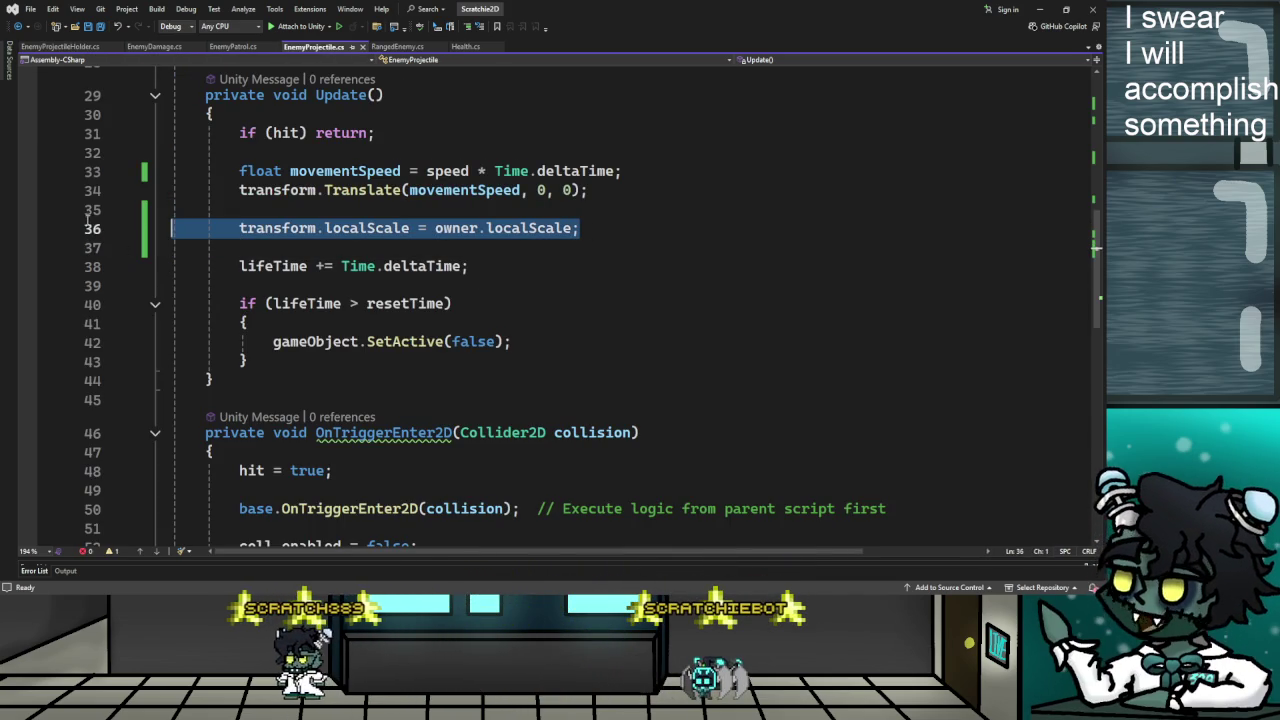
{"action": "key", "text": "BackSpace"}
{"action": "key", "text": "BackSpace"}
{"action": "key", "text": "BackSpace"}
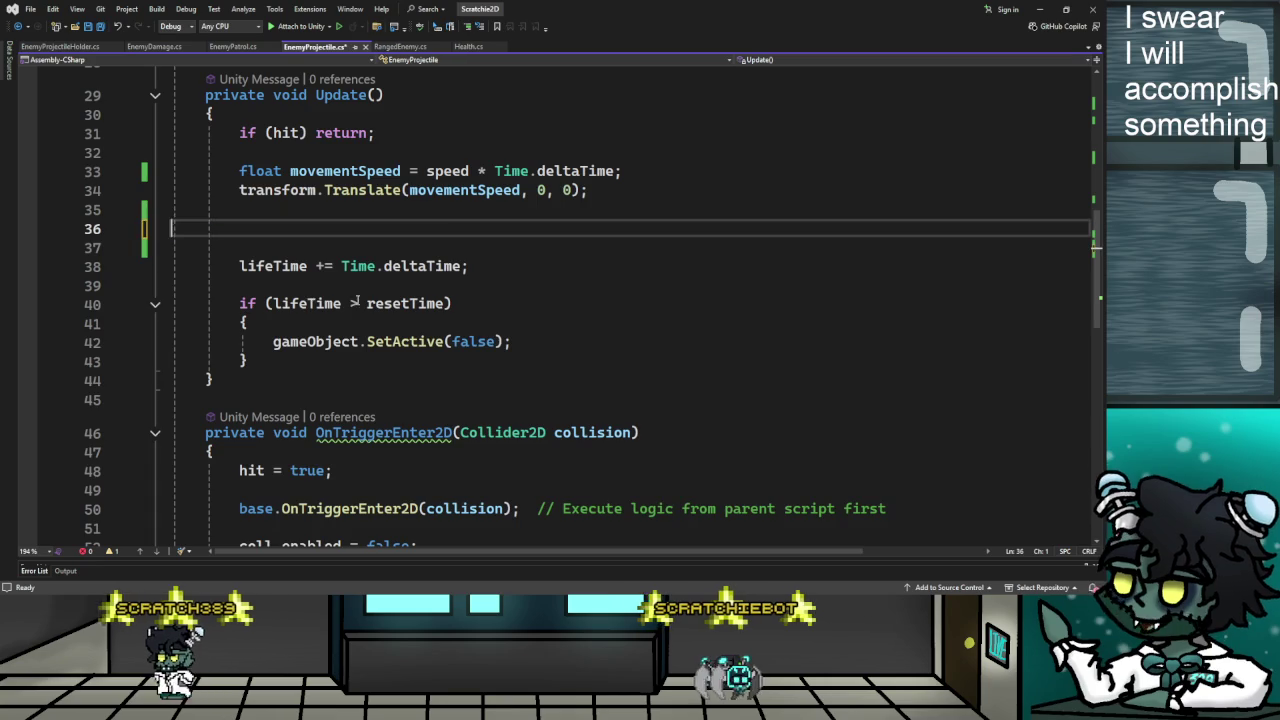
Delete the owner field declaration and its GetComponent assignment in Awake
{"action": "scroll", "coordinate": [477, 323], "scroll_direction": "up", "scroll_amount": 10}
{"action": "left_click", "coordinate": [572, 206]}
{"action": "key", "text": "shift+Home"}
{"action": "key", "text": "BackSpace"}
{"action": "key", "text": "BackSpace"}
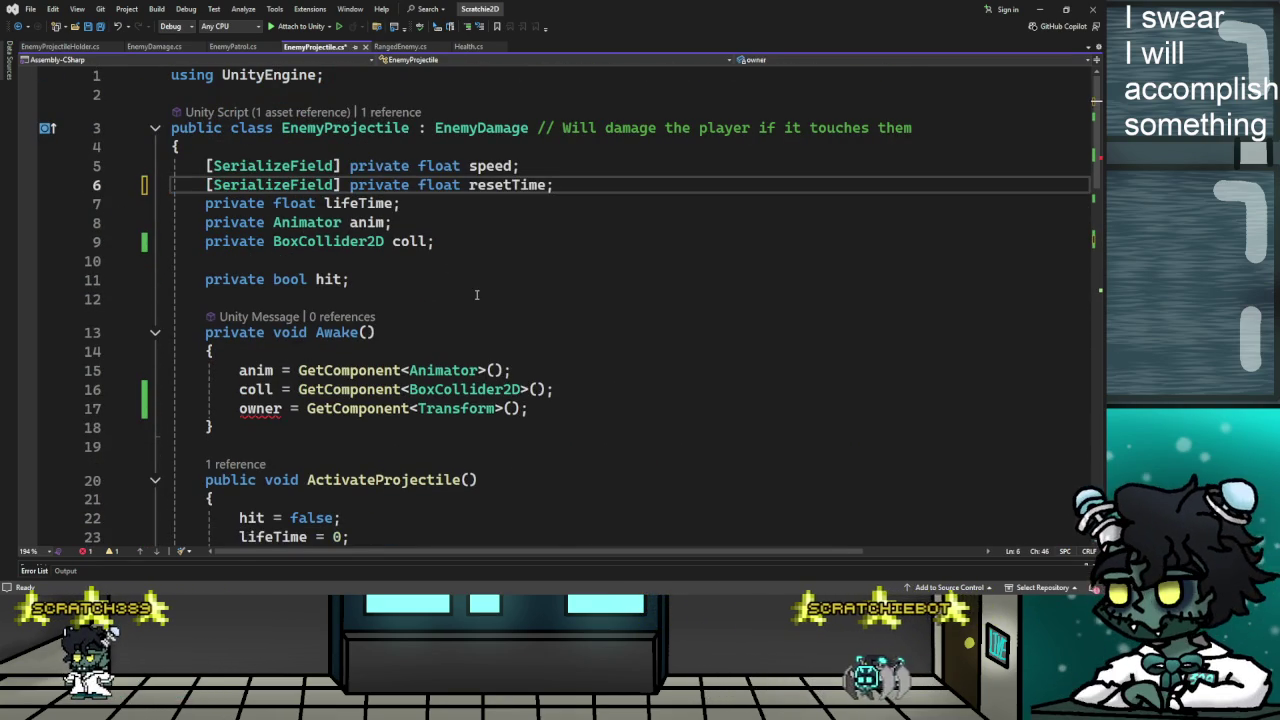
{"action": "scroll", "coordinate": [477, 295], "scroll_direction": "down", "scroll_amount": 3}
{"action": "scroll", "coordinate": [497, 323], "scroll_direction": "down", "scroll_amount": 3}
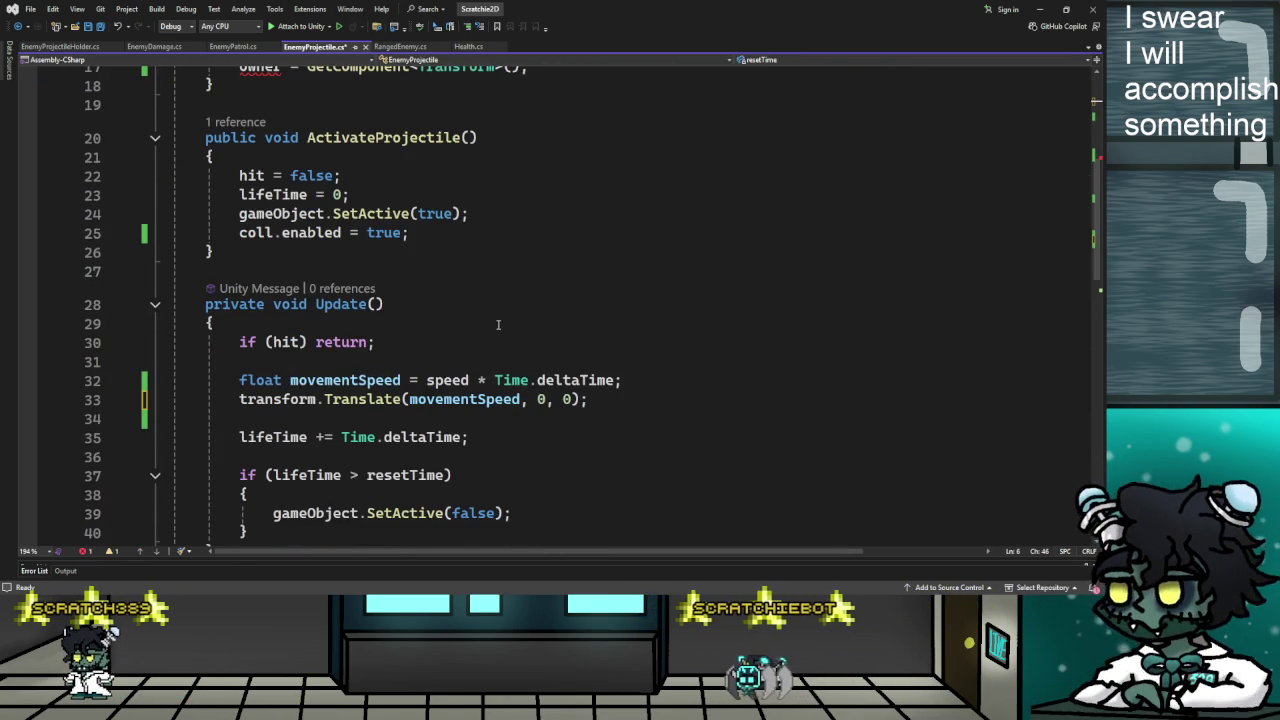
{"action": "scroll", "coordinate": [497, 323], "scroll_direction": "up", "scroll_amount": 4}
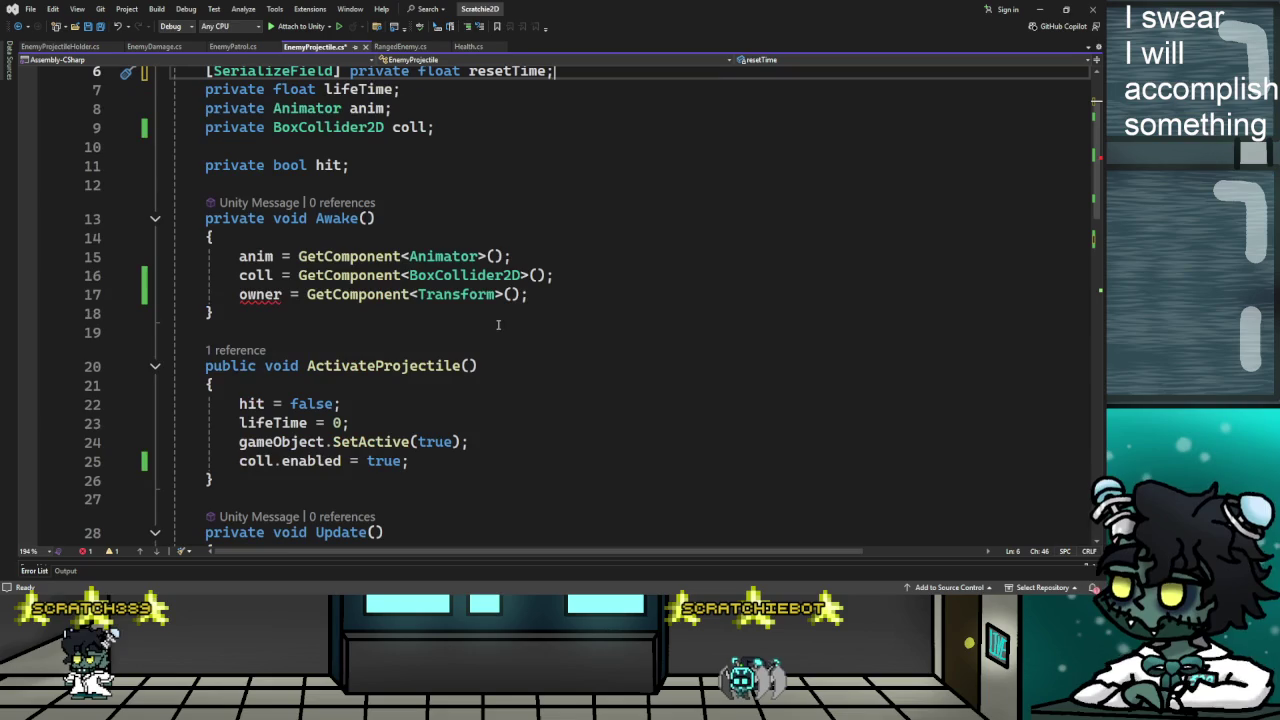
{"action": "key", "text": "BackSpace"}
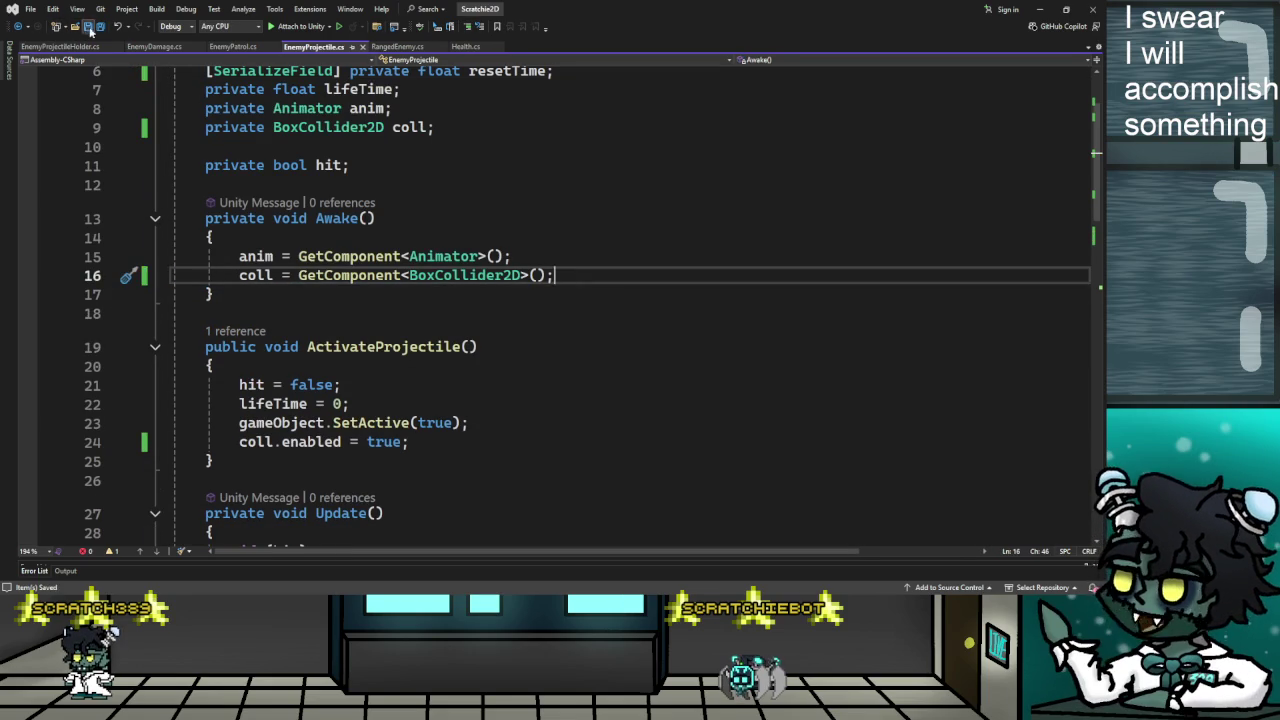
{"action": "scroll", "coordinate": [589, 349], "scroll_direction": "down", "scroll_amount": 17}
{"action": "scroll", "coordinate": [591, 353], "scroll_direction": "up", "scroll_amount": 6}
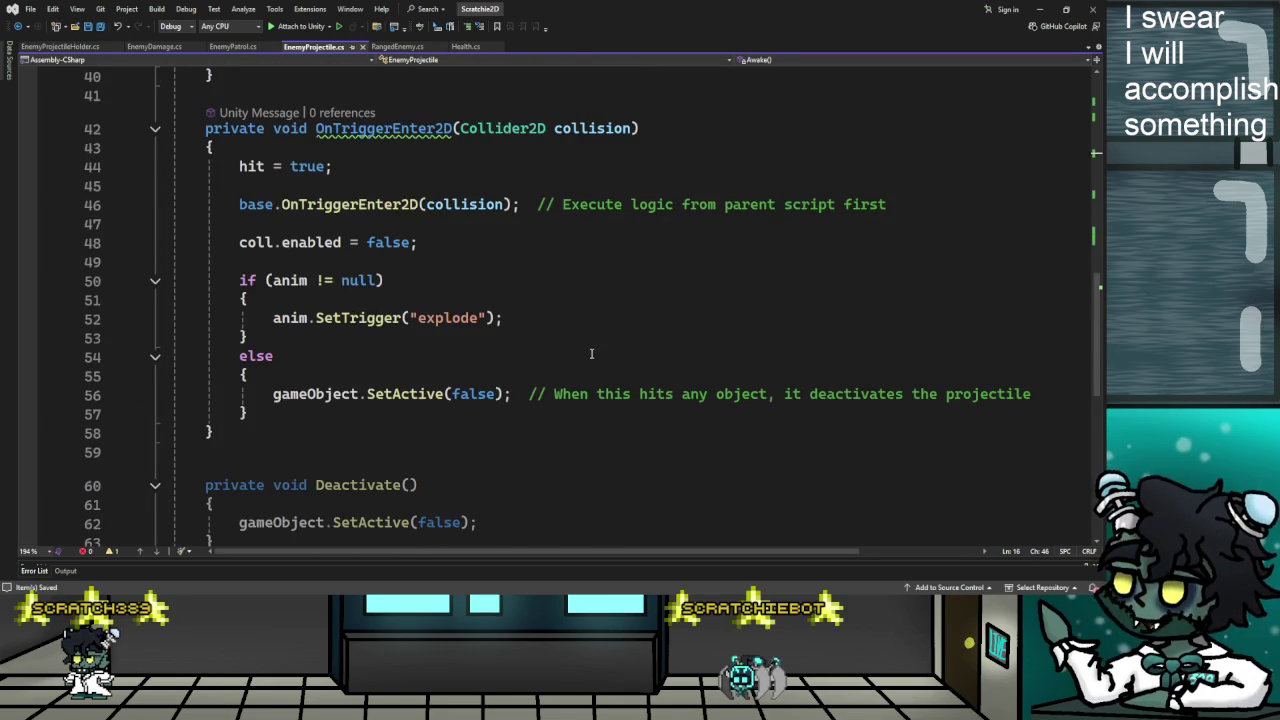
{"action": "scroll", "coordinate": [595, 356], "scroll_direction": "up", "scroll_amount": 12}
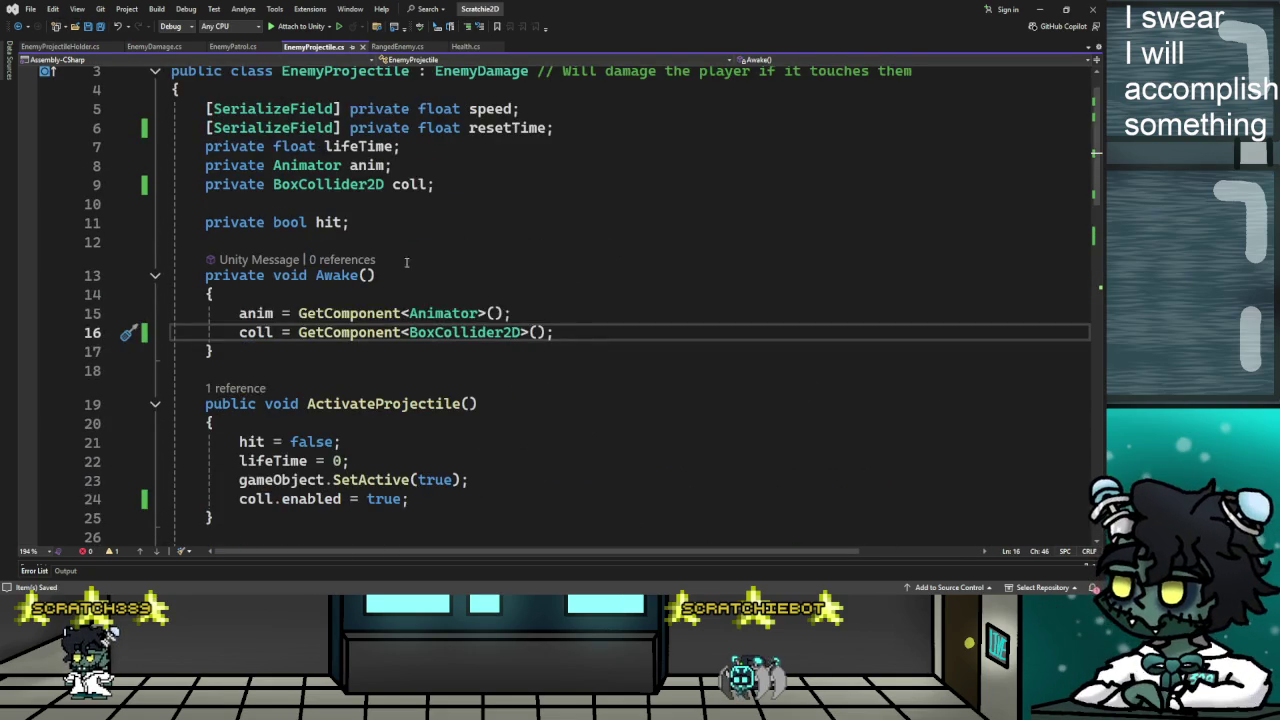
{"action": "scroll", "coordinate": [430, 278], "scroll_direction": "up", "scroll_amount": 1}
{"action": "scroll", "coordinate": [535, 316], "scroll_direction": "down", "scroll_amount": 3}
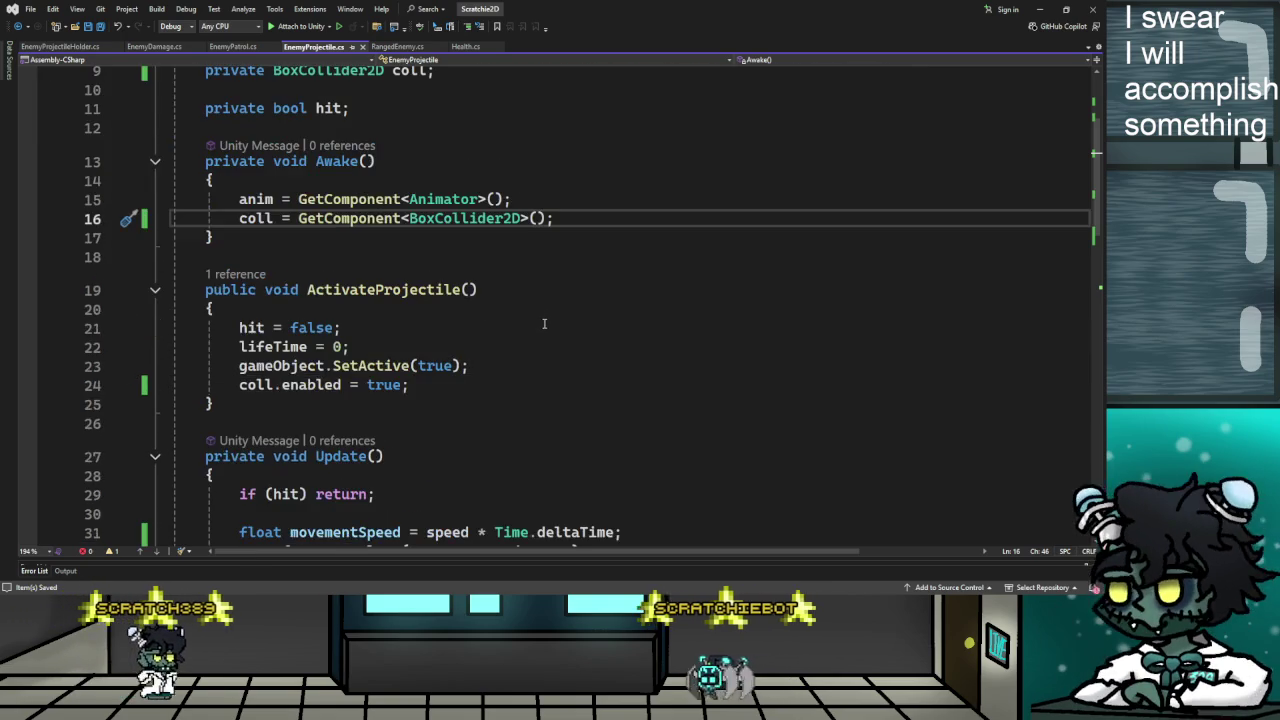
{"action": "scroll", "coordinate": [544, 323], "scroll_direction": "down", "scroll_amount": 2}
{"action": "scroll", "coordinate": [544, 323], "scroll_direction": "down", "scroll_amount": 1}
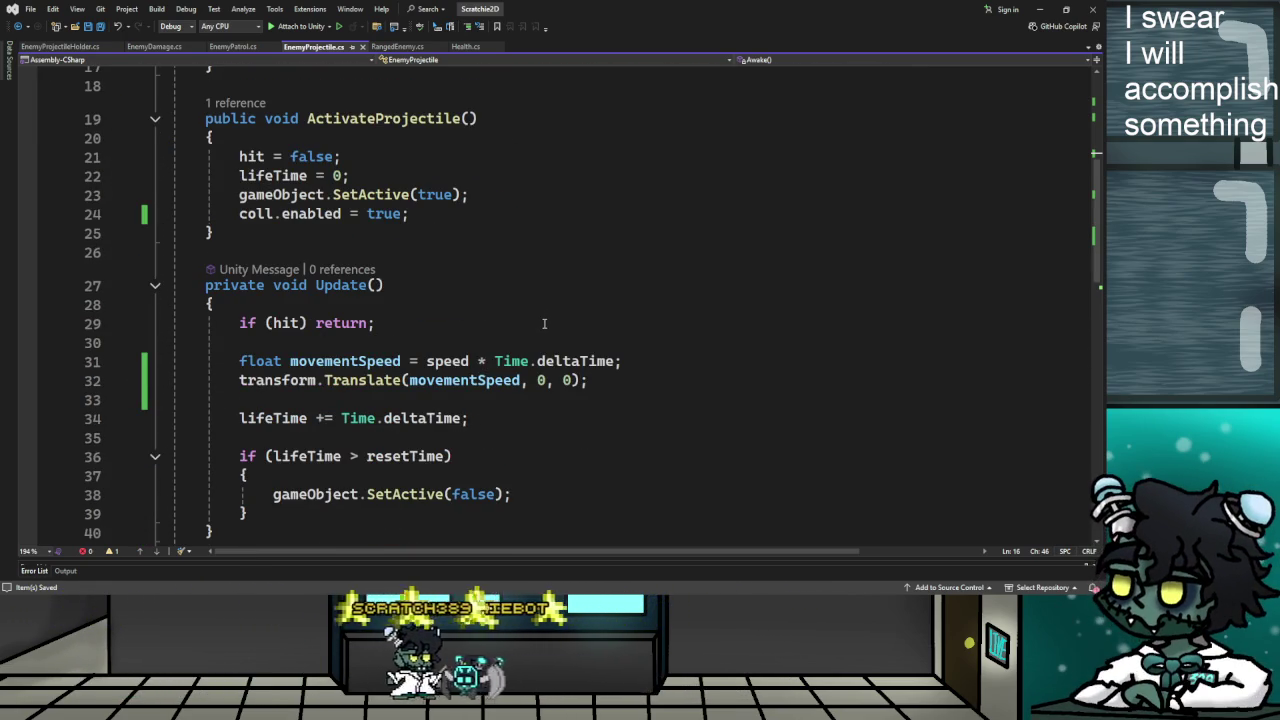
{"action": "scroll", "coordinate": [540, 323], "scroll_direction": "up", "scroll_amount": 5}
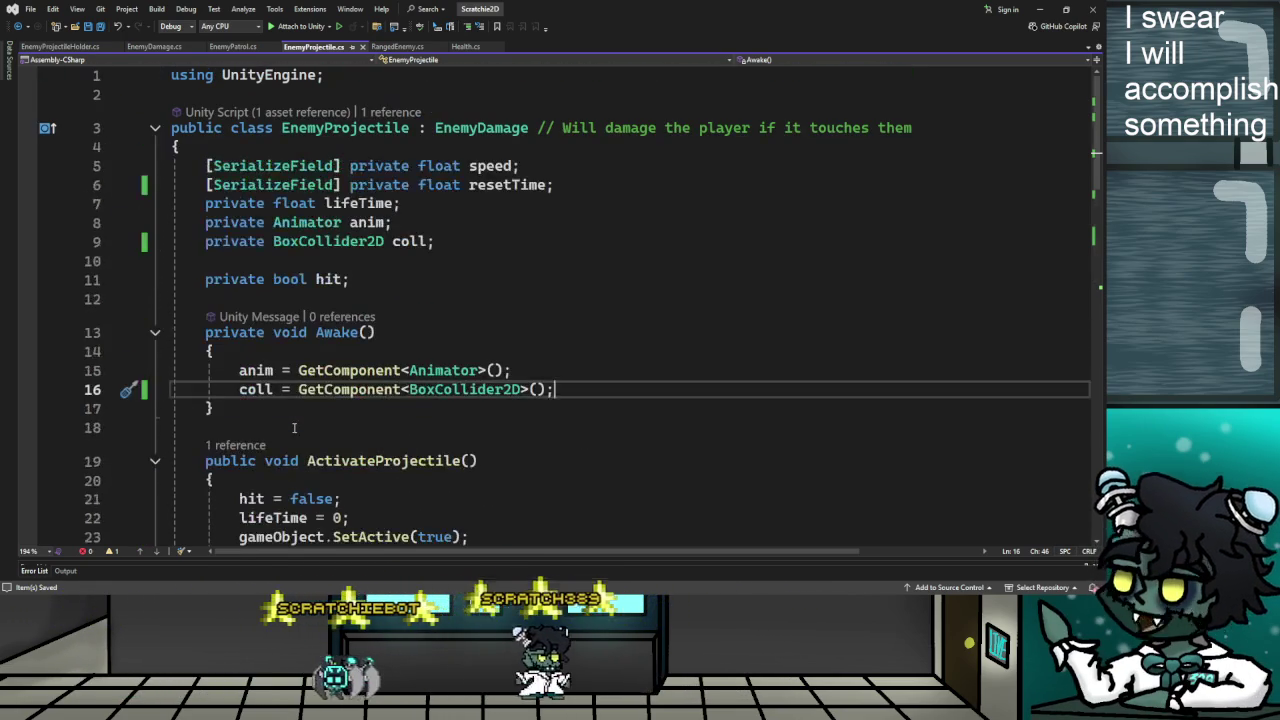
{"action": "scroll", "coordinate": [294, 428], "scroll_direction": "down", "scroll_amount": 4}
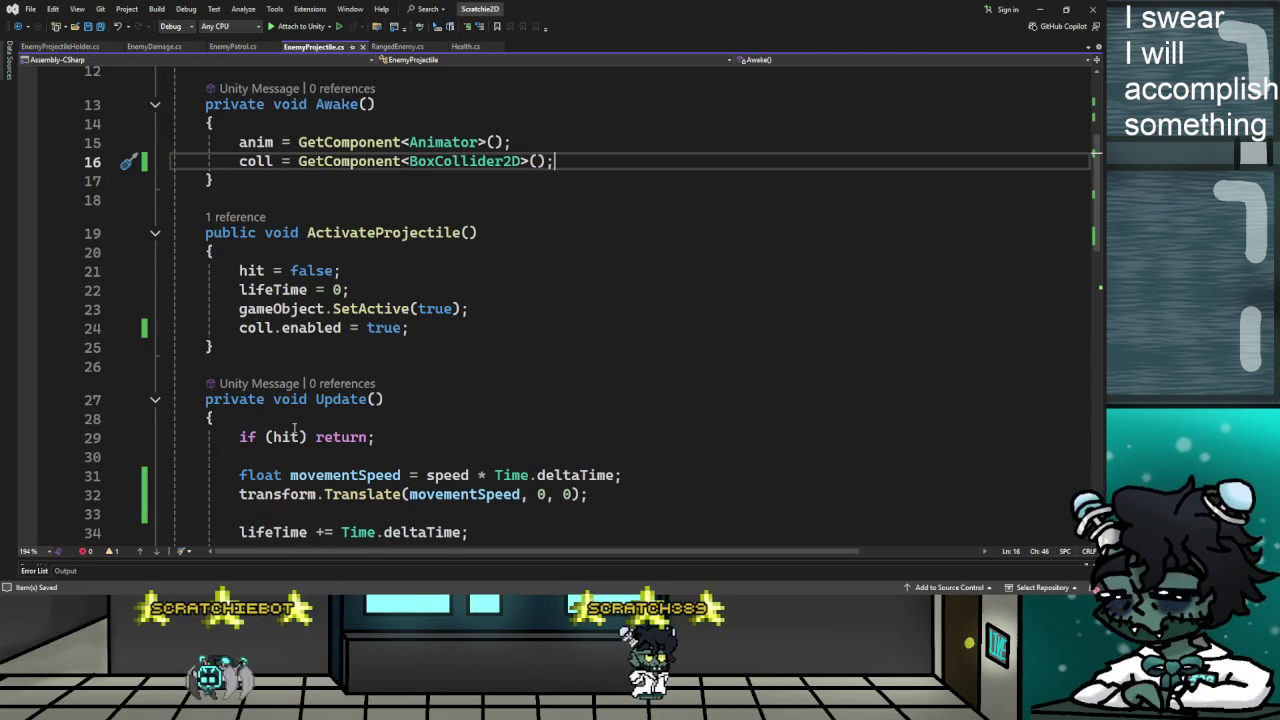
{"action": "scroll", "coordinate": [455, 200], "scroll_direction": "up", "scroll_amount": 4}
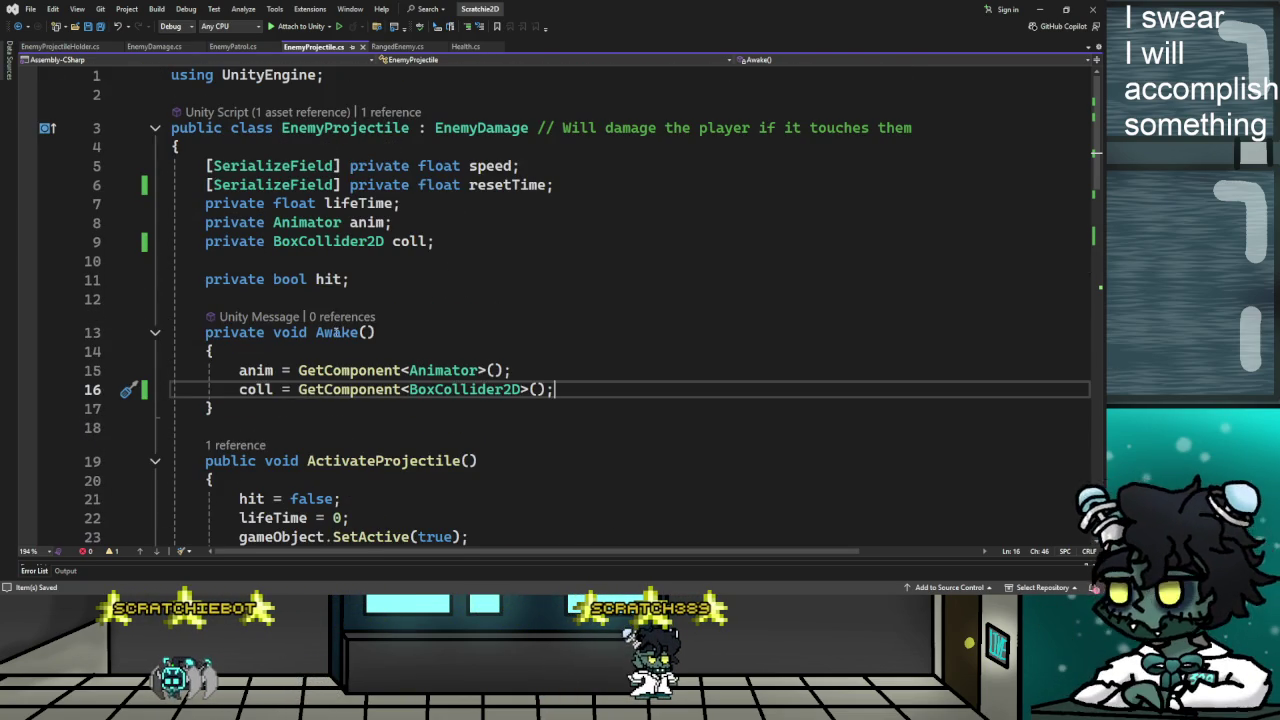
{"action": "scroll", "coordinate": [444, 328], "scroll_direction": "down", "scroll_amount": 3}
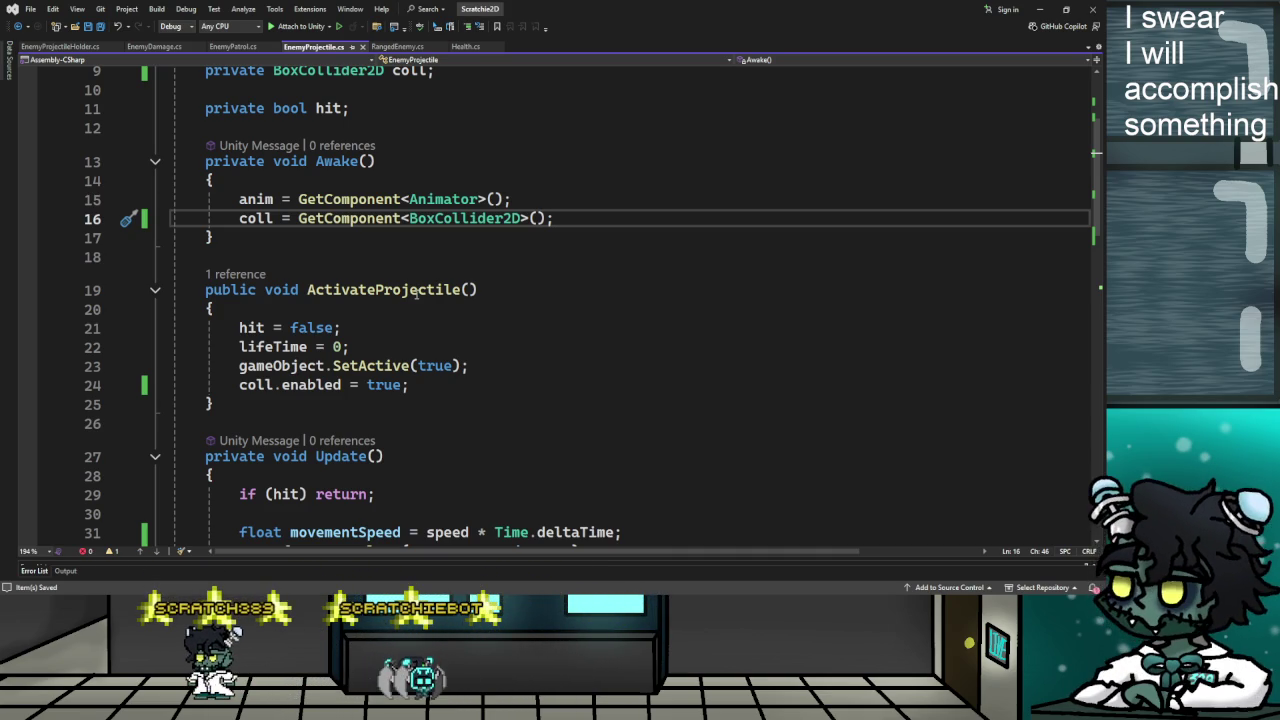
{"action": "scroll", "coordinate": [415, 290], "scroll_direction": "down", "scroll_amount": 5}
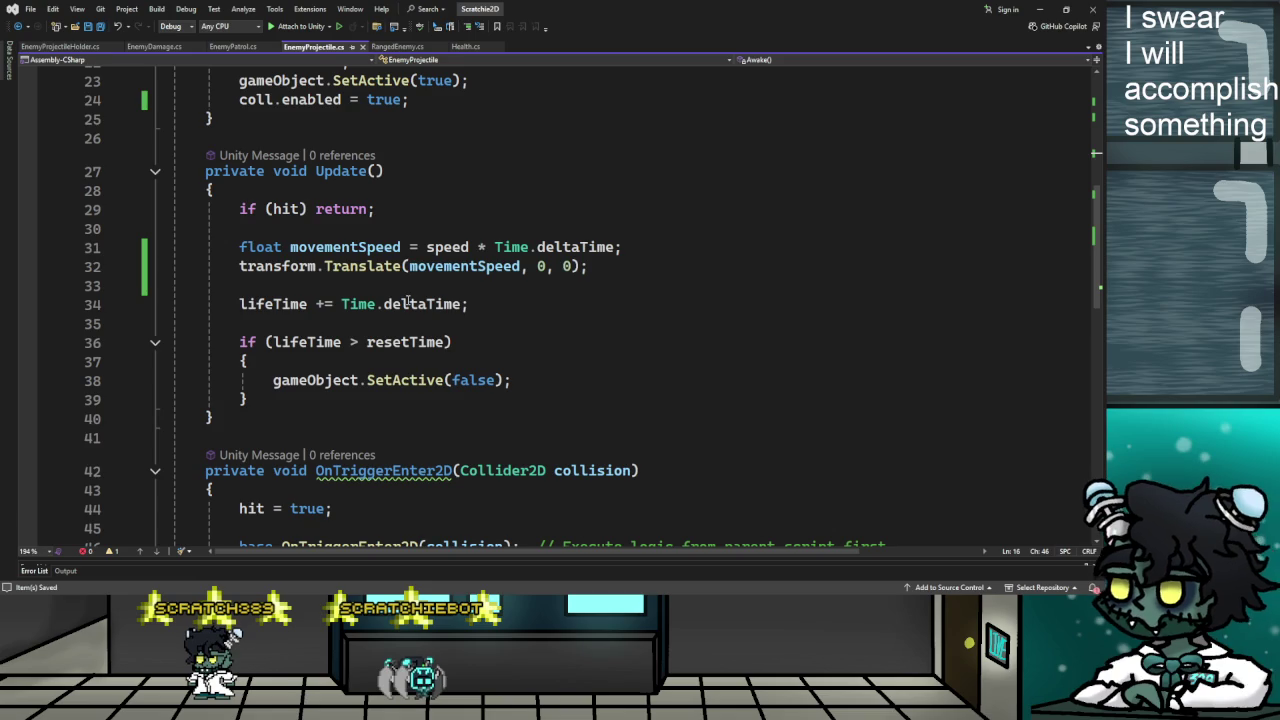
{"action": "scroll", "coordinate": [407, 300], "scroll_direction": "down", "scroll_amount": 7}
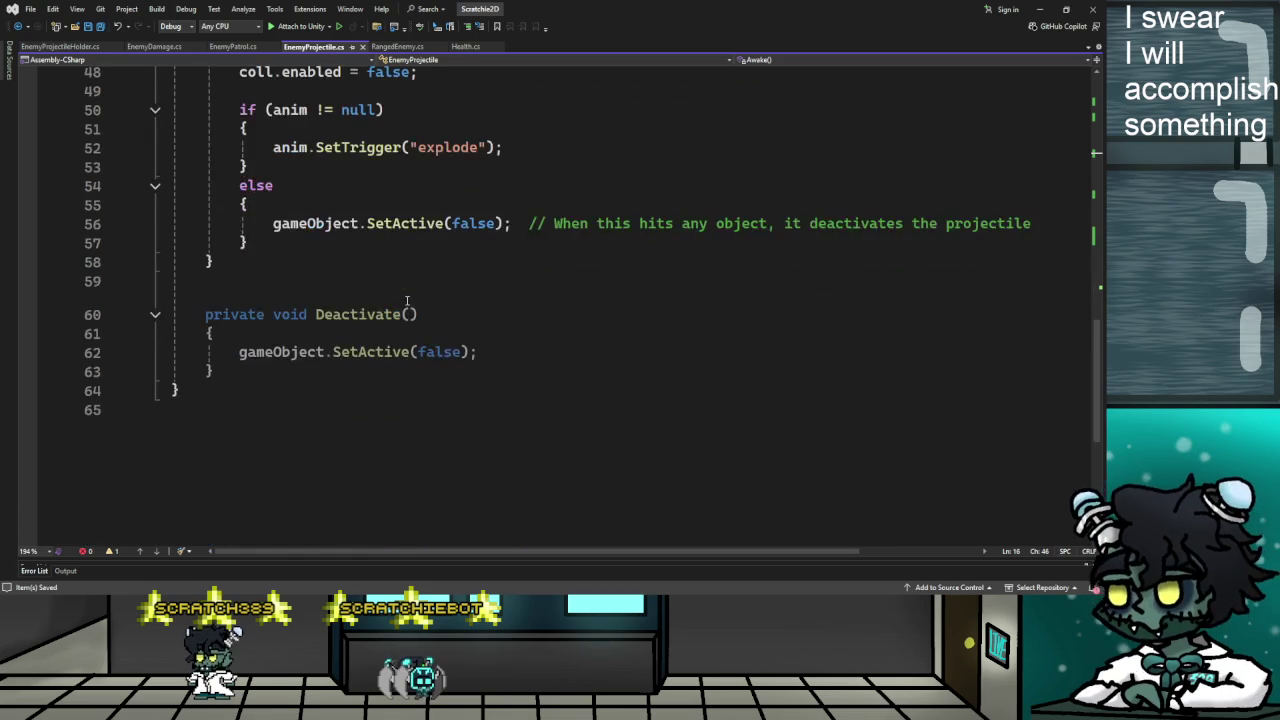
{"action": "scroll", "coordinate": [407, 300], "scroll_direction": "up", "scroll_amount": 15}
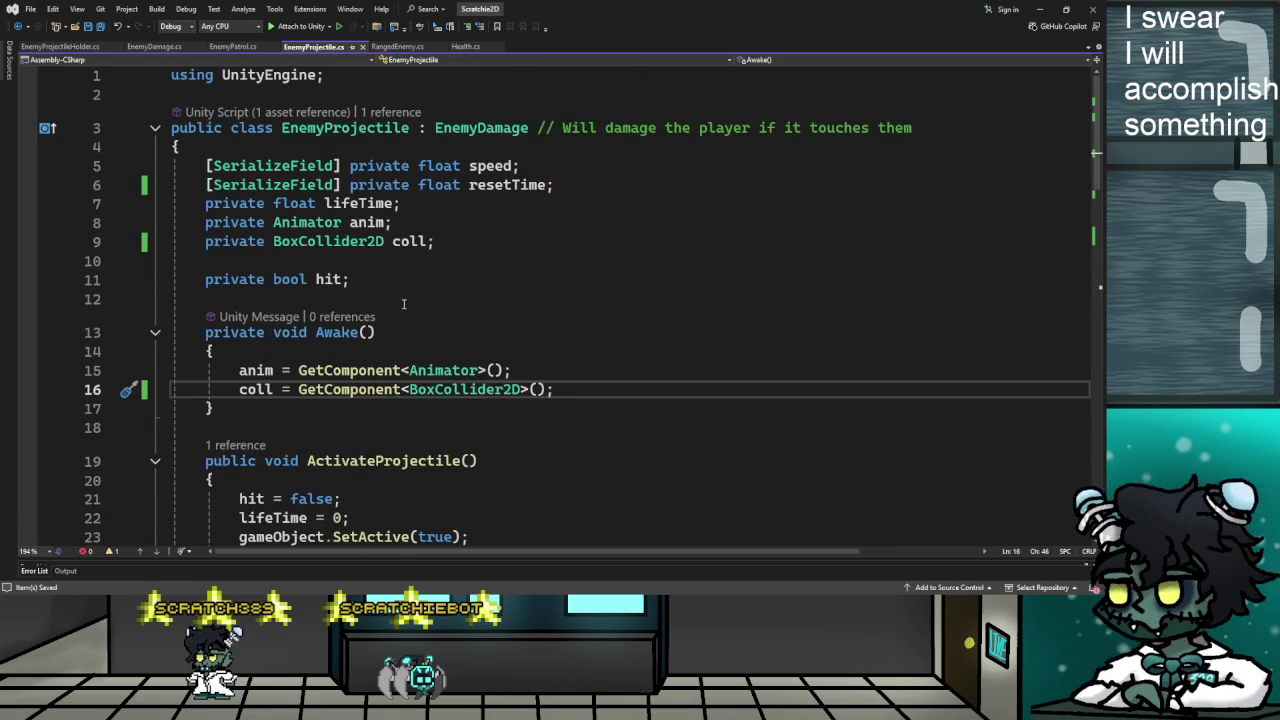
Flip through the RangedEnemy, EnemyProjectile, EnemyPatrol, EnemyDamage and EnemyProjectileHolder scripts
{"action": "left_click", "coordinate": [398, 47]}
{"action": "scroll", "coordinate": [478, 337], "scroll_direction": "down", "scroll_amount": 9}
{"action": "scroll", "coordinate": [478, 337], "scroll_direction": "up", "scroll_amount": 11}
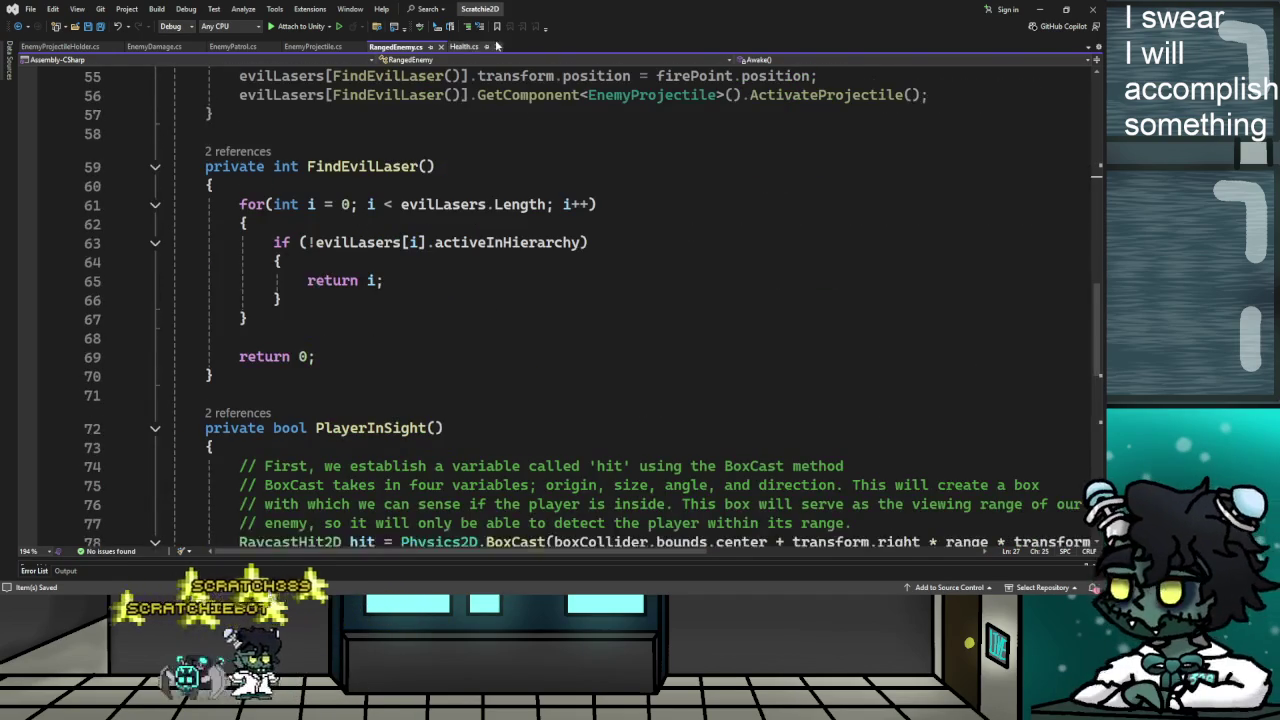
{"action": "left_click", "coordinate": [313, 47]}
{"action": "left_click", "coordinate": [233, 47]}
{"action": "scroll", "coordinate": [397, 310], "scroll_direction": "down", "scroll_amount": 4}
{"action": "scroll", "coordinate": [405, 315], "scroll_direction": "up", "scroll_amount": 10}
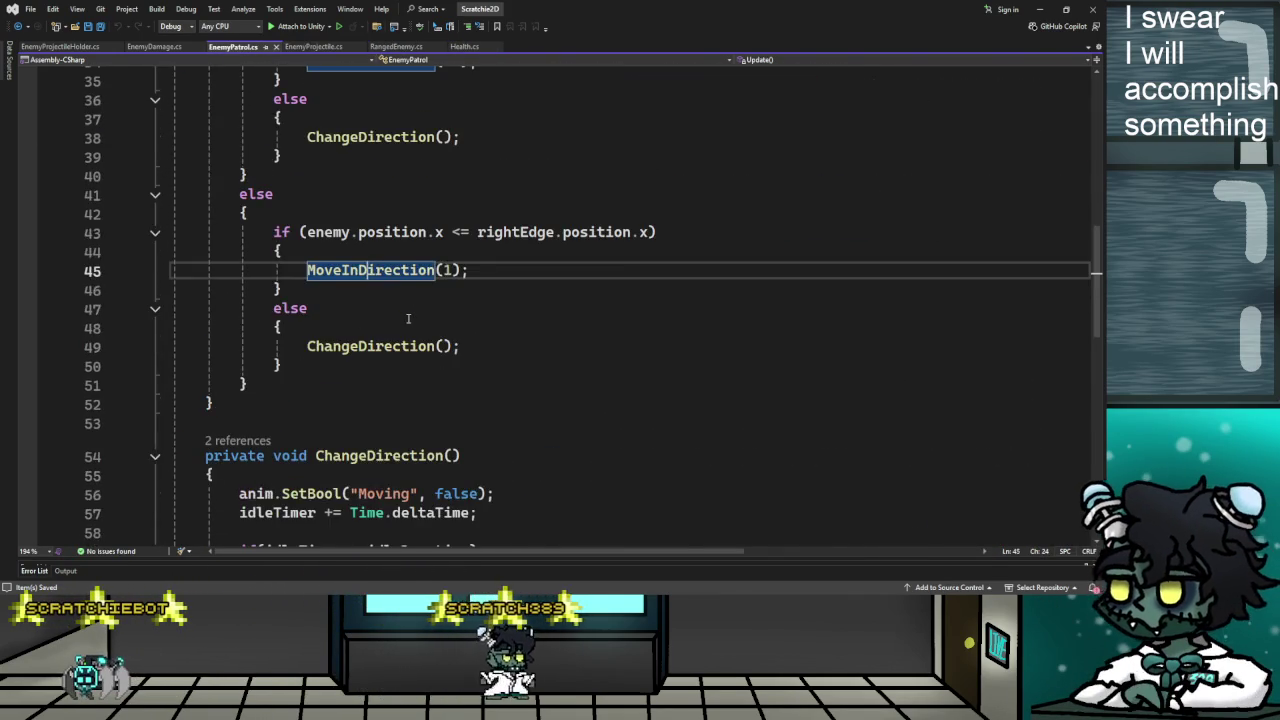
{"action": "scroll", "coordinate": [405, 316], "scroll_direction": "up", "scroll_amount": 6}
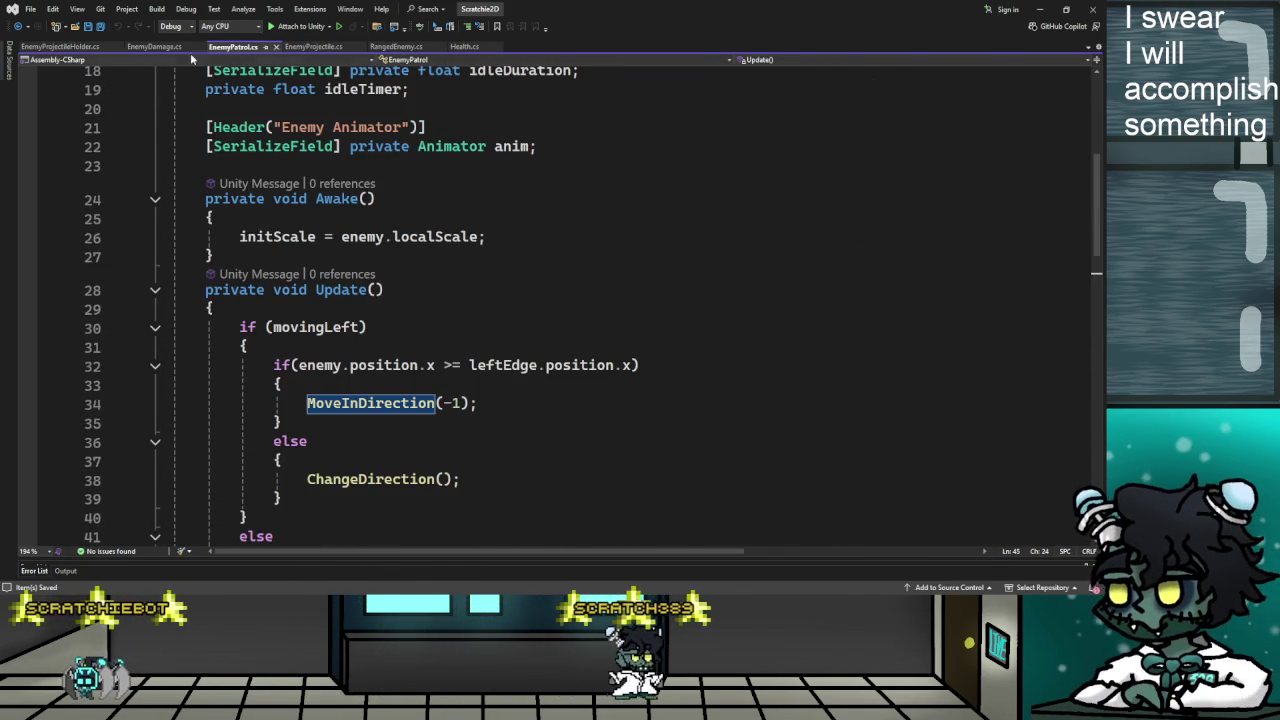
{"action": "left_click", "coordinate": [158, 47]}
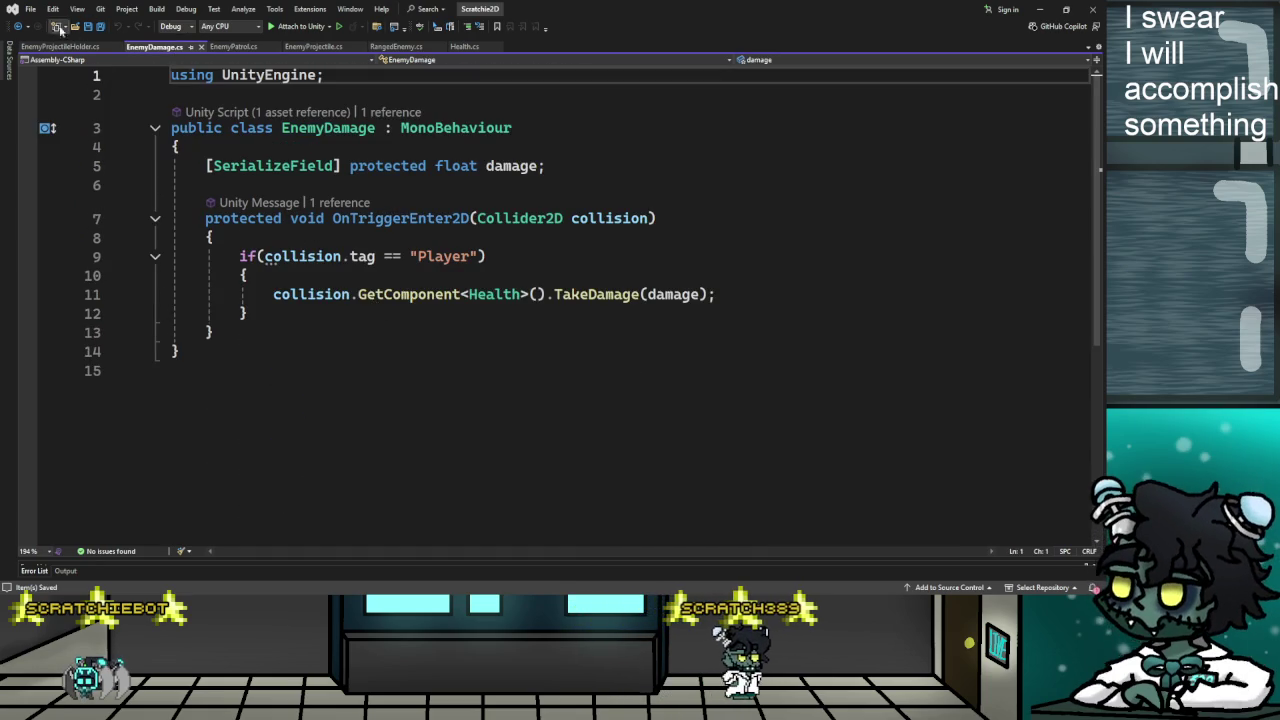
{"action": "left_click", "coordinate": [62, 47]}
Scroll through EnemyPatrol again, then EnemyProjectile's OnTriggerEnter2D collision handling
{"action": "left_click", "coordinate": [235, 47]}
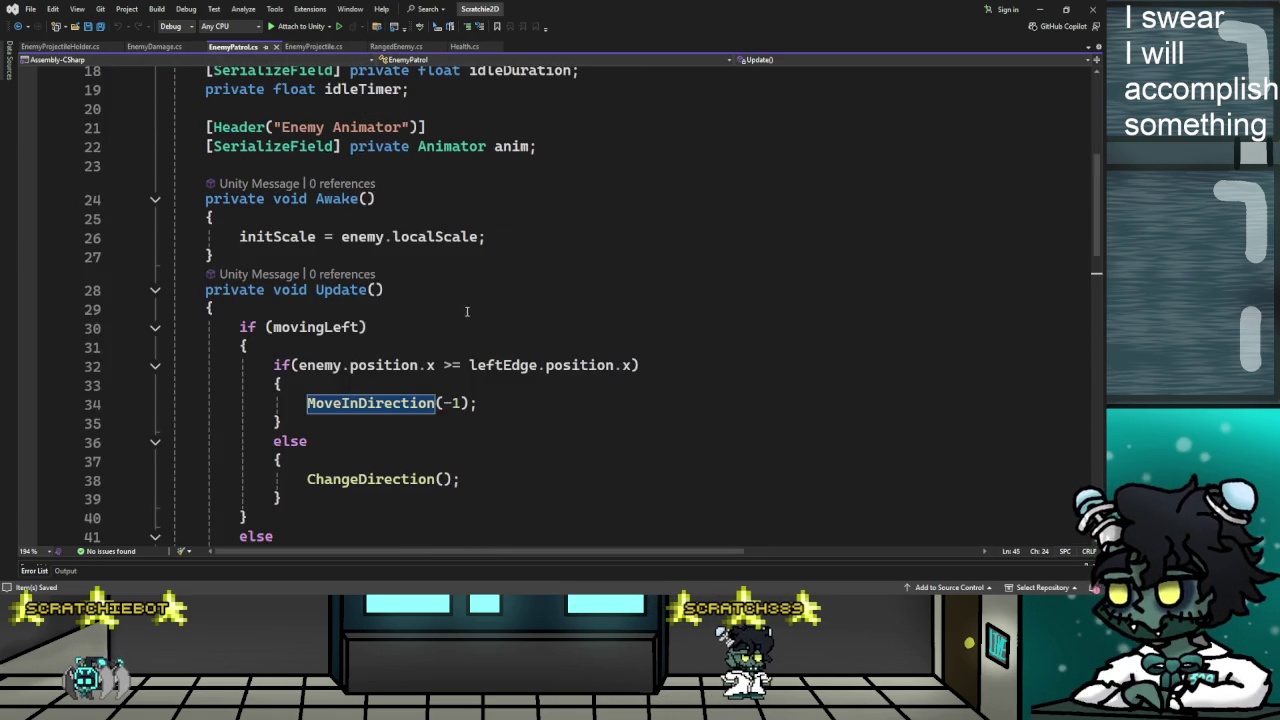
{"action": "scroll", "coordinate": [466, 309], "scroll_direction": "down", "scroll_amount": 12}
{"action": "scroll", "coordinate": [470, 324], "scroll_direction": "up", "scroll_amount": 7}
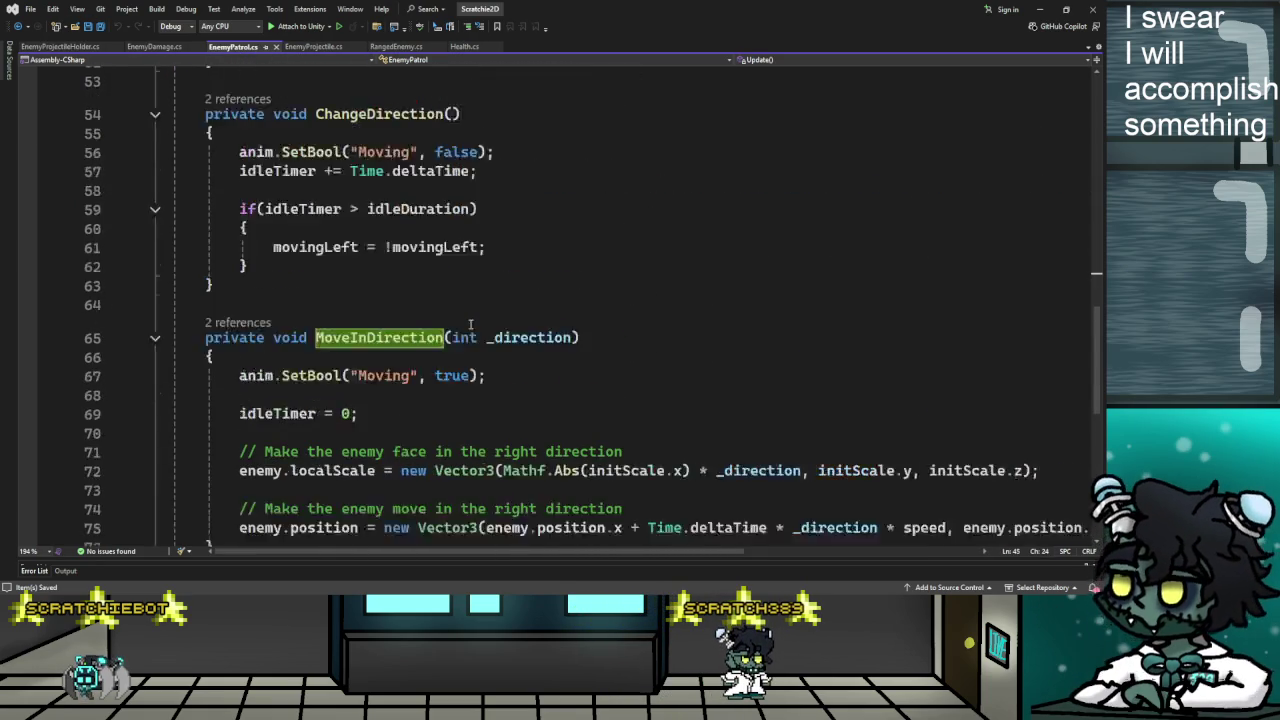
{"action": "scroll", "coordinate": [500, 413], "scroll_direction": "down", "scroll_amount": 8}
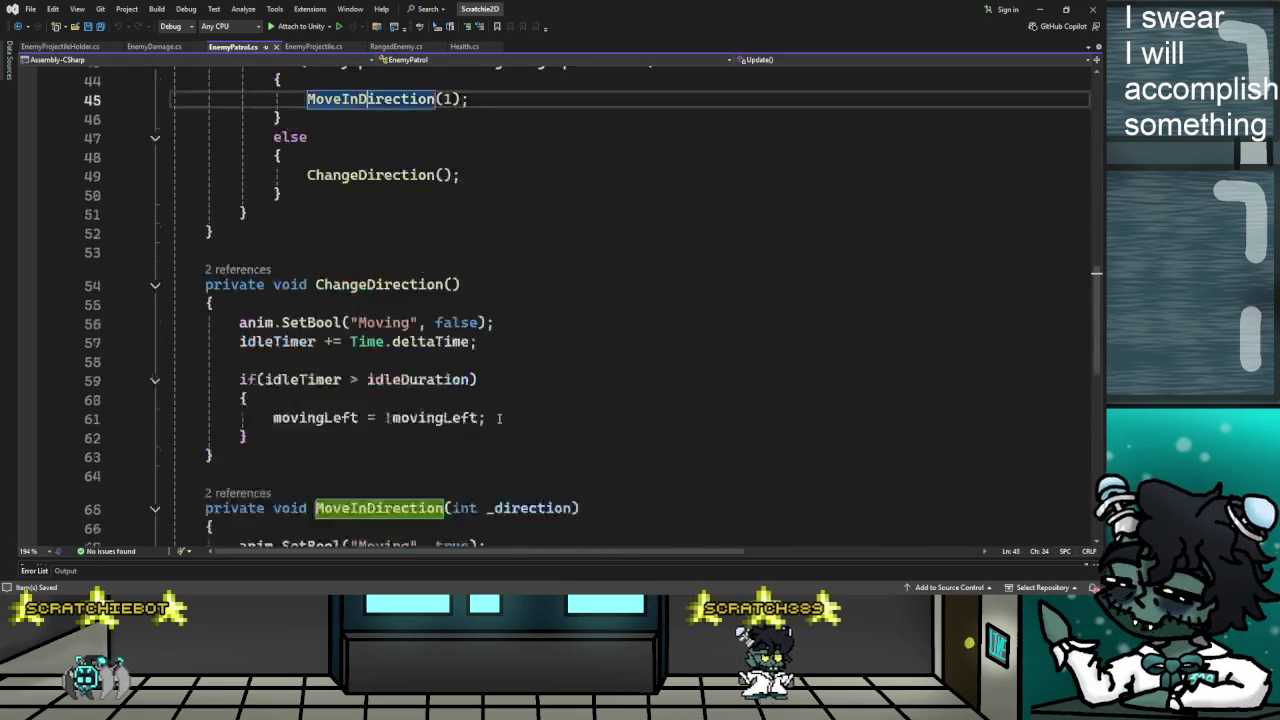
{"action": "scroll", "coordinate": [500, 413], "scroll_direction": "up", "scroll_amount": 12}
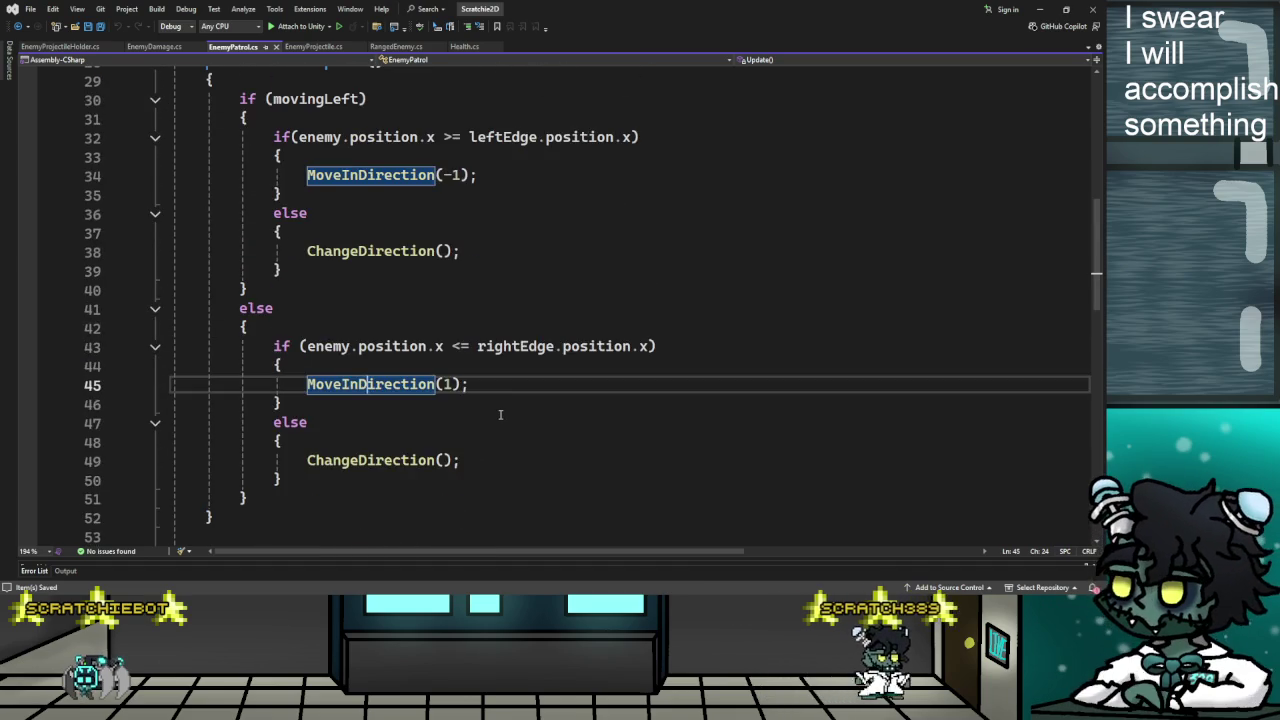
{"action": "scroll", "coordinate": [500, 414], "scroll_direction": "up", "scroll_amount": 6}
{"action": "left_click", "coordinate": [311, 48]}
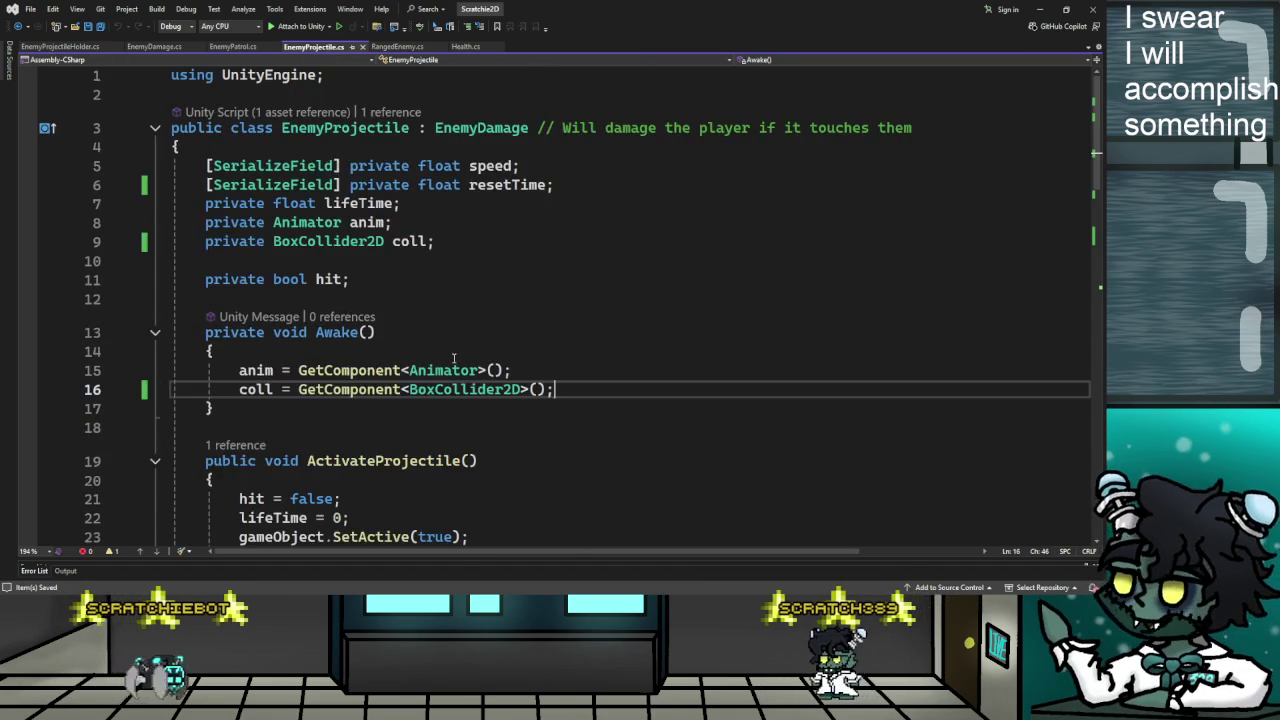
{"action": "scroll", "coordinate": [456, 360], "scroll_direction": "down", "scroll_amount": 9}
{"action": "scroll", "coordinate": [456, 360], "scroll_direction": "down", "scroll_amount": 7}
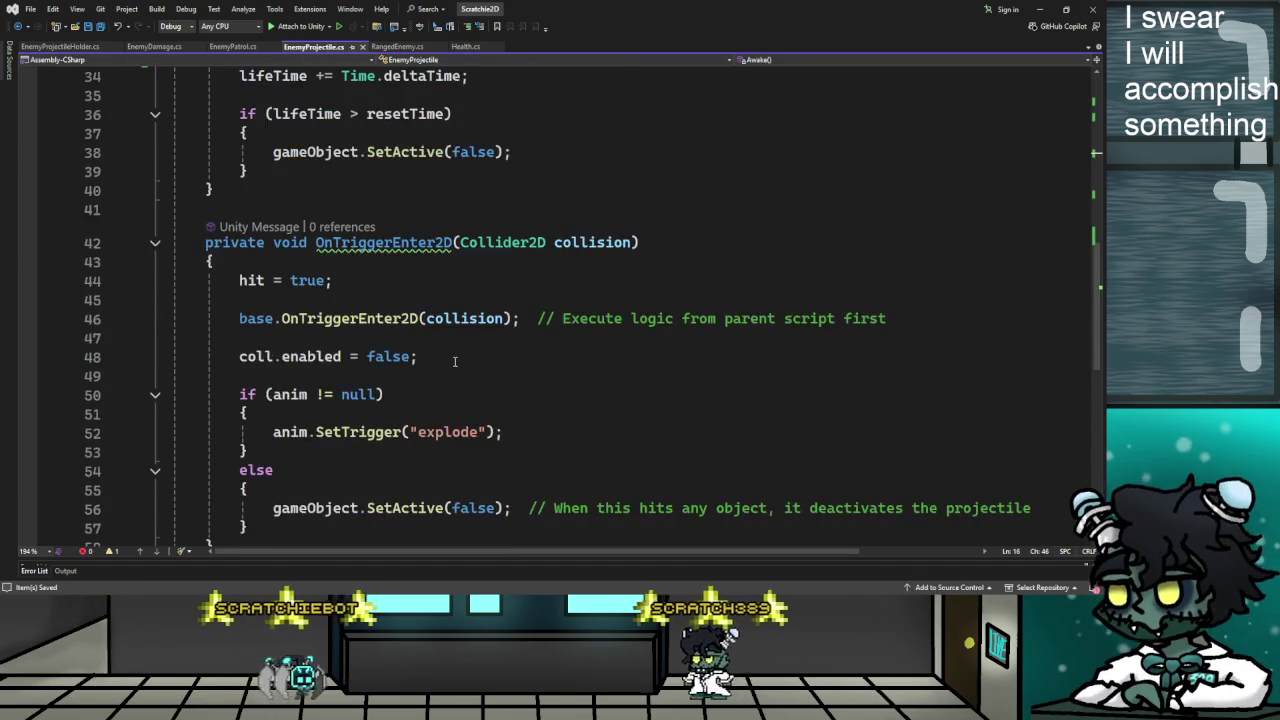
{"action": "scroll", "coordinate": [455, 362], "scroll_direction": "up", "scroll_amount": 4}
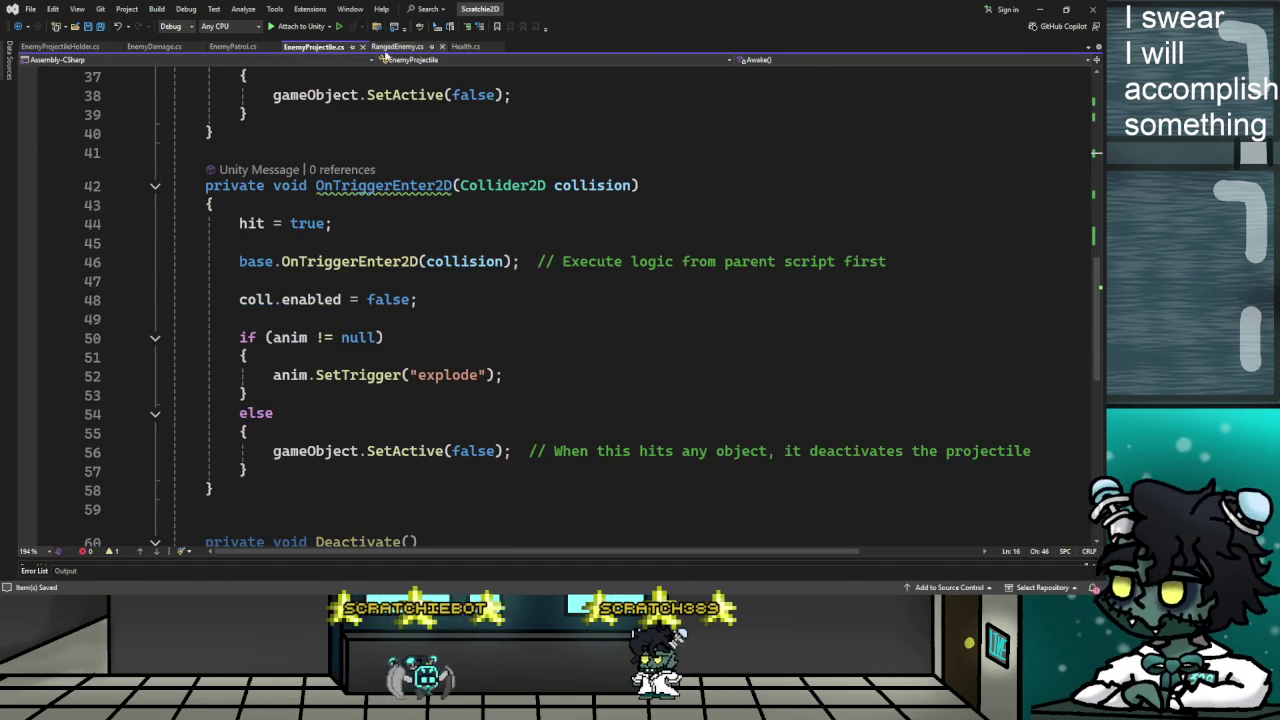
{"action": "left_click", "coordinate": [407, 48]}
Inspect FindEvilLaser's activeInHierarchy check on line 63 and its return i line
{"action": "scroll", "coordinate": [427, 297], "scroll_direction": "down", "scroll_amount": 5}
{"action": "scroll", "coordinate": [427, 297], "scroll_direction": "up", "scroll_amount": 4}
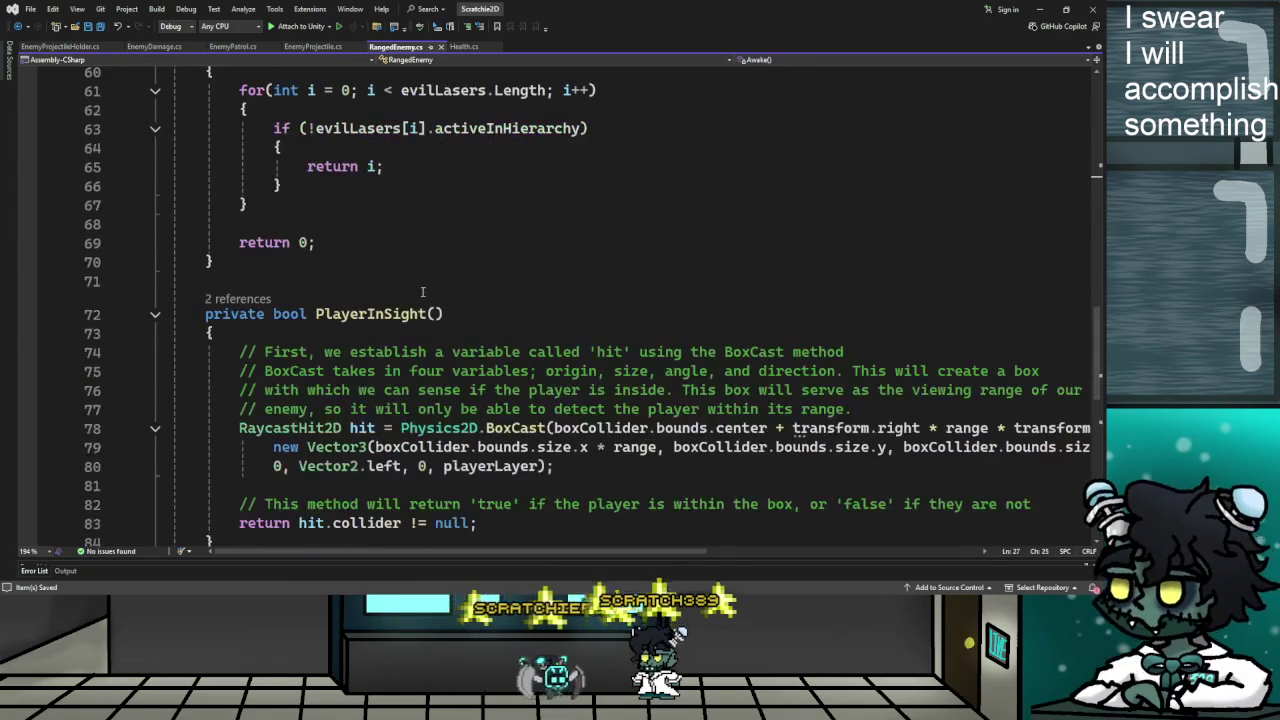
{"action": "scroll", "coordinate": [427, 297], "scroll_direction": "up", "scroll_amount": 2}
{"action": "left_click", "coordinate": [471, 337]}
{"action": "left_click", "coordinate": [669, 299]}
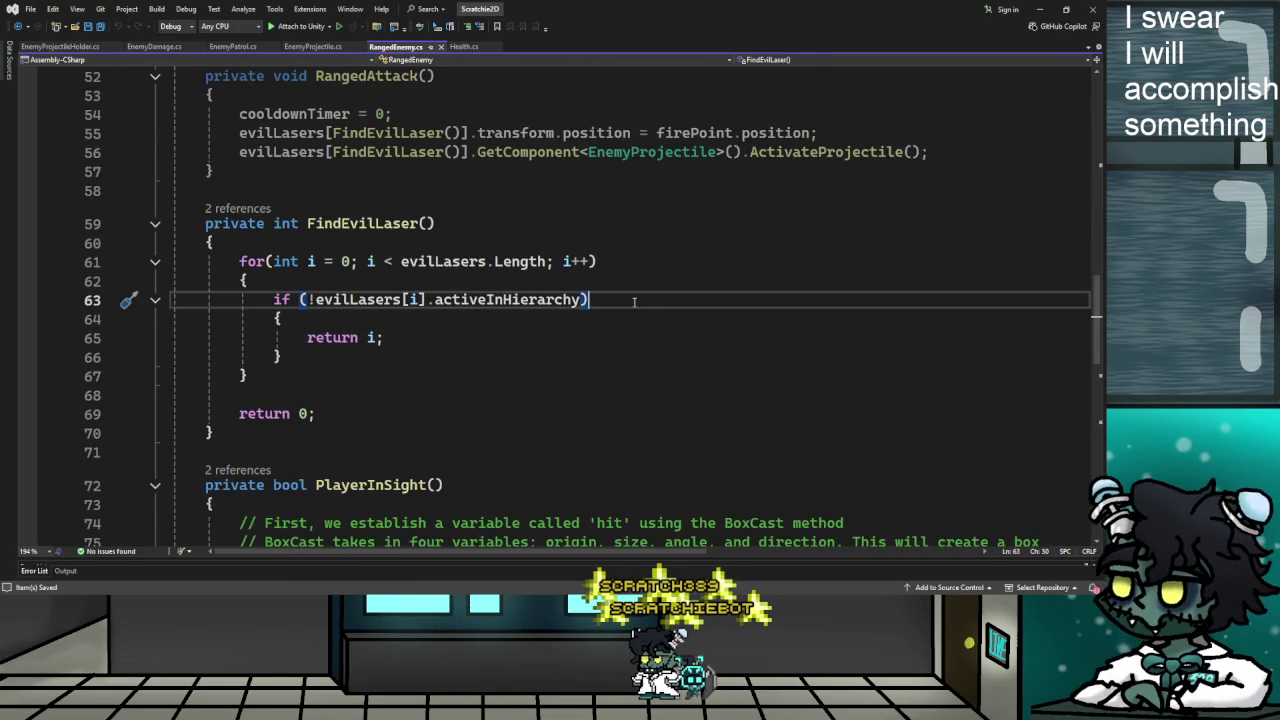
{"action": "scroll", "coordinate": [633, 301], "scroll_direction": "up", "scroll_amount": 8}
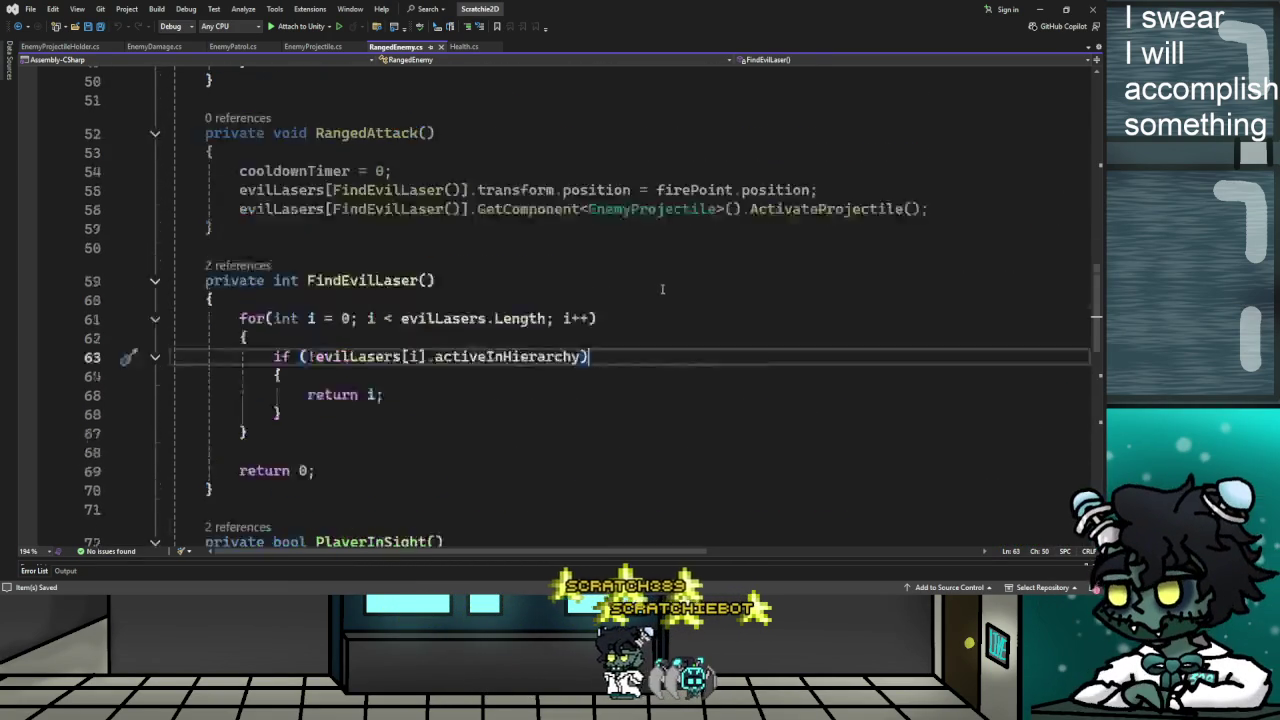
{"action": "scroll", "coordinate": [386, 341], "scroll_direction": "down", "scroll_amount": 5}
Step through RangedAttack's declaration, opening brace, laser positioning and cooldownTimer reset lines
{"action": "left_click", "coordinate": [400, 360]}
{"action": "left_click", "coordinate": [420, 322]}
{"action": "left_click", "coordinate": [502, 299]}
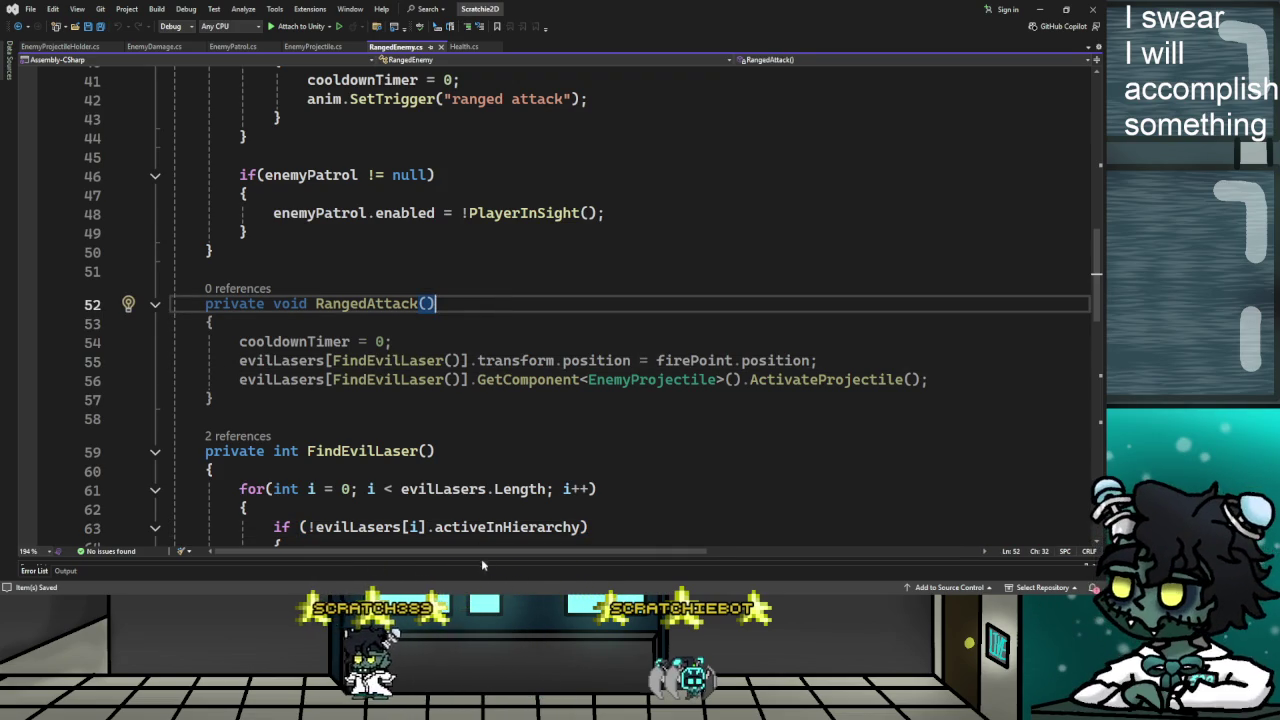
{"action": "scroll", "coordinate": [450, 350], "scroll_direction": "right", "scroll_amount": 3}
{"action": "scroll", "coordinate": [447, 327], "scroll_direction": "left", "scroll_amount": 3}
{"action": "left_click", "coordinate": [517, 360]}
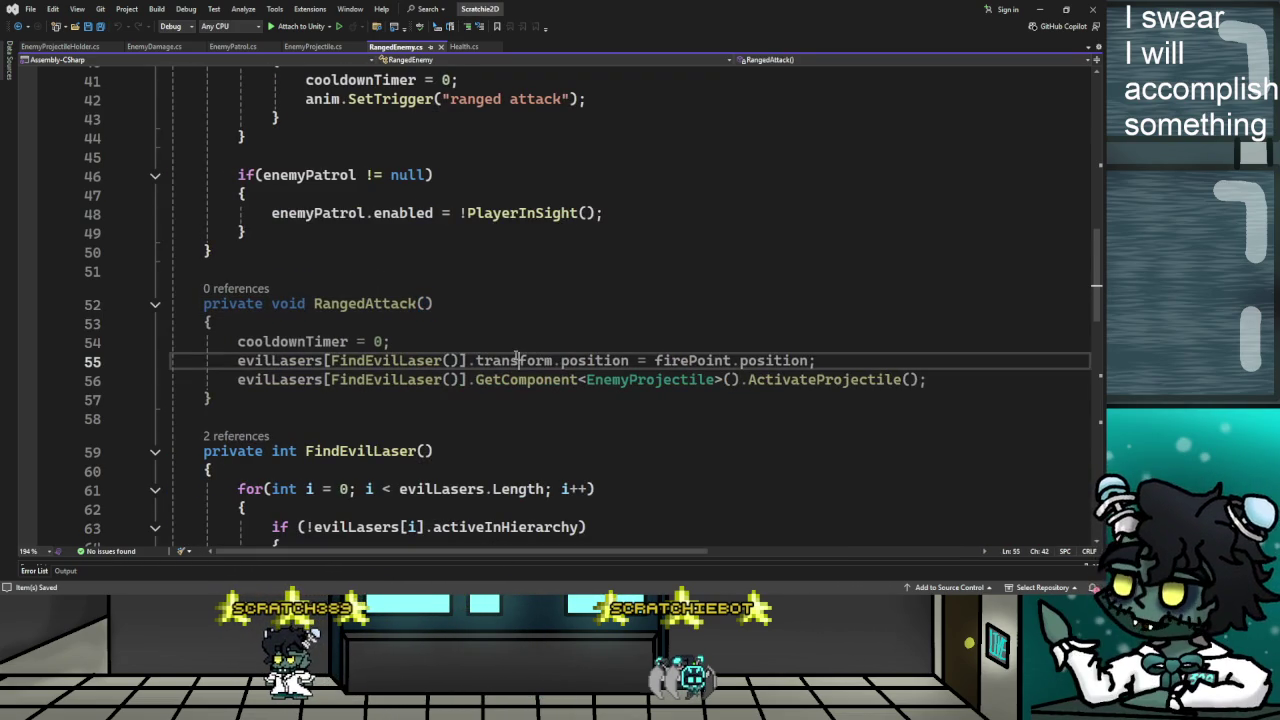
{"action": "left_click", "coordinate": [561, 336]}
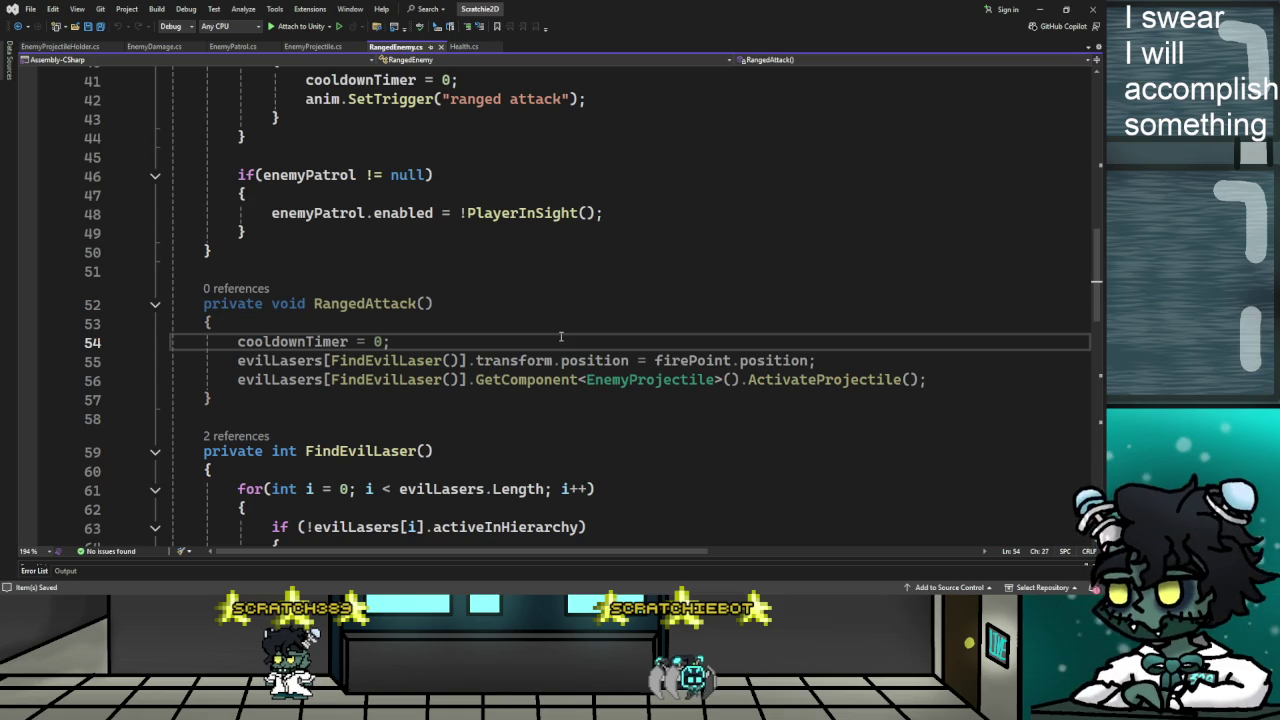
{"action": "left_click", "coordinate": [469, 320]}
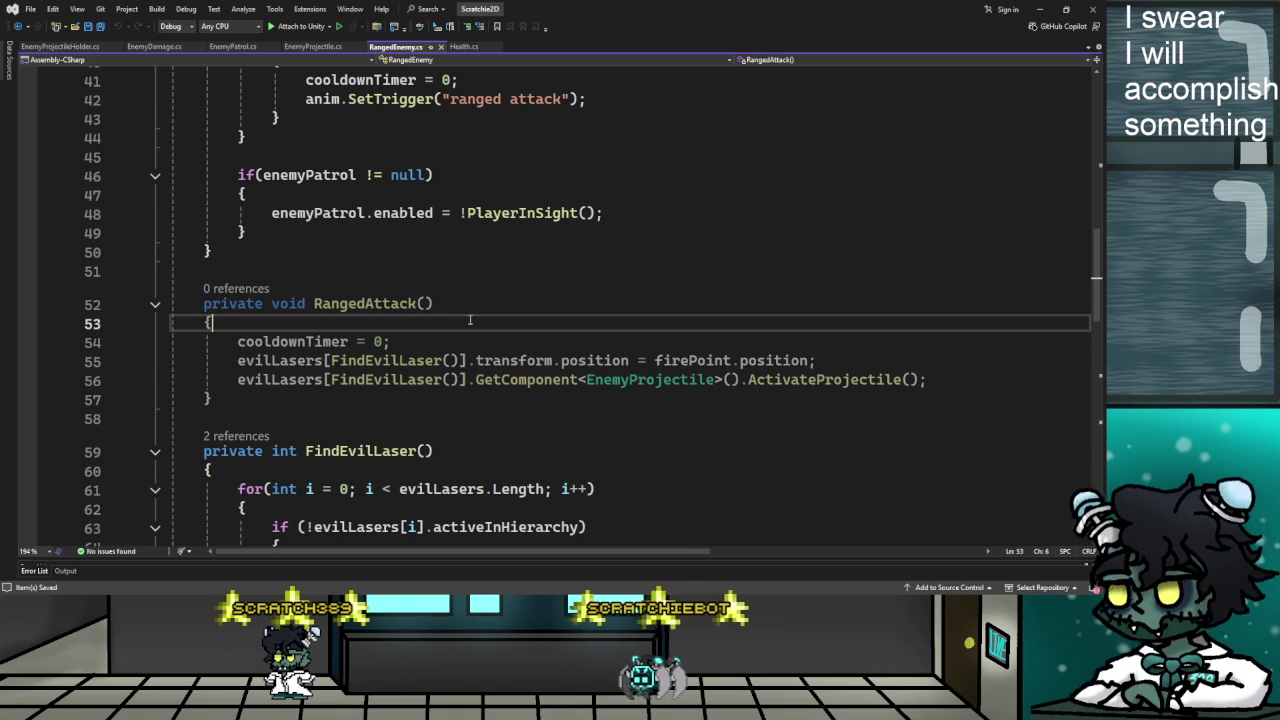
Read the full cooldownTimer reset line by scrolling horizontally, then go back to EnemyProjectile.cs
{"action": "left_click", "coordinate": [227, 342]}
{"action": "key", "text": "End"}
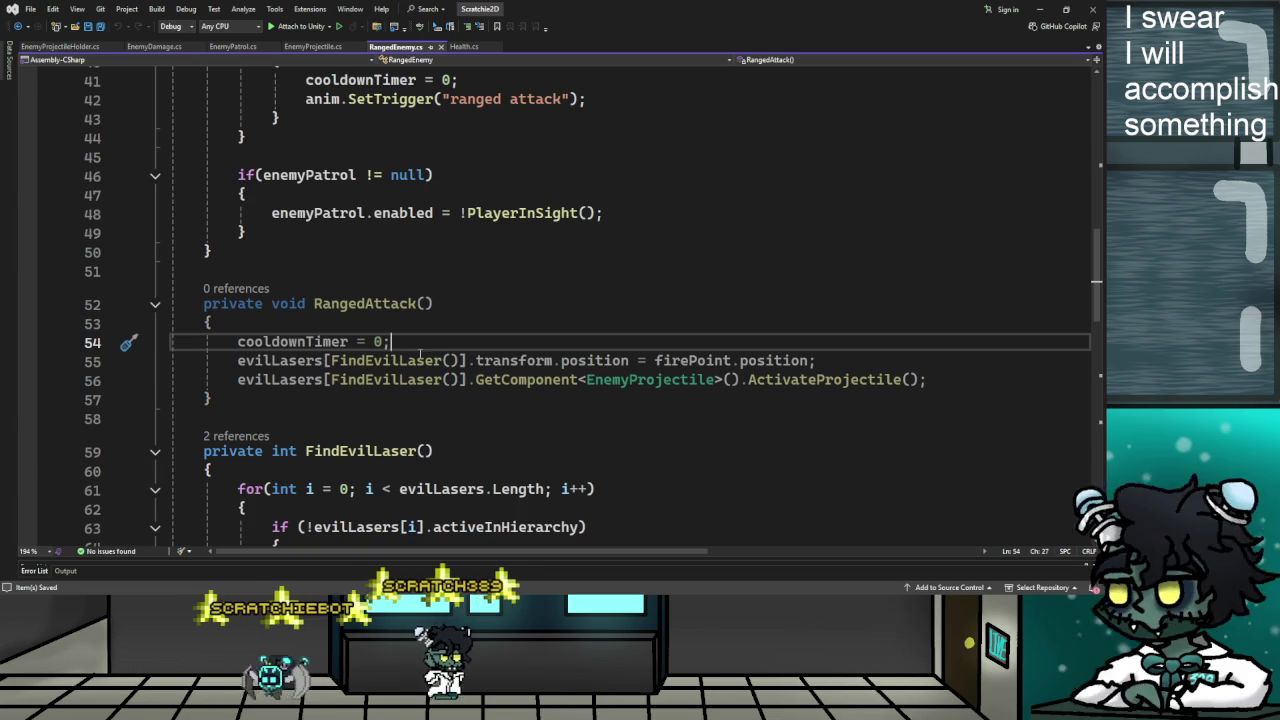
{"action": "mouse_move", "coordinate": [495, 558]}
{"action": "left_mouse_down"}
{"action": "mouse_move", "coordinate": [550, 558]}
{"action": "mouse_move", "coordinate": [510, 558]}
{"action": "mouse_move", "coordinate": [522, 558]}
{"action": "left_mouse_up"}
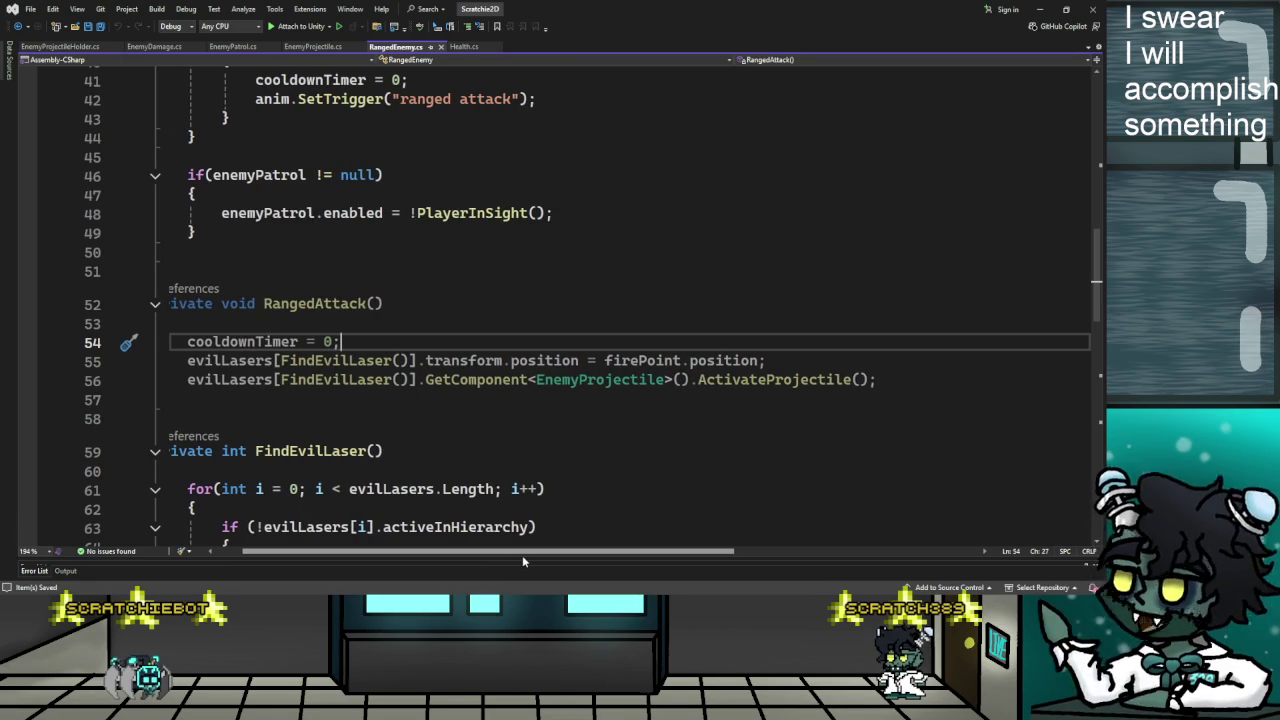
{"action": "mouse_move", "coordinate": [522, 555]}
{"action": "left_mouse_down"}
{"action": "mouse_move", "coordinate": [505, 559]}
{"action": "mouse_move", "coordinate": [548, 555]}
{"action": "mouse_move", "coordinate": [478, 562]}
{"action": "left_mouse_up"}
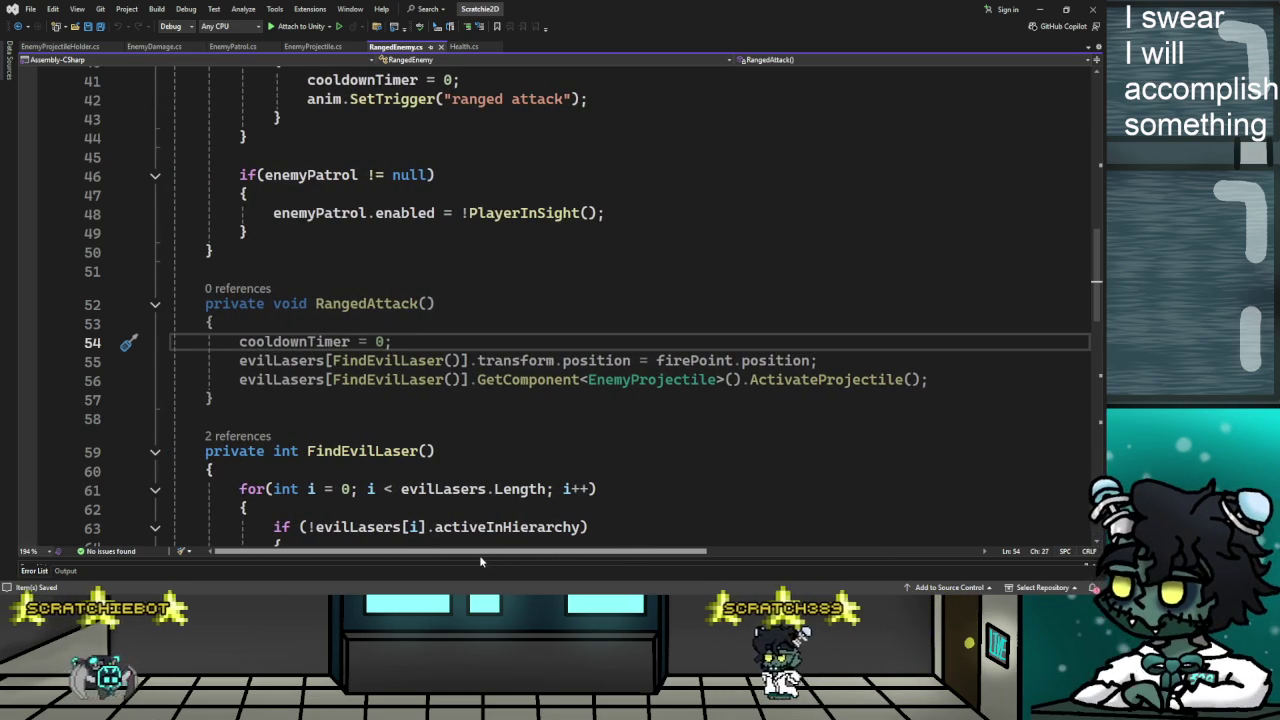
{"action": "mouse_move", "coordinate": [484, 556]}
{"action": "left_mouse_down"}
{"action": "mouse_move", "coordinate": [537, 557]}
{"action": "mouse_move", "coordinate": [443, 553]}
{"action": "left_mouse_up"}
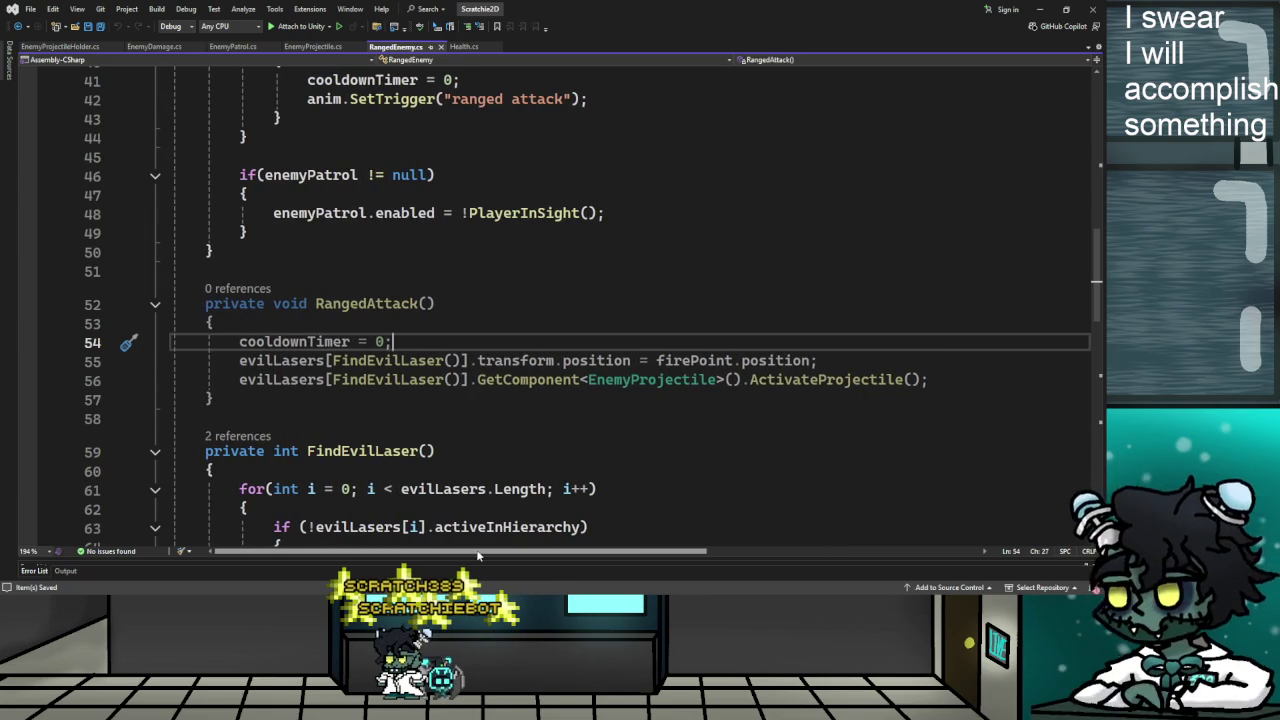
{"action": "mouse_move", "coordinate": [491, 553]}
{"action": "left_mouse_down"}
{"action": "mouse_move", "coordinate": [584, 548]}
{"action": "mouse_move", "coordinate": [466, 553]}
{"action": "left_mouse_up"}
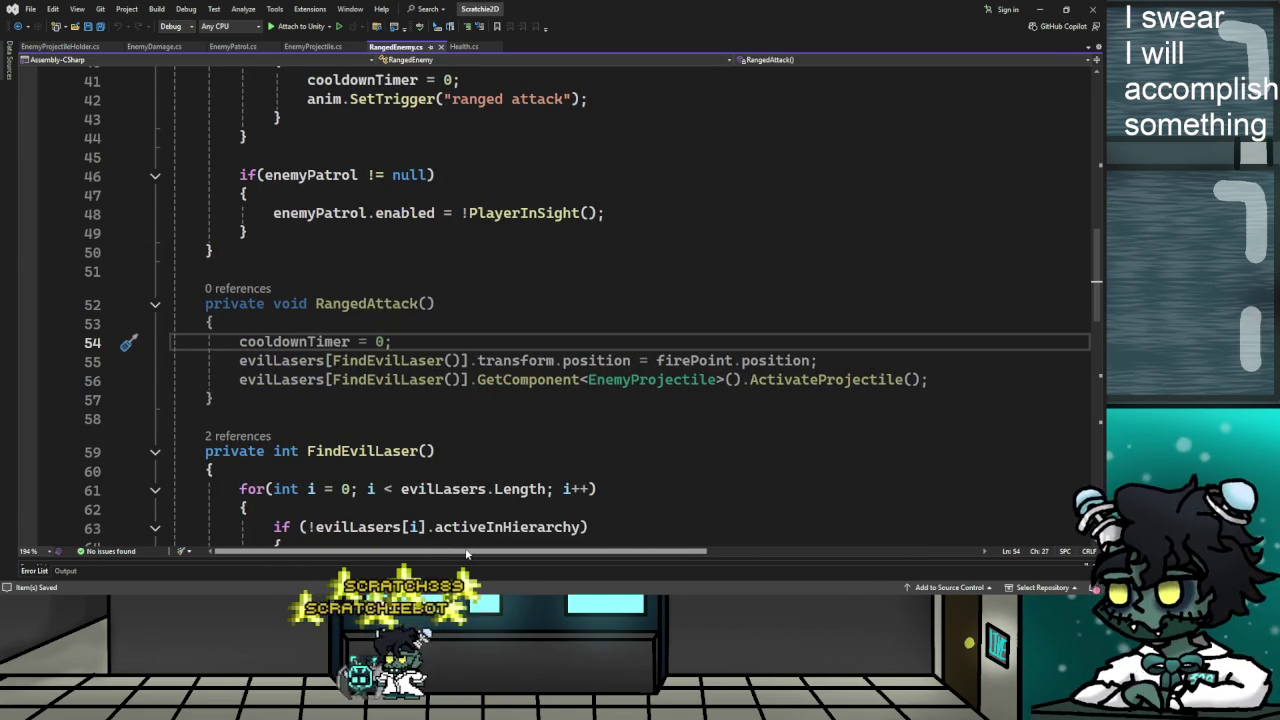
{"action": "mouse_move", "coordinate": [466, 553]}
{"action": "left_mouse_down"}
{"action": "mouse_move", "coordinate": [586, 553]}
{"action": "mouse_move", "coordinate": [461, 553]}
{"action": "left_mouse_up"}
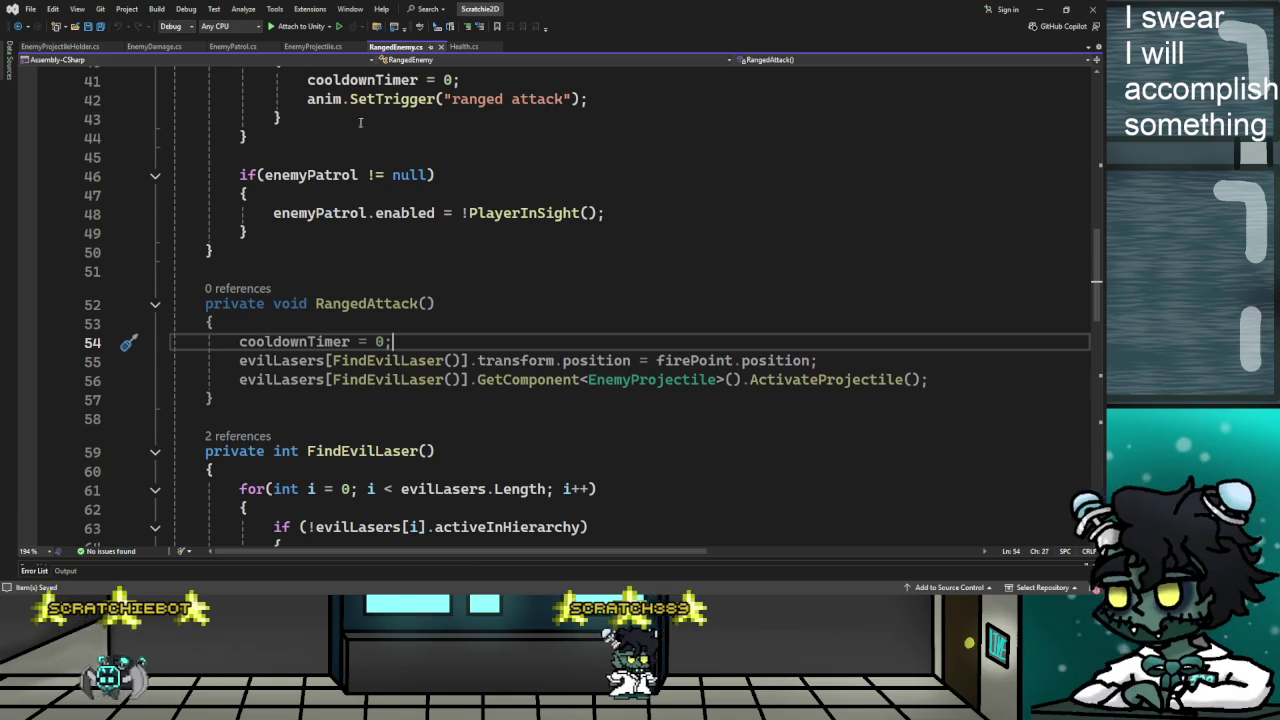
{"action": "left_click", "coordinate": [313, 47]}
Step through ActivateProjectile's hit = false, lifeTime = 0, SetActive(true) and coll.enabled = true lines
{"action": "scroll", "coordinate": [388, 324], "scroll_direction": "up", "scroll_amount": 6}
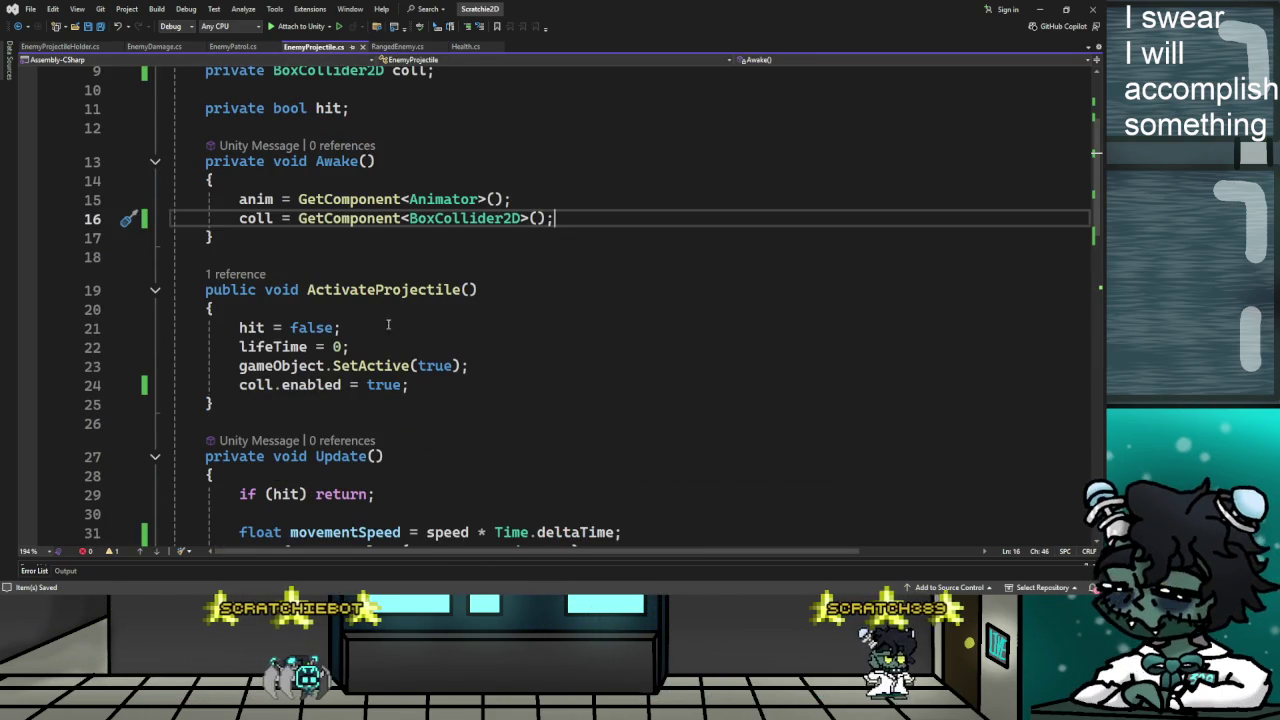
{"action": "left_click", "coordinate": [390, 327]}
{"action": "left_click", "coordinate": [393, 344]}
{"action": "left_click", "coordinate": [557, 372]}
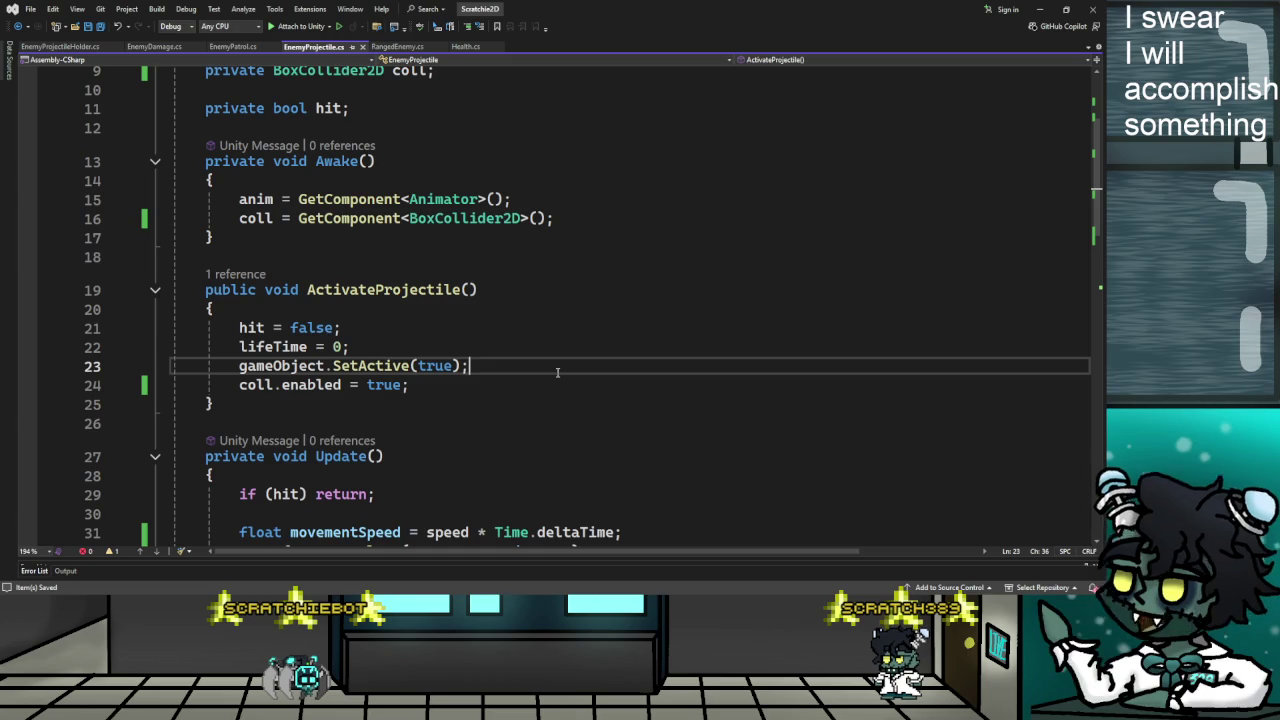
{"action": "left_click", "coordinate": [462, 379]}
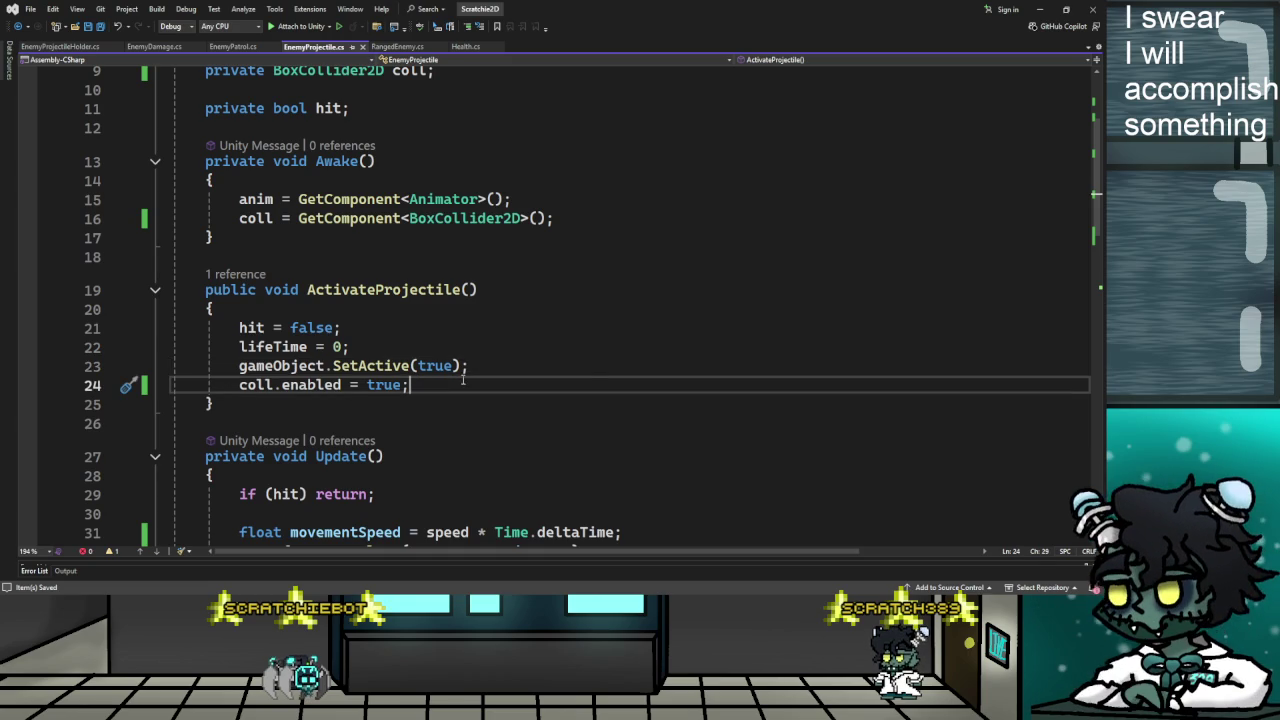
{"action": "left_click", "coordinate": [587, 369]}
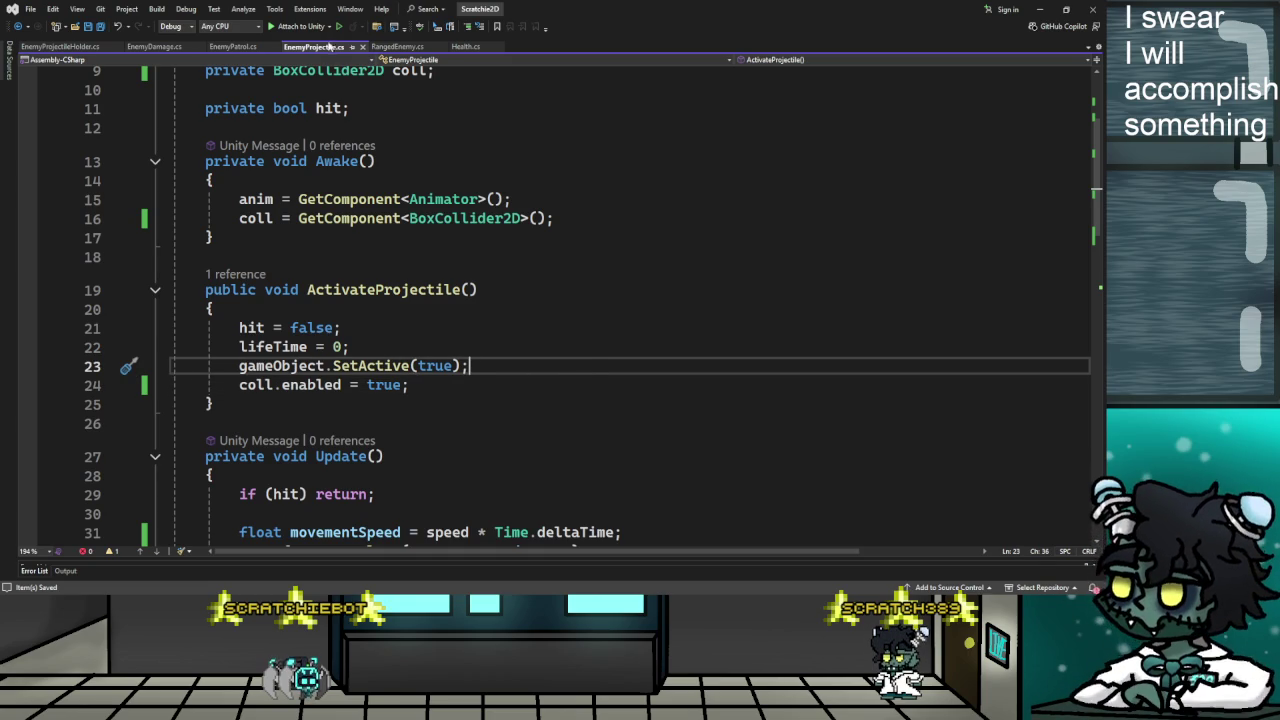
{"action": "left_click", "coordinate": [249, 43]}
In RangedEnemy.cs, dismiss the suggestion at line 58 and scroll to Awake and Update's patrol check
{"action": "left_click", "coordinate": [397, 47]}
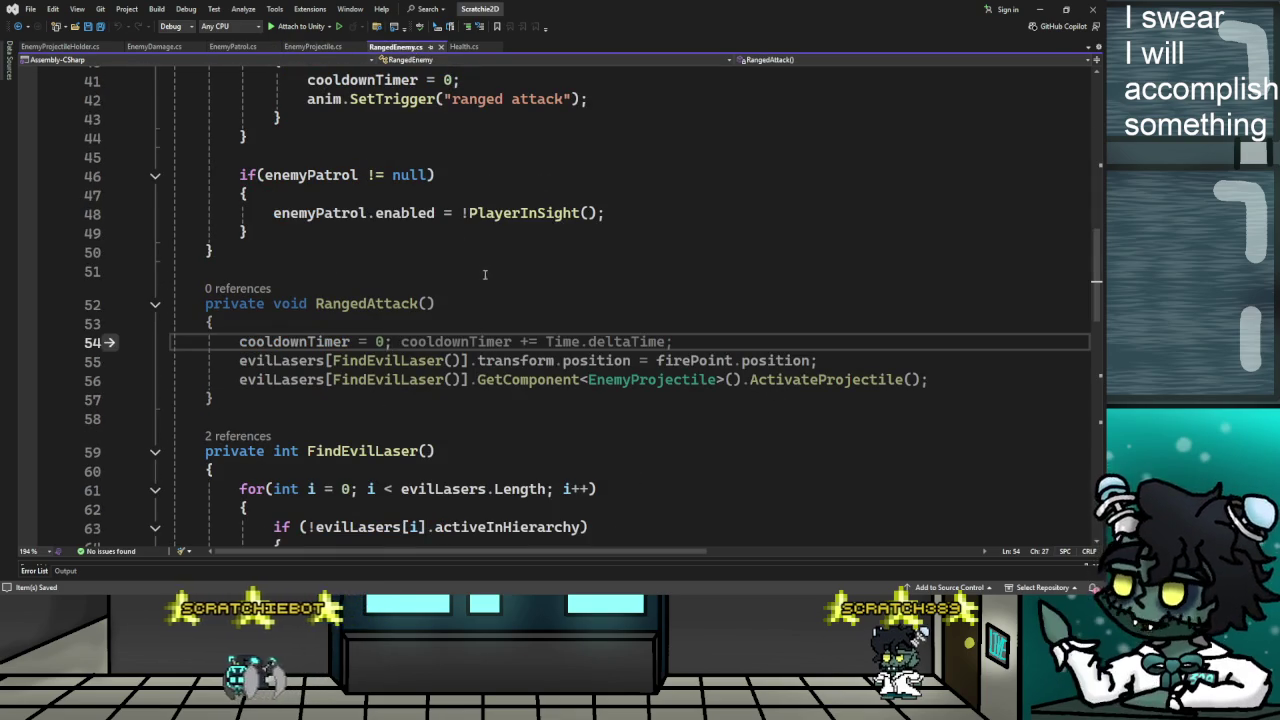
{"action": "left_click", "coordinate": [737, 419]}
{"action": "left_click_drag", "start_coordinate": [439, 553], "coordinate": [492, 549]}
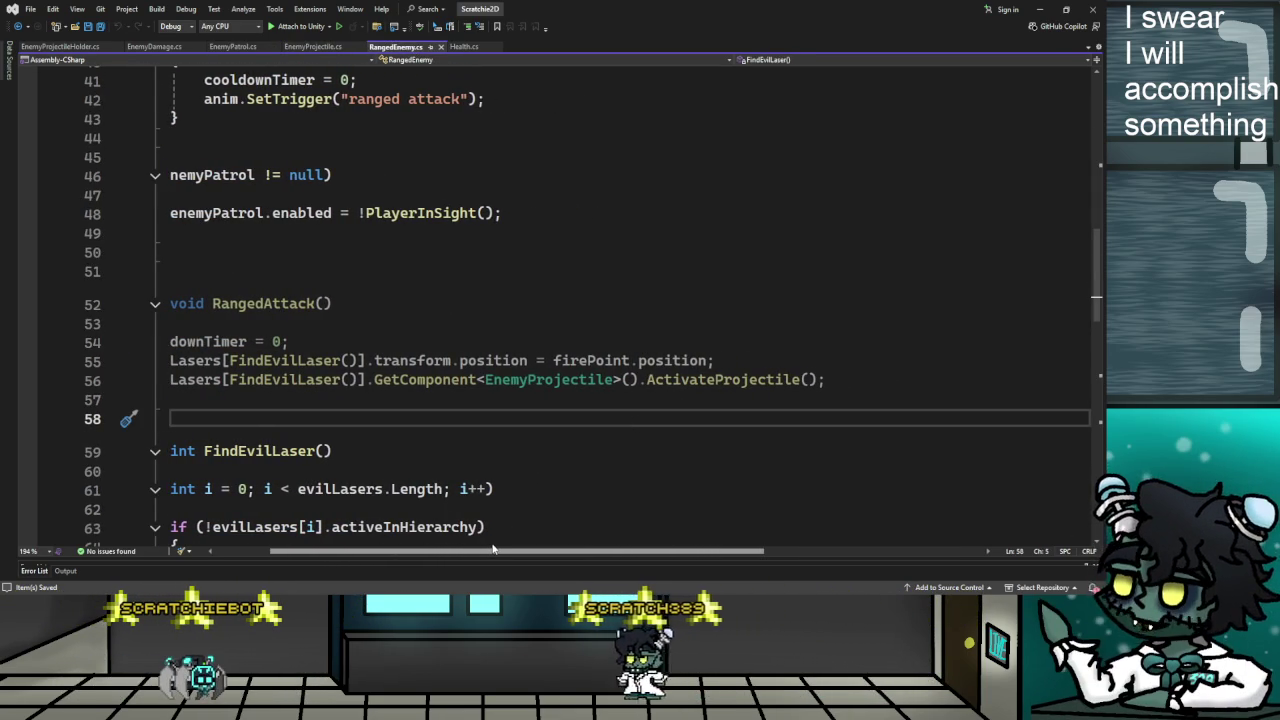
{"action": "mouse_move", "coordinate": [492, 549]}
{"action": "left_mouse_down"}
{"action": "mouse_move", "coordinate": [538, 549]}
{"action": "mouse_move", "coordinate": [465, 547]}
{"action": "left_mouse_up"}
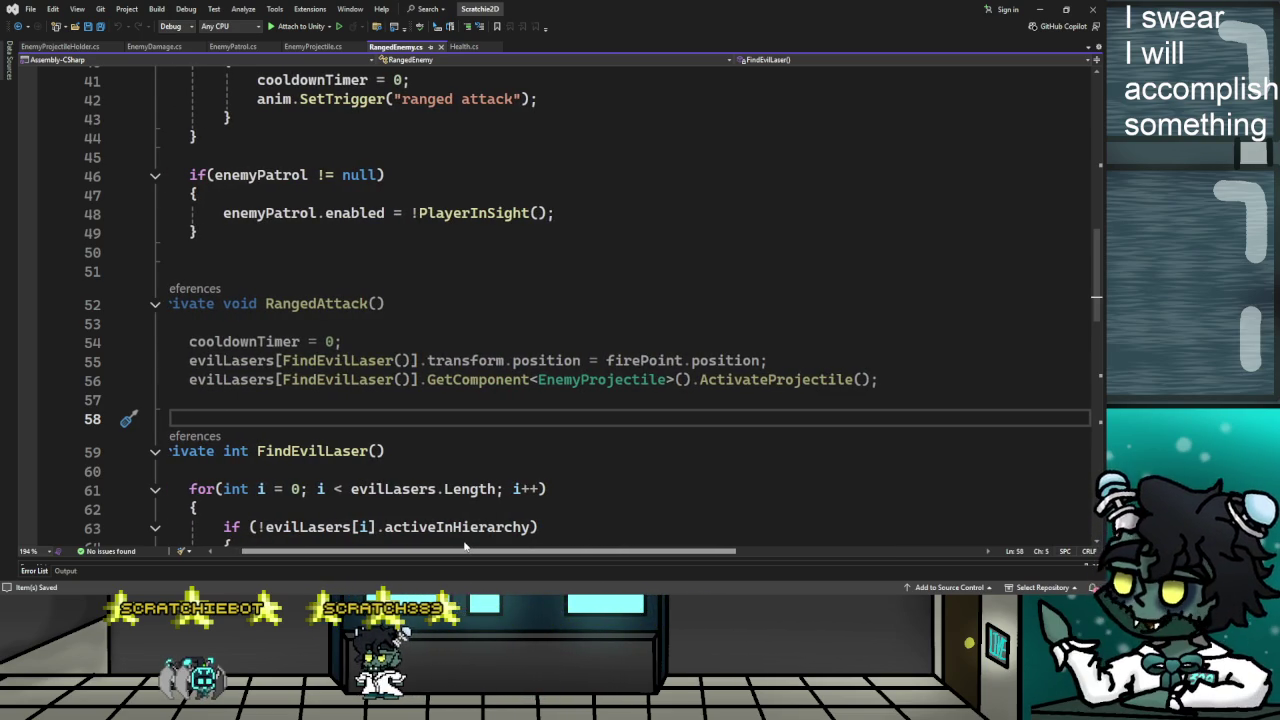
{"action": "left_click_drag", "start_coordinate": [465, 547], "coordinate": [437, 548]}
{"action": "scroll", "coordinate": [418, 450], "scroll_direction": "up", "scroll_amount": 5}
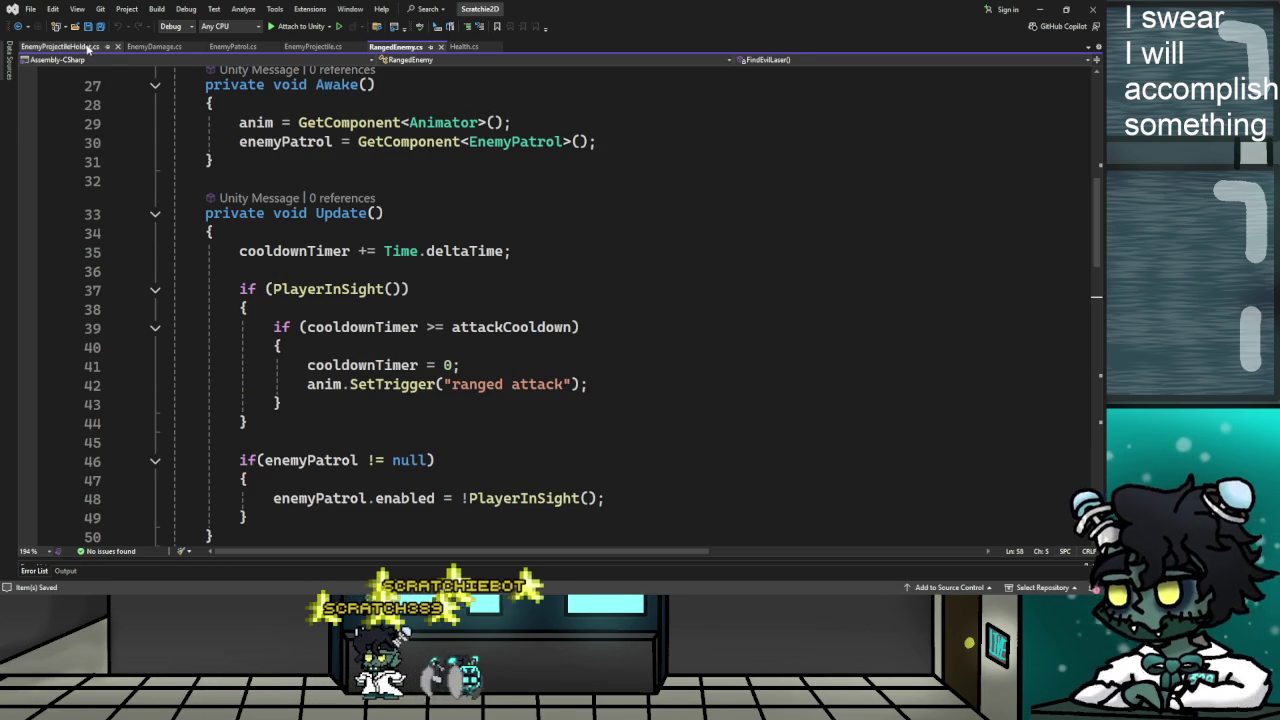
{"action": "key", "text": "ctrl+Tab"}
Review EnemyProjectileHolder's enemy Transform field and localScale line, then return to Unity
{"action": "left_click", "coordinate": [638, 252]}
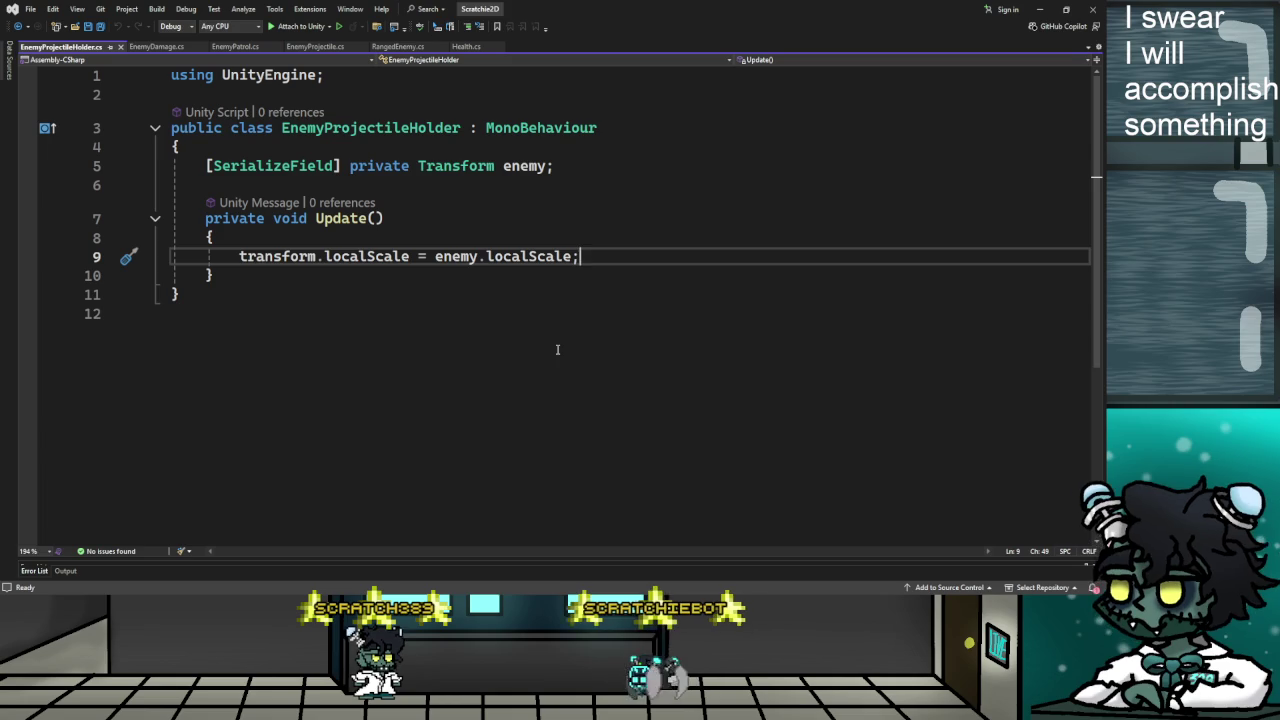
{"action": "left_click", "coordinate": [367, 128]}
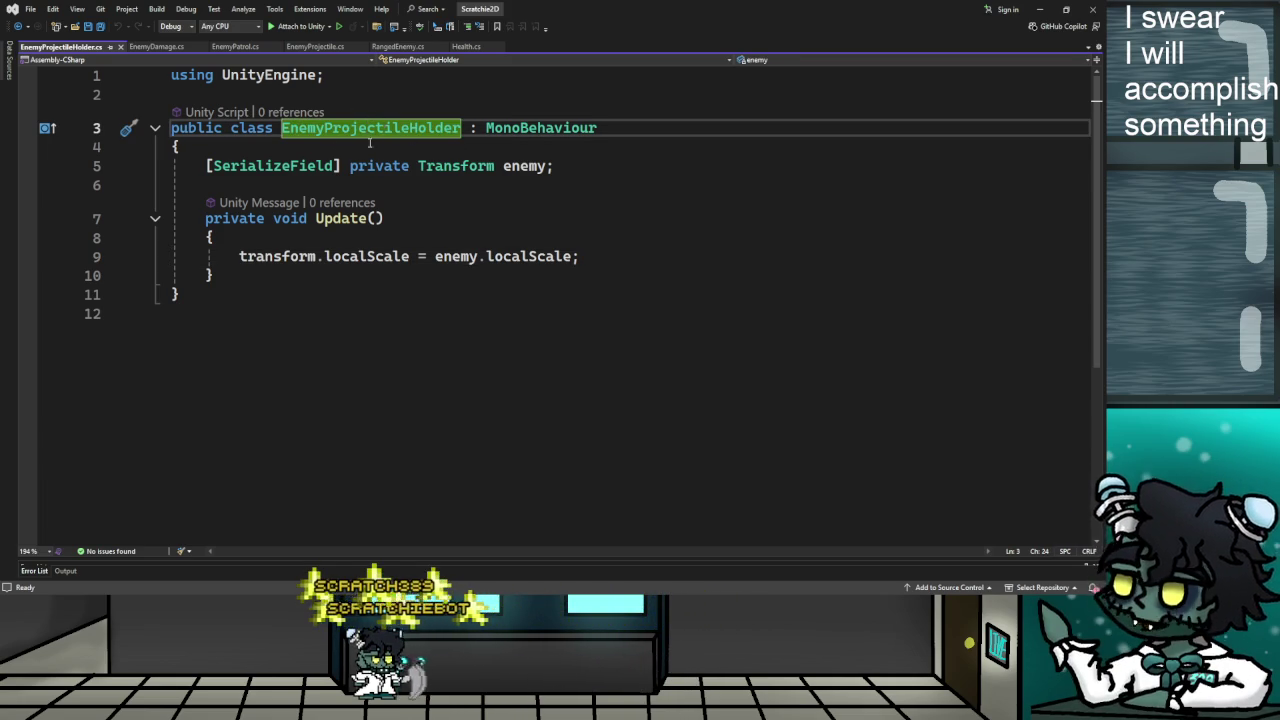
{"action": "left_click", "coordinate": [659, 160]}
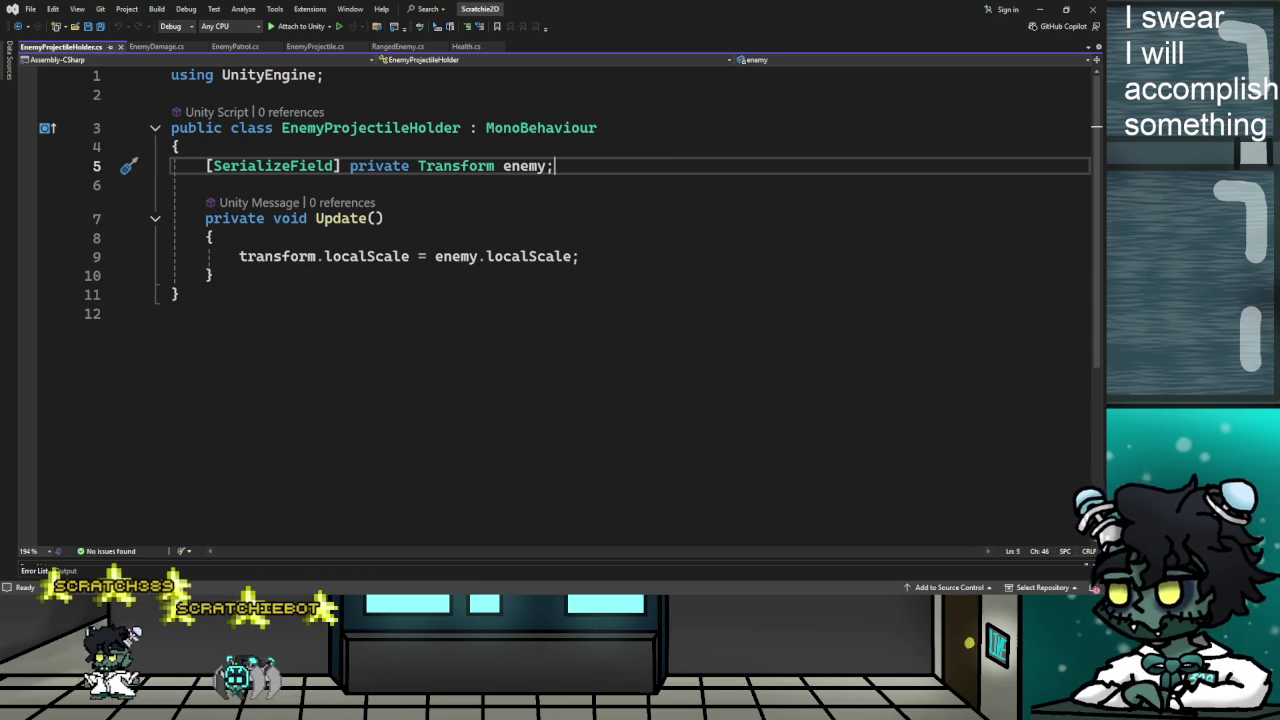
{"action": "key", "text": "alt+Tab"}
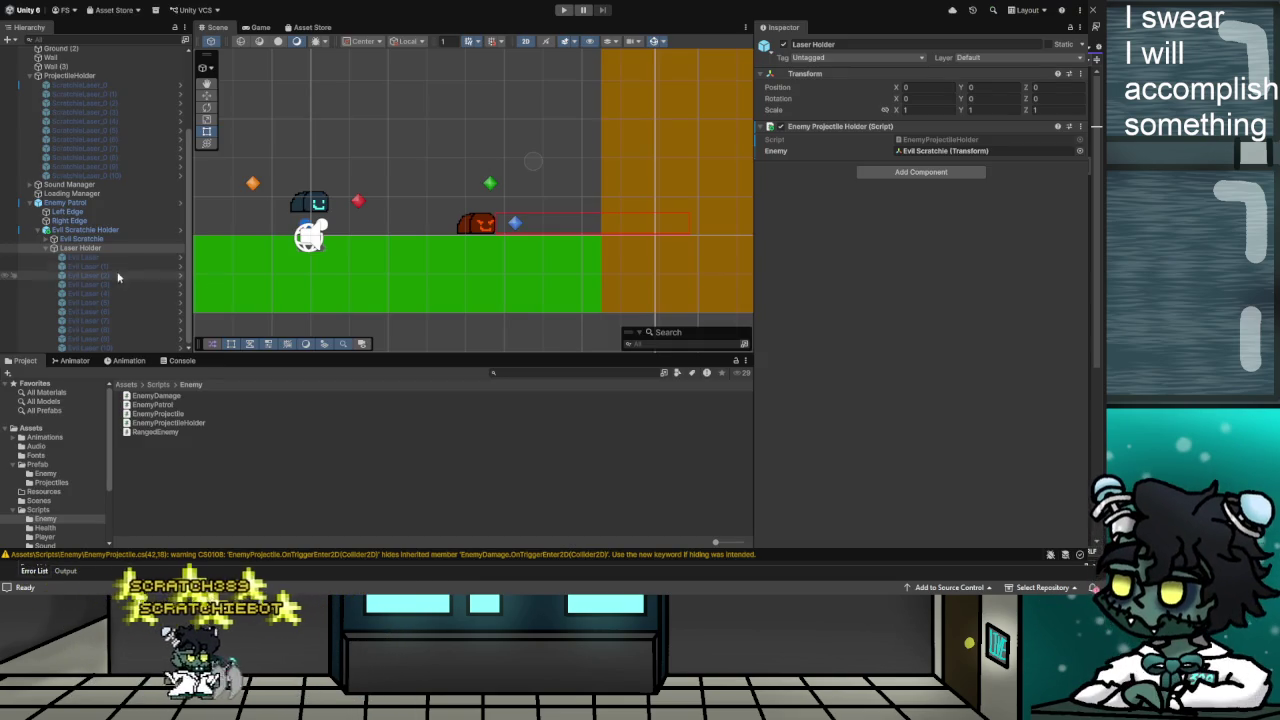
Inspect Laser Holder and the first Evil Laser, then play the game and reselect Laser Holder
{"action": "left_click", "coordinate": [92, 249]}
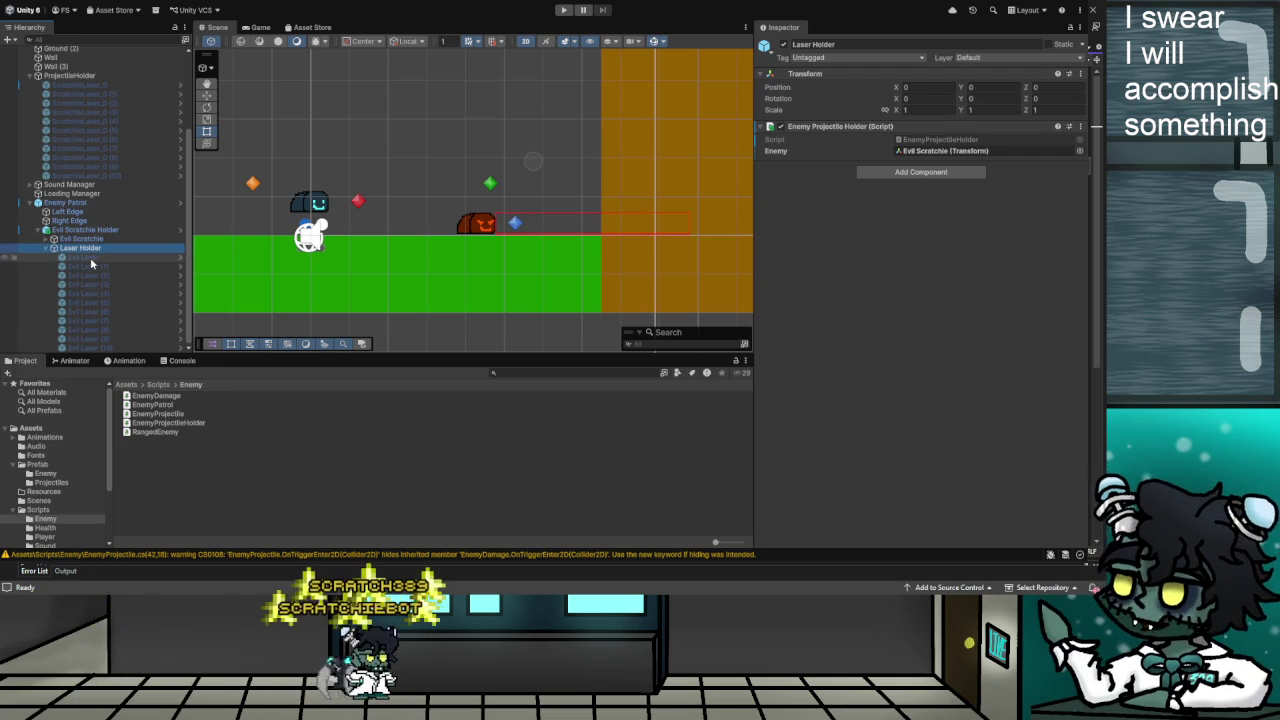
{"action": "left_click", "coordinate": [90, 257]}
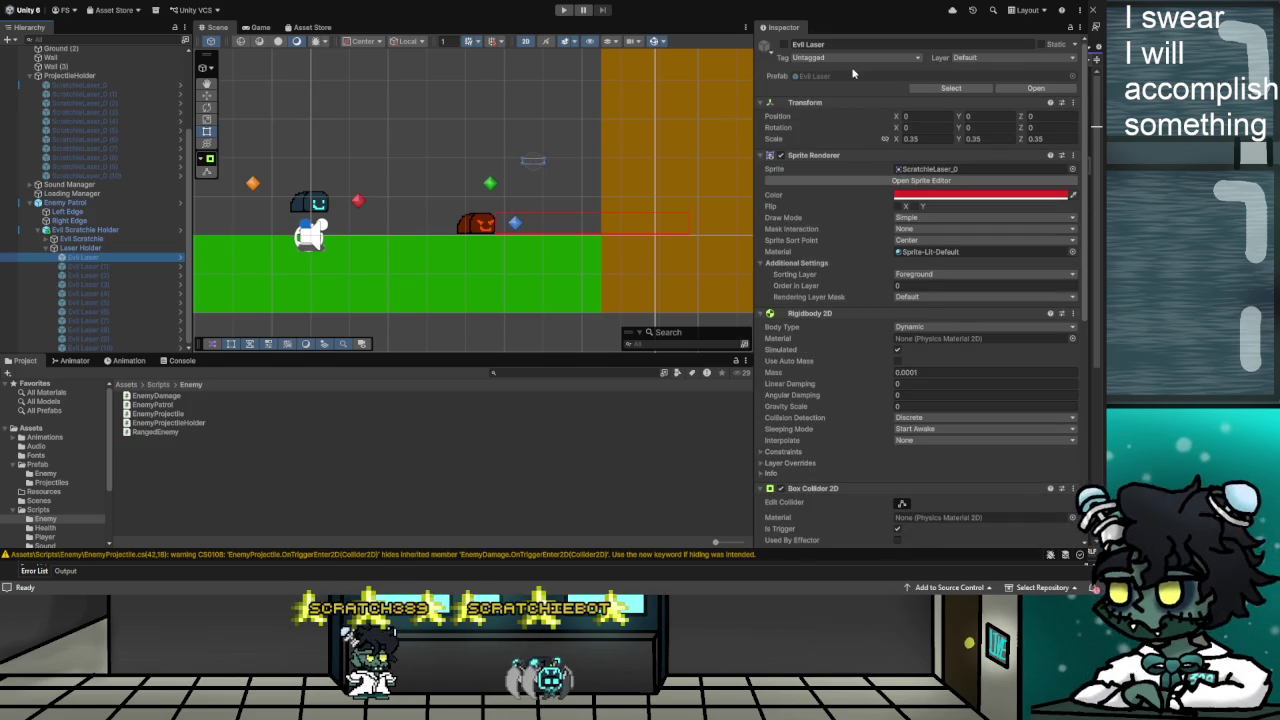
{"action": "left_click", "coordinate": [73, 249]}
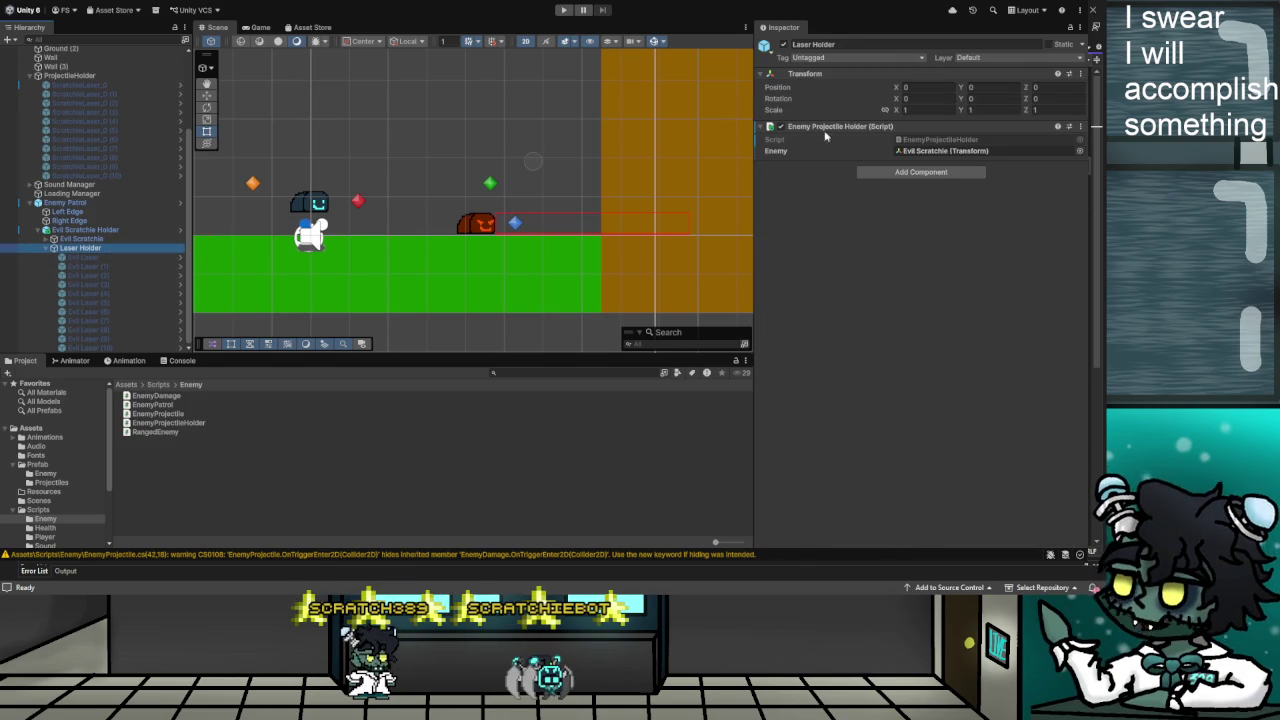
{"action": "left_click", "coordinate": [564, 11]}
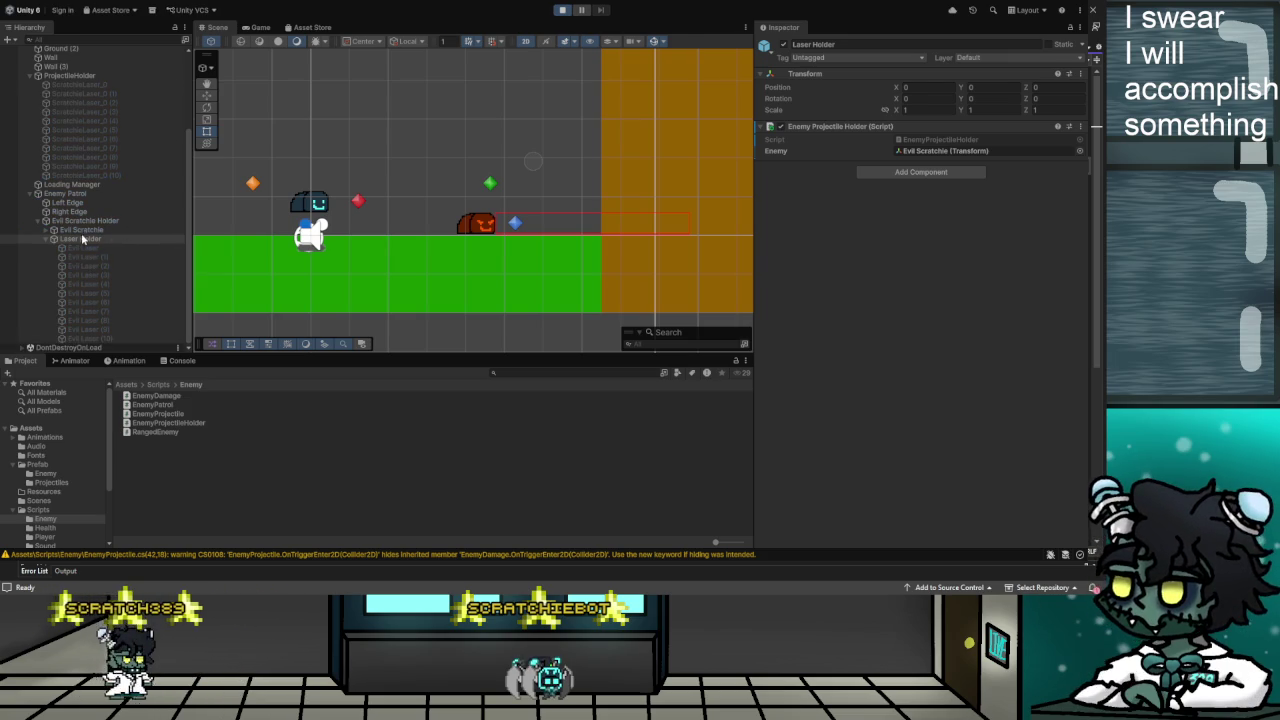
{"action": "left_click", "coordinate": [89, 240]}
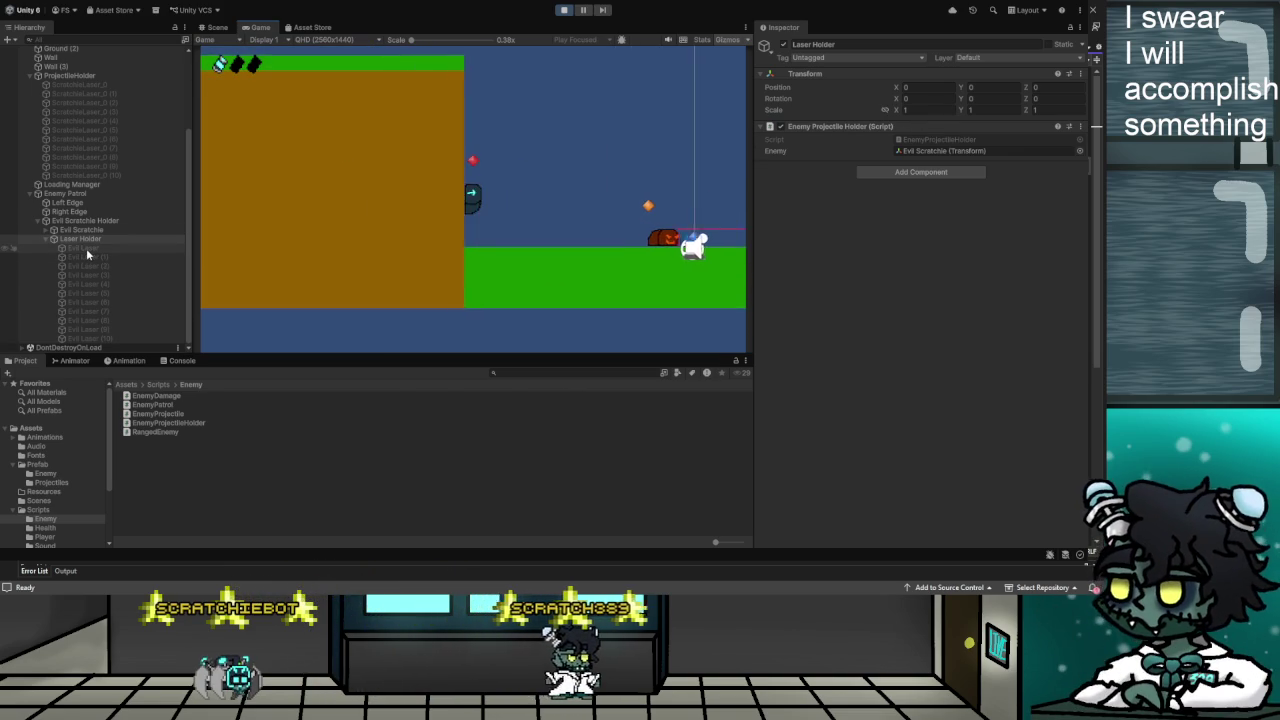
Watch the first Evil Laser in the Inspector during play, then exit Play mode
{"action": "left_click", "coordinate": [88, 250]}
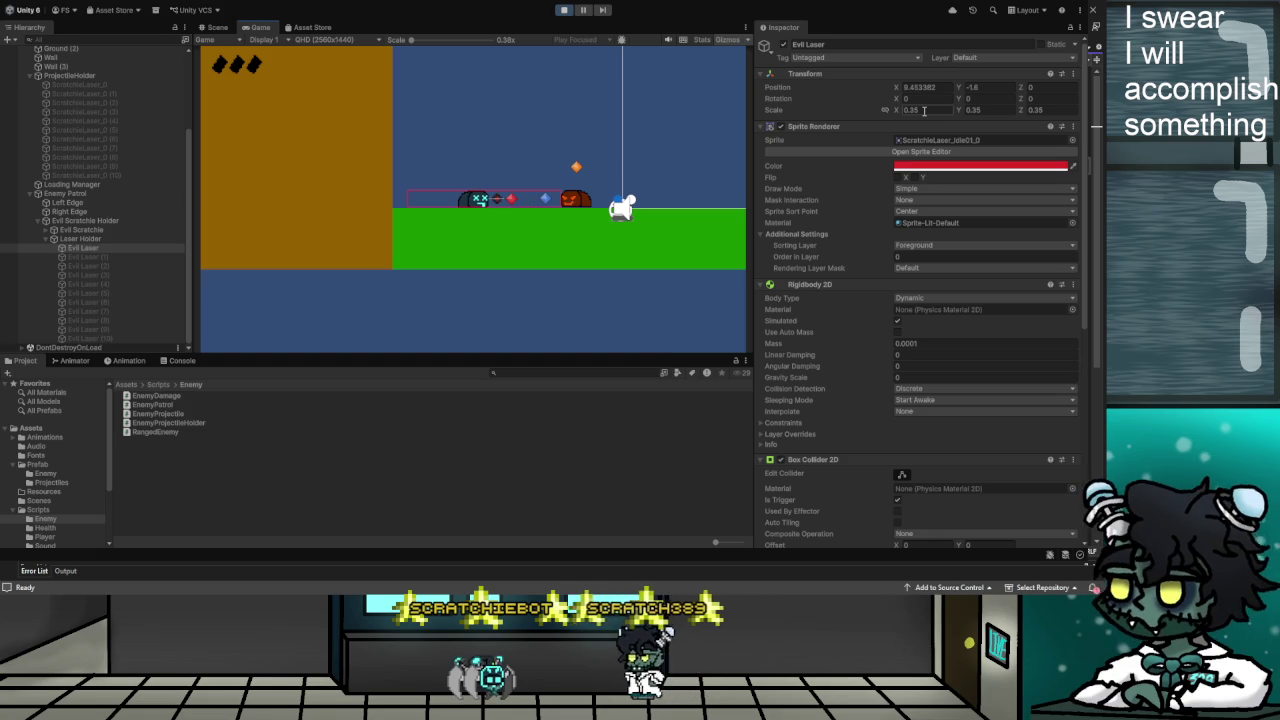
{"action": "key", "text": "ctrl+p"}
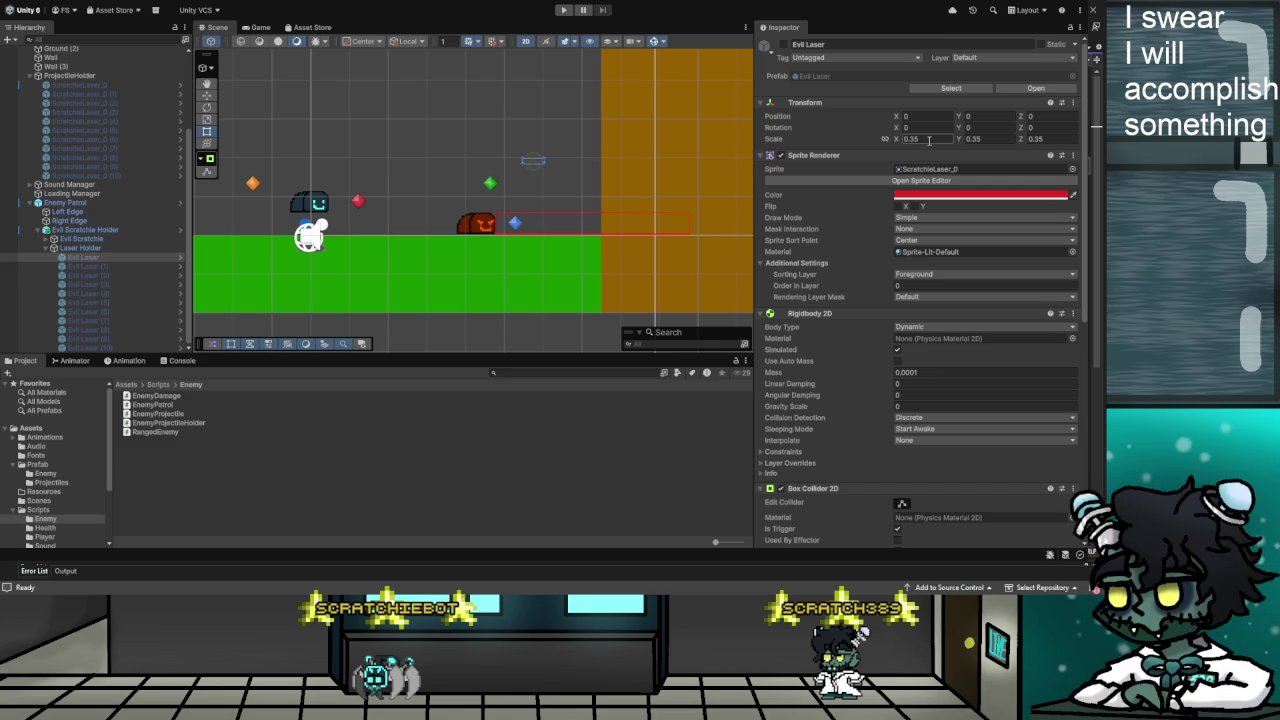
{"action": "left_click", "coordinate": [1037, 139]}
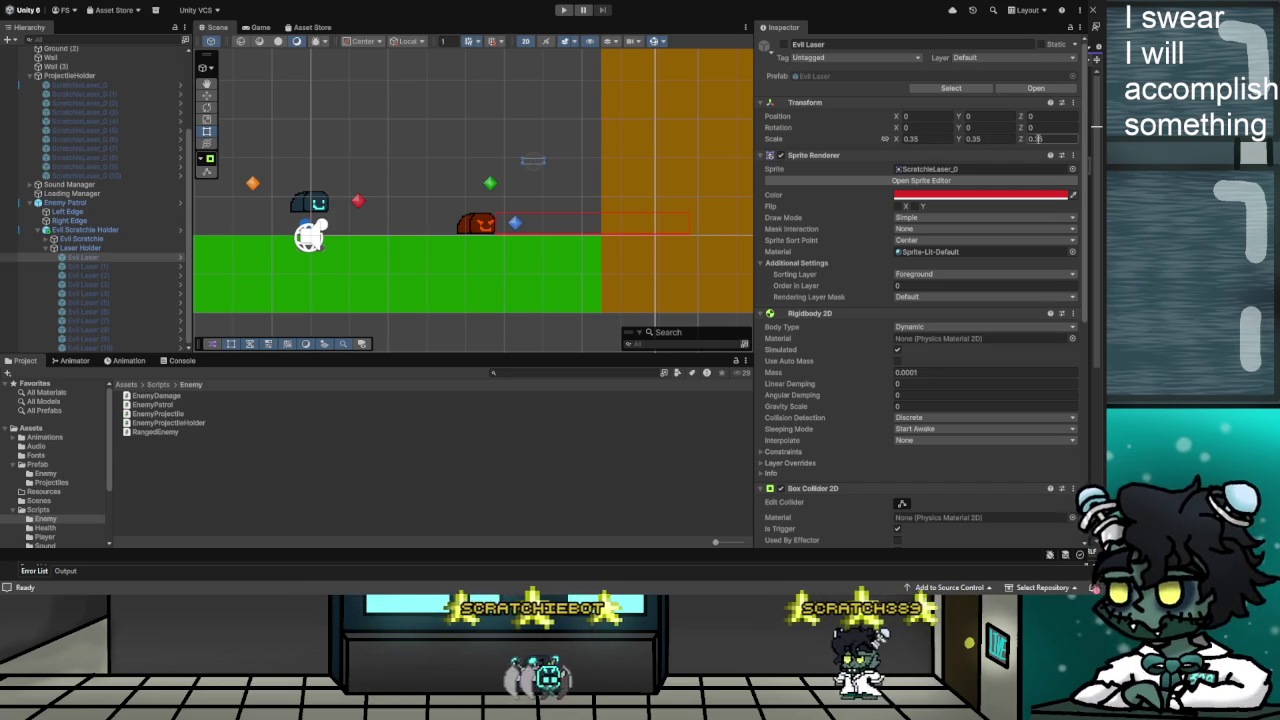
{"action": "key", "text": "Return"}
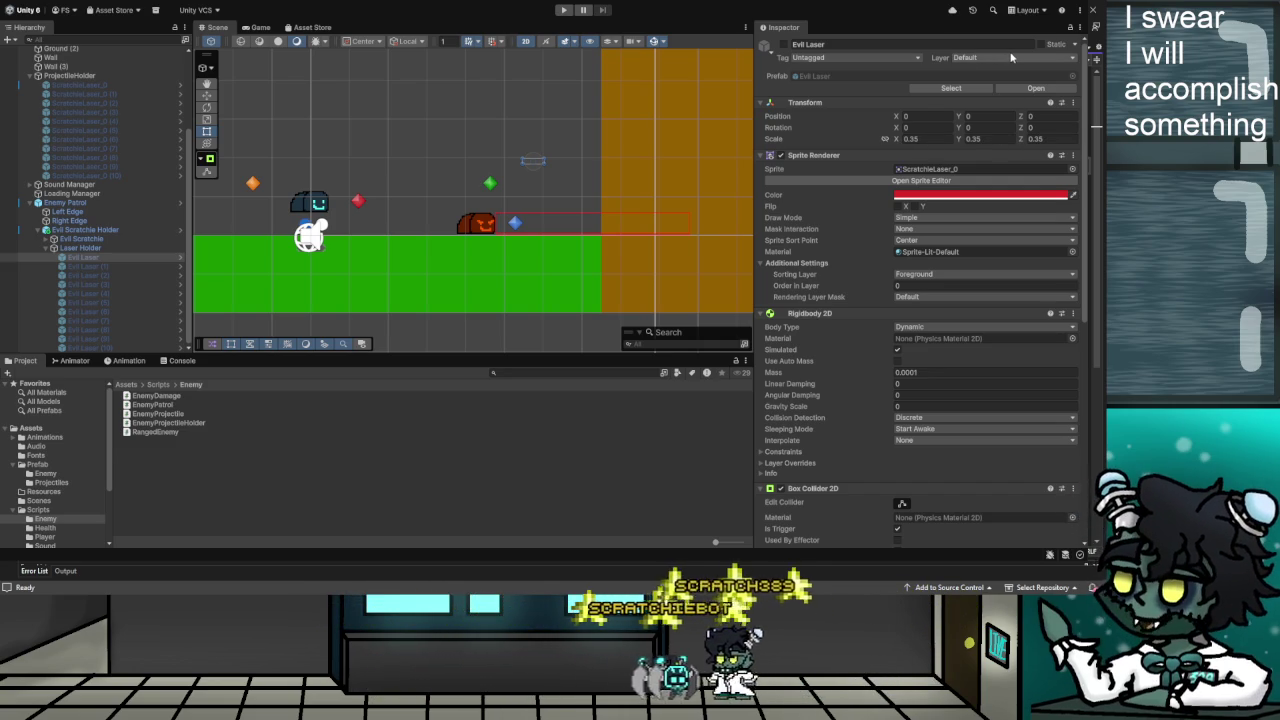
{"action": "left_click", "coordinate": [87, 257]}
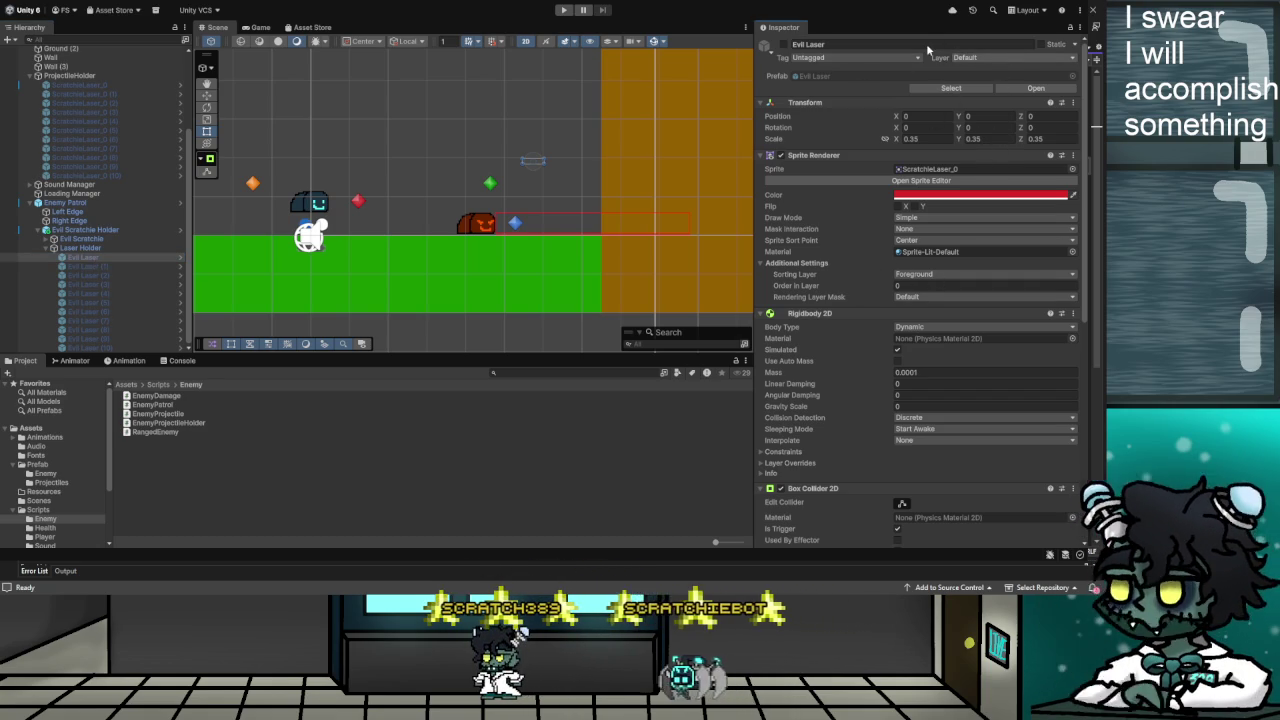
{"action": "left_click", "coordinate": [427, 170]}
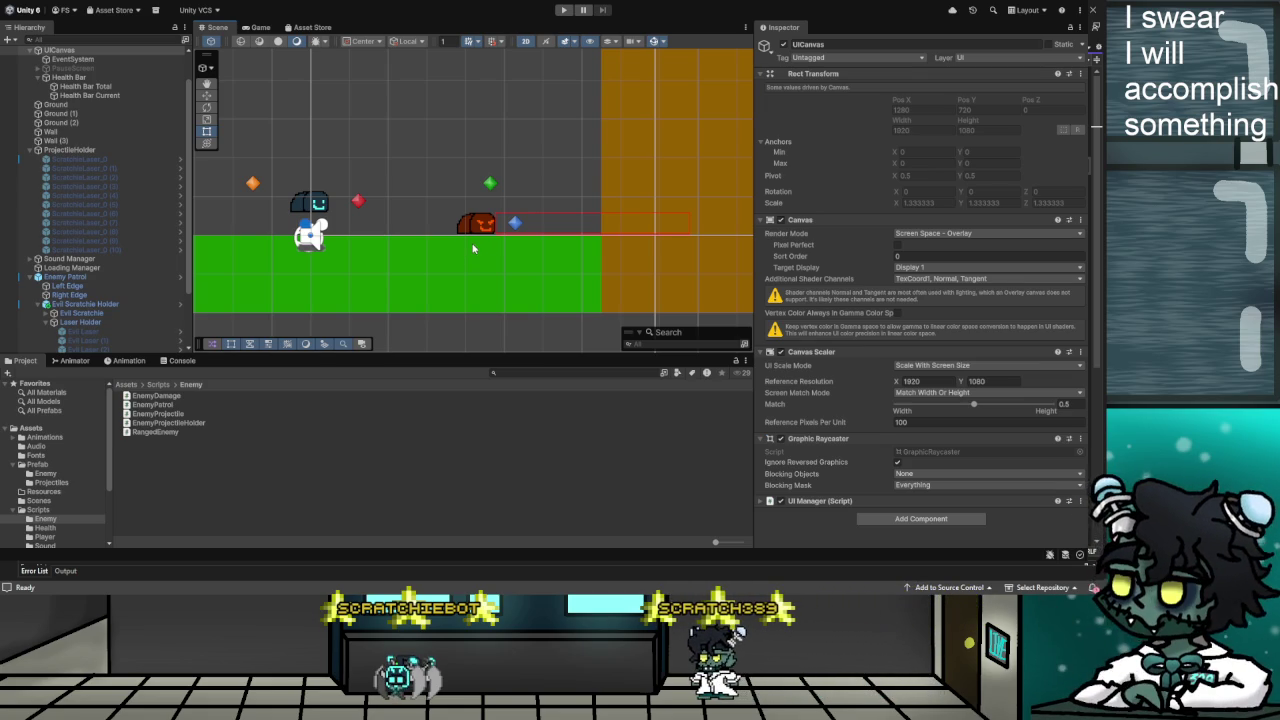
{"action": "scroll", "coordinate": [282, 229], "scroll_direction": "up", "scroll_amount": 6}
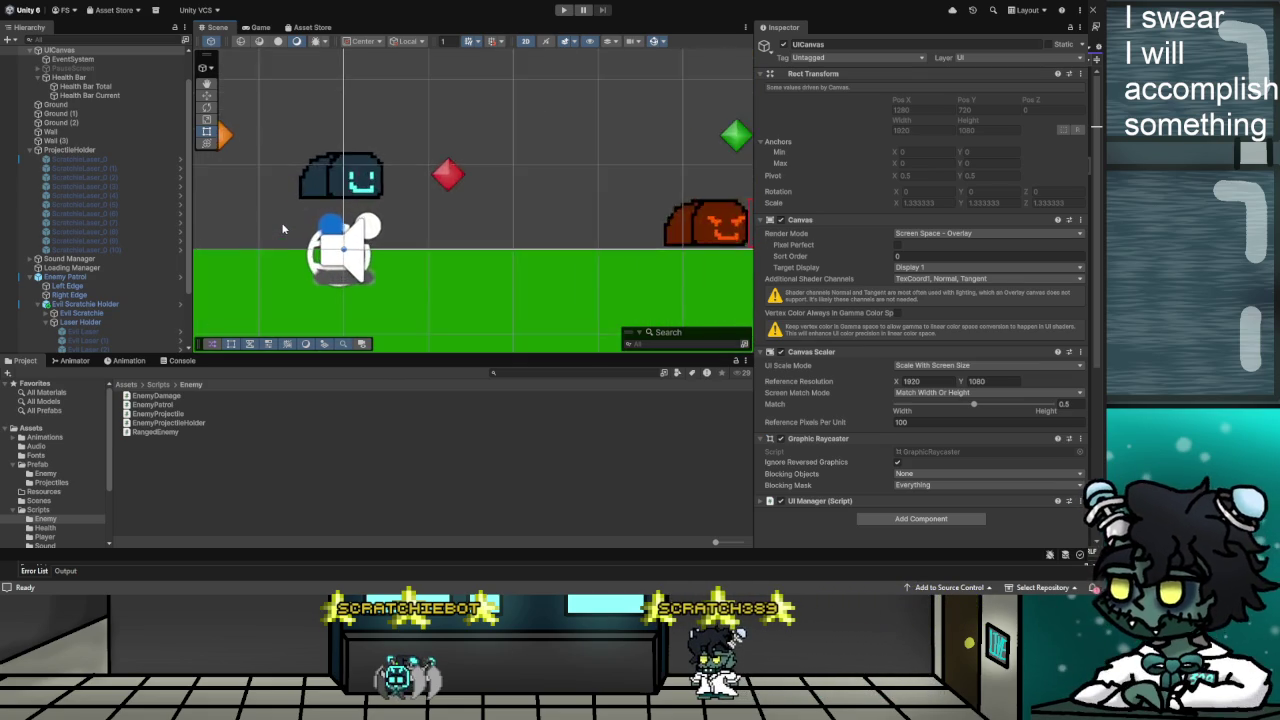
{"action": "scroll", "coordinate": [282, 229], "scroll_direction": "down", "scroll_amount": 6}
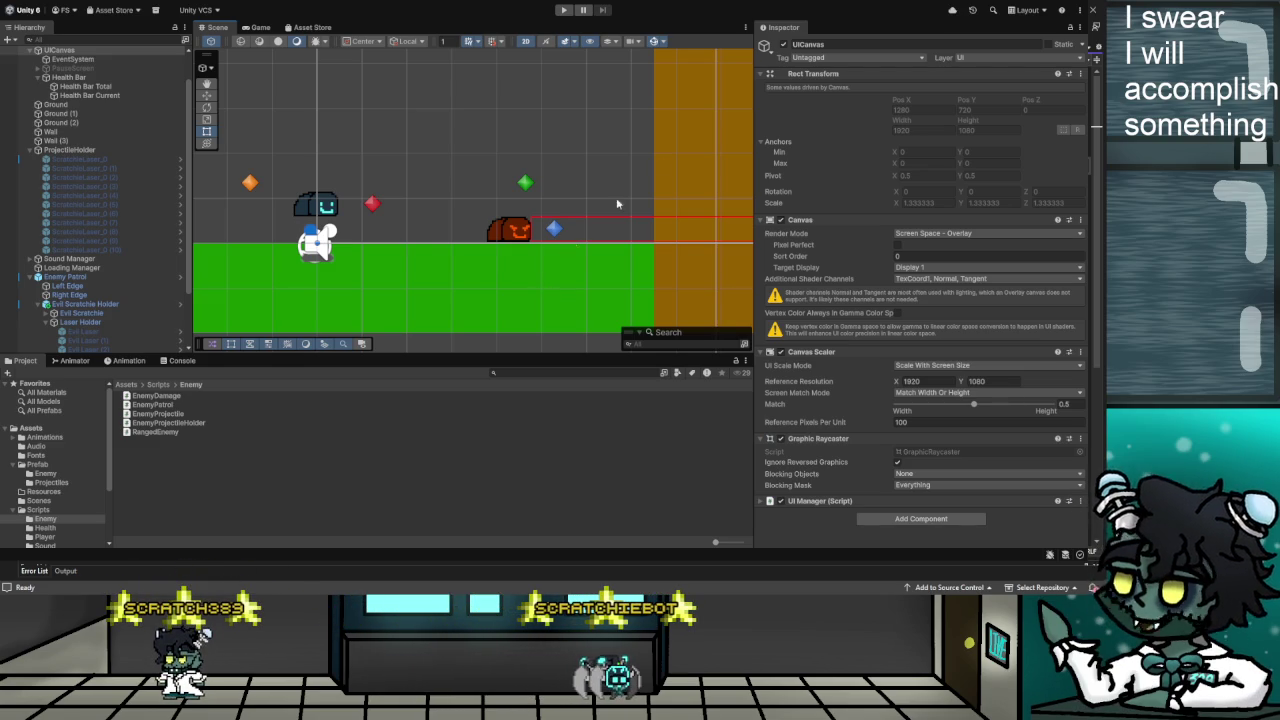
Playtest with Evil Laser selected, walking the player left toward the enemy, then reopen RangedEnemy.cs in Visual Studio
{"action": "left_click", "coordinate": [562, 11]}
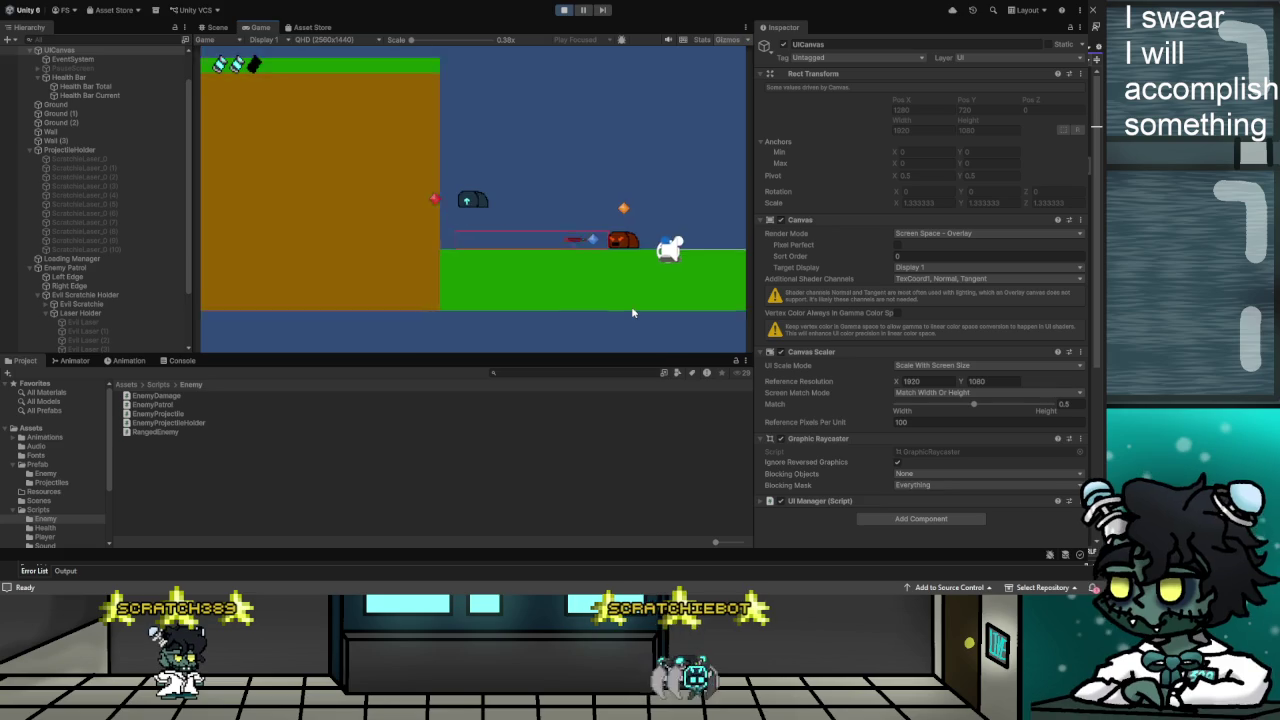
{"action": "left_click", "coordinate": [105, 324]}
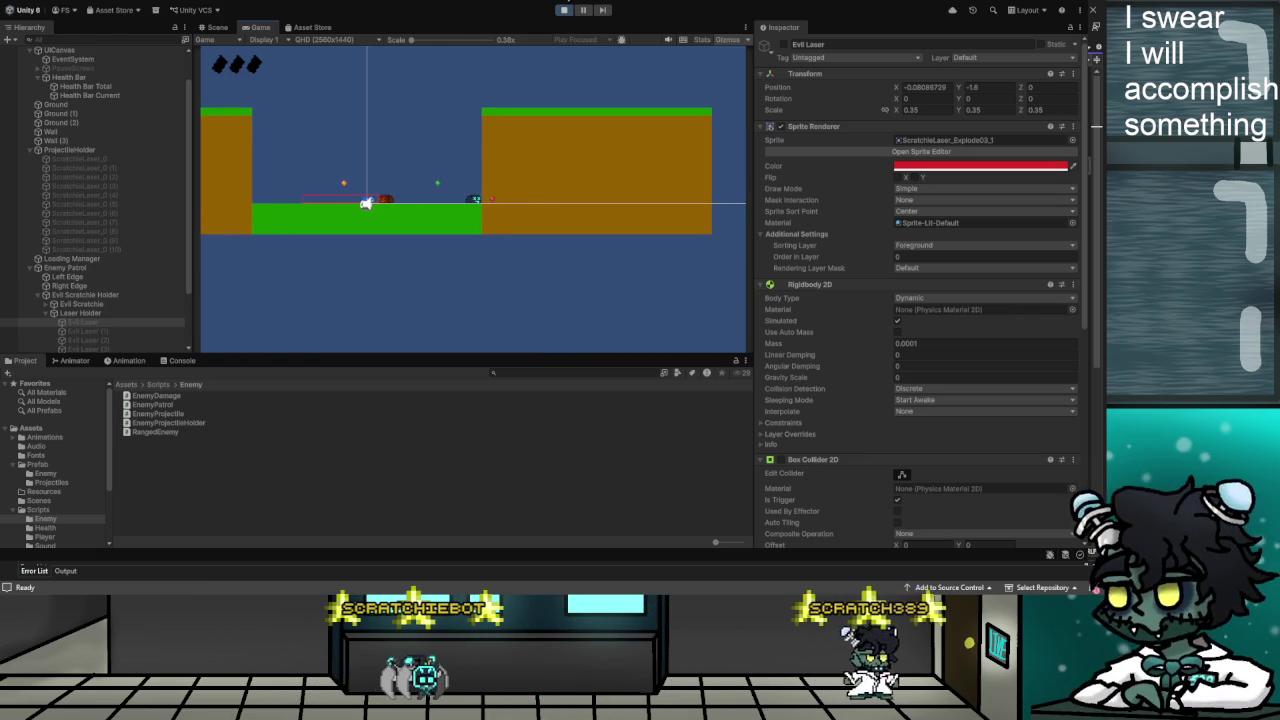
{"action": "key", "text": "ctrl+p"}
{"action": "key", "text": "ctrl+p"}
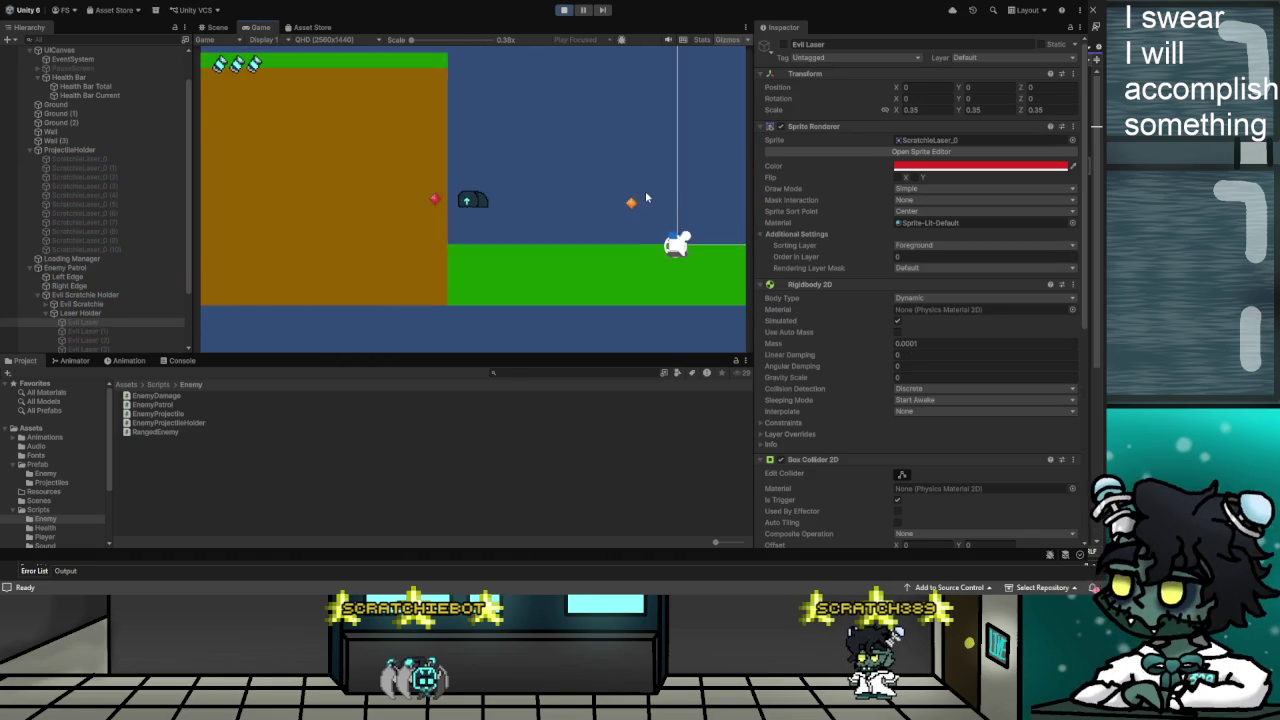
{"action": "key", "text": "a"}
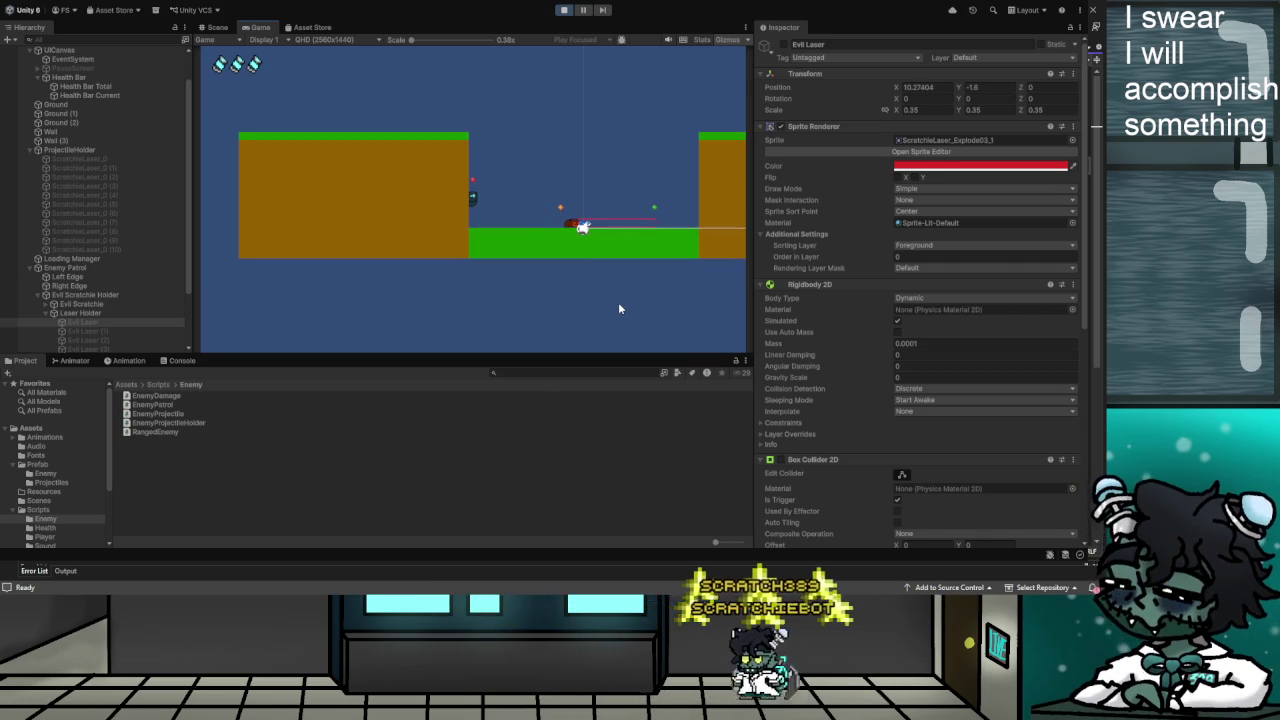
{"action": "key", "text": "a"}
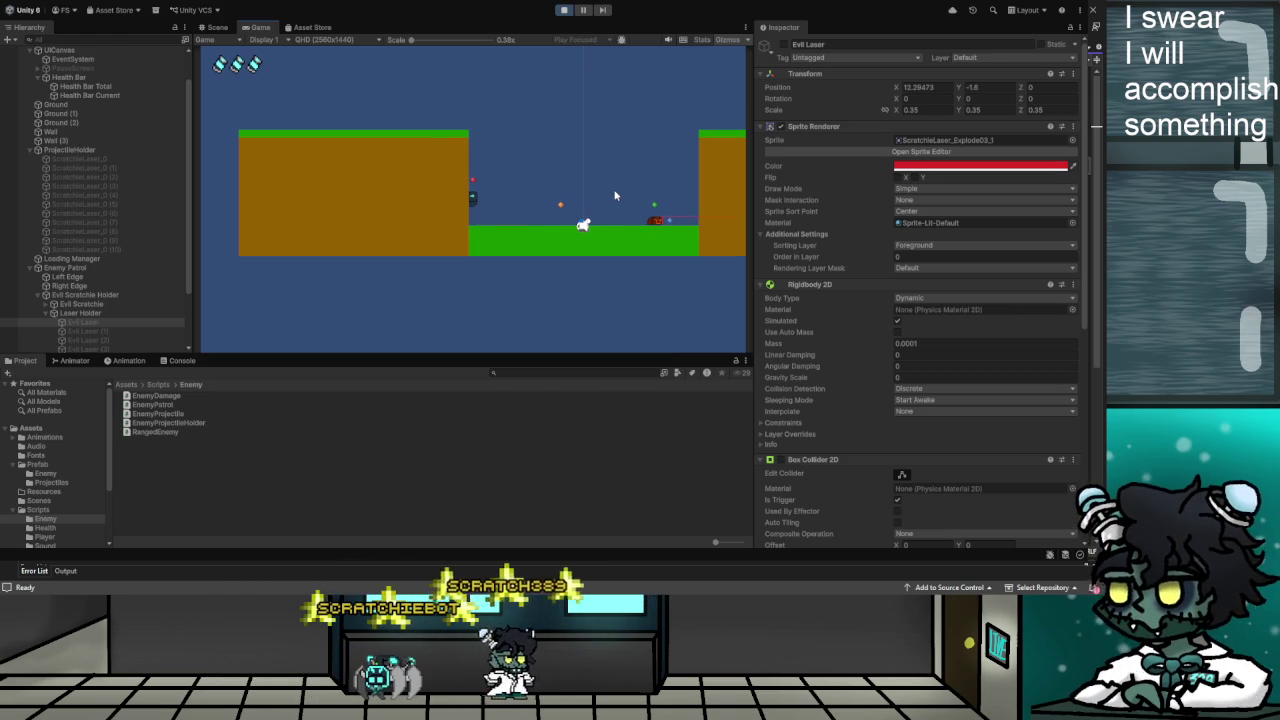
{"action": "left_click", "coordinate": [565, 11]}
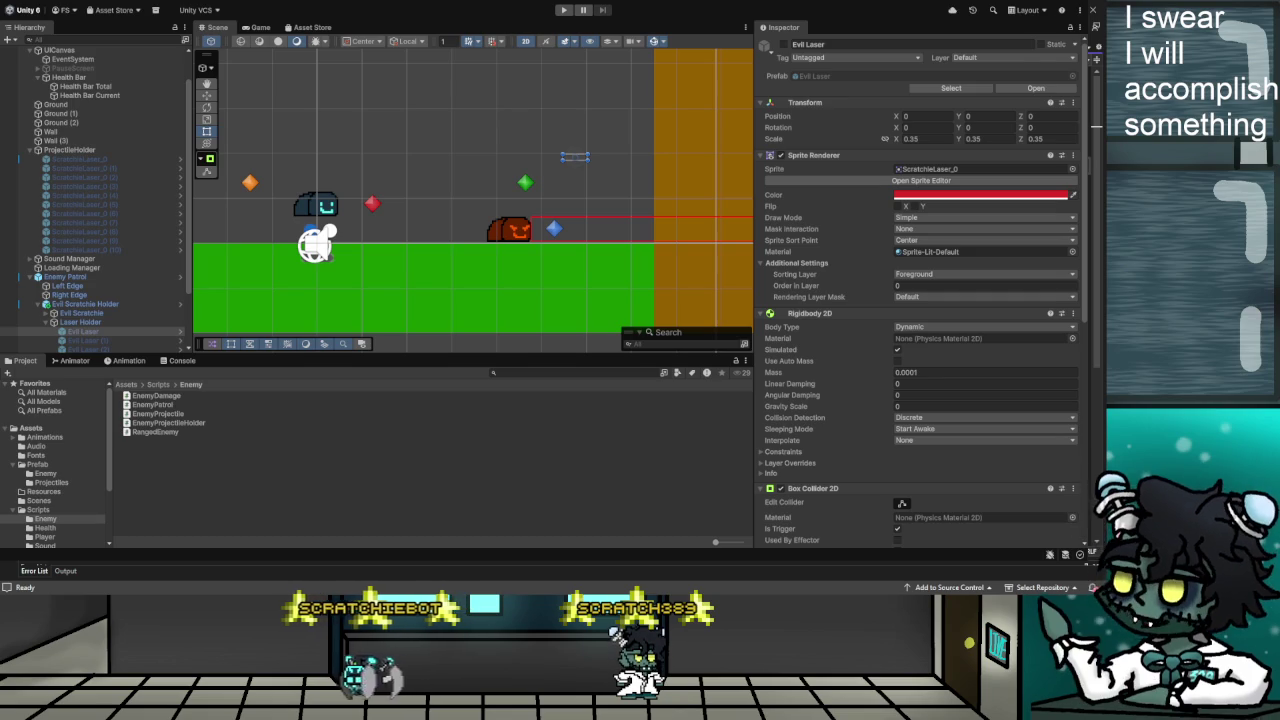
{"action": "key", "text": "alt+Tab"}
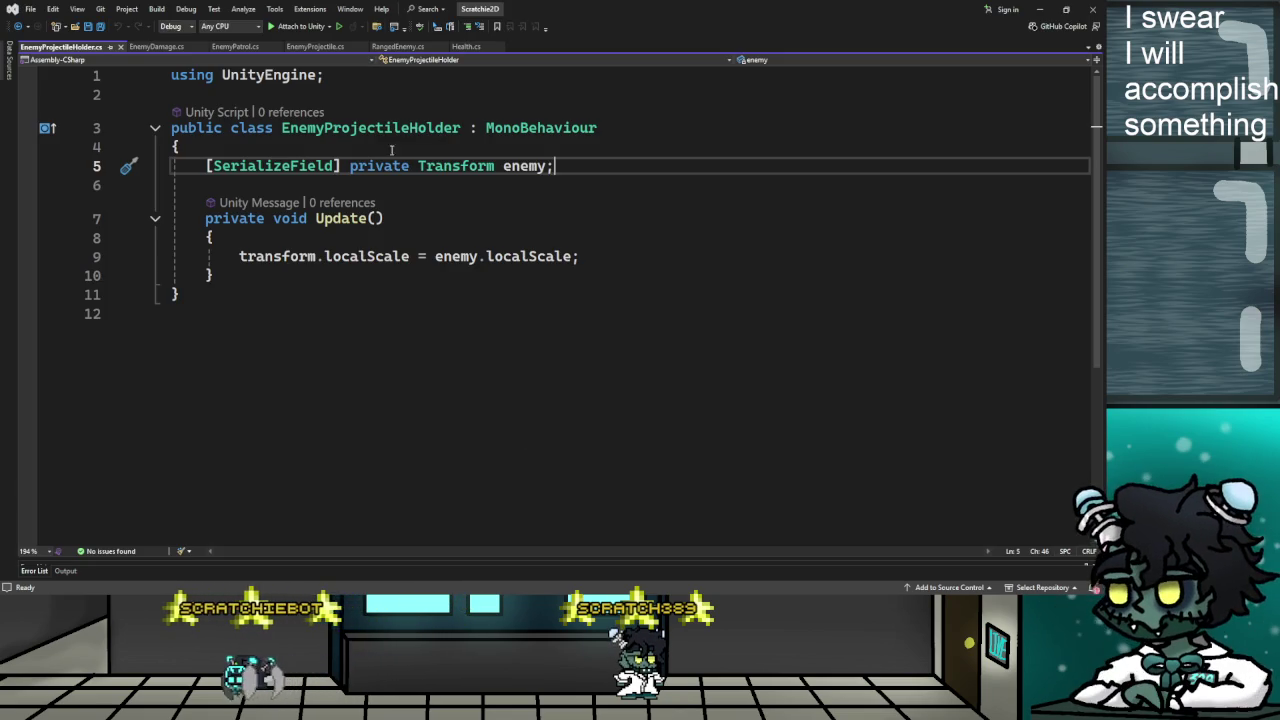
{"action": "left_click", "coordinate": [400, 47]}
Scroll through RangedEnemy.cs to locate the enemyPatrol null-check block in Update
{"action": "scroll", "coordinate": [462, 326], "scroll_direction": "up", "scroll_amount": 4}
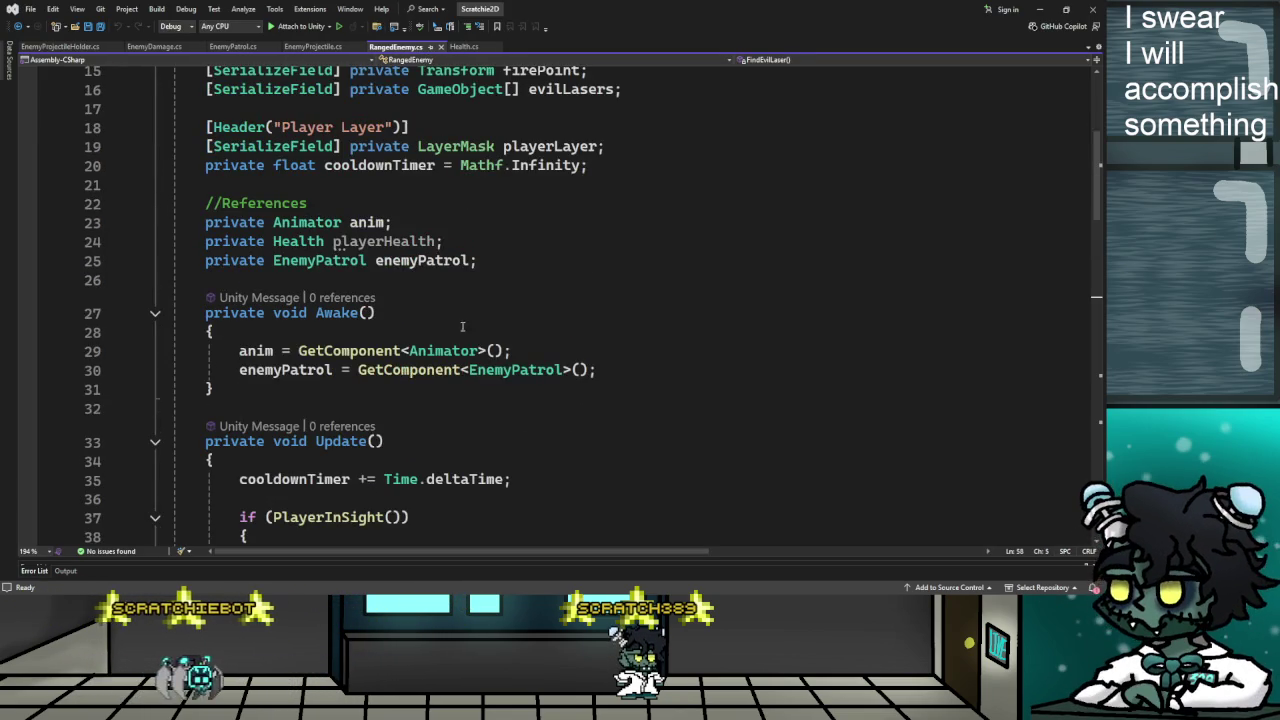
{"action": "scroll", "coordinate": [462, 326], "scroll_direction": "down", "scroll_amount": 8}
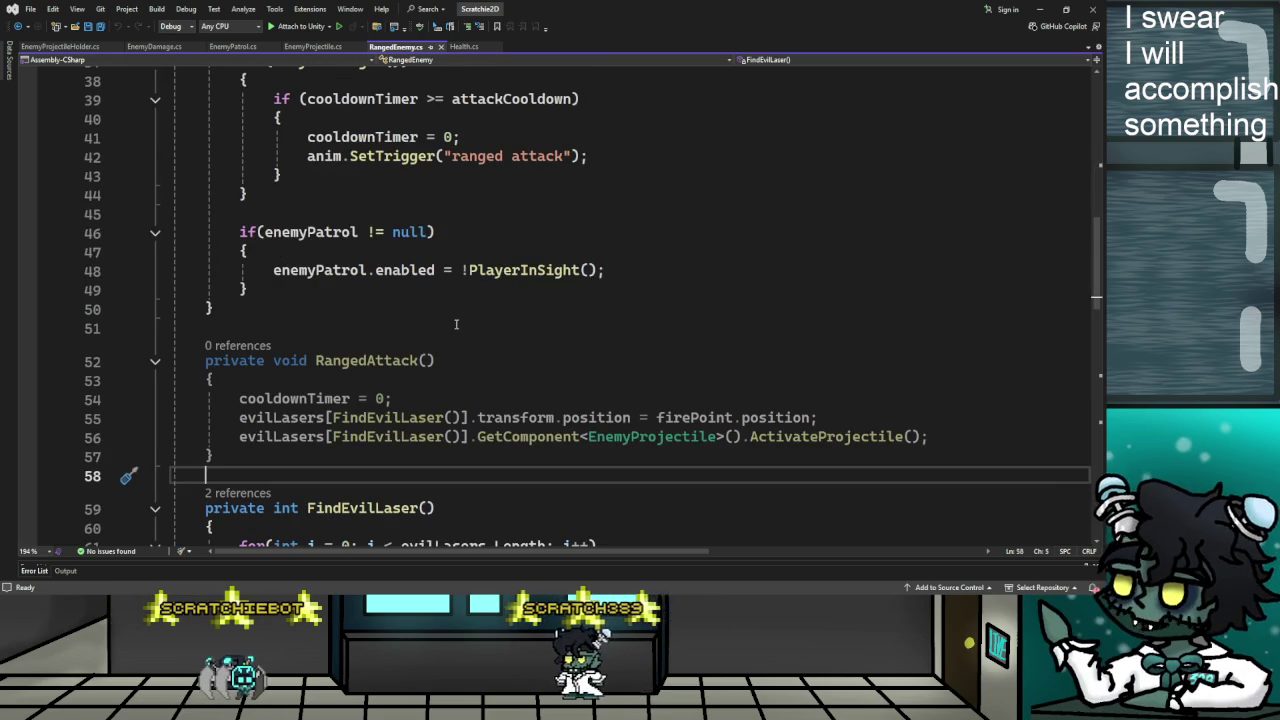
{"action": "scroll", "coordinate": [457, 324], "scroll_direction": "up", "scroll_amount": 2}
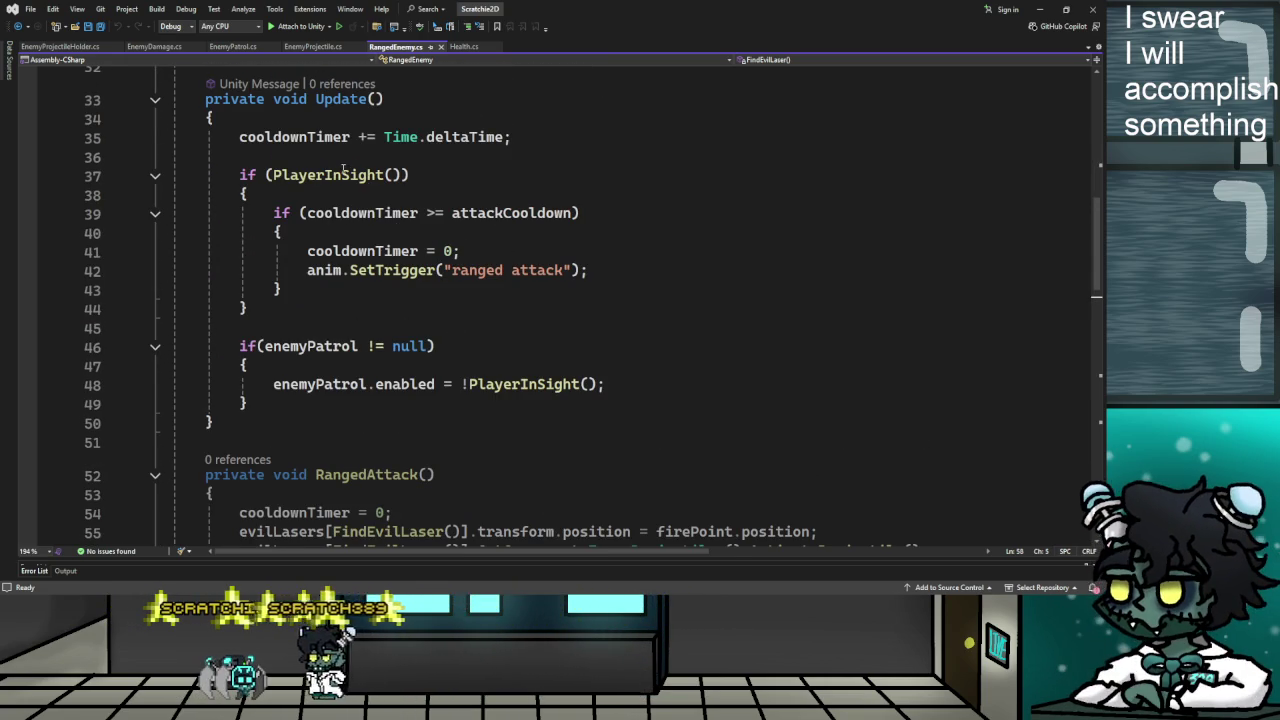
{"action": "scroll", "coordinate": [343, 170], "scroll_direction": "up", "scroll_amount": 2}
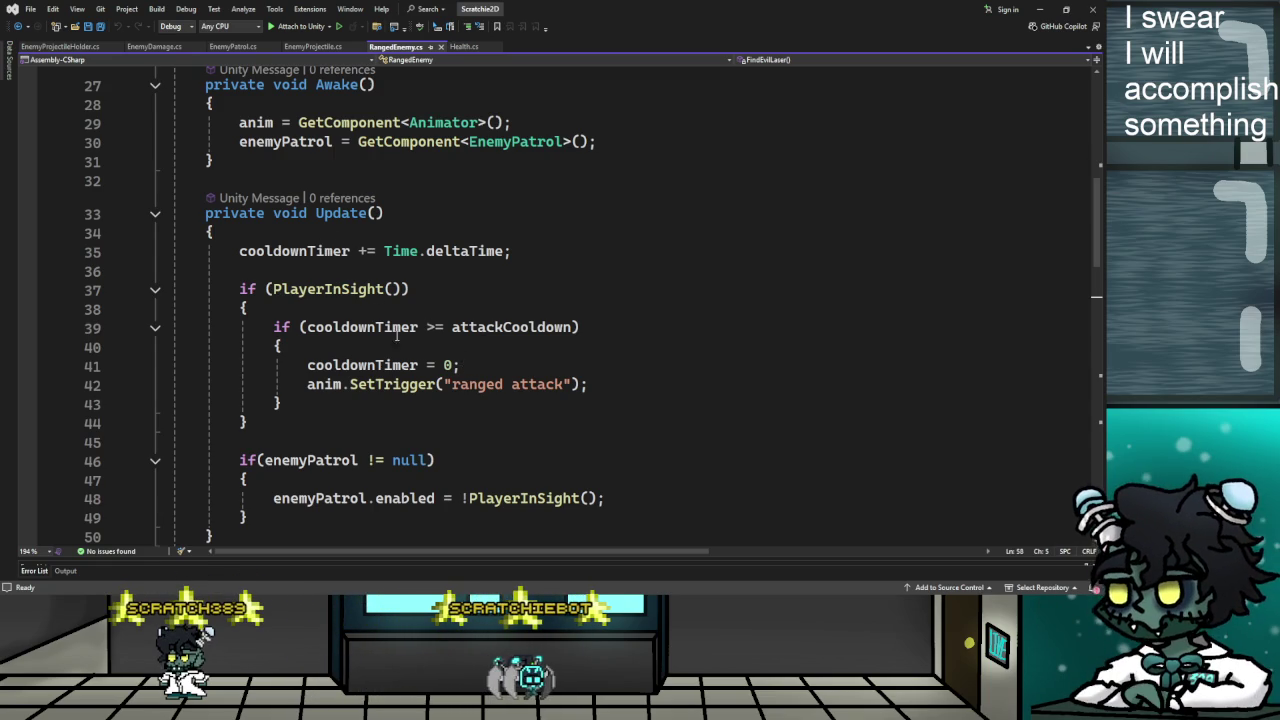
{"action": "scroll", "coordinate": [470, 401], "scroll_direction": "down", "scroll_amount": 1}
{"action": "scroll", "coordinate": [483, 327], "scroll_direction": "down", "scroll_amount": 1}
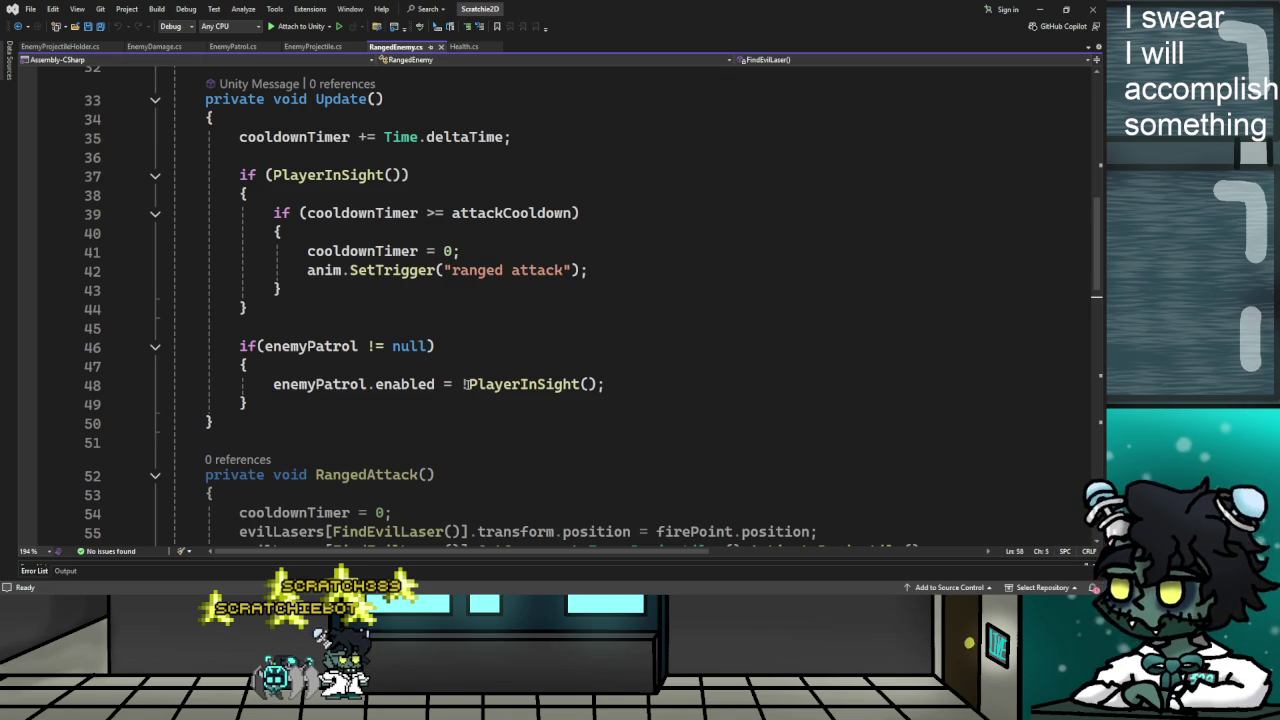
{"action": "type", "text": "!"}
Make line 48 read enemyPatrol.enabled = !PlayerInSight(), then bring up EnemyPatrol.cs
{"action": "left_click", "coordinate": [342, 384]}
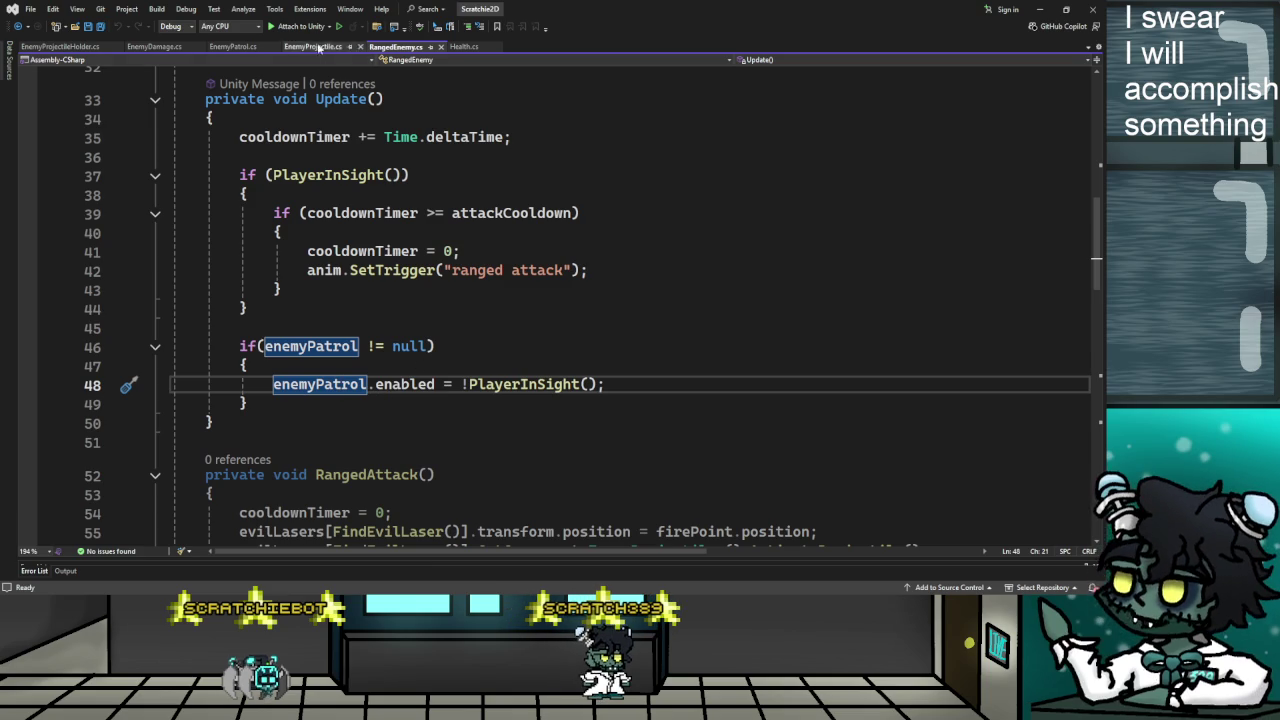
{"action": "left_click", "coordinate": [233, 47]}
Read through EnemyPatrol.cs's movement and ChangeDirection code, then return to RangedEnemy.cs
{"action": "scroll", "coordinate": [382, 311], "scroll_direction": "up", "scroll_amount": 4}
{"action": "scroll", "coordinate": [382, 311], "scroll_direction": "down", "scroll_amount": 9}
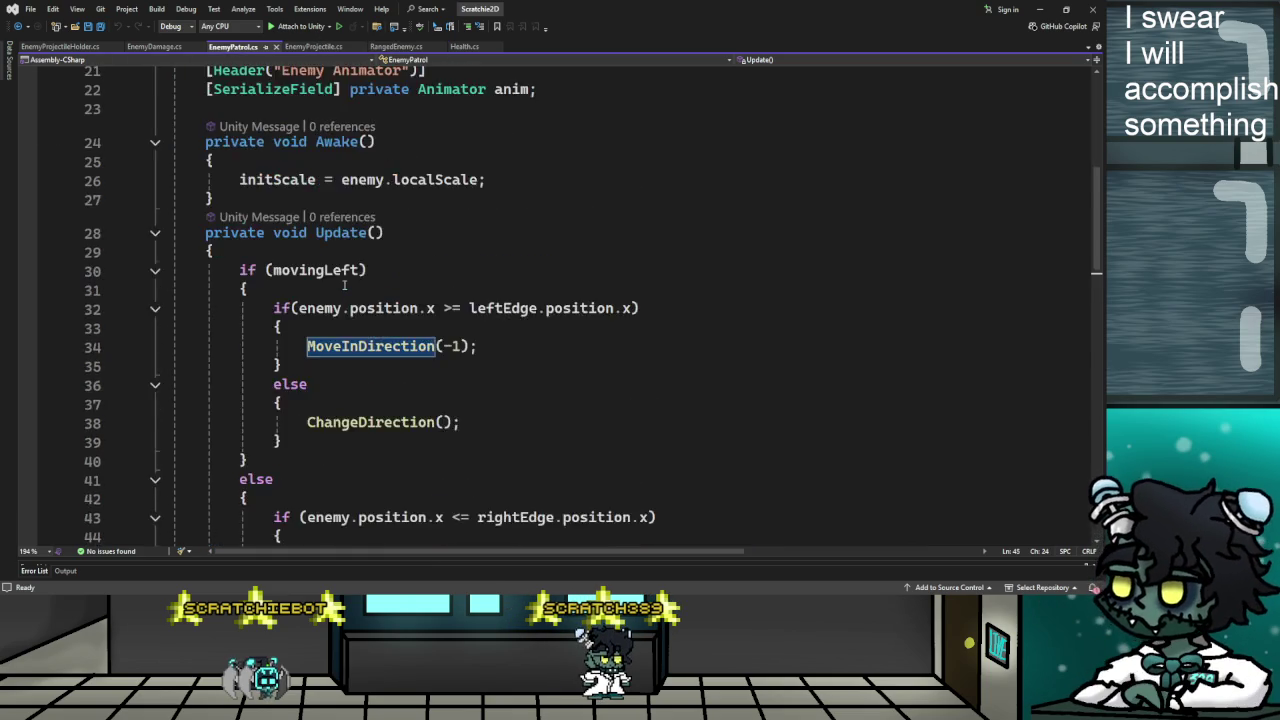
{"action": "scroll", "coordinate": [382, 311], "scroll_direction": "up", "scroll_amount": 1}
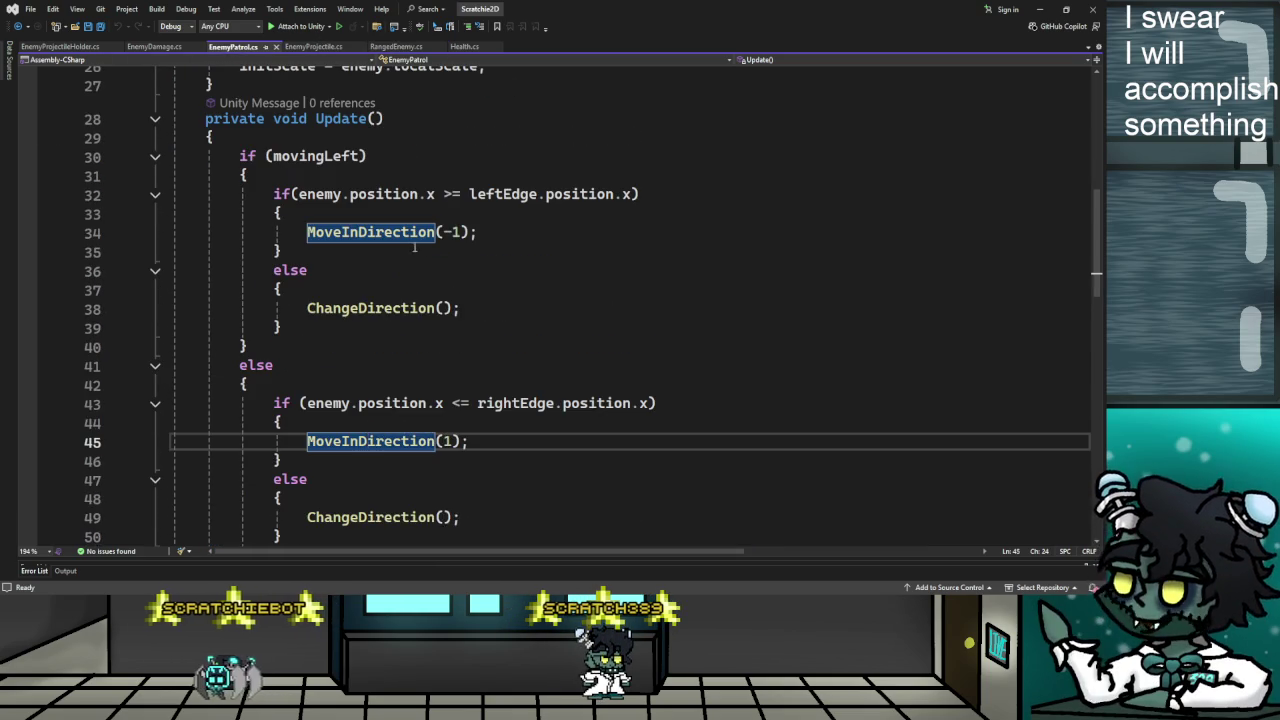
{"action": "scroll", "coordinate": [414, 247], "scroll_direction": "down", "scroll_amount": 1}
{"action": "scroll", "coordinate": [418, 280], "scroll_direction": "down", "scroll_amount": 1}
{"action": "scroll", "coordinate": [420, 299], "scroll_direction": "up", "scroll_amount": 1}
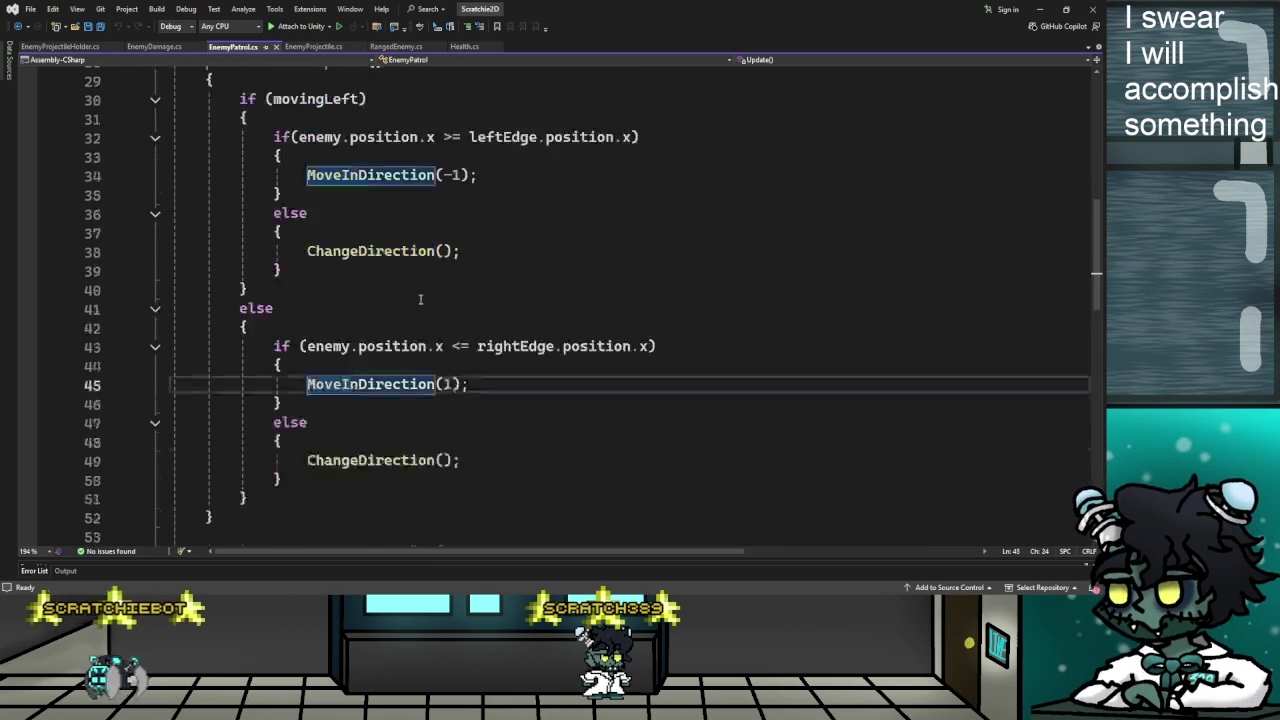
{"action": "scroll", "coordinate": [420, 299], "scroll_direction": "up", "scroll_amount": 2}
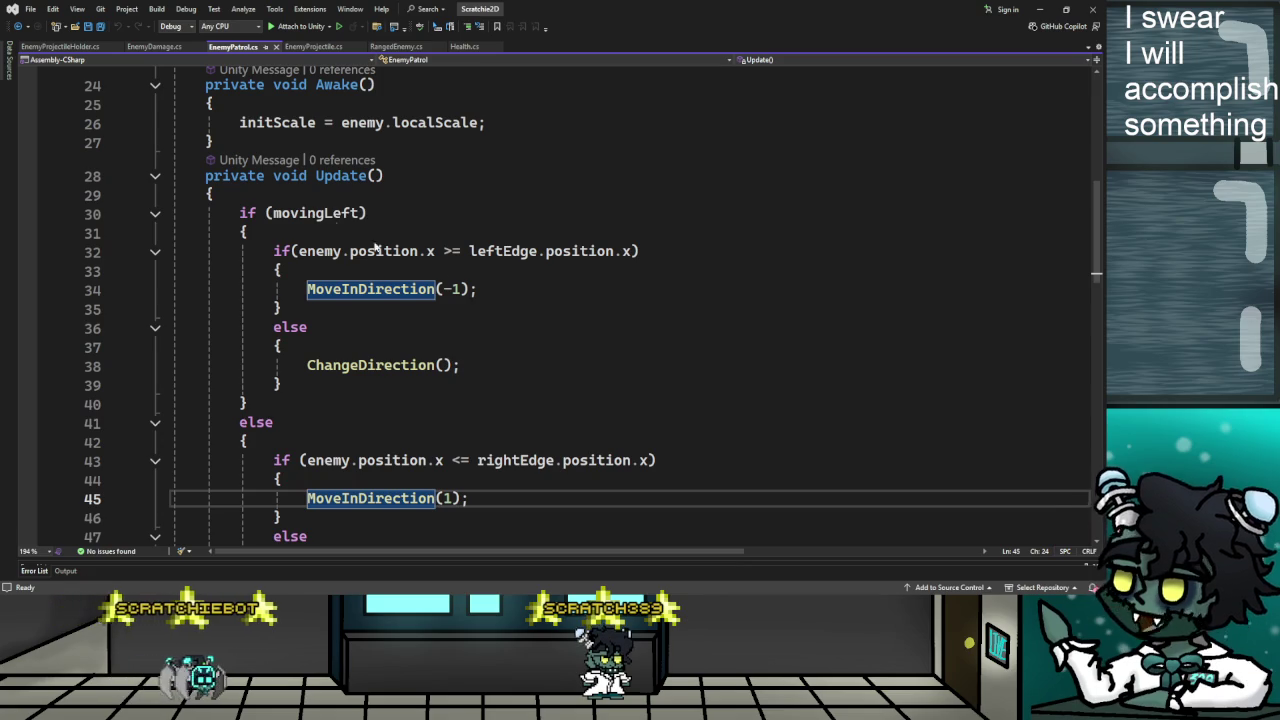
{"action": "scroll", "coordinate": [378, 361], "scroll_direction": "down", "scroll_amount": 1}
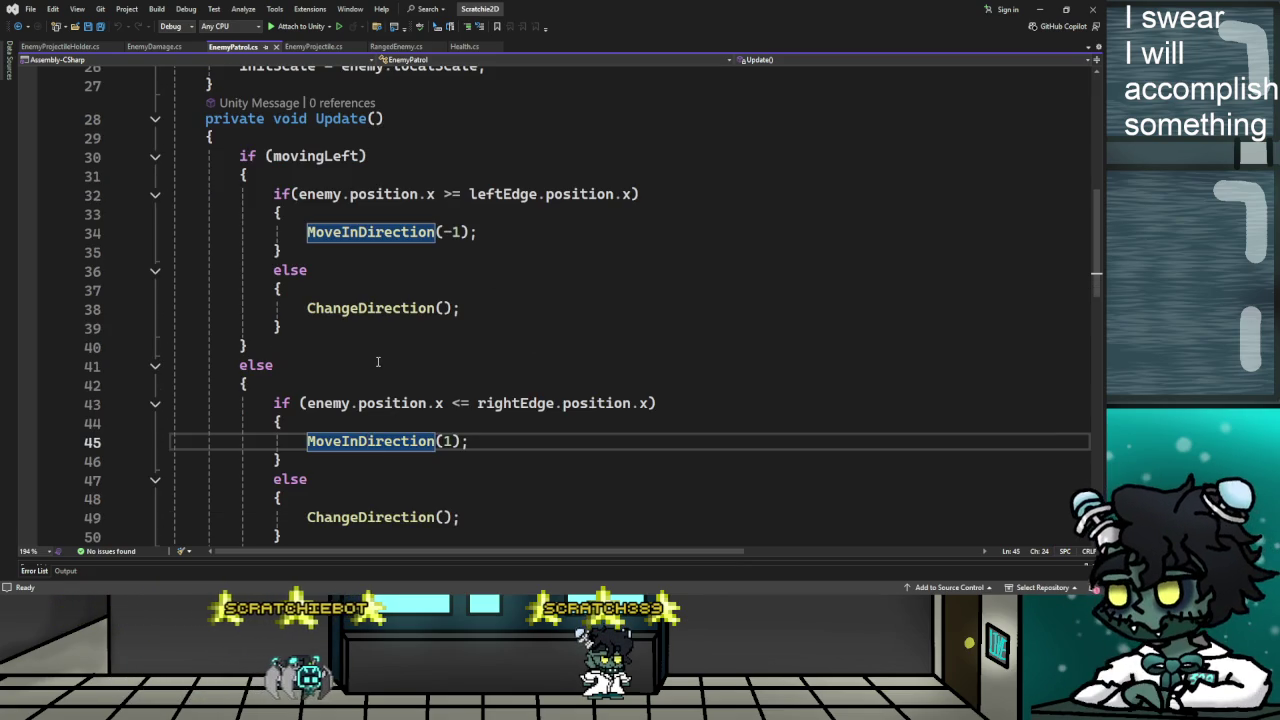
{"action": "scroll", "coordinate": [354, 220], "scroll_direction": "down", "scroll_amount": 2}
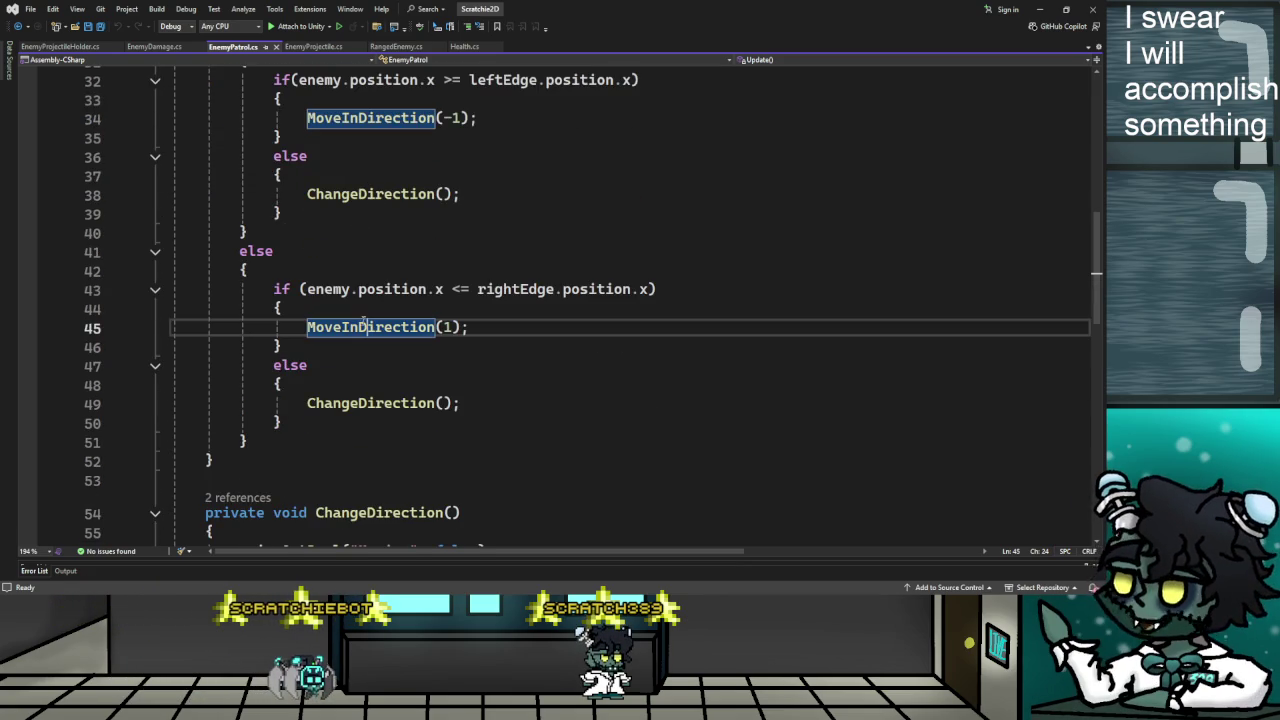
{"action": "scroll", "coordinate": [366, 328], "scroll_direction": "down", "scroll_amount": 2}
{"action": "scroll", "coordinate": [414, 345], "scroll_direction": "down", "scroll_amount": 1}
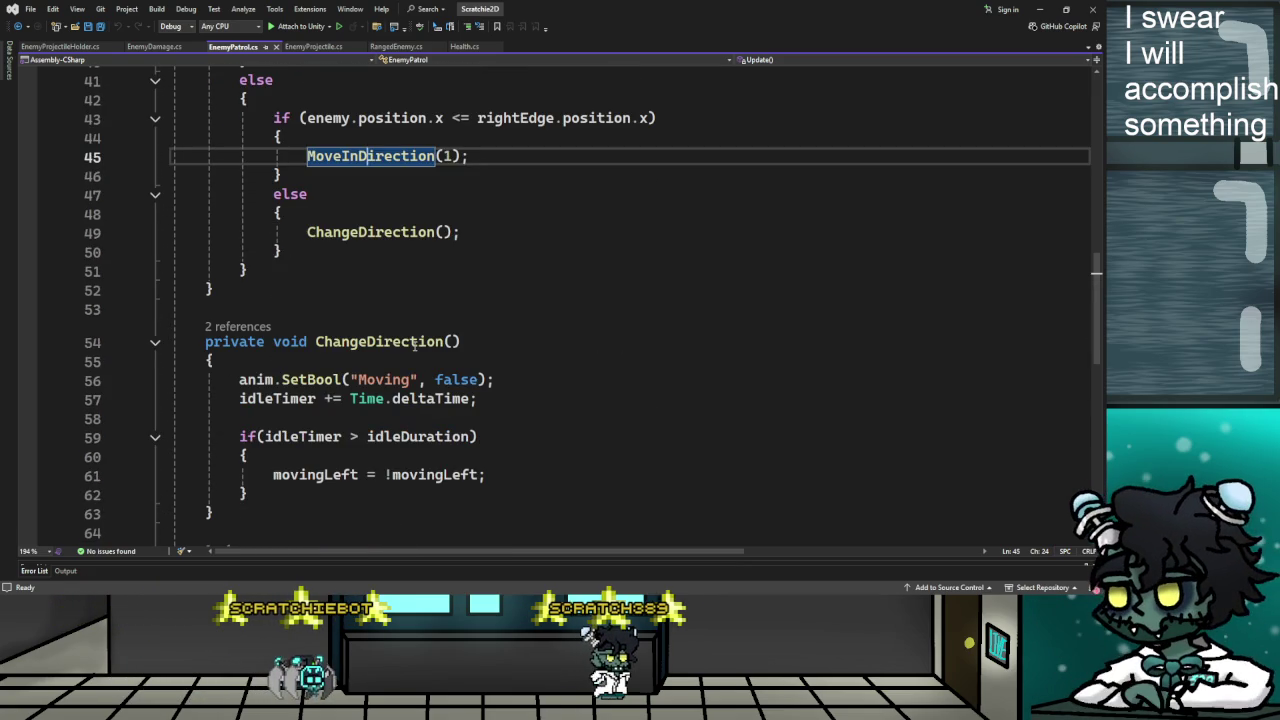
{"action": "scroll", "coordinate": [414, 345], "scroll_direction": "down", "scroll_amount": 2}
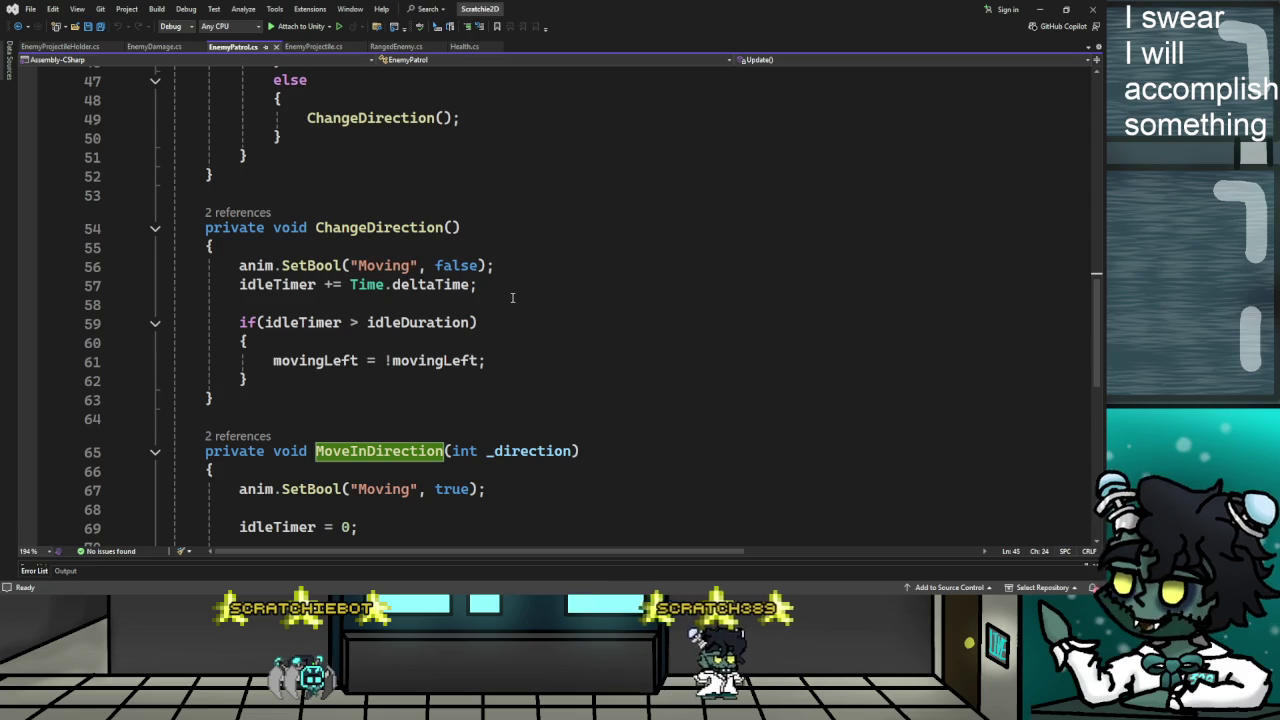
{"action": "scroll", "coordinate": [505, 300], "scroll_direction": "down", "scroll_amount": 3}
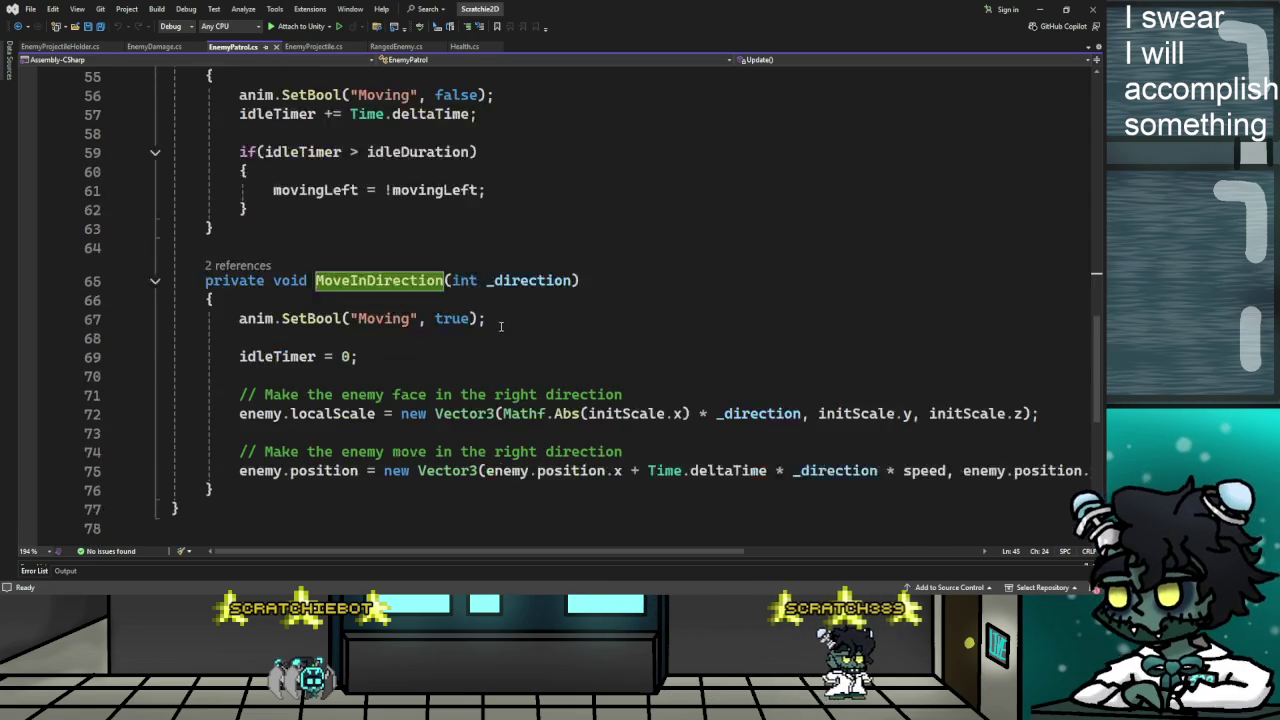
{"action": "scroll", "coordinate": [500, 326], "scroll_direction": "down", "scroll_amount": 1}
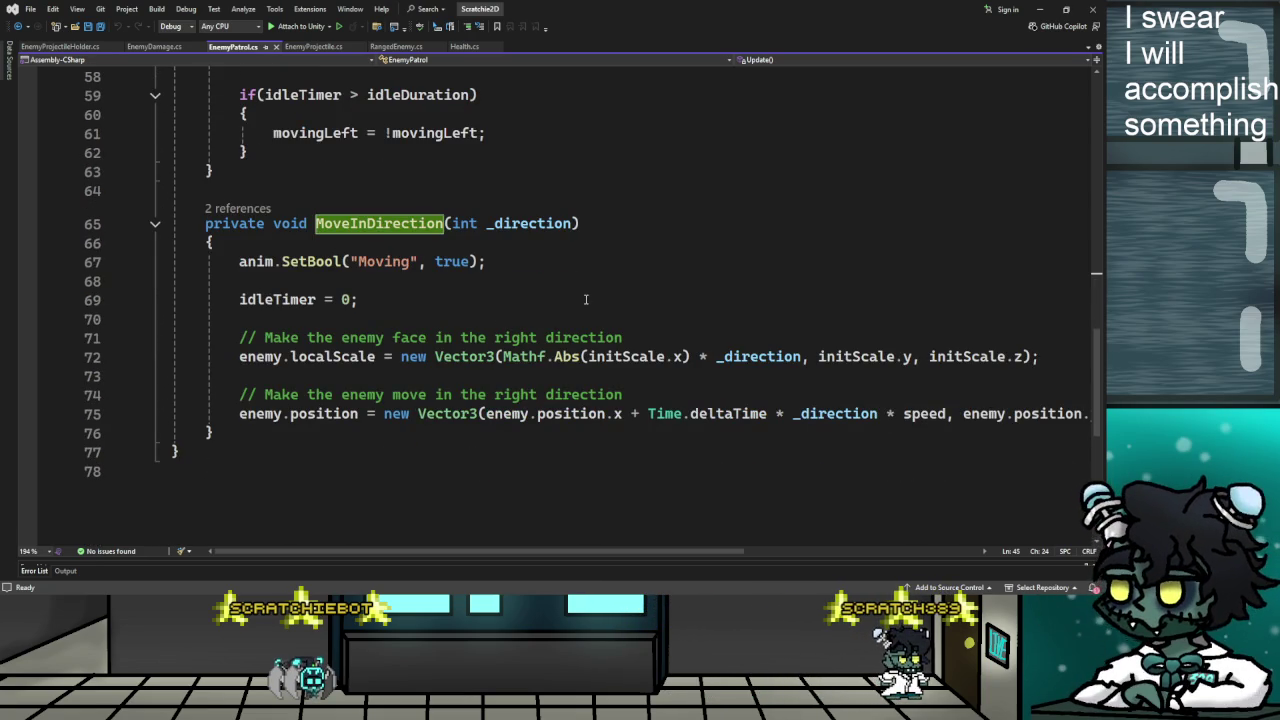
{"action": "scroll", "coordinate": [582, 317], "scroll_direction": "up", "scroll_amount": 4}
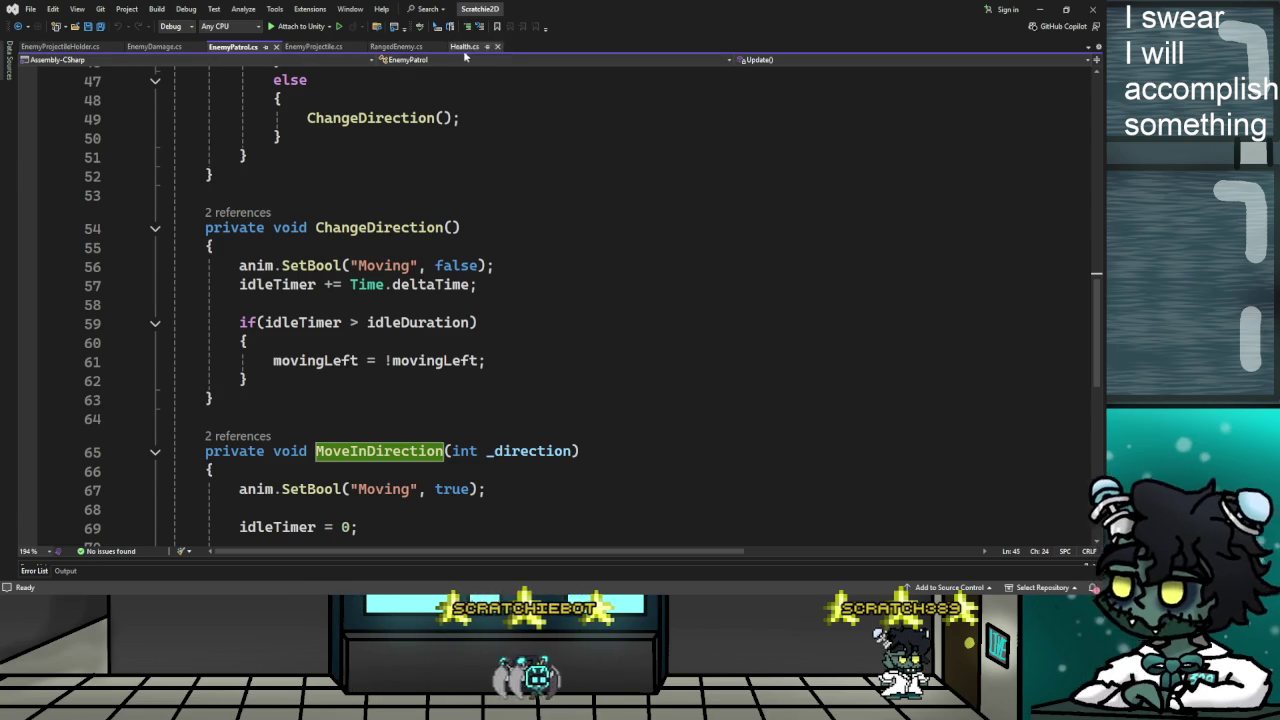
{"action": "left_click", "coordinate": [396, 47]}
{"action": "scroll", "coordinate": [430, 309], "scroll_direction": "down", "scroll_amount": 4}
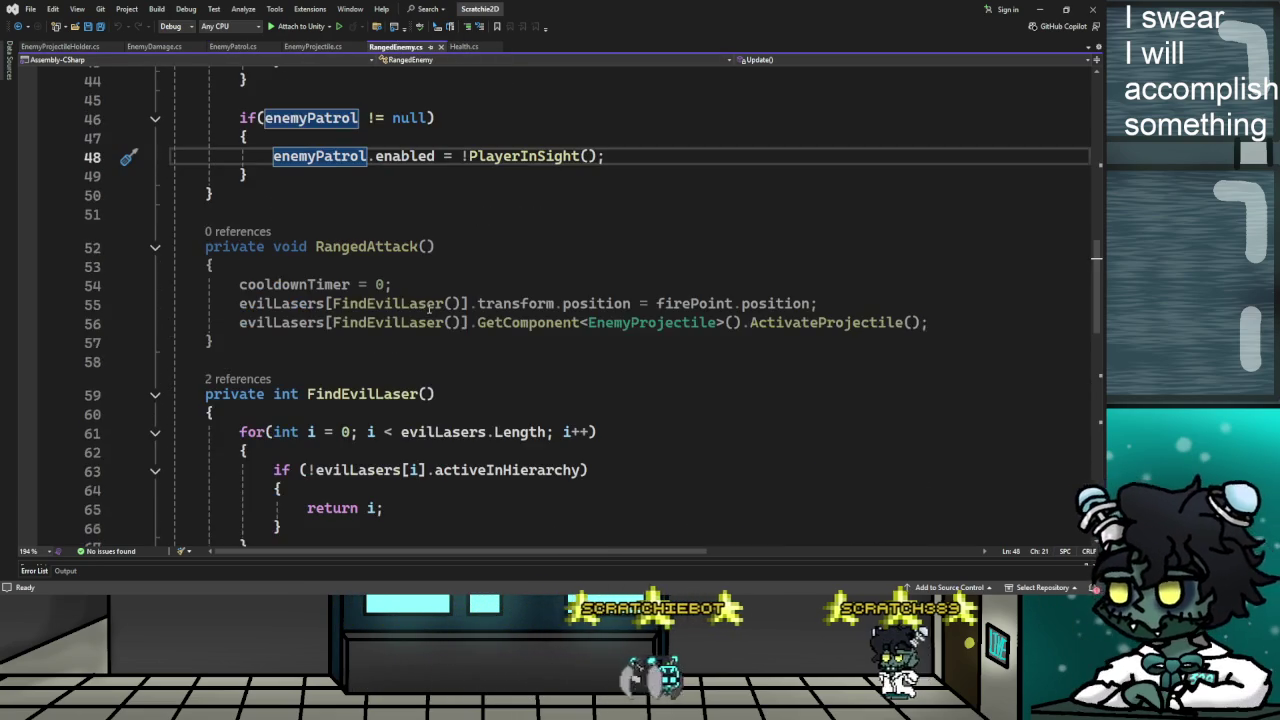
{"action": "scroll", "coordinate": [452, 262], "scroll_direction": "up", "scroll_amount": 1}
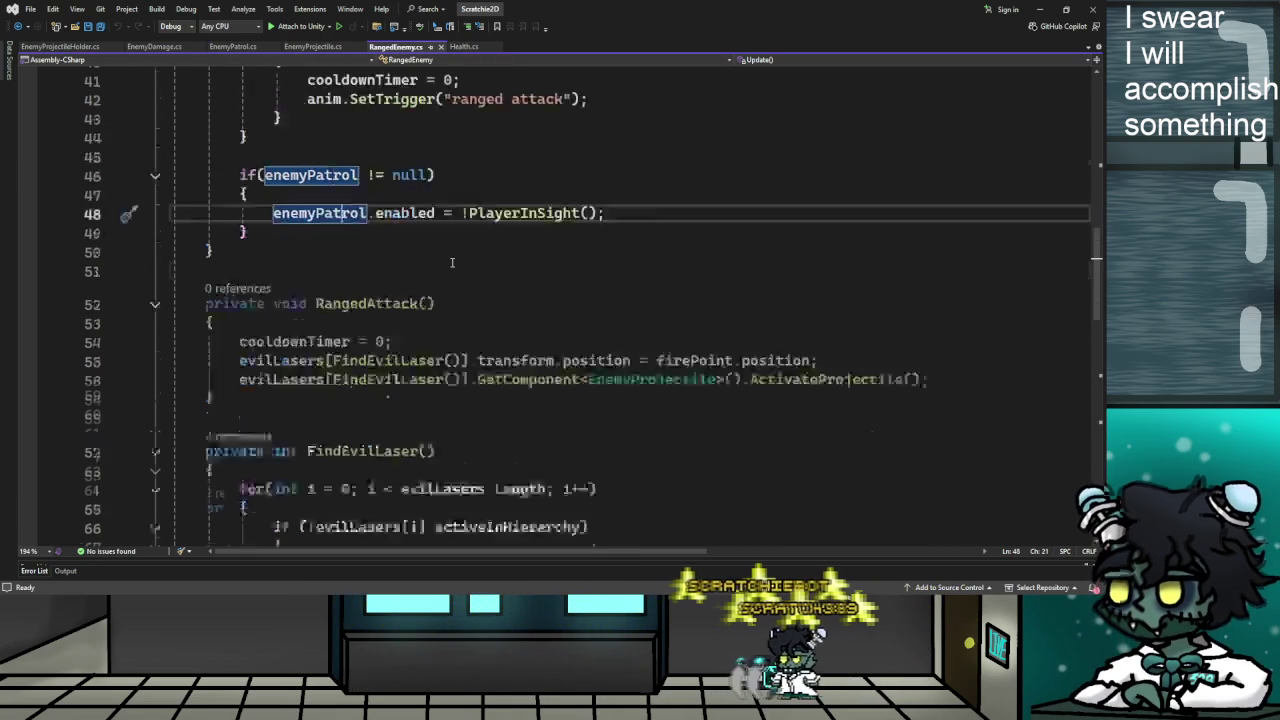
{"action": "scroll", "coordinate": [450, 268], "scroll_direction": "down", "scroll_amount": 1}
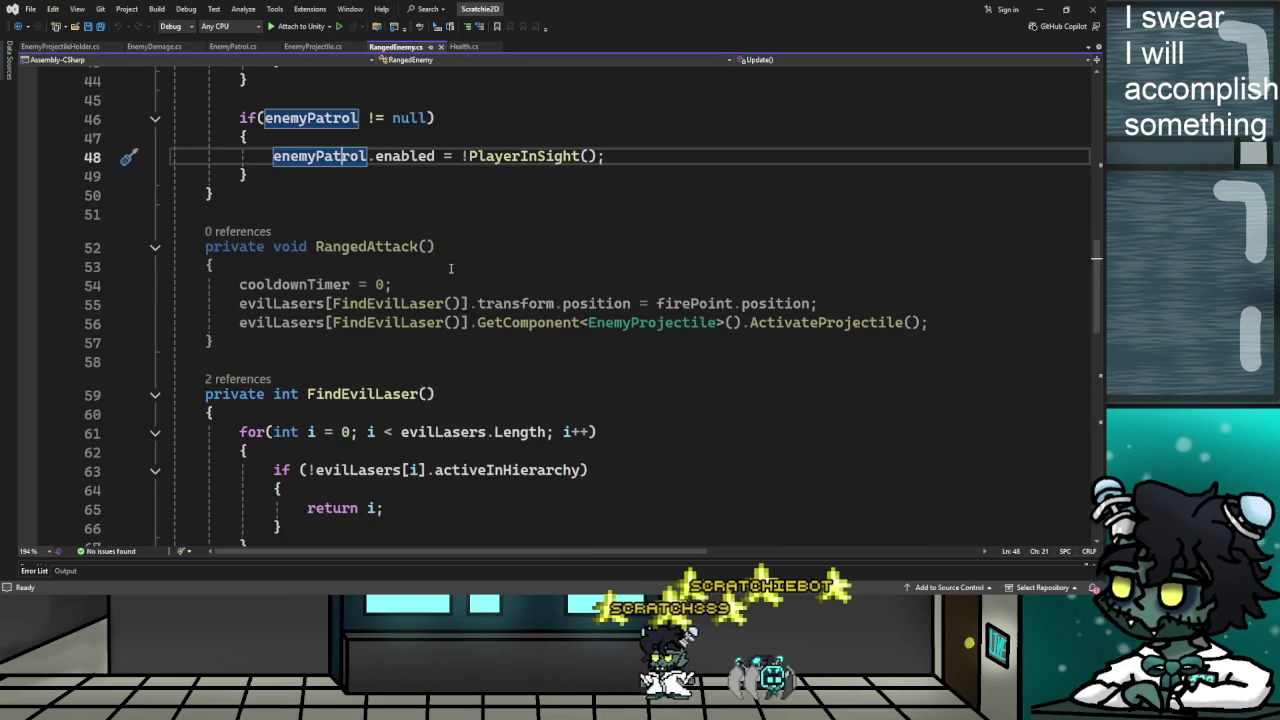
{"action": "scroll", "coordinate": [450, 268], "scroll_direction": "down", "scroll_amount": 2}
{"action": "left_click", "coordinate": [458, 282]}
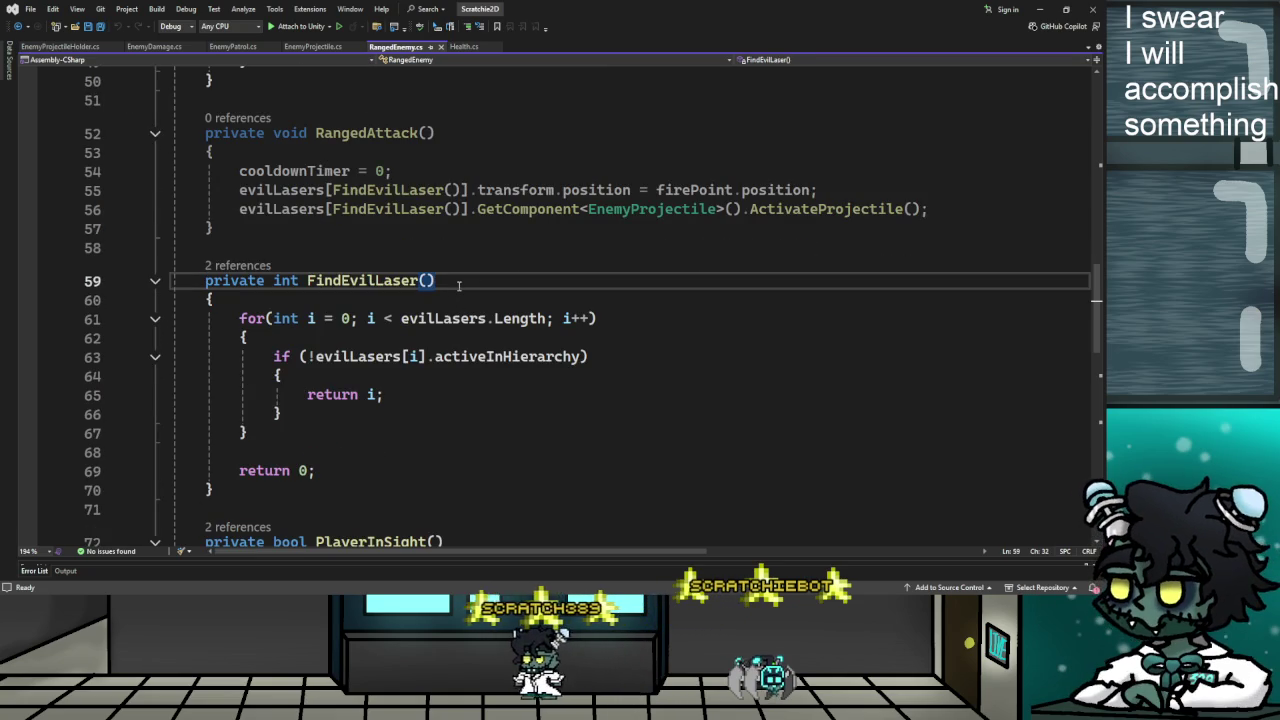
{"action": "scroll", "coordinate": [459, 286], "scroll_direction": "down", "scroll_amount": 4}
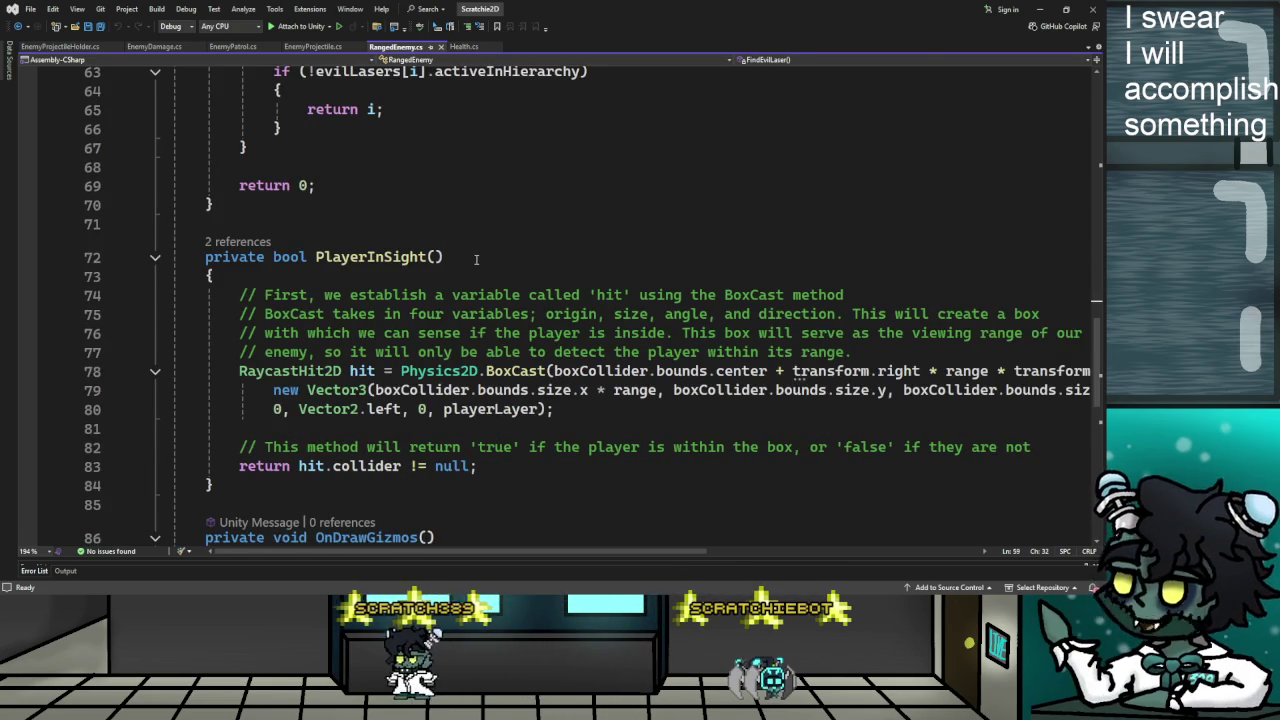
{"action": "scroll", "coordinate": [476, 259], "scroll_direction": "down", "scroll_amount": 1}
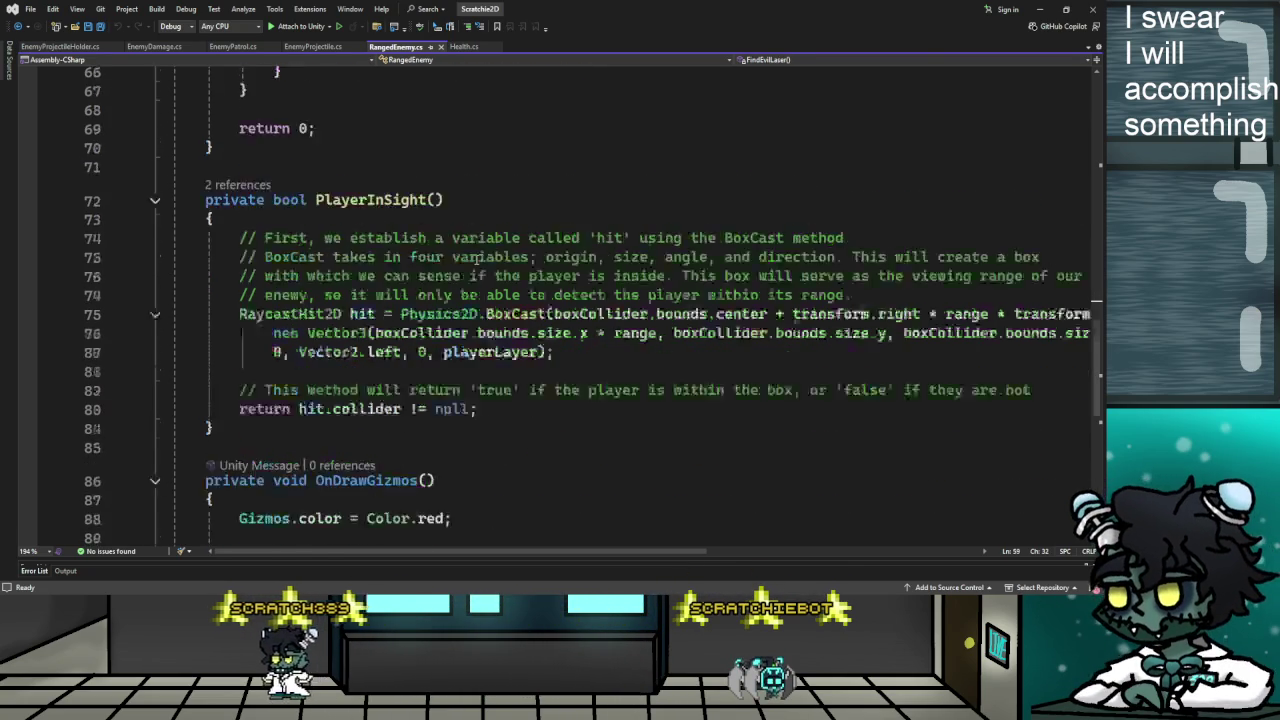
{"action": "scroll", "coordinate": [477, 258], "scroll_direction": "down", "scroll_amount": 2}
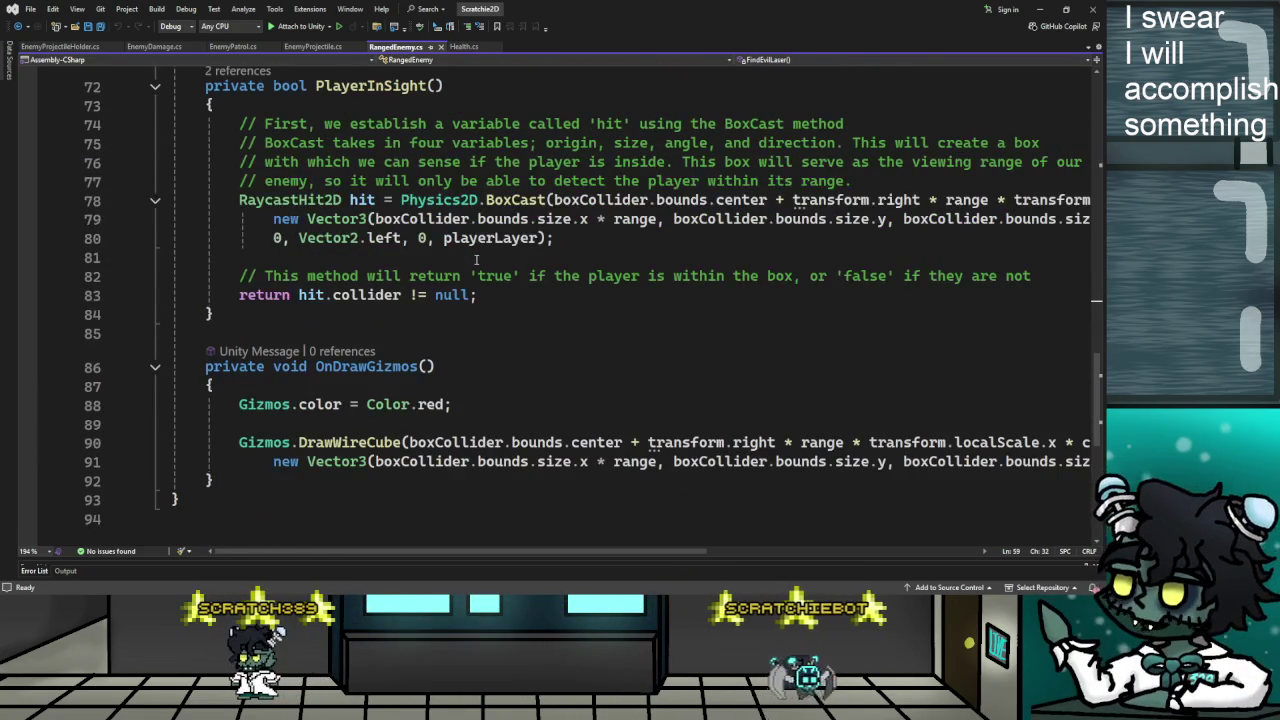
{"action": "scroll", "coordinate": [472, 264], "scroll_direction": "up", "scroll_amount": 4}
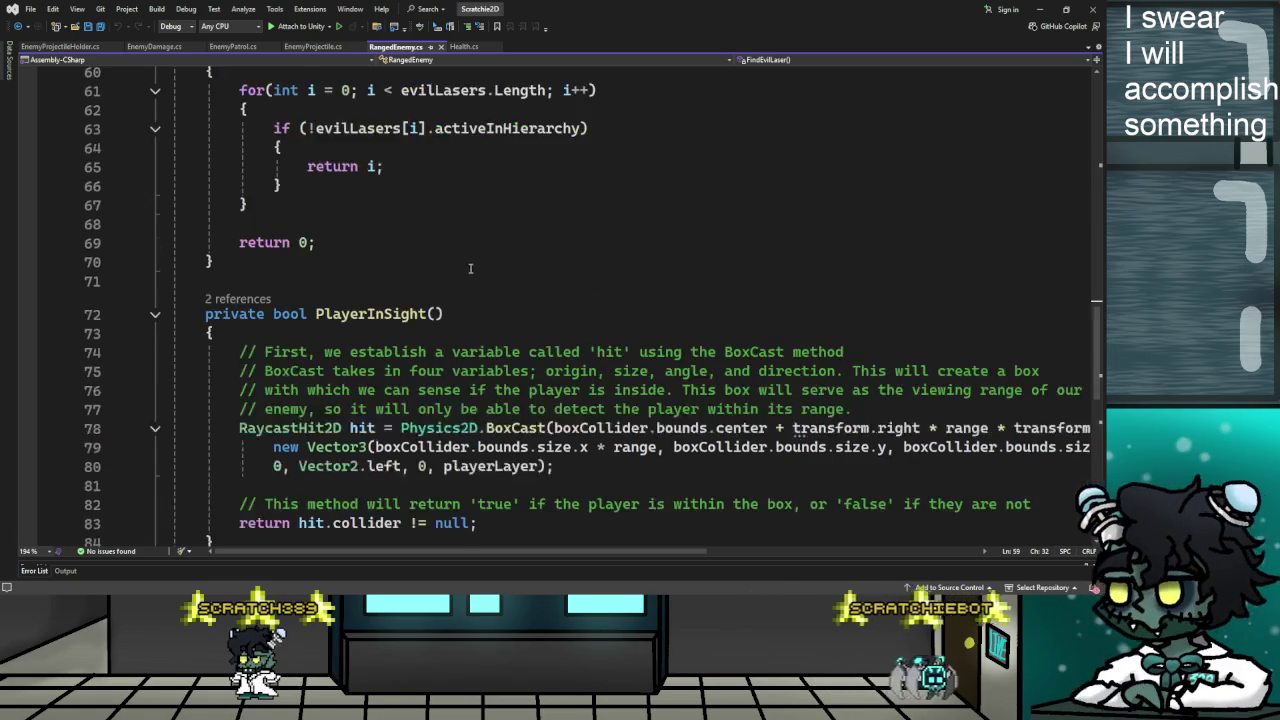
{"action": "scroll", "coordinate": [470, 268], "scroll_direction": "up", "scroll_amount": 8}
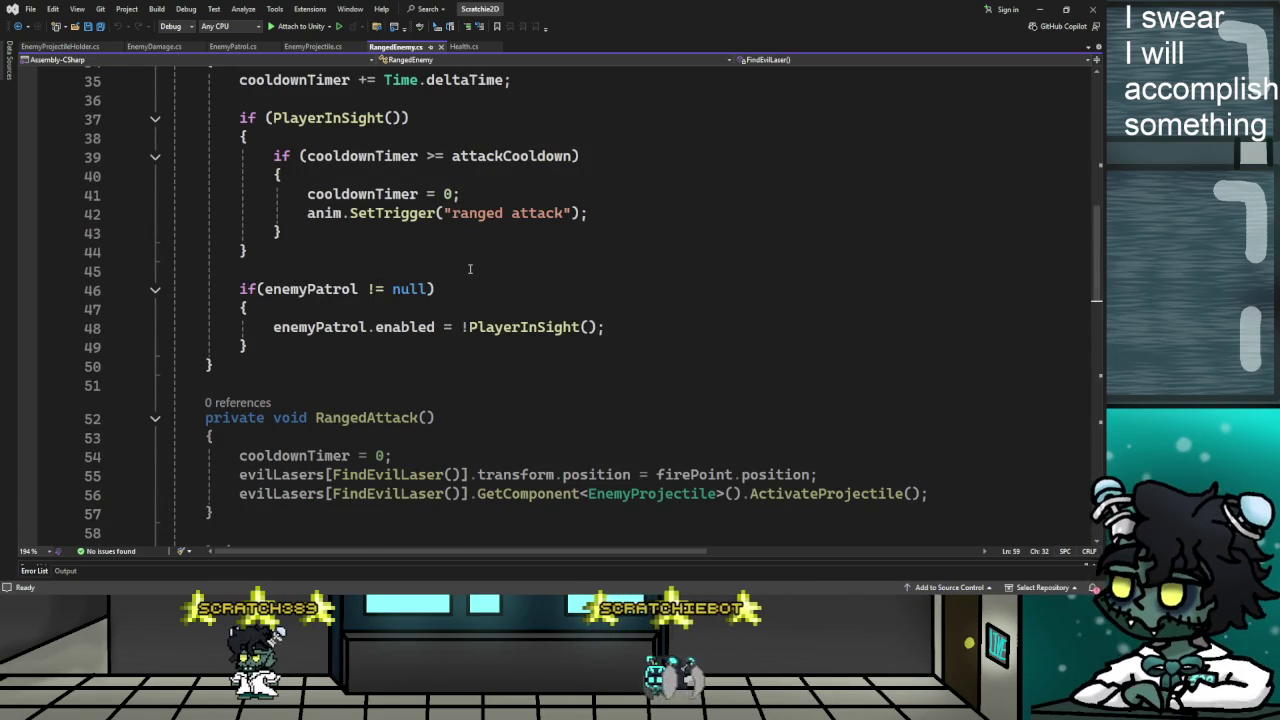
{"action": "left_click_drag", "start_coordinate": [239, 289], "coordinate": [250, 344]}
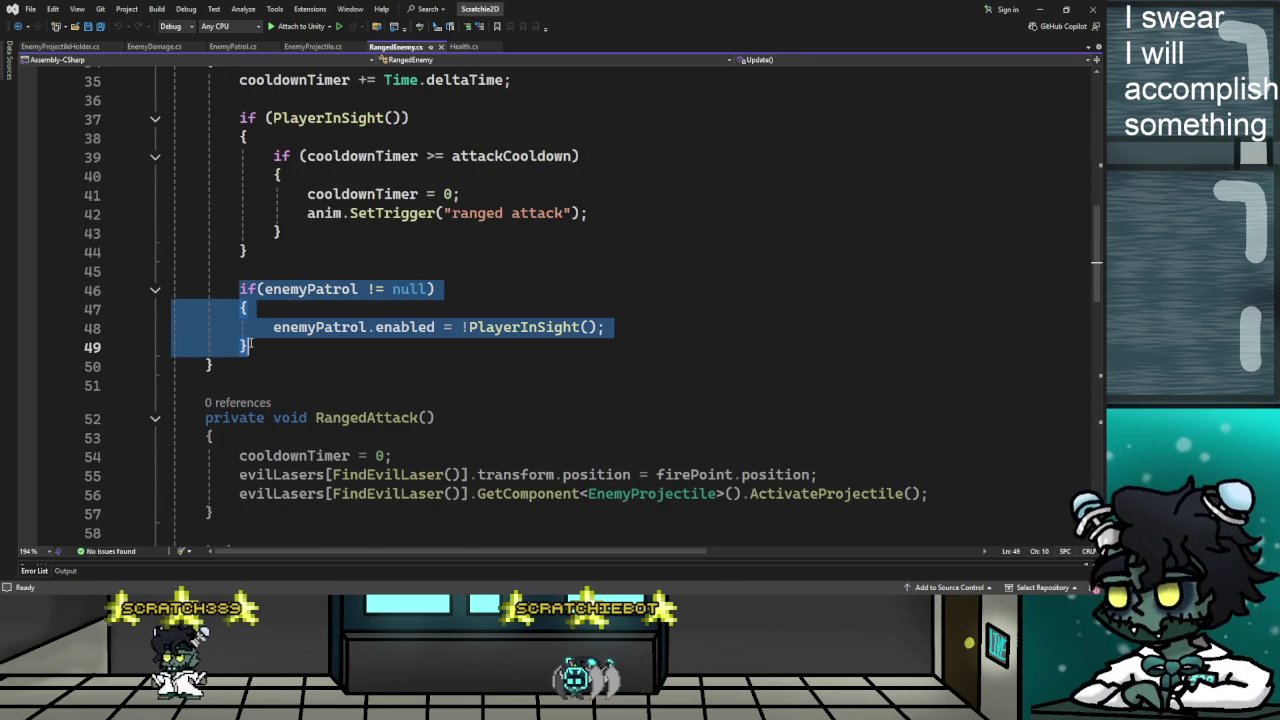
Comment out the selected enemyPatrol block on lines 46–49, save RangedEnemy.cs, and return to Unity
{"action": "key", "text": "ctrl+k"}
{"action": "key", "text": "ctrl+c"}
{"action": "key", "text": "ctrl+s"}
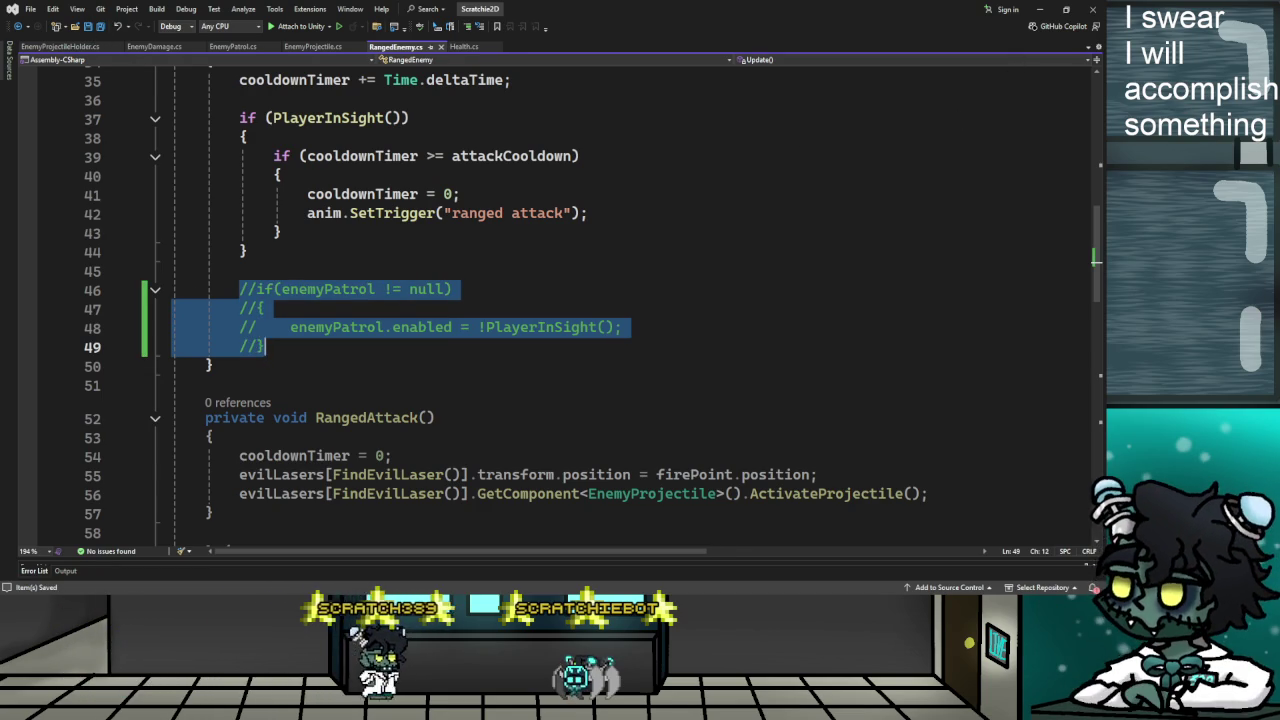
{"action": "key", "text": "alt+Tab"}
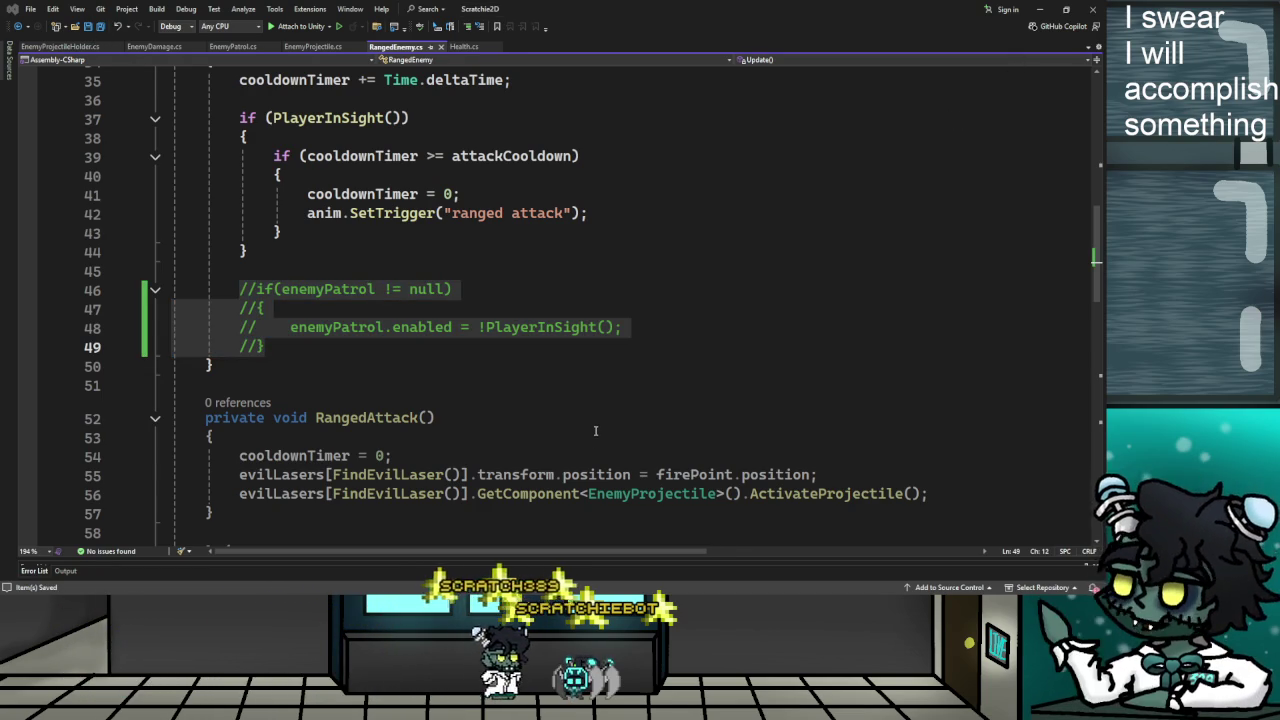
{"action": "key", "text": "alt+Tab"}
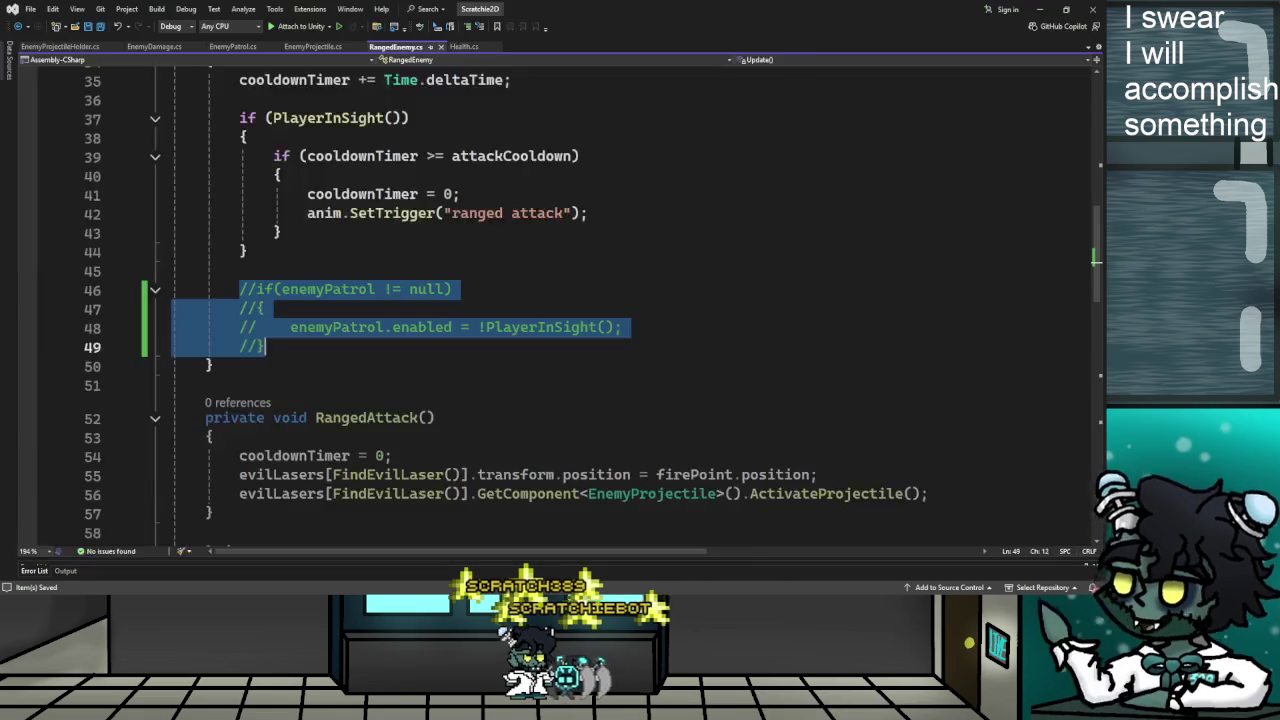
{"action": "key", "text": "alt+Tab"}
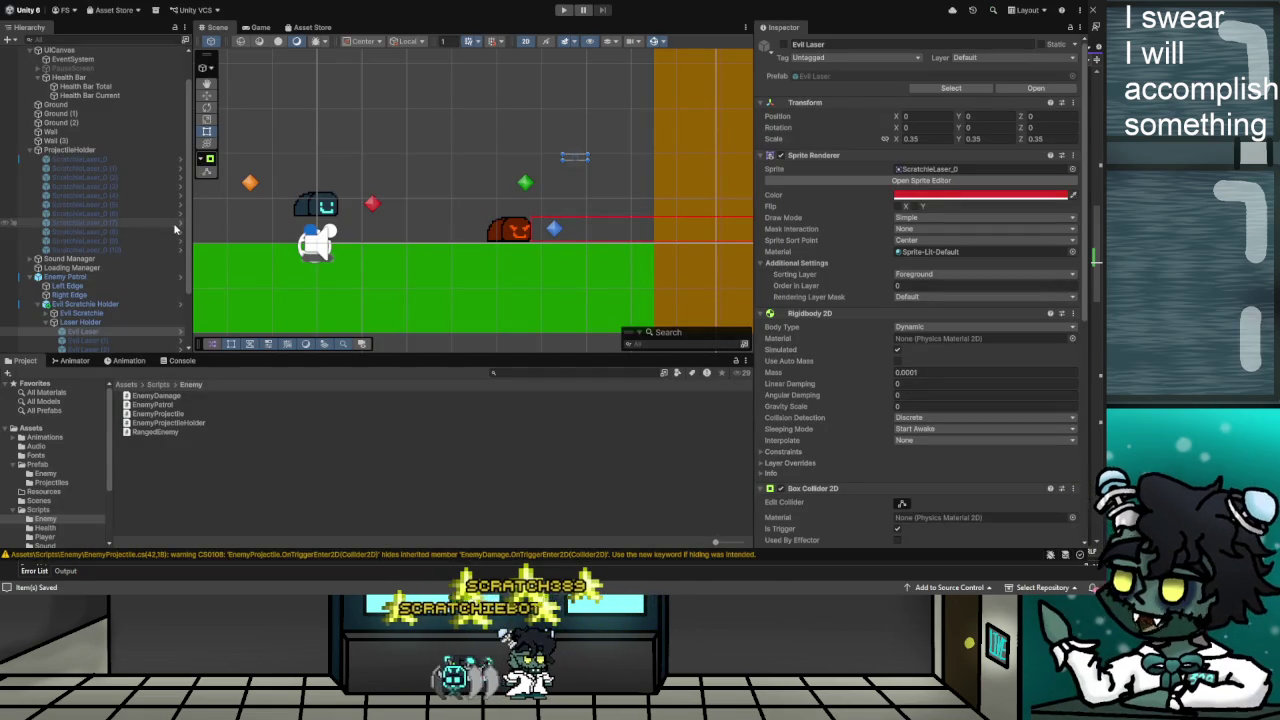
Inspect the ScratchieLaser_0 projectile and an Evil Laser under Laser Holder in the Inspector
{"action": "left_click", "coordinate": [93, 159]}
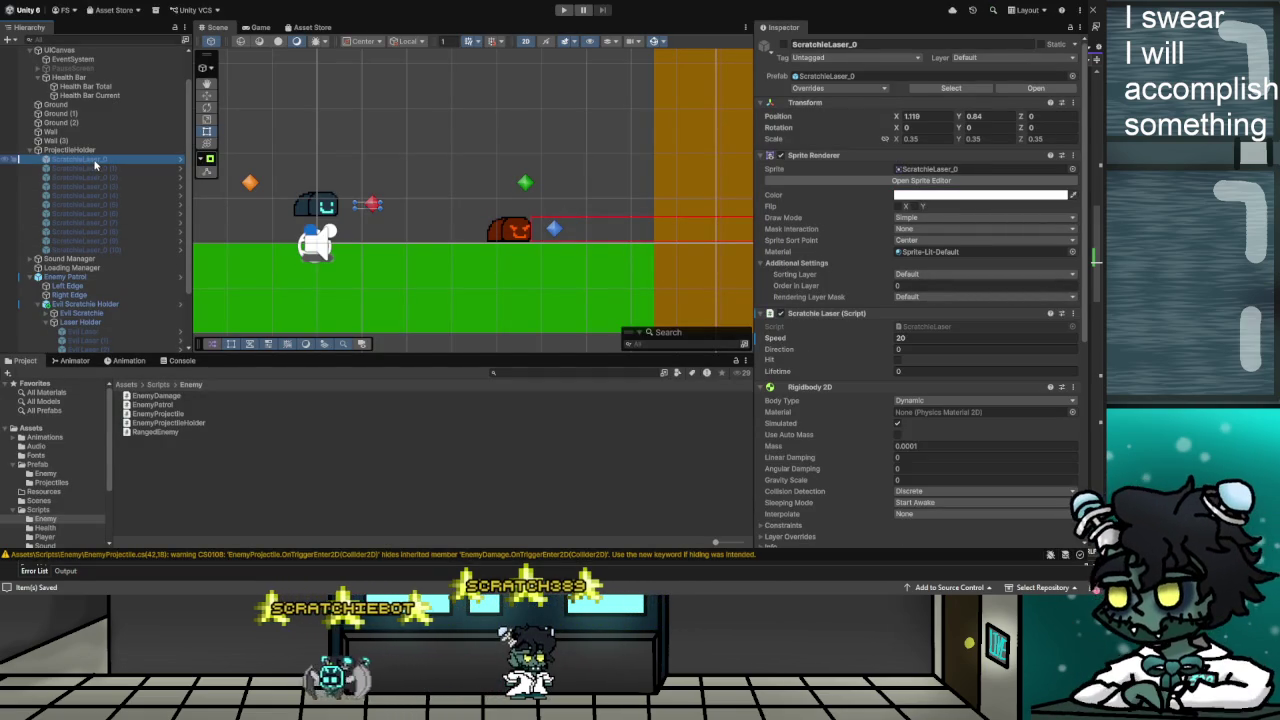
{"action": "scroll", "coordinate": [831, 365], "scroll_direction": "down", "scroll_amount": 3}
{"action": "scroll", "coordinate": [831, 370], "scroll_direction": "down", "scroll_amount": 3}
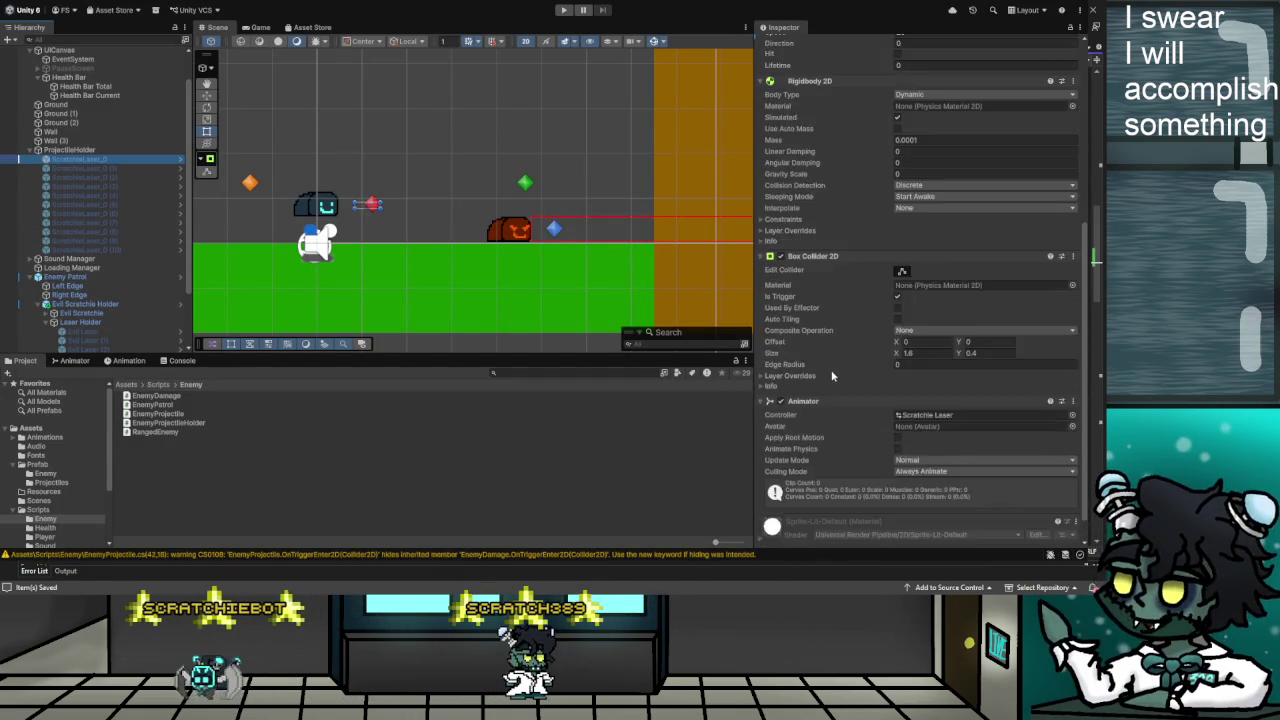
{"action": "scroll", "coordinate": [831, 370], "scroll_direction": "up", "scroll_amount": 5}
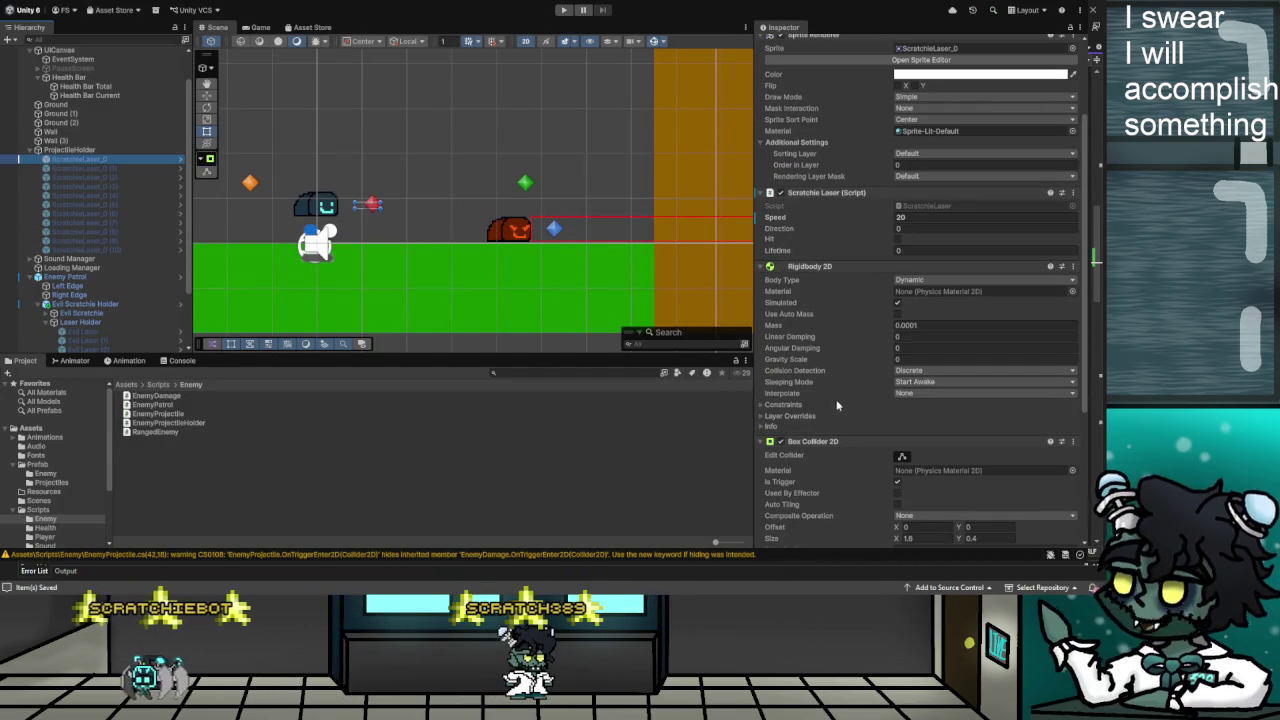
{"action": "left_click", "coordinate": [86, 333]}
{"action": "scroll", "coordinate": [860, 415], "scroll_direction": "down", "scroll_amount": 6}
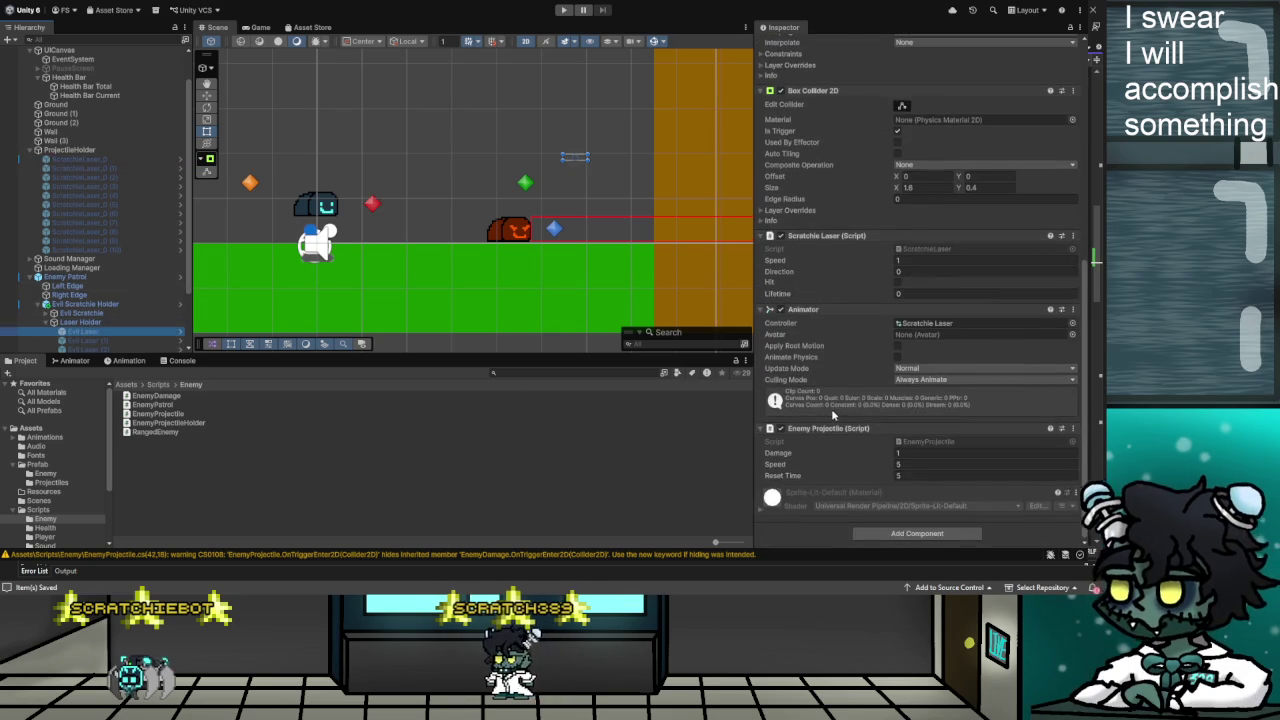
{"action": "scroll", "coordinate": [832, 415], "scroll_direction": "up", "scroll_amount": 7}
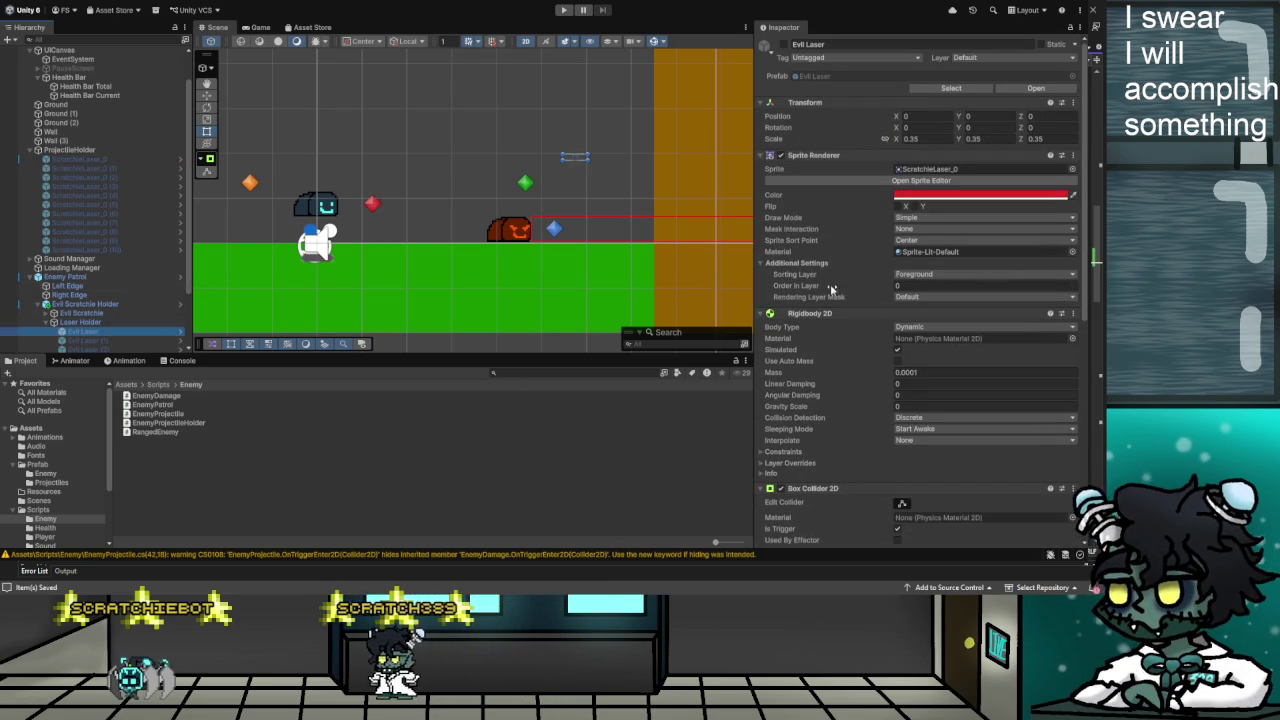
Check the Left Edge and Right Edge objects, ending with Evil Scratchie Holder selected
{"action": "left_click", "coordinate": [79, 290]}
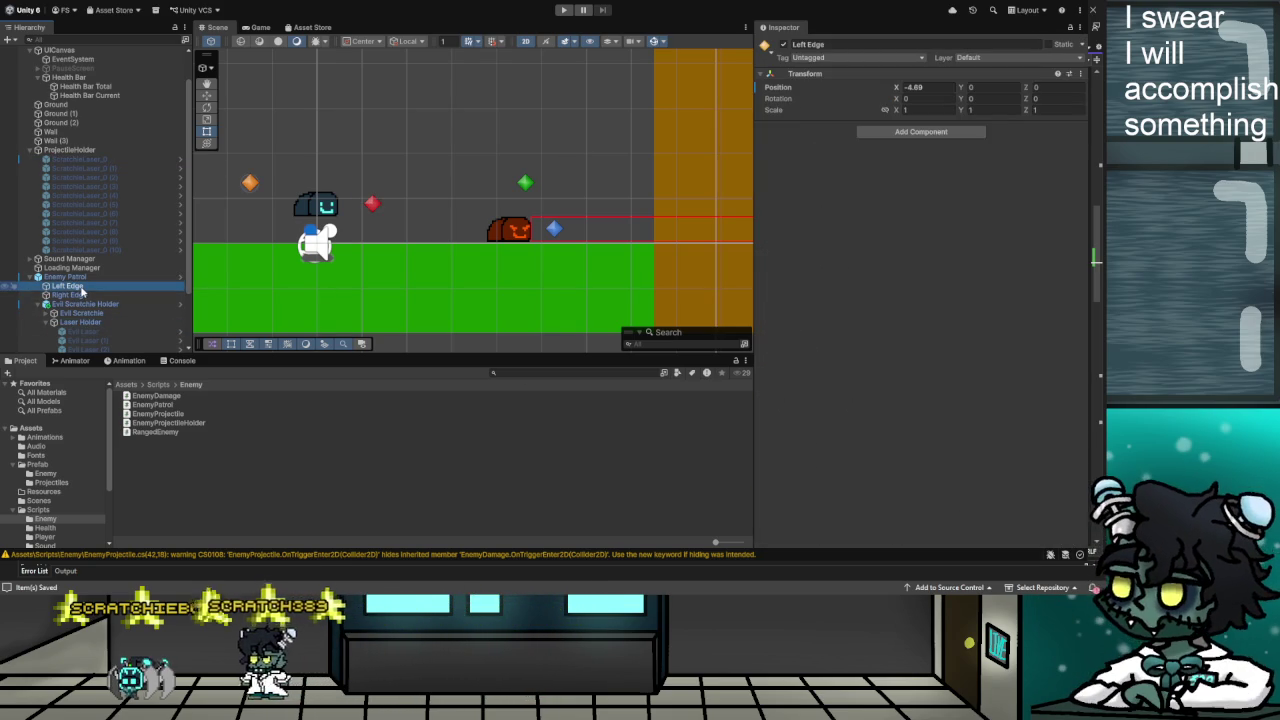
{"action": "left_click", "coordinate": [93, 303]}
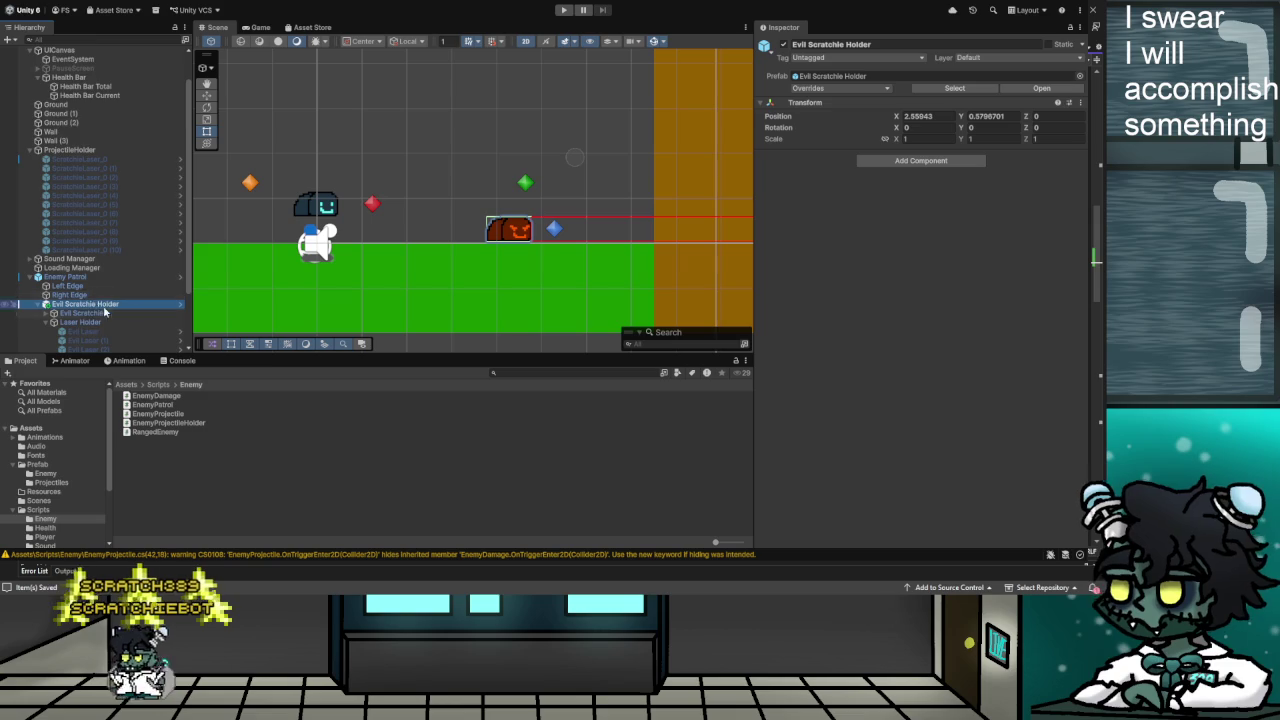
{"action": "scroll", "coordinate": [103, 310], "scroll_direction": "down", "scroll_amount": 3}
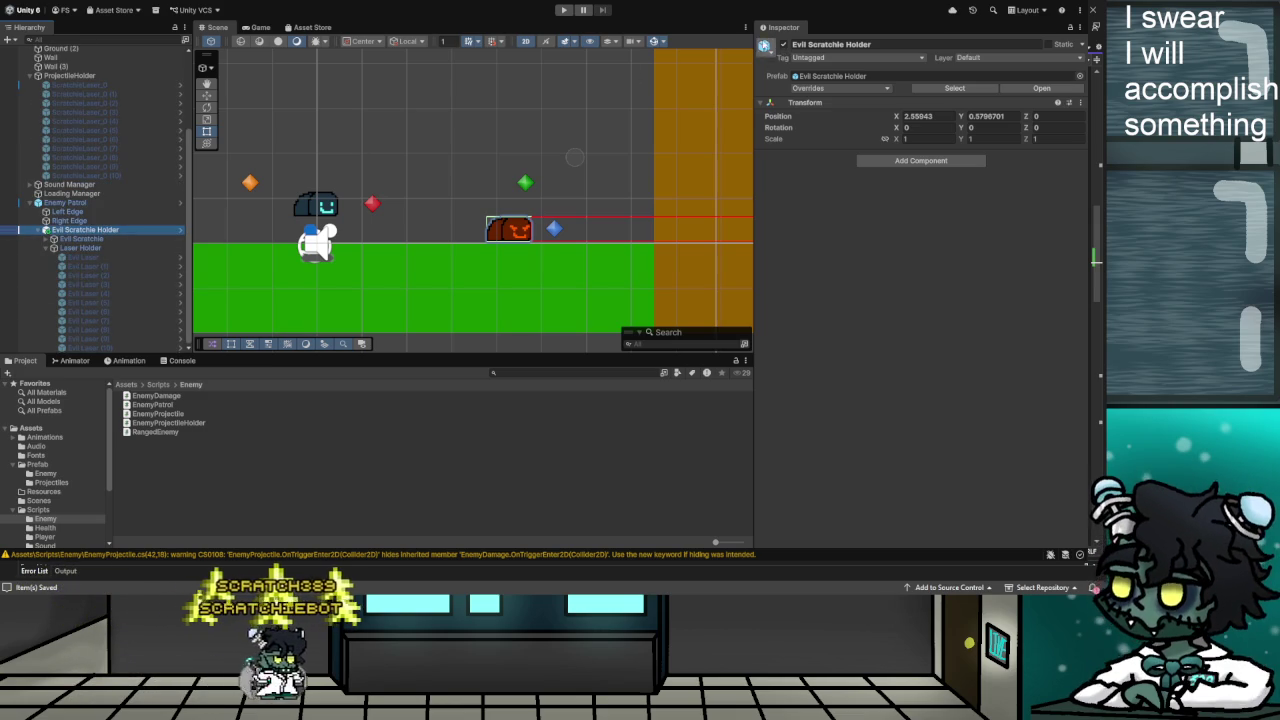
{"action": "left_click", "coordinate": [800, 77]}
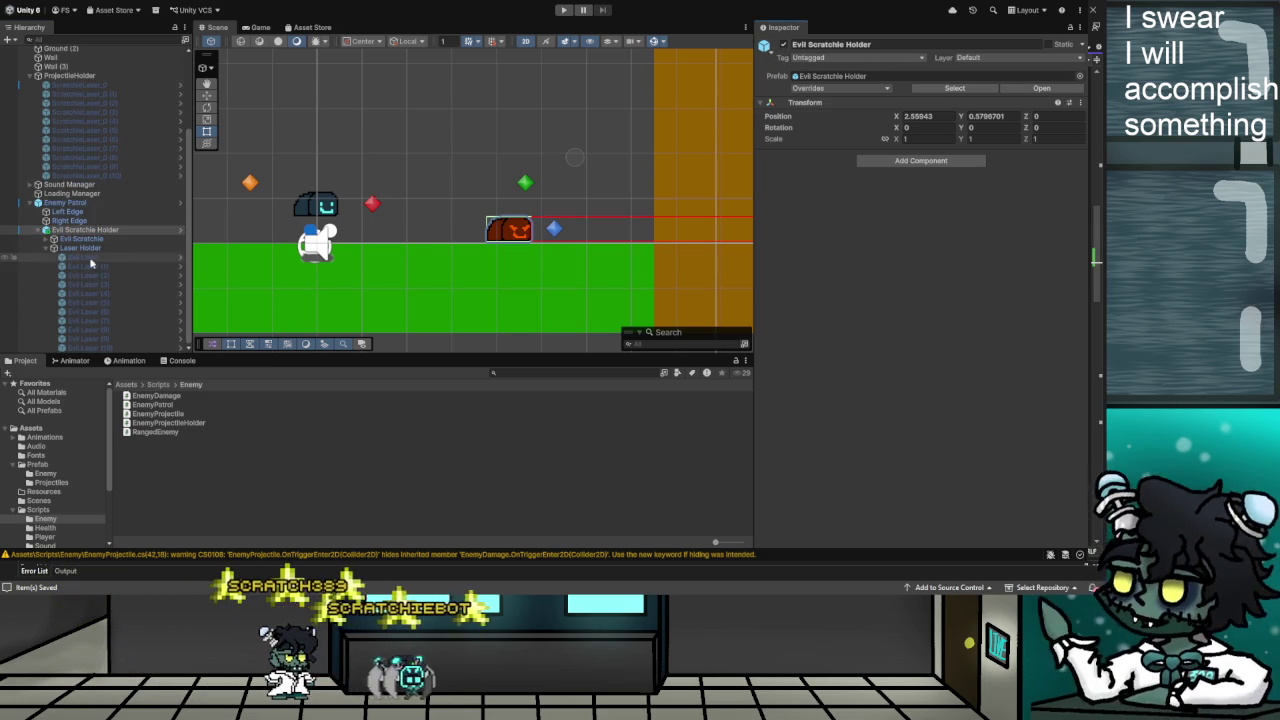
{"action": "left_click", "coordinate": [68, 220]}
{"action": "left_click", "coordinate": [66, 231]}
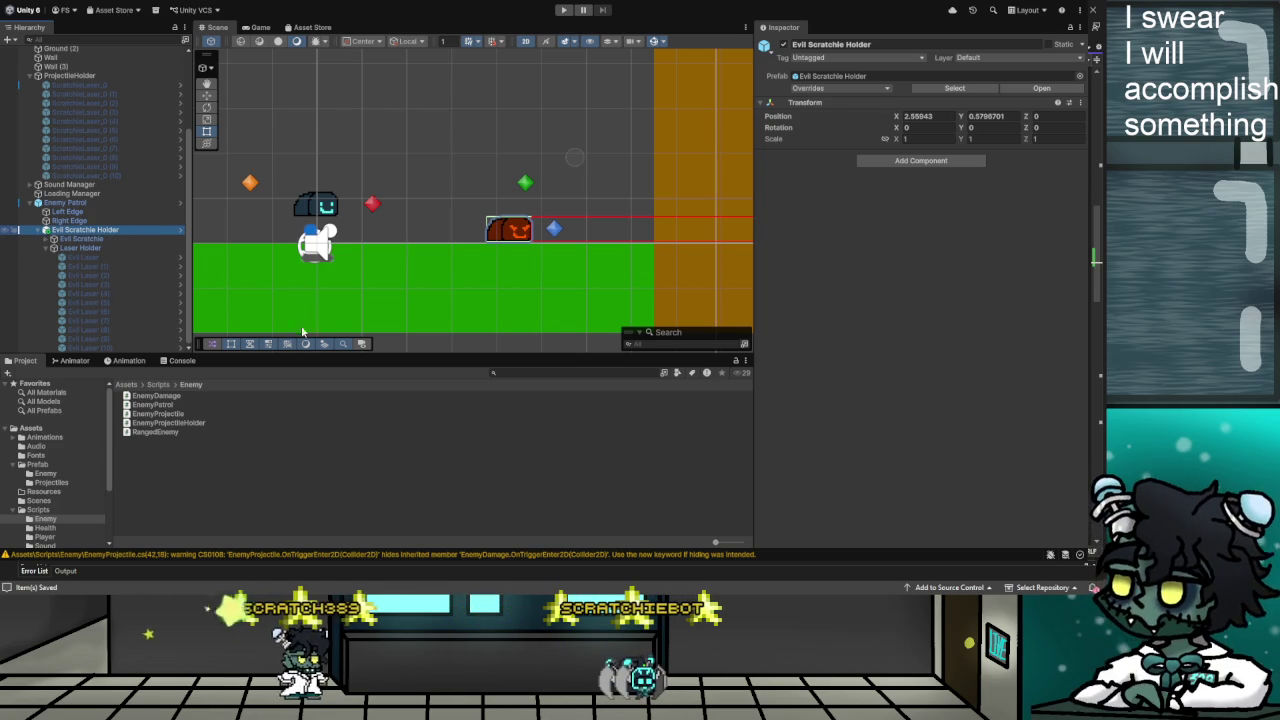
{"action": "left_click", "coordinate": [413, 446]}
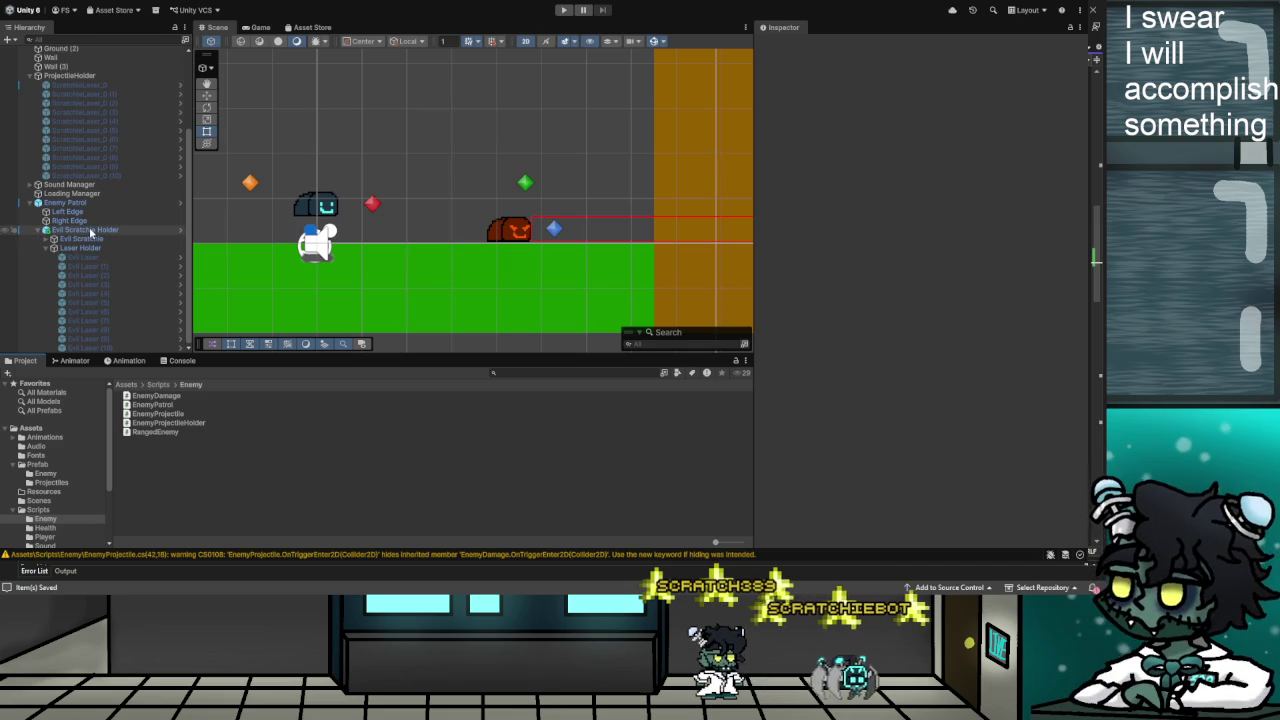
{"action": "left_click", "coordinate": [90, 230]}
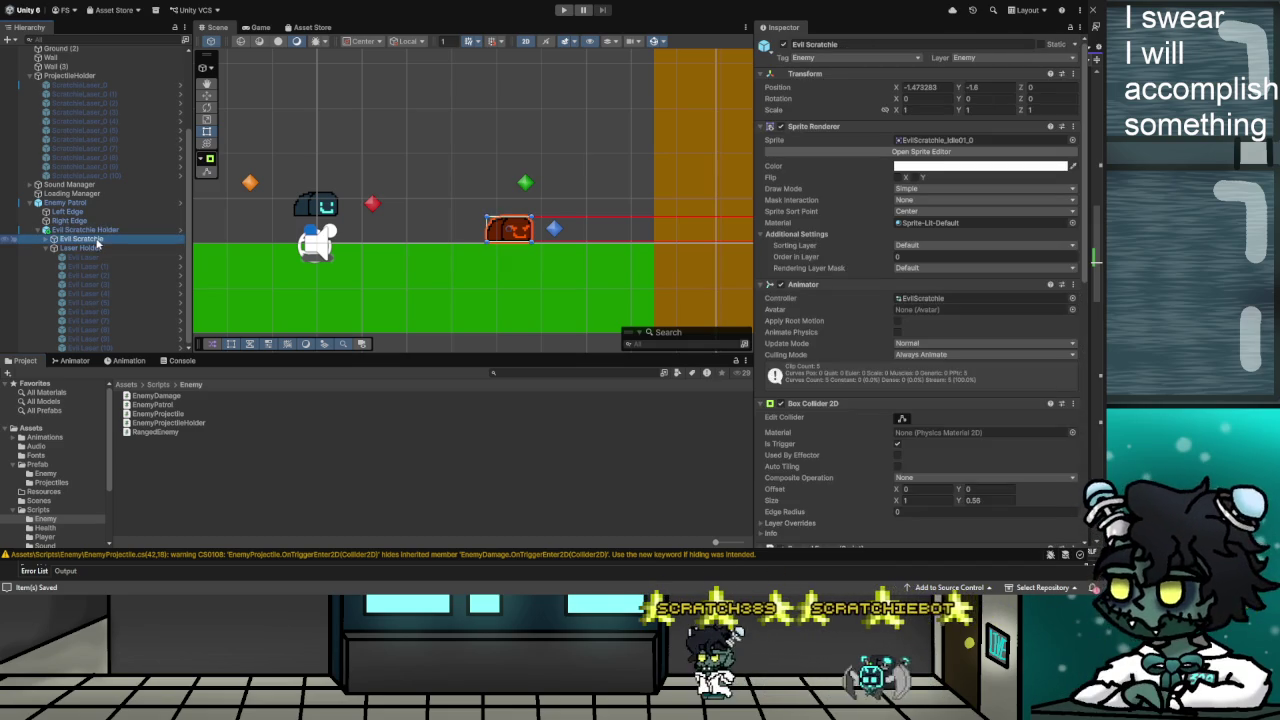
Run a short playtest of the Evil Scratchie enemy, stop it, and go back to RangedEnemy.cs
{"action": "key", "text": "alt+Tab"}
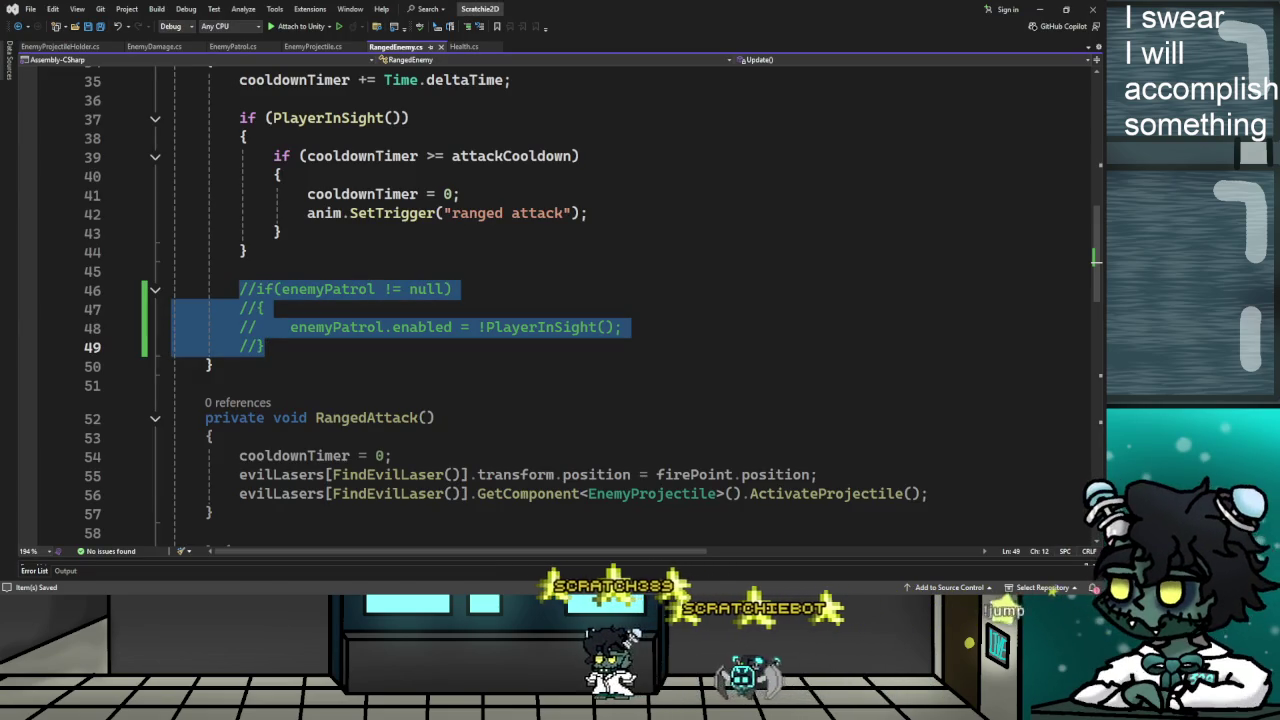
{"action": "key", "text": "alt+Tab"}
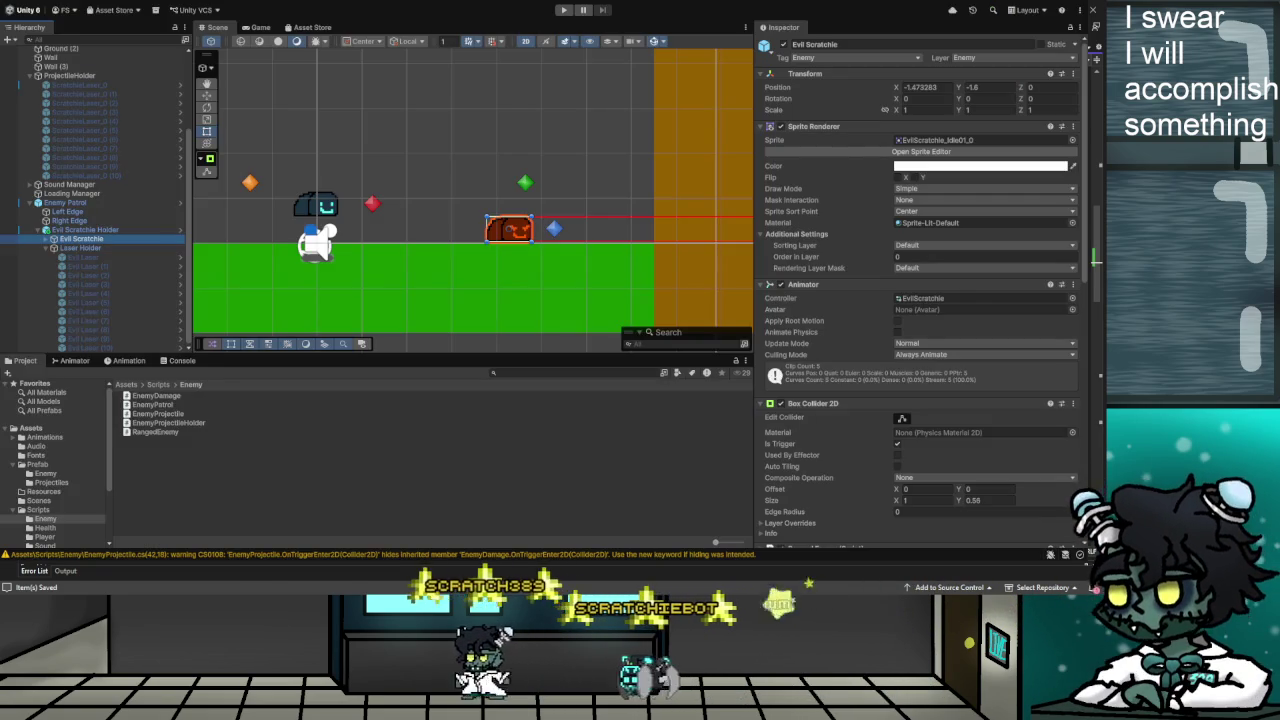
{"action": "left_click", "coordinate": [563, 10]}
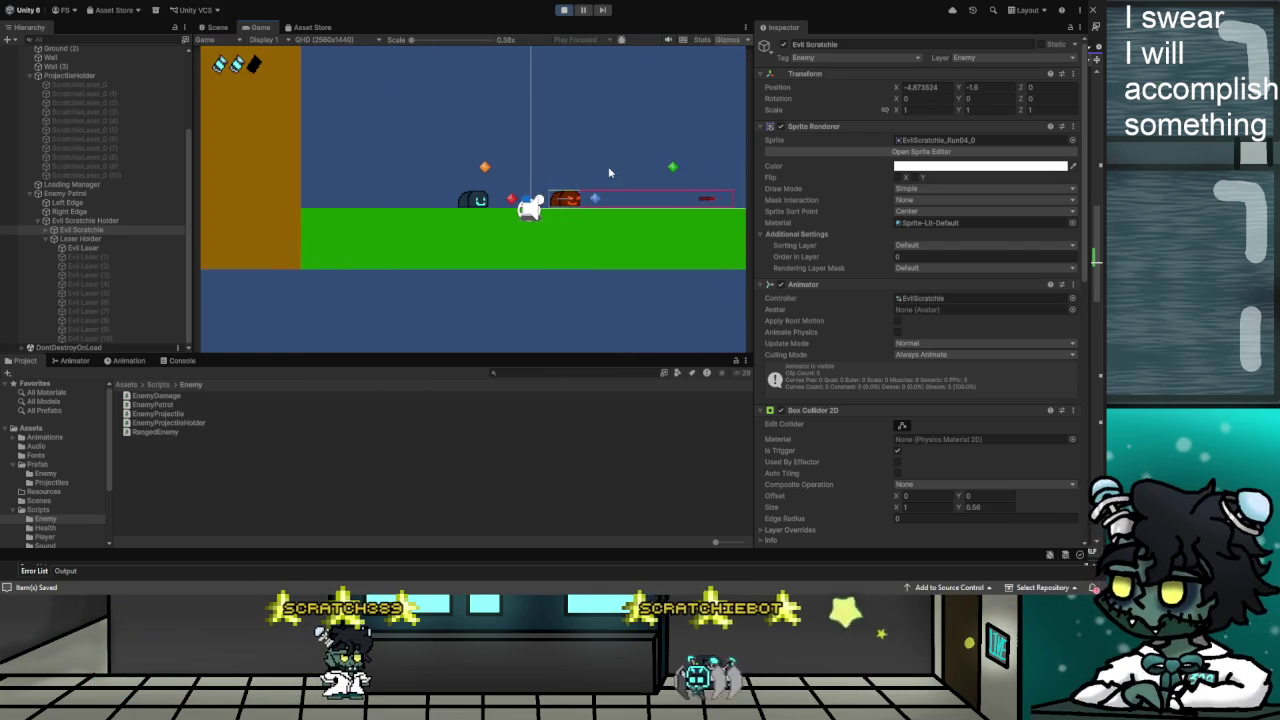
{"action": "left_click", "coordinate": [565, 10]}
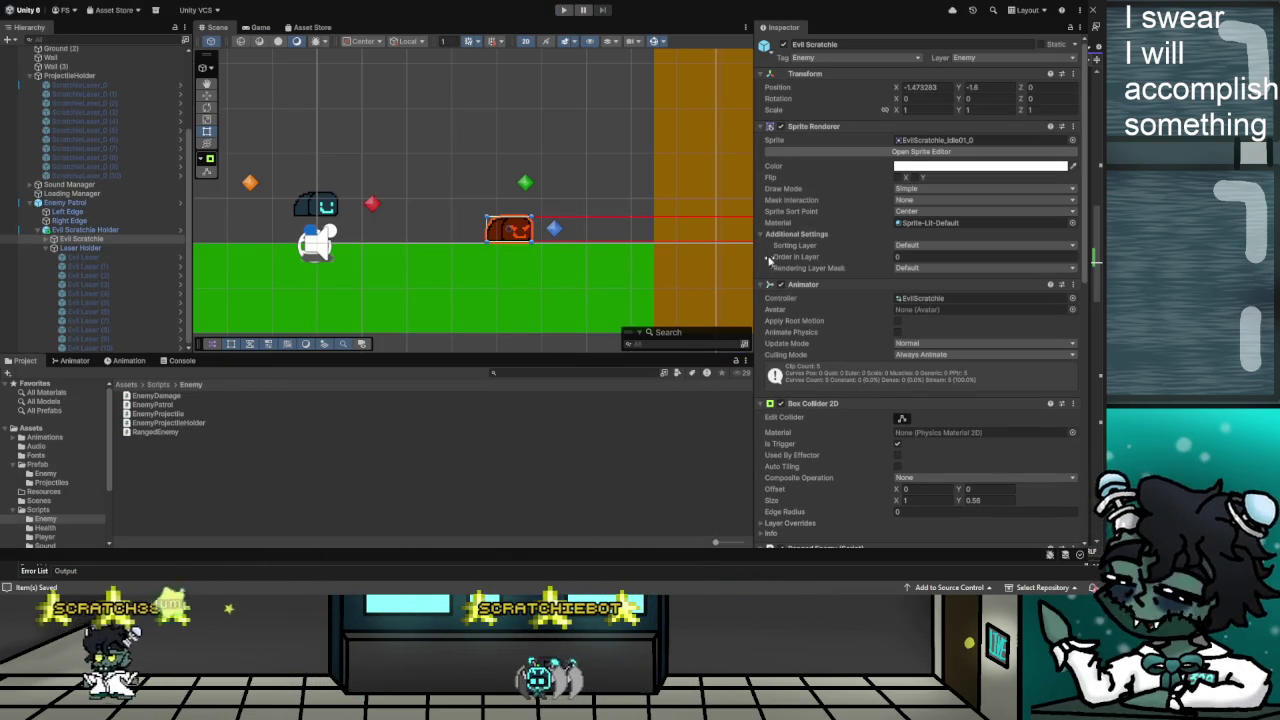
{"action": "scroll", "coordinate": [818, 346], "scroll_direction": "down", "scroll_amount": 3}
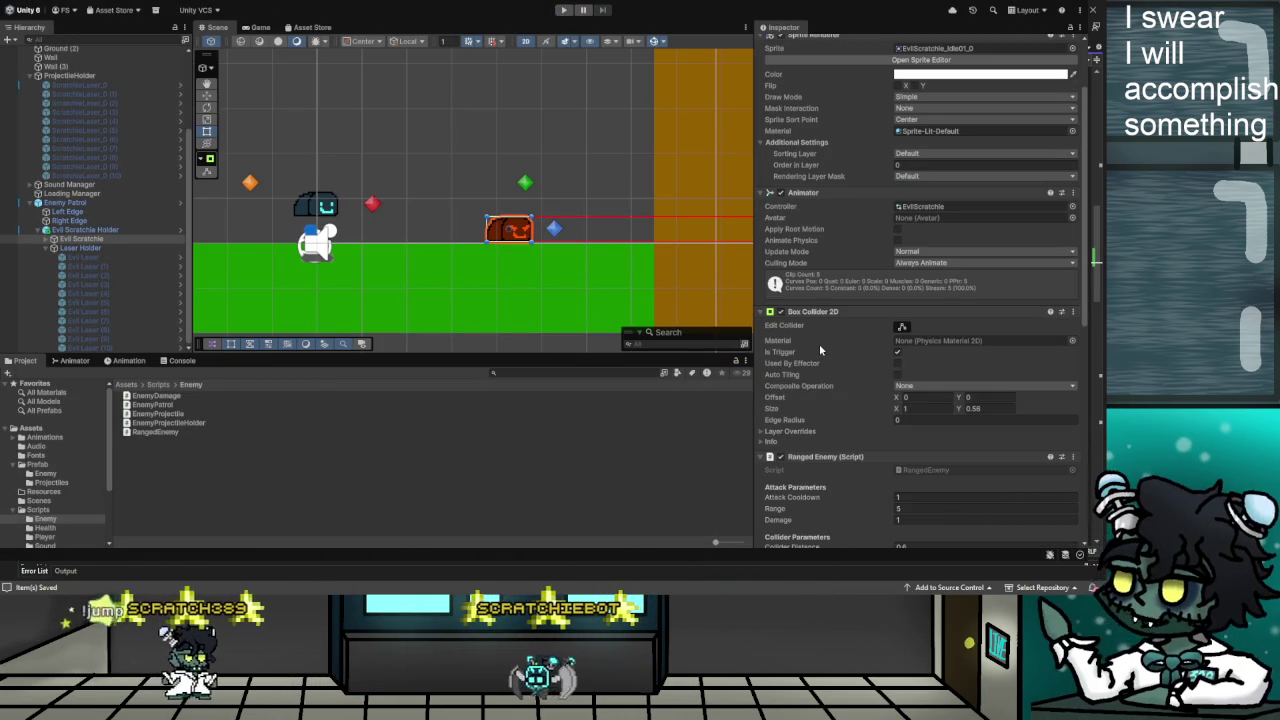
{"action": "key", "text": "alt+Tab"}
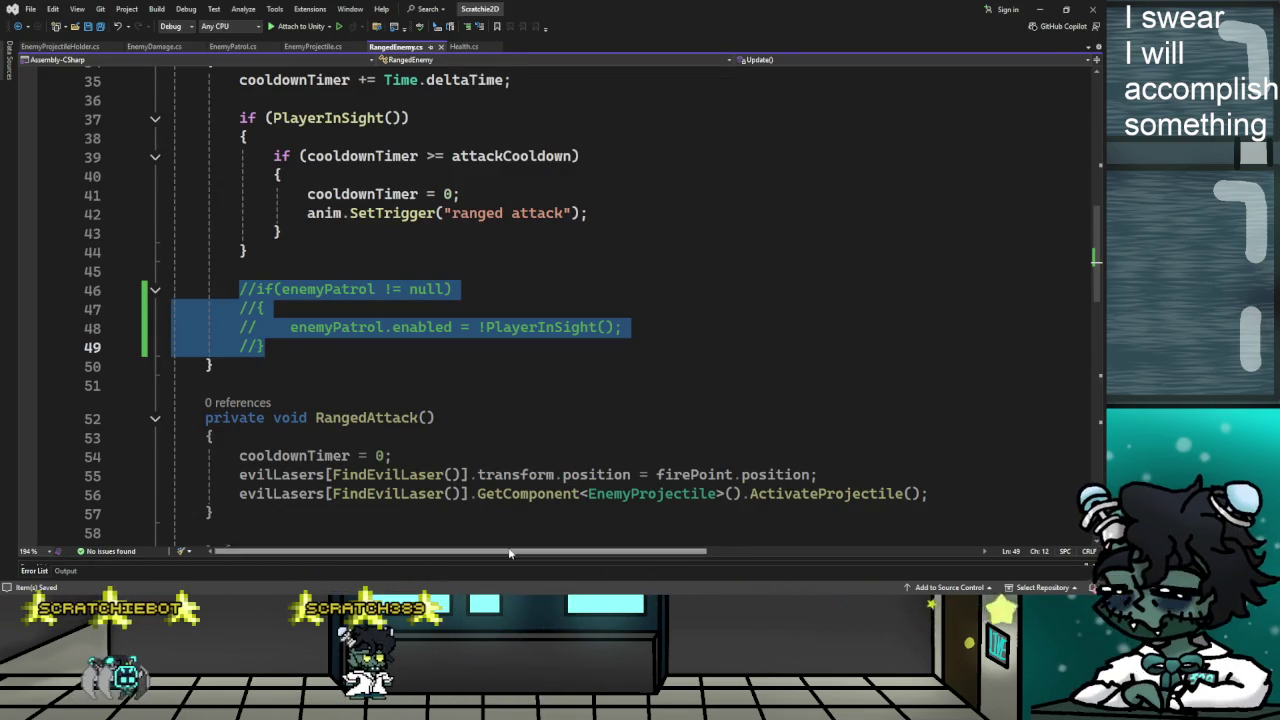
Uncomment the enemyPatrol null-check block on lines 46–49 and save RangedEnemy.cs
{"action": "scroll", "coordinate": [534, 395], "scroll_direction": "down", "scroll_amount": 2}
{"action": "left_click", "coordinate": [368, 231]}
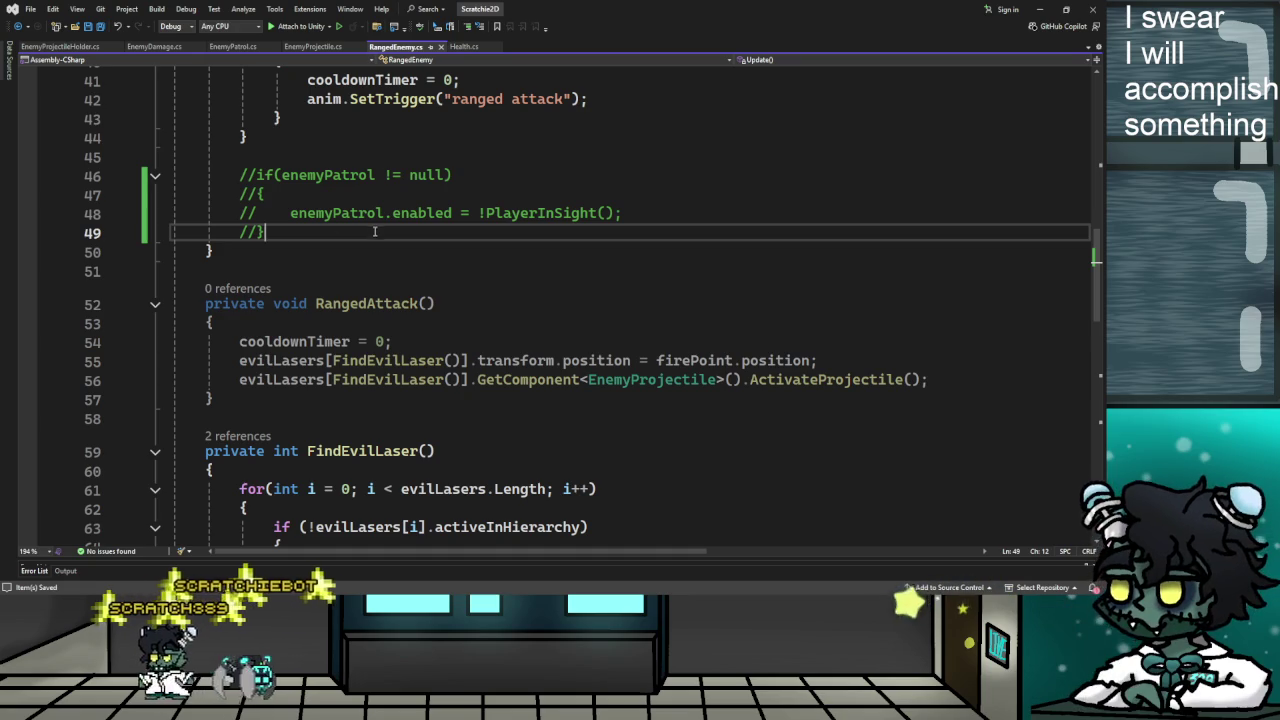
{"action": "left_click_drag", "start_coordinate": [370, 231], "coordinate": [240, 176]}
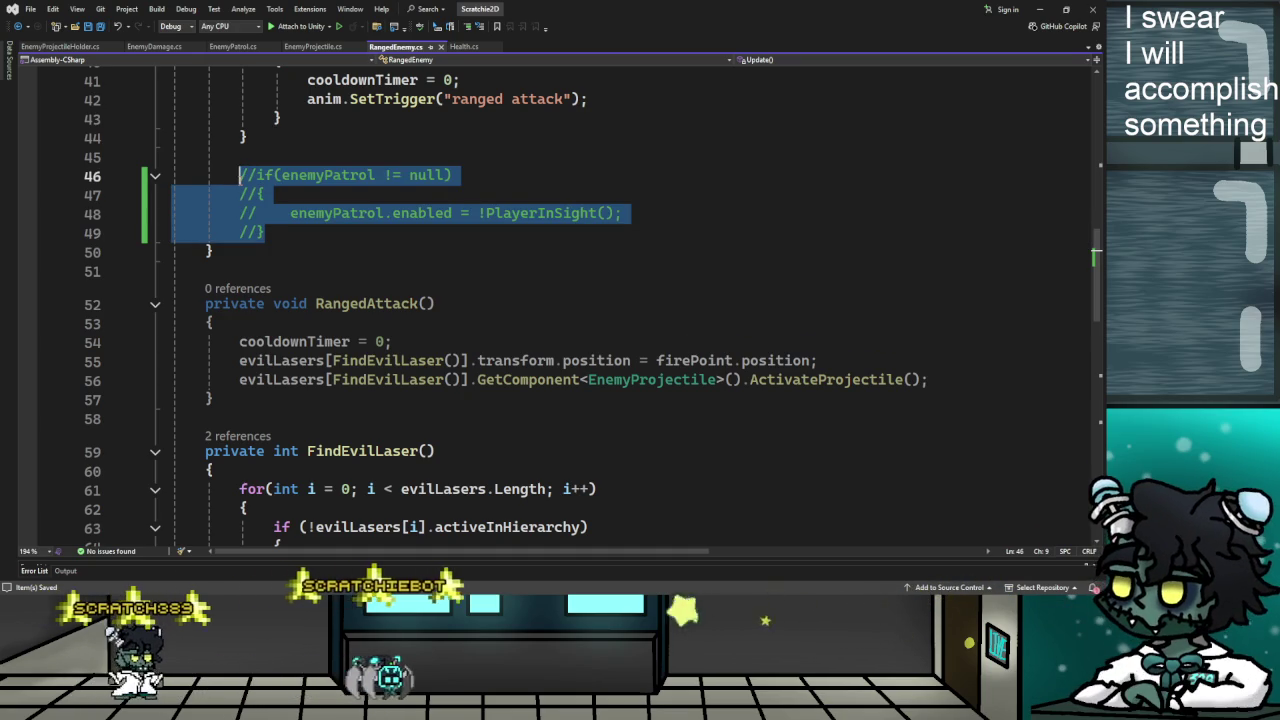
{"action": "key", "text": "ctrl+k"}
{"action": "key", "text": "ctrl+u"}
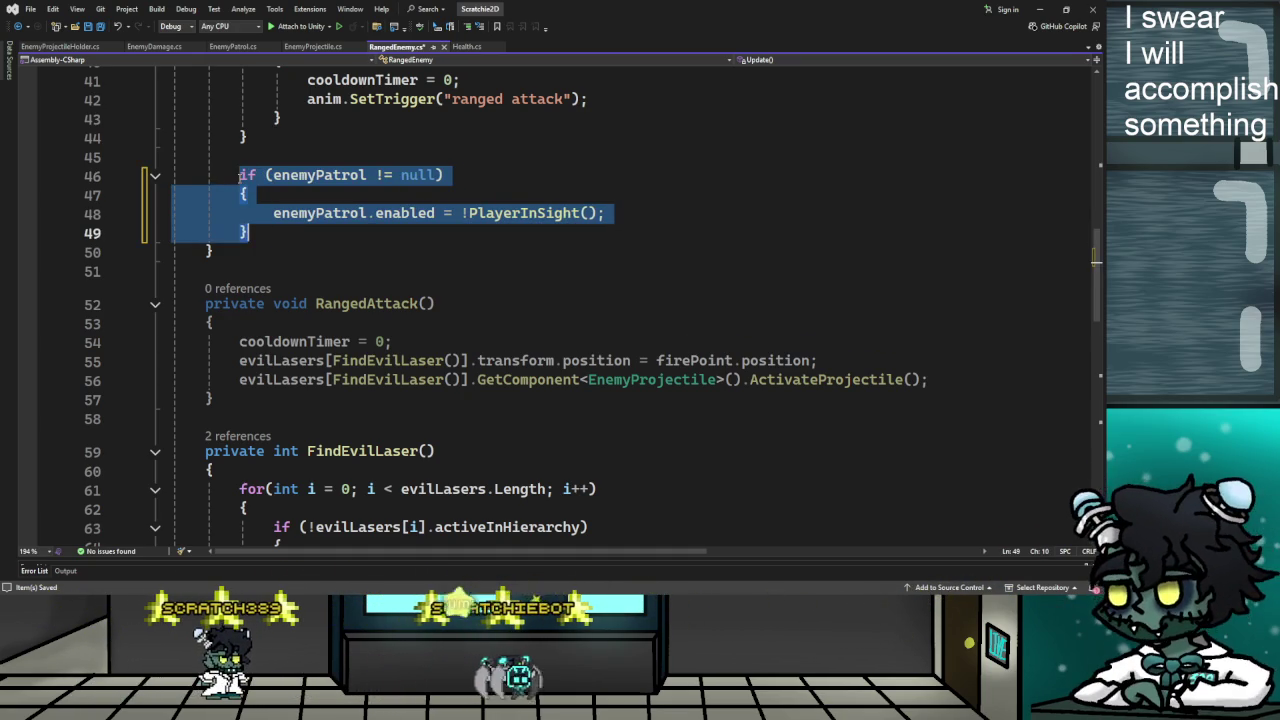
{"action": "left_click", "coordinate": [88, 28]}
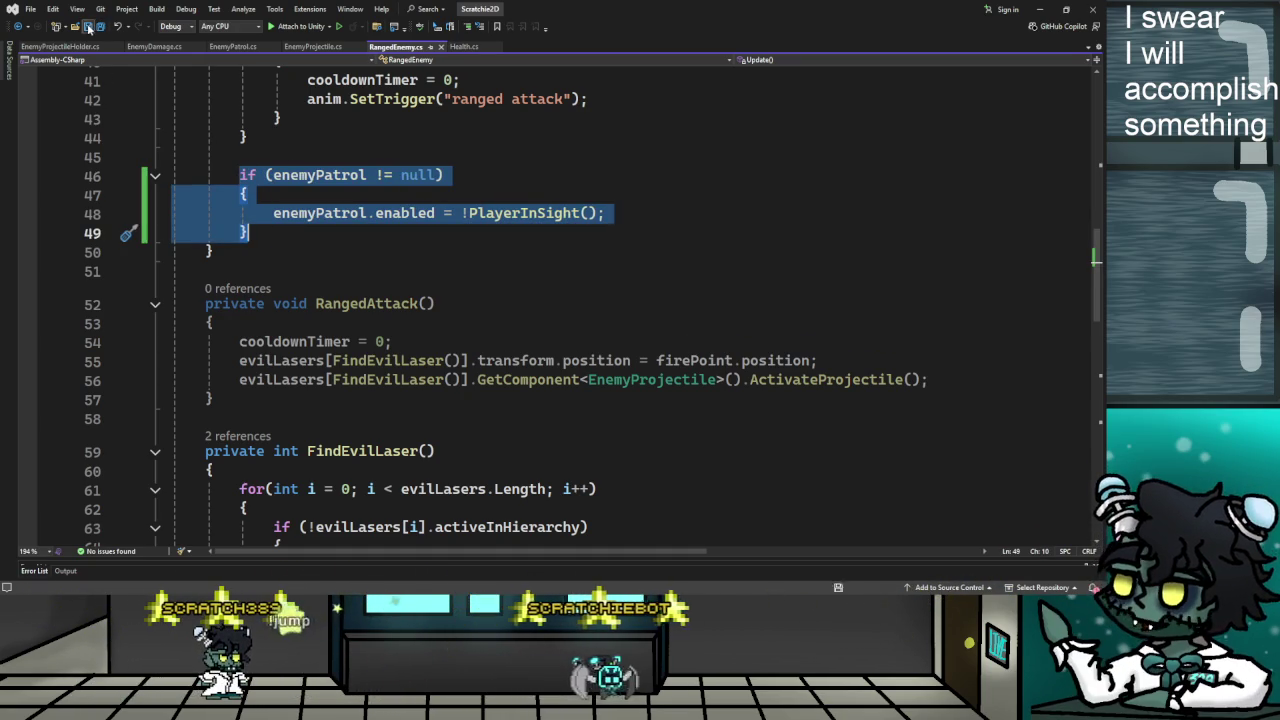
{"action": "left_click", "coordinate": [604, 190]}
Review the PlayerInSight, attack cooldown and ranged attack trigger lines in Update, then return to Unity
{"action": "scroll", "coordinate": [603, 200], "scroll_direction": "up", "scroll_amount": 2}
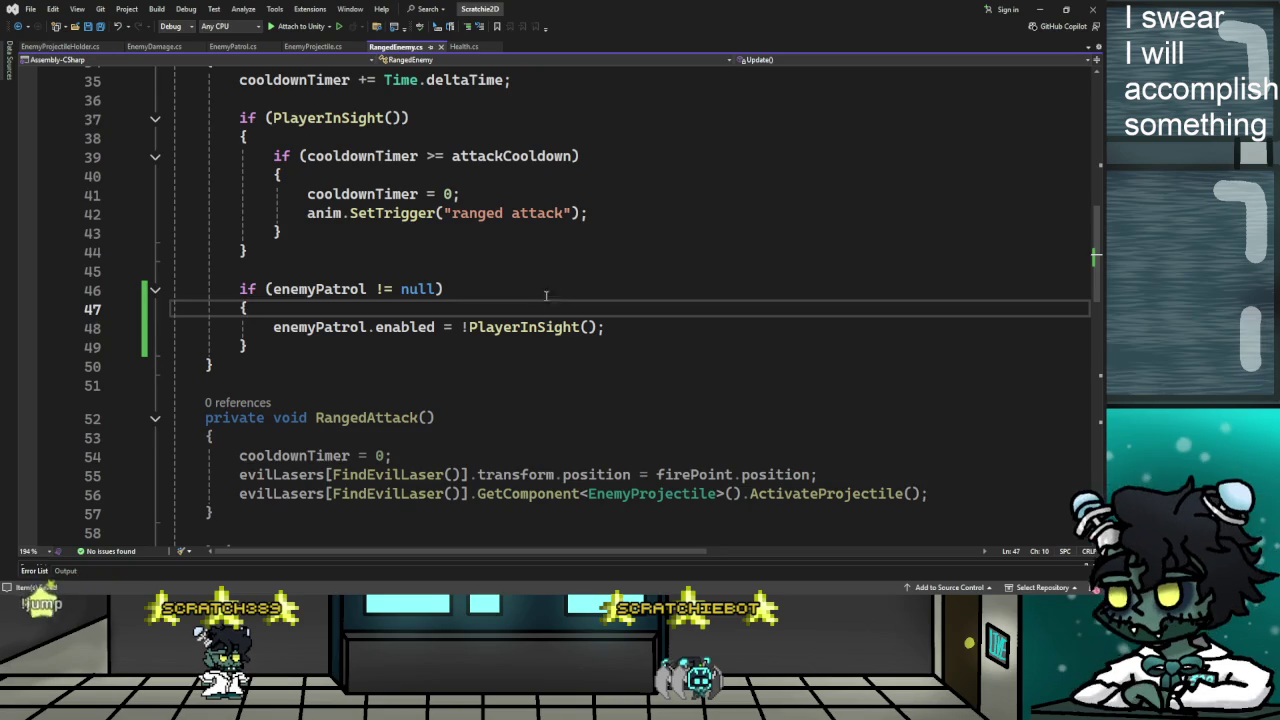
{"action": "left_click", "coordinate": [609, 322]}
{"action": "scroll", "coordinate": [611, 328], "scroll_direction": "up", "scroll_amount": 4}
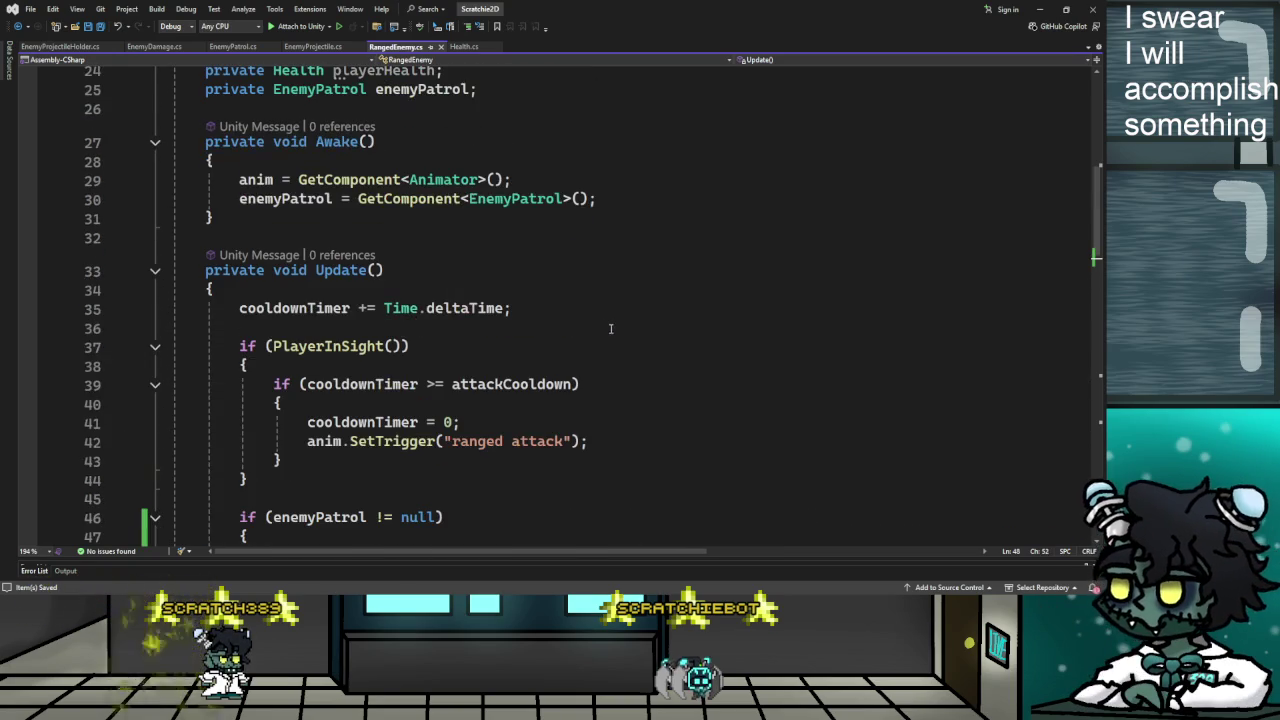
{"action": "scroll", "coordinate": [536, 316], "scroll_direction": "down", "scroll_amount": 1}
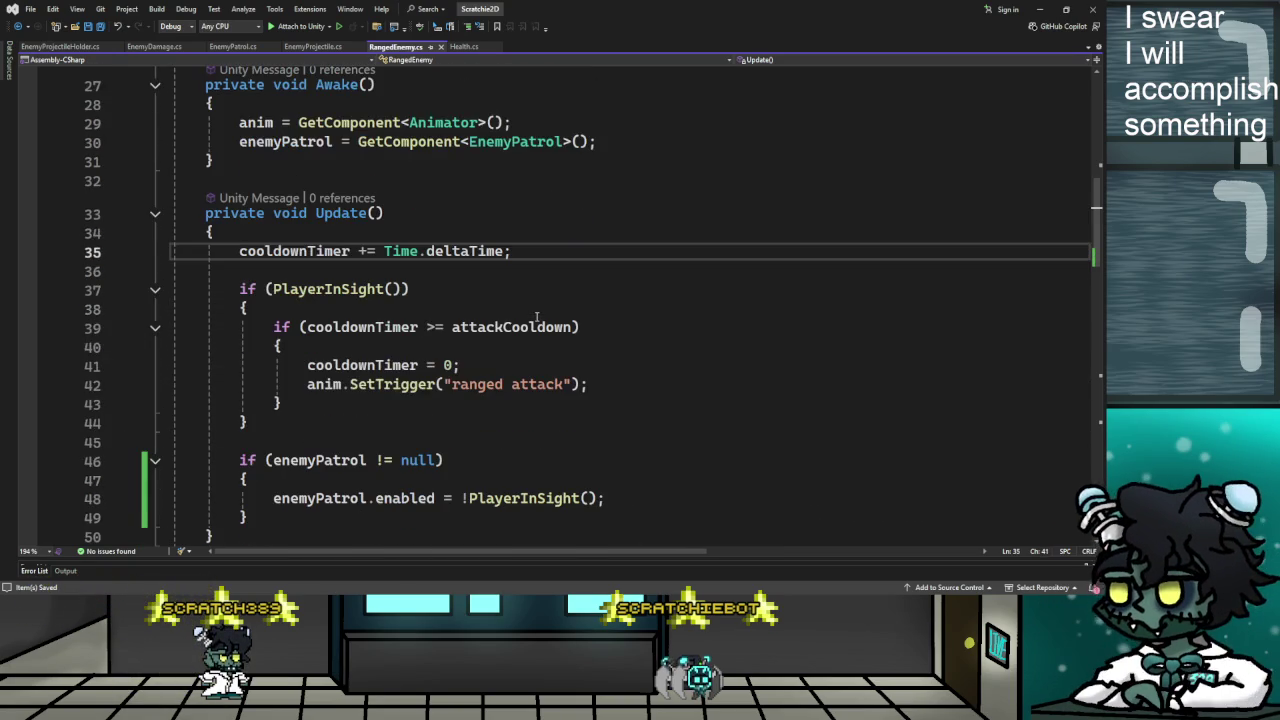
{"action": "left_click", "coordinate": [455, 297]}
{"action": "left_click", "coordinate": [682, 326]}
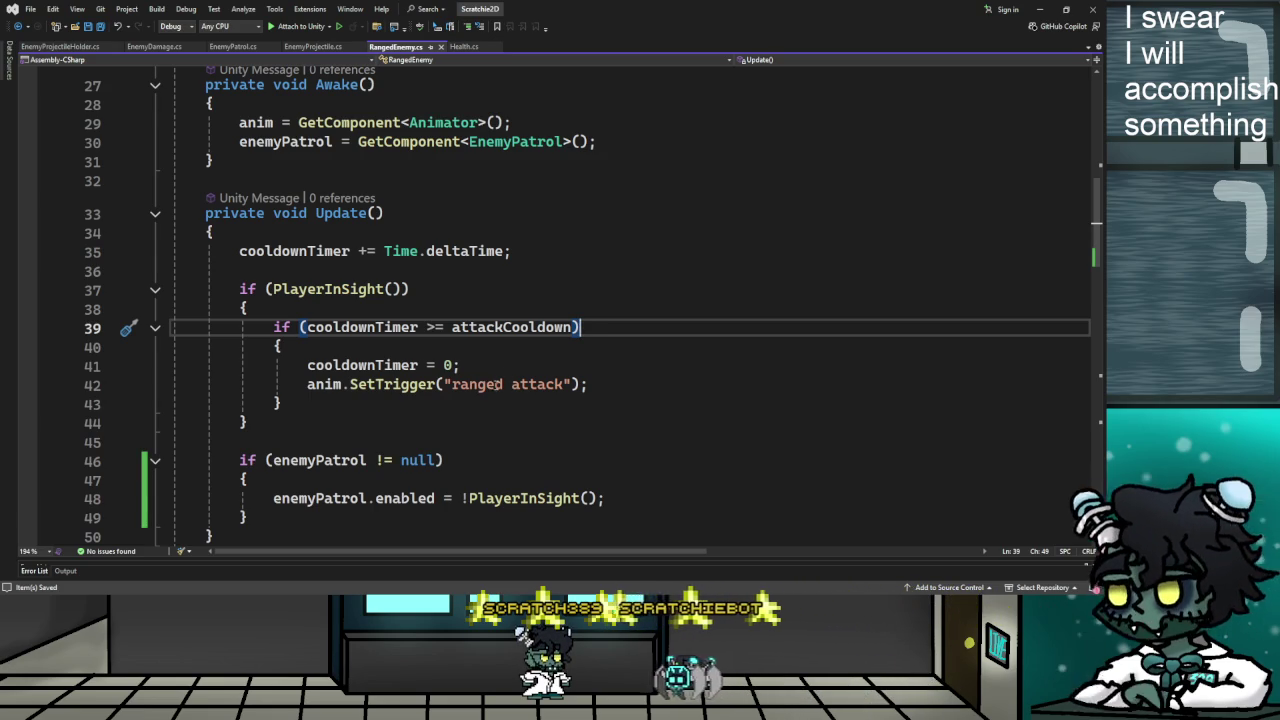
{"action": "left_click", "coordinate": [504, 384]}
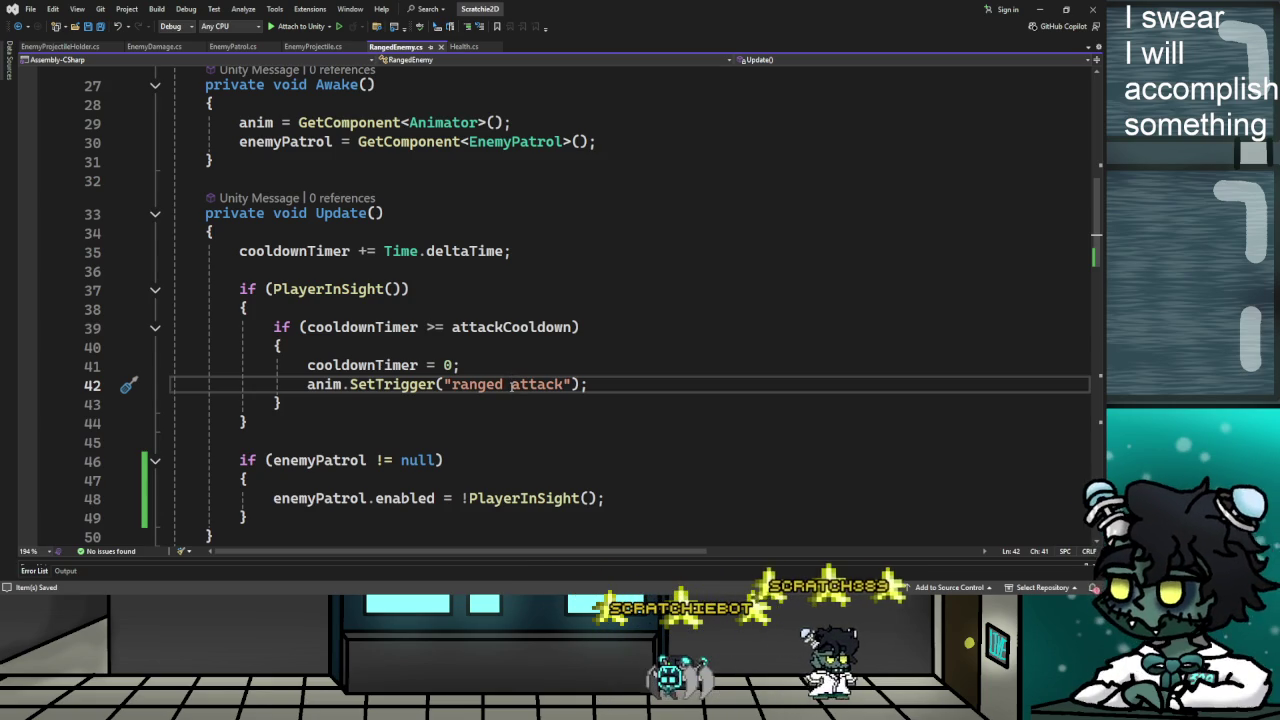
{"action": "scroll", "coordinate": [512, 384], "scroll_direction": "down", "scroll_amount": 5}
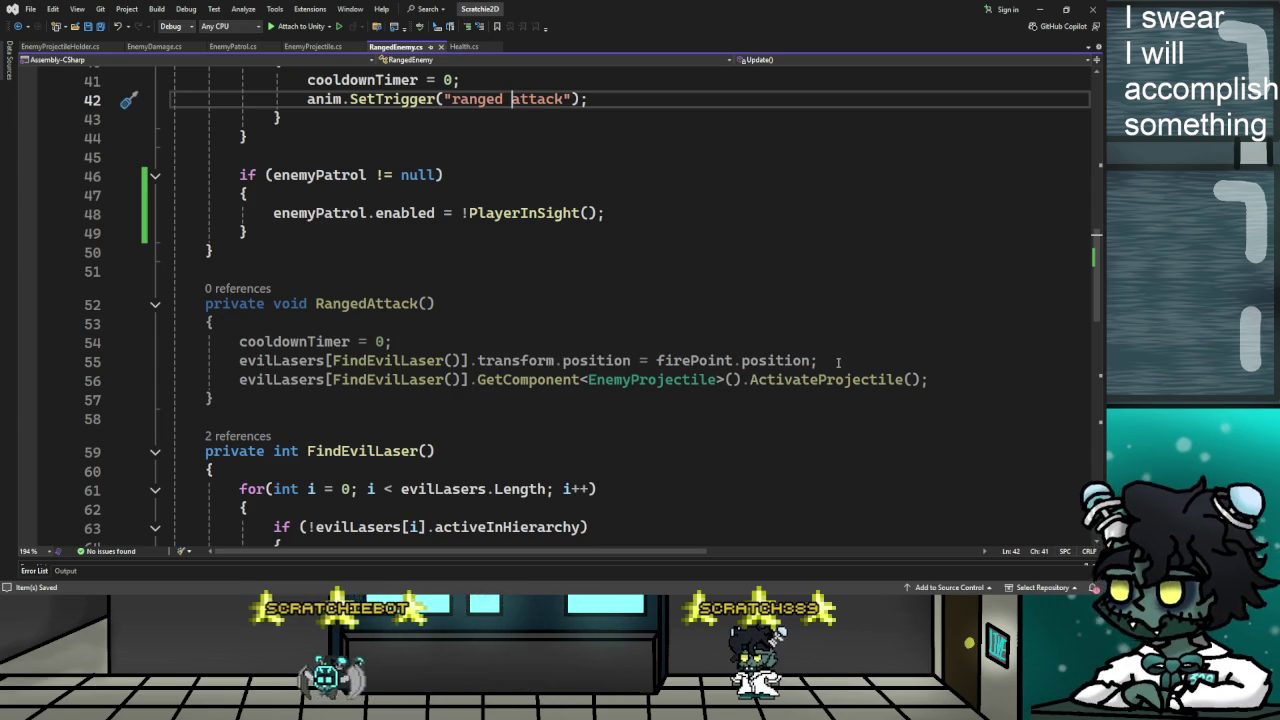
{"action": "scroll", "coordinate": [655, 324], "scroll_direction": "up", "scroll_amount": 2}
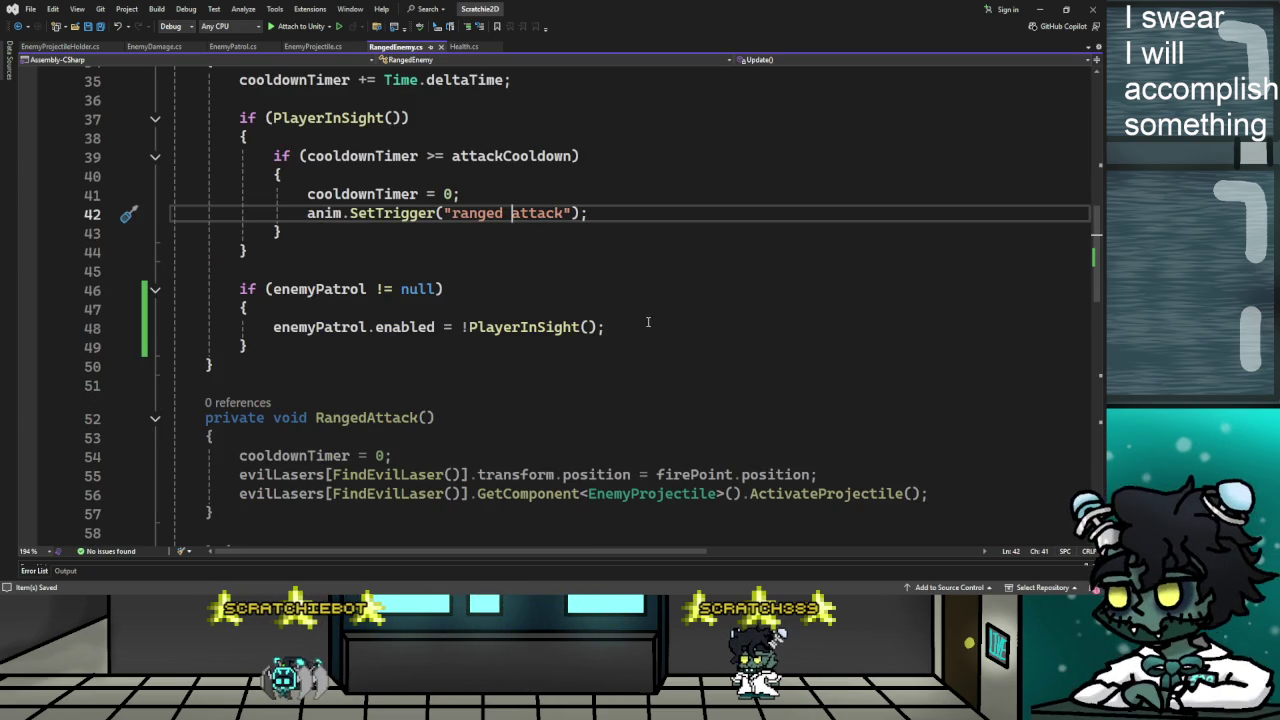
{"action": "scroll", "coordinate": [647, 321], "scroll_direction": "down", "scroll_amount": 1}
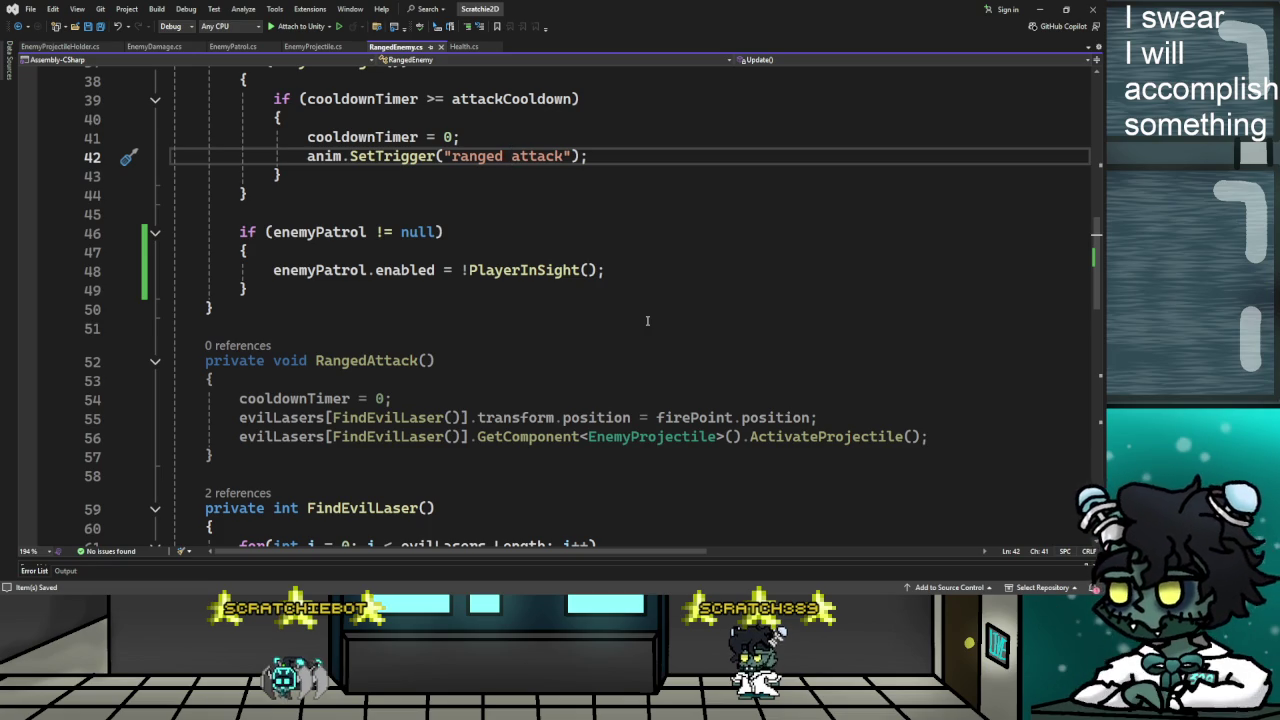
{"action": "key", "text": "alt+Tab"}
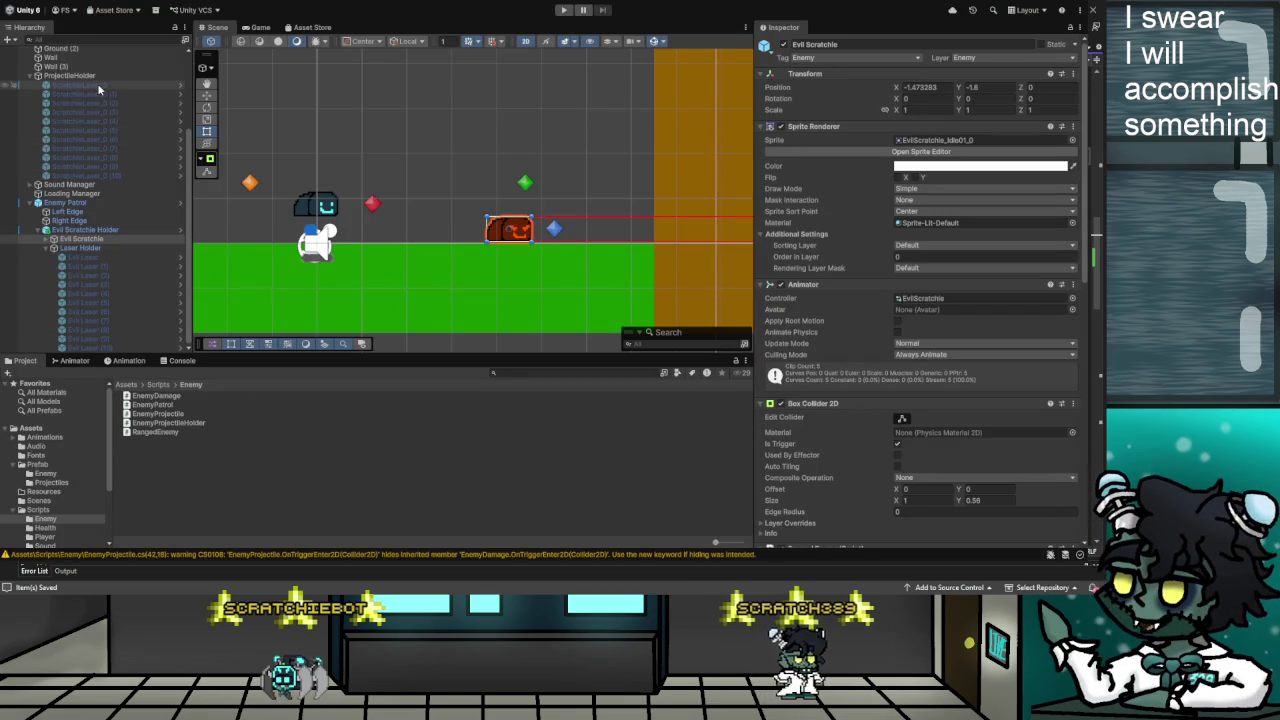
Browse to Assets/Scripts/Player and preview the ScratchieLaser script in the Inspector
{"action": "left_click", "coordinate": [158, 384]}
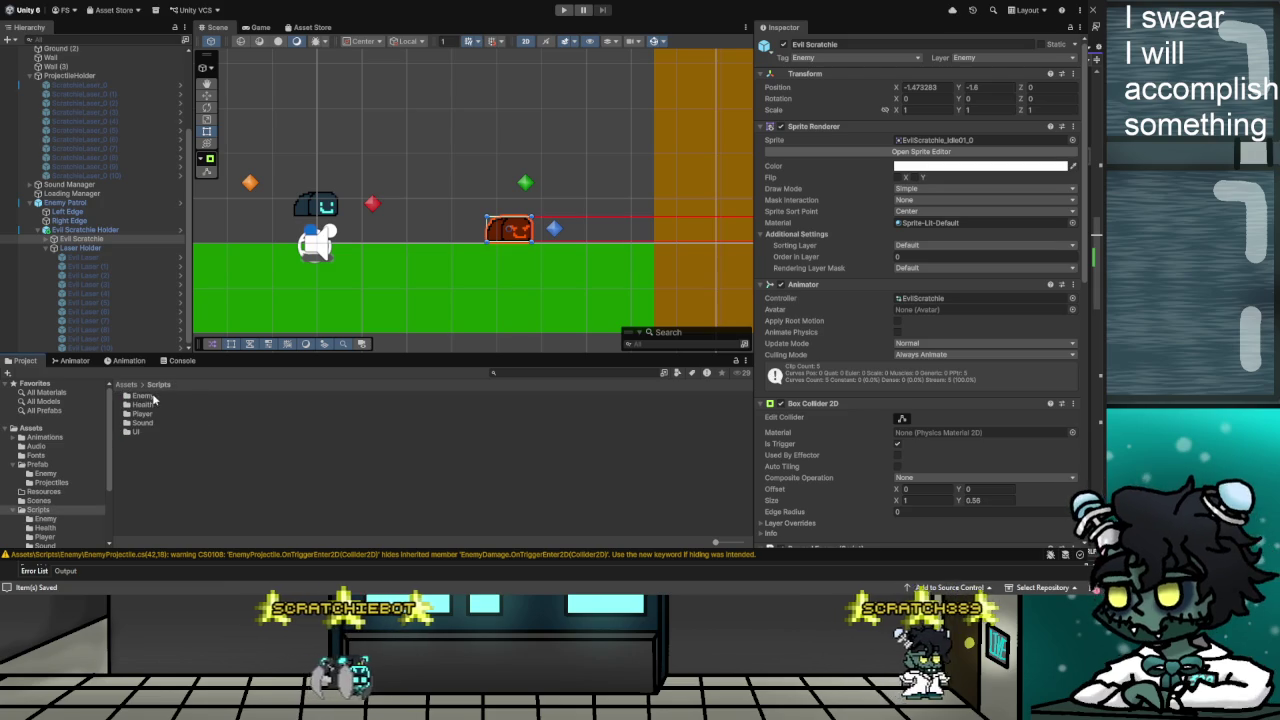
{"action": "double_click", "coordinate": [145, 413]}
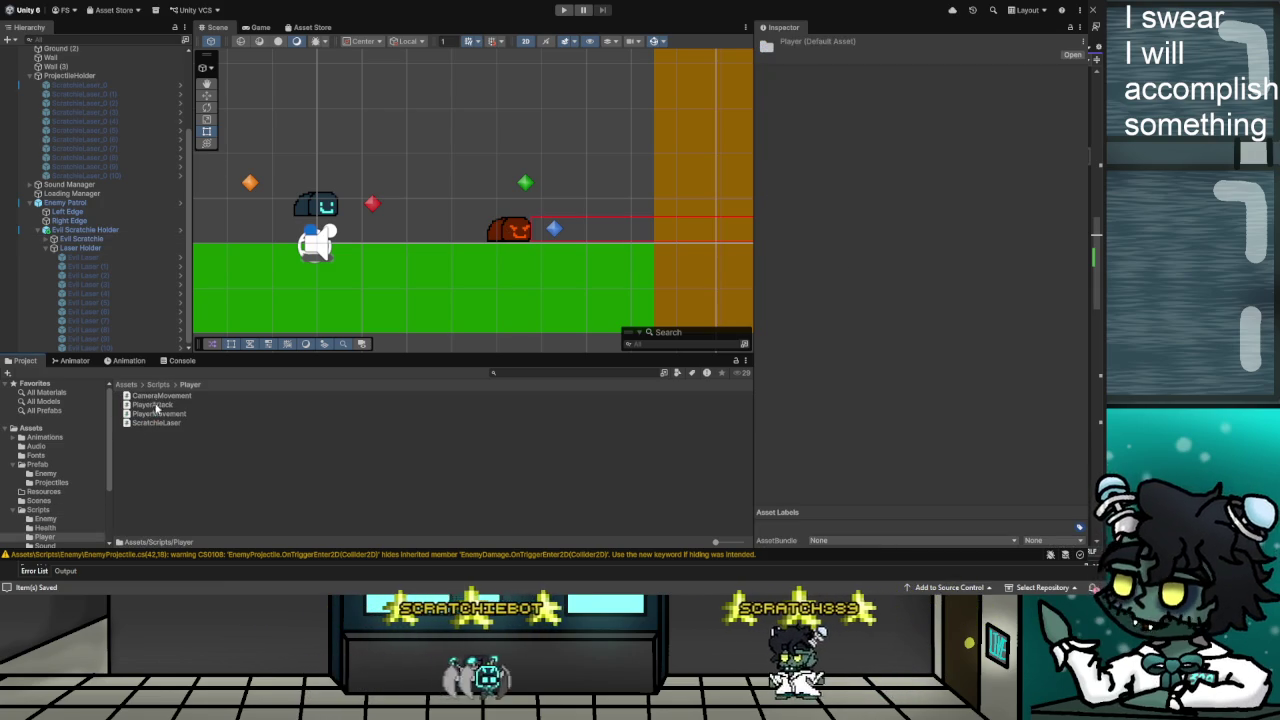
{"action": "left_click", "coordinate": [158, 422]}
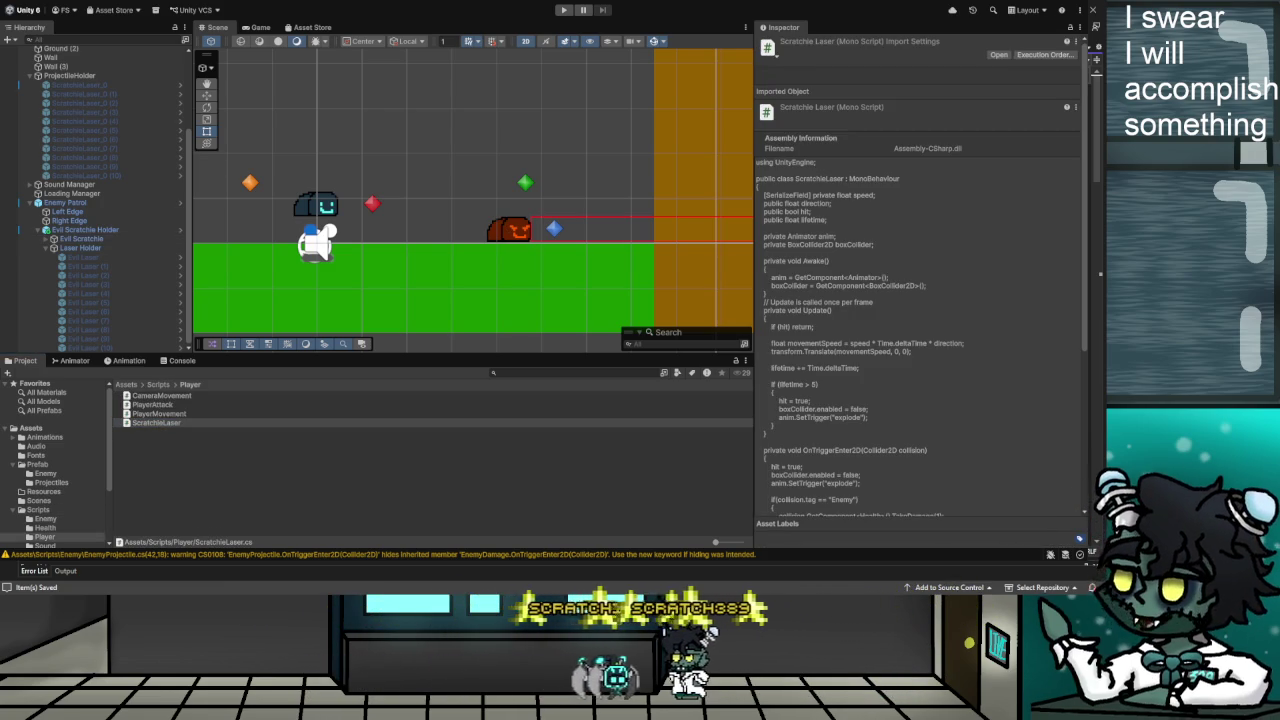
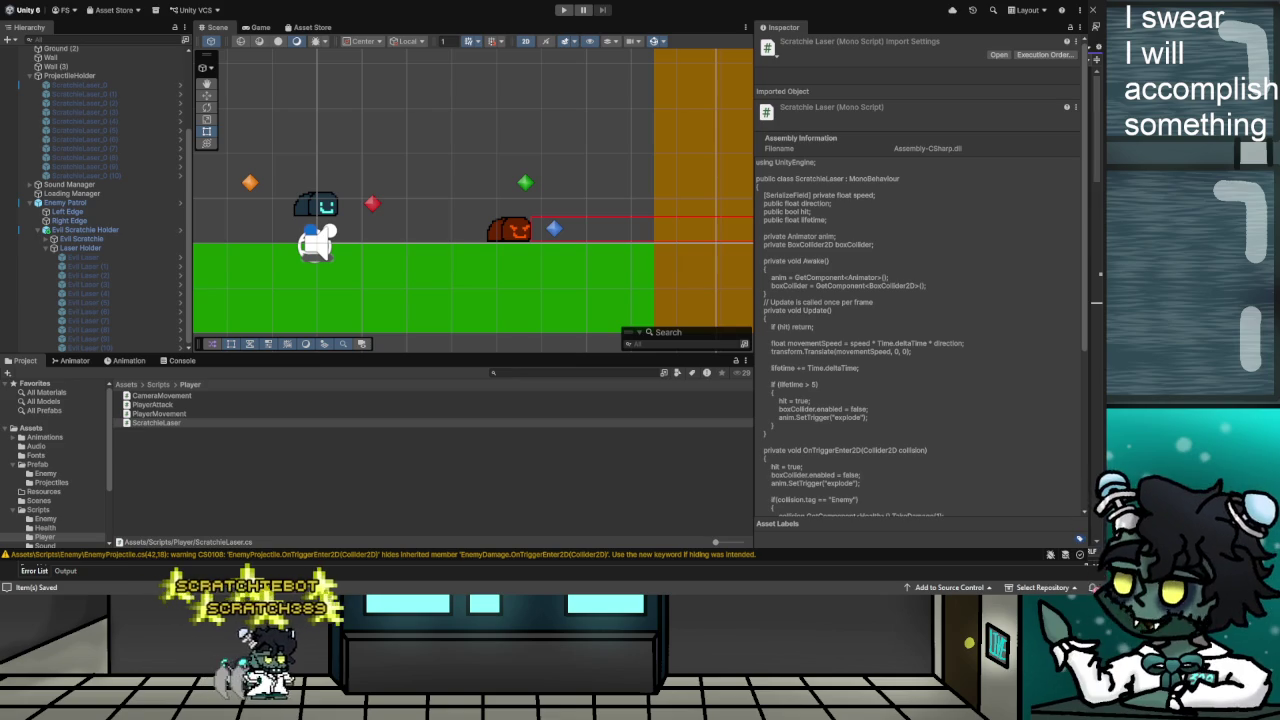
Open the ScratchieLaser script and read through its Update and SetDirection methods
{"action": "double_click", "coordinate": [156, 422]}
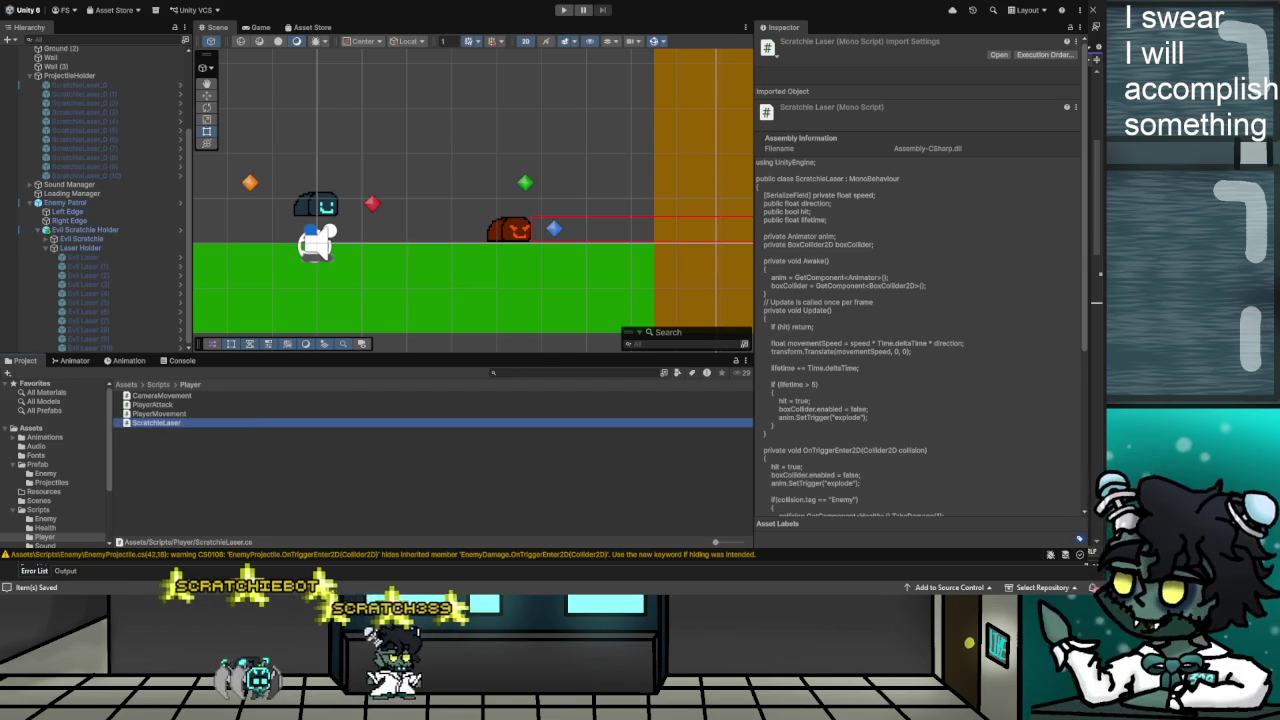
{"action": "left_click", "coordinate": [588, 292]}
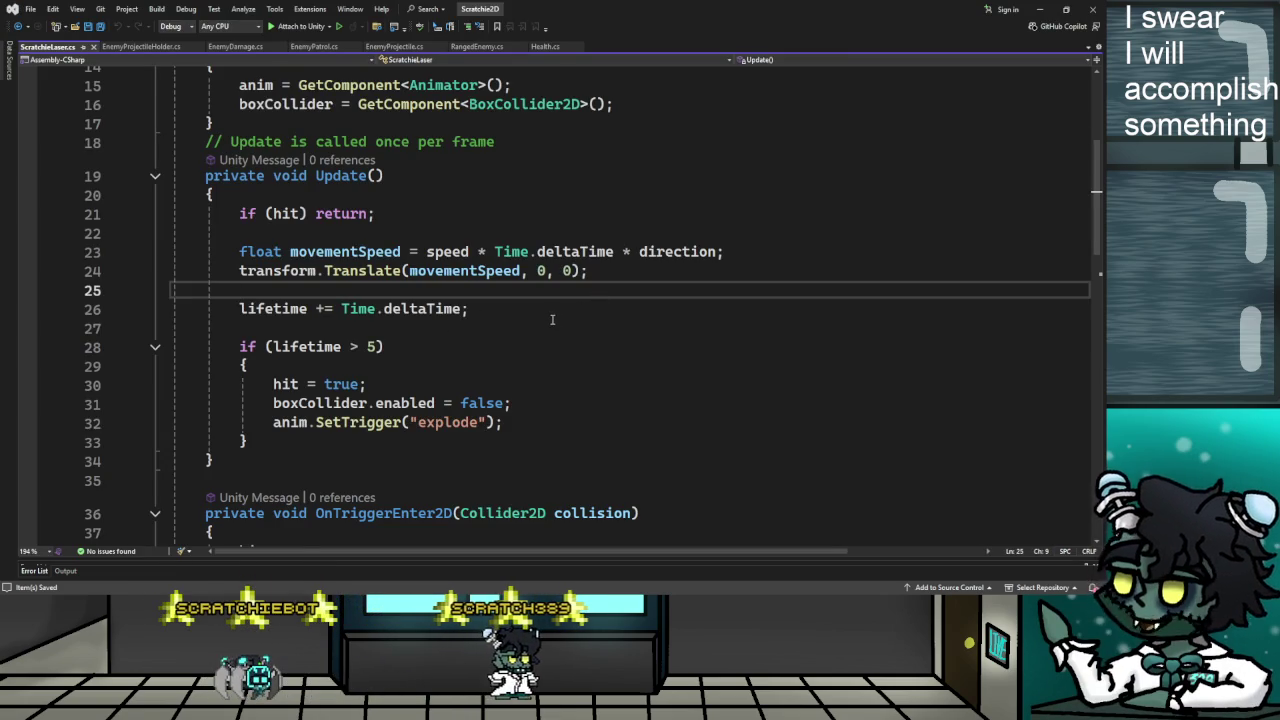
{"action": "scroll", "coordinate": [549, 320], "scroll_direction": "down", "scroll_amount": 4}
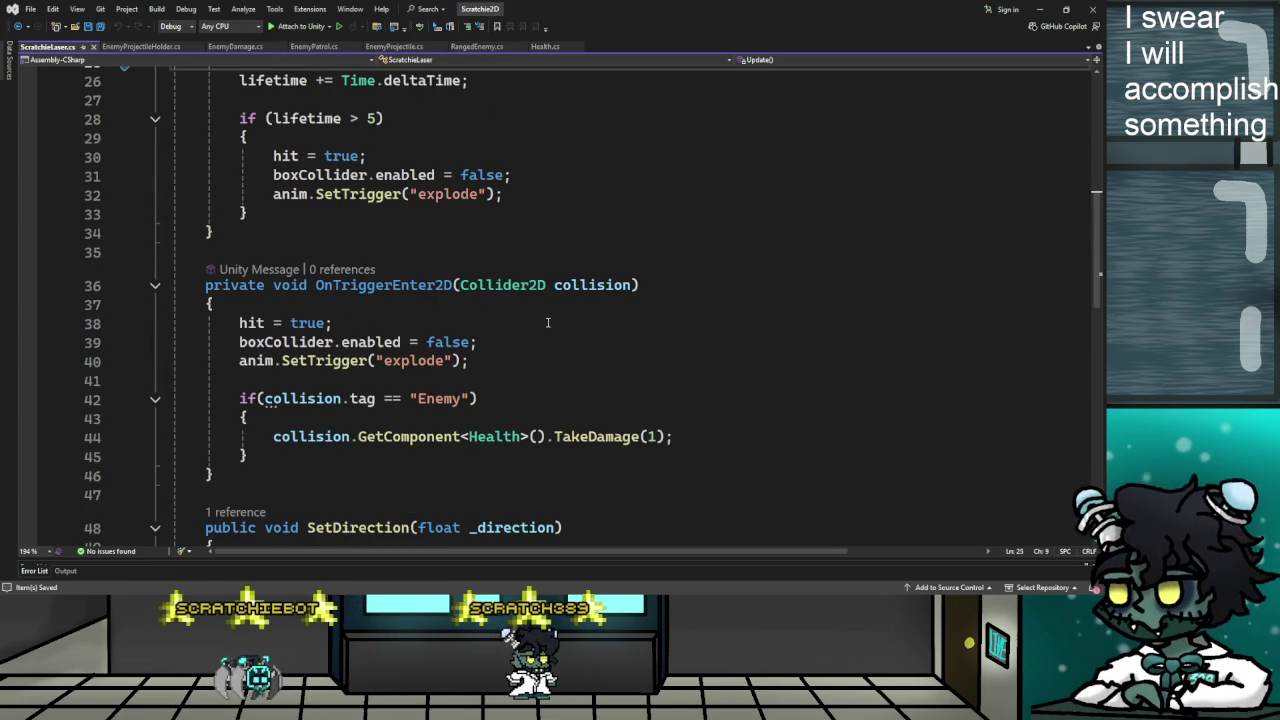
{"action": "scroll", "coordinate": [548, 322], "scroll_direction": "down", "scroll_amount": 1}
{"action": "scroll", "coordinate": [548, 322], "scroll_direction": "down", "scroll_amount": 1}
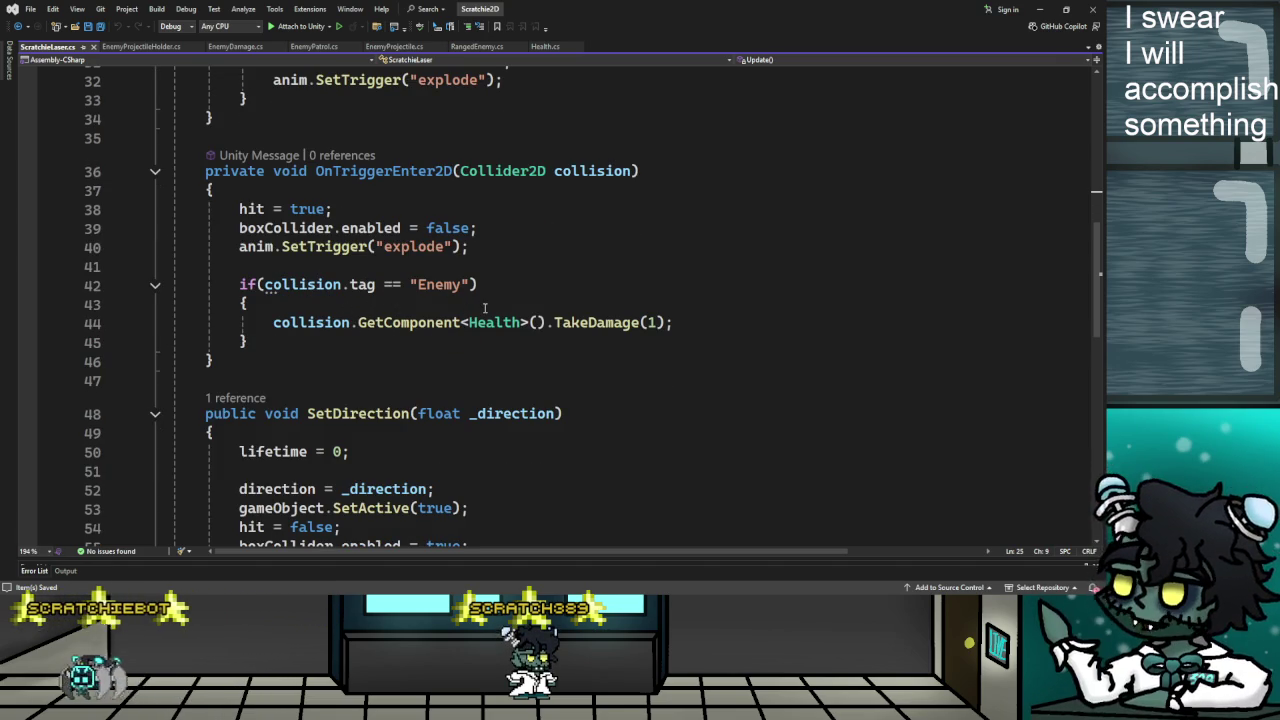
{"action": "scroll", "coordinate": [492, 303], "scroll_direction": "down", "scroll_amount": 2}
{"action": "left_click", "coordinate": [335, 300]}
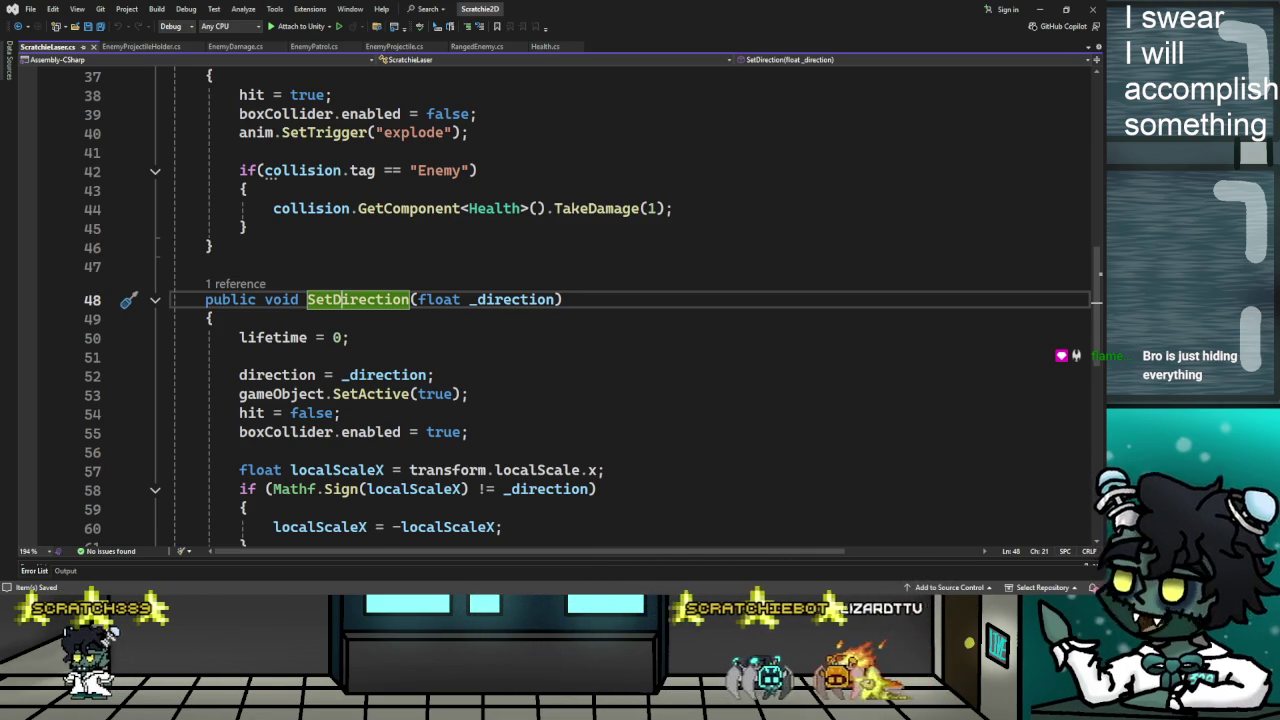
Open PlayerAttack from Unity and review its Attack and FindProjectile code, then view EnemyProjectile.cs
{"action": "key", "text": "alt+Tab"}
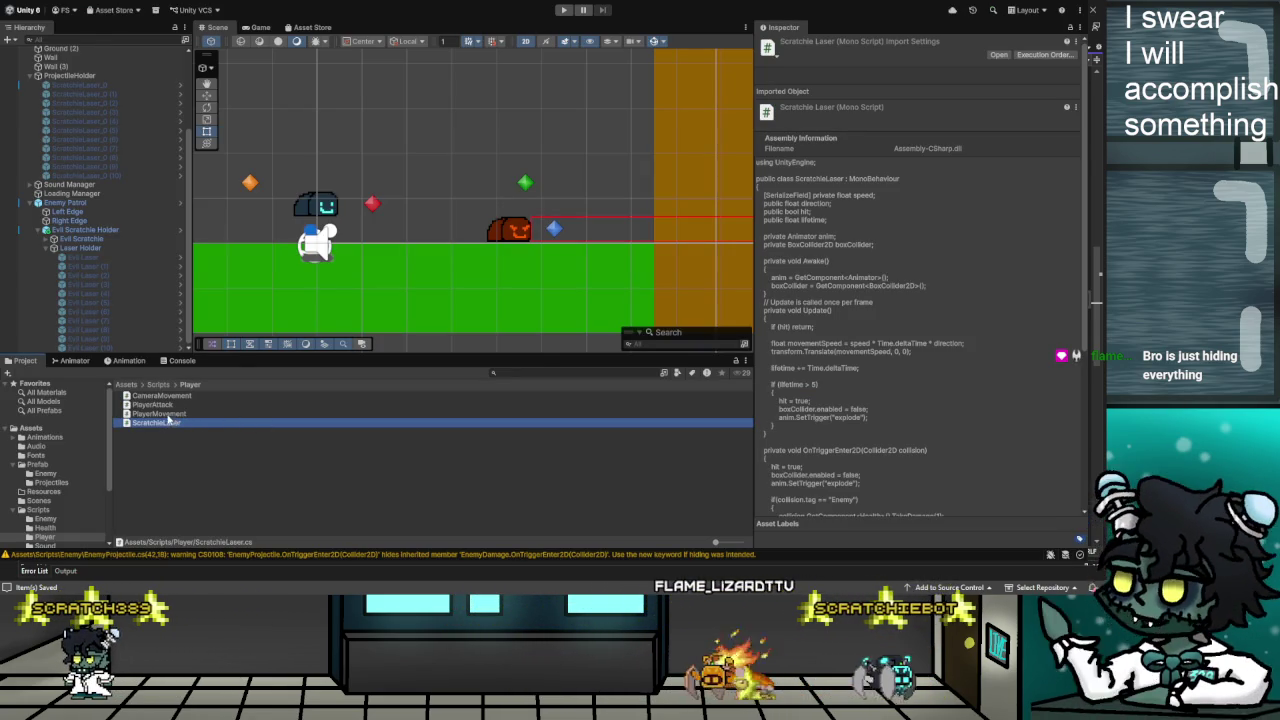
{"action": "left_click", "coordinate": [153, 404]}
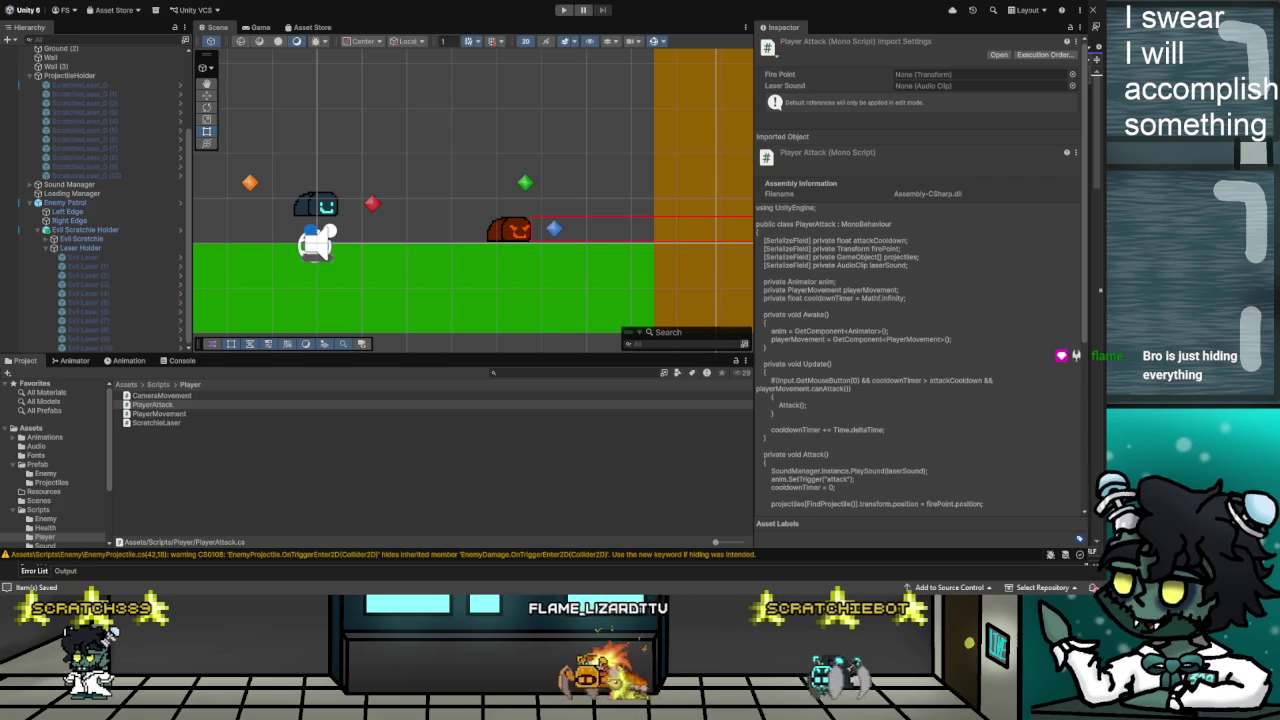
{"action": "double_click", "coordinate": [153, 404]}
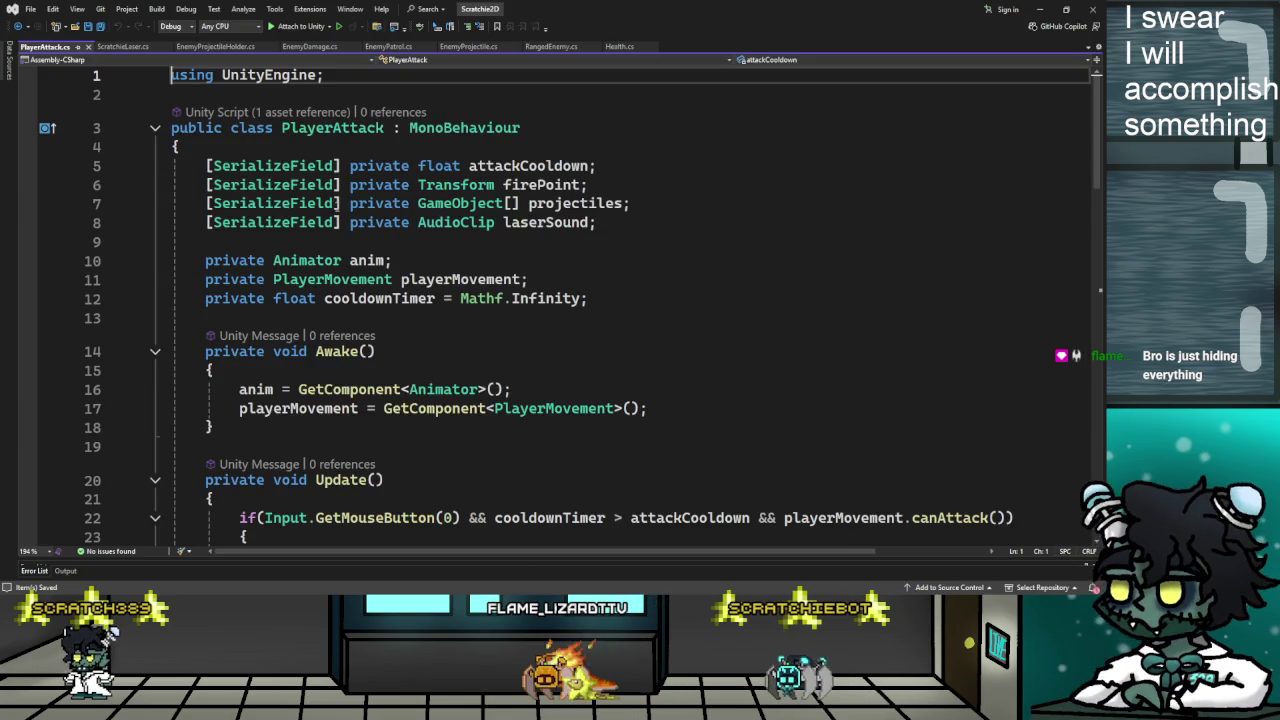
{"action": "scroll", "coordinate": [422, 368], "scroll_direction": "down", "scroll_amount": 5}
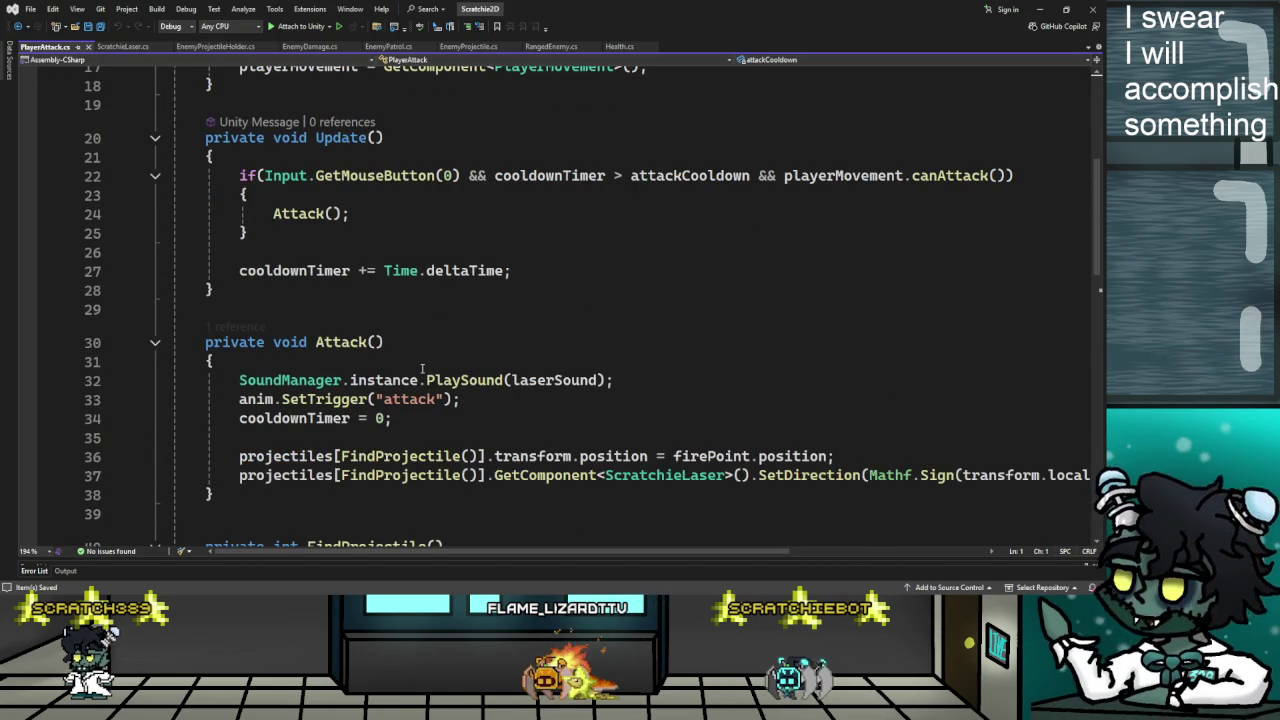
{"action": "scroll", "coordinate": [422, 368], "scroll_direction": "down", "scroll_amount": 4}
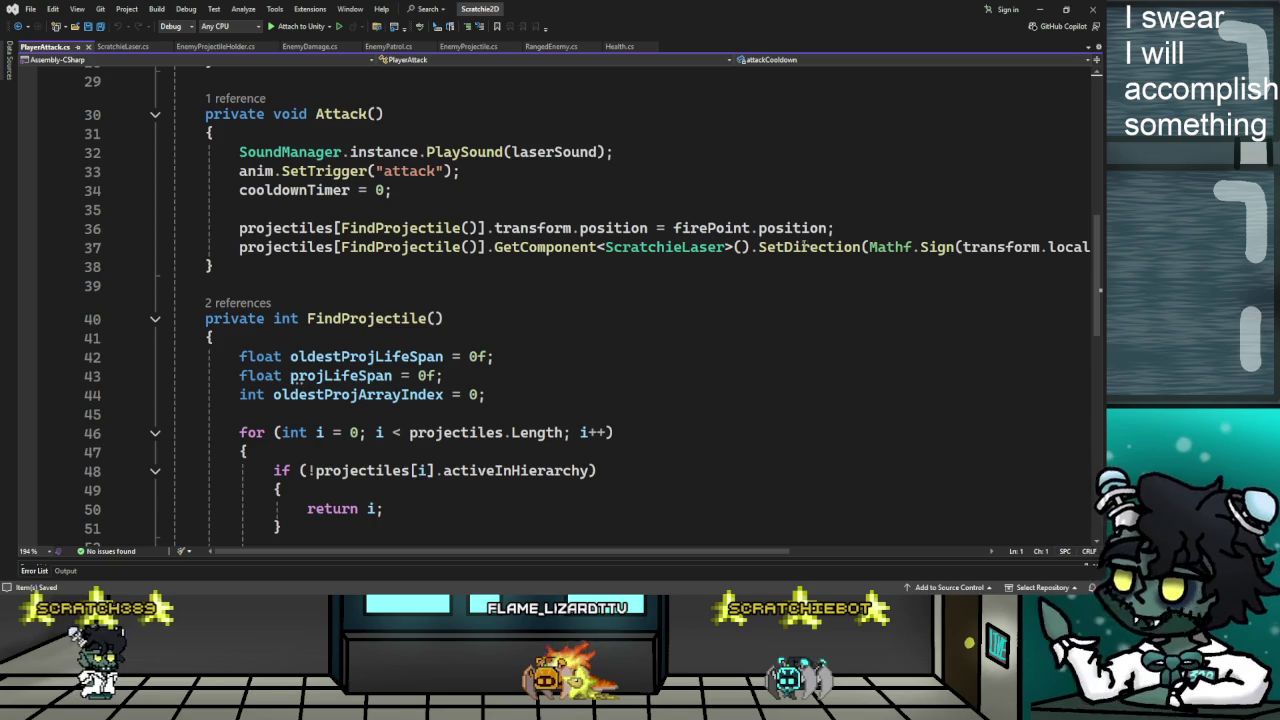
{"action": "left_click_drag", "start_coordinate": [551, 555], "coordinate": [668, 552]}
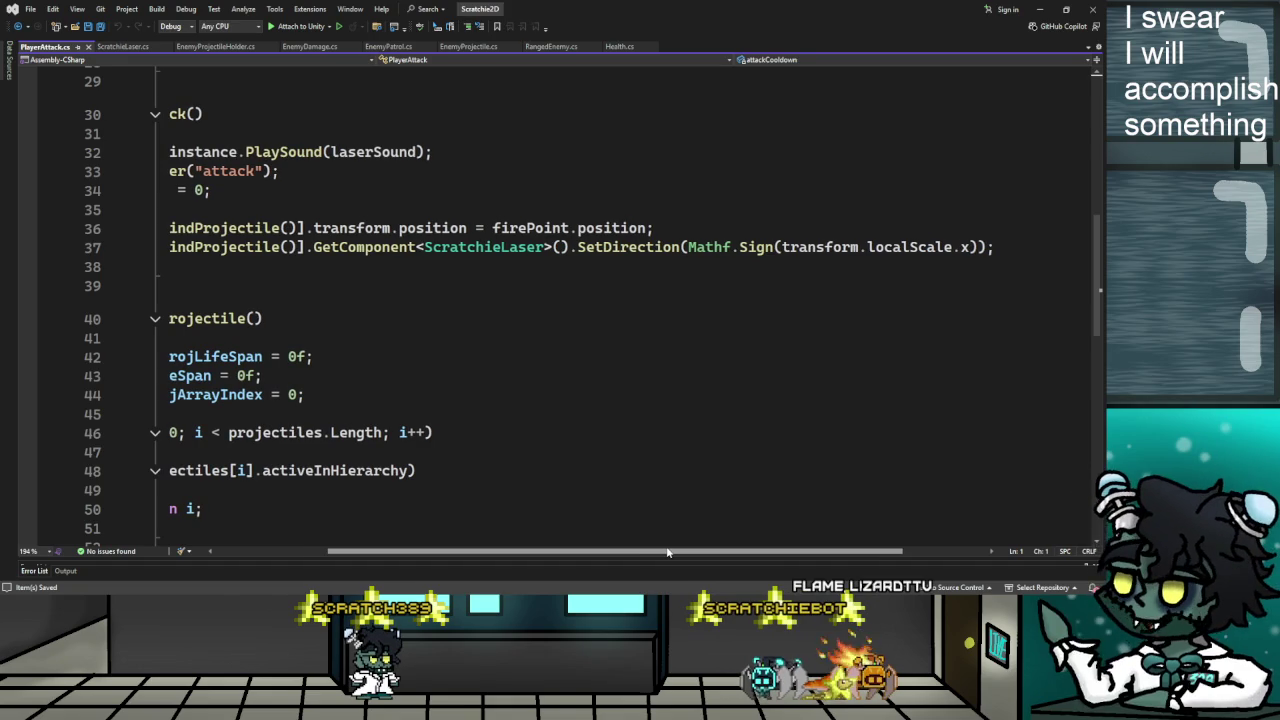
{"action": "left_click_drag", "start_coordinate": [668, 552], "coordinate": [554, 524]}
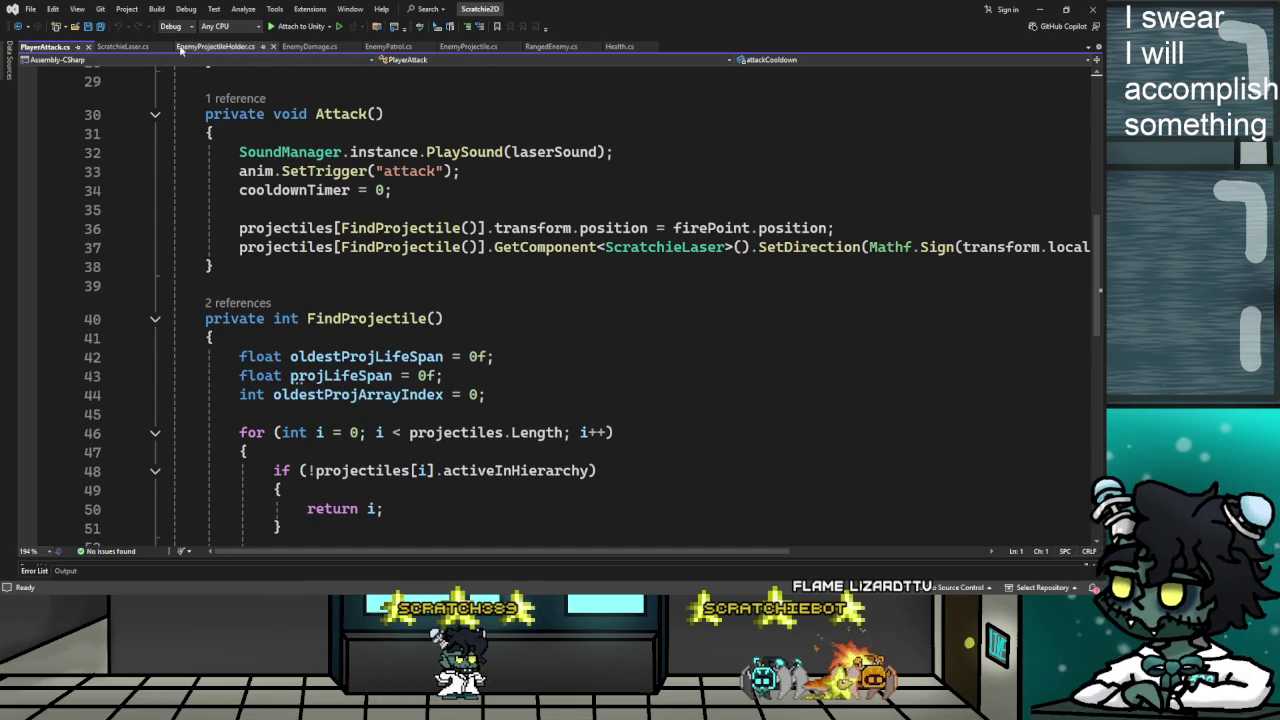
{"action": "left_click", "coordinate": [478, 48]}
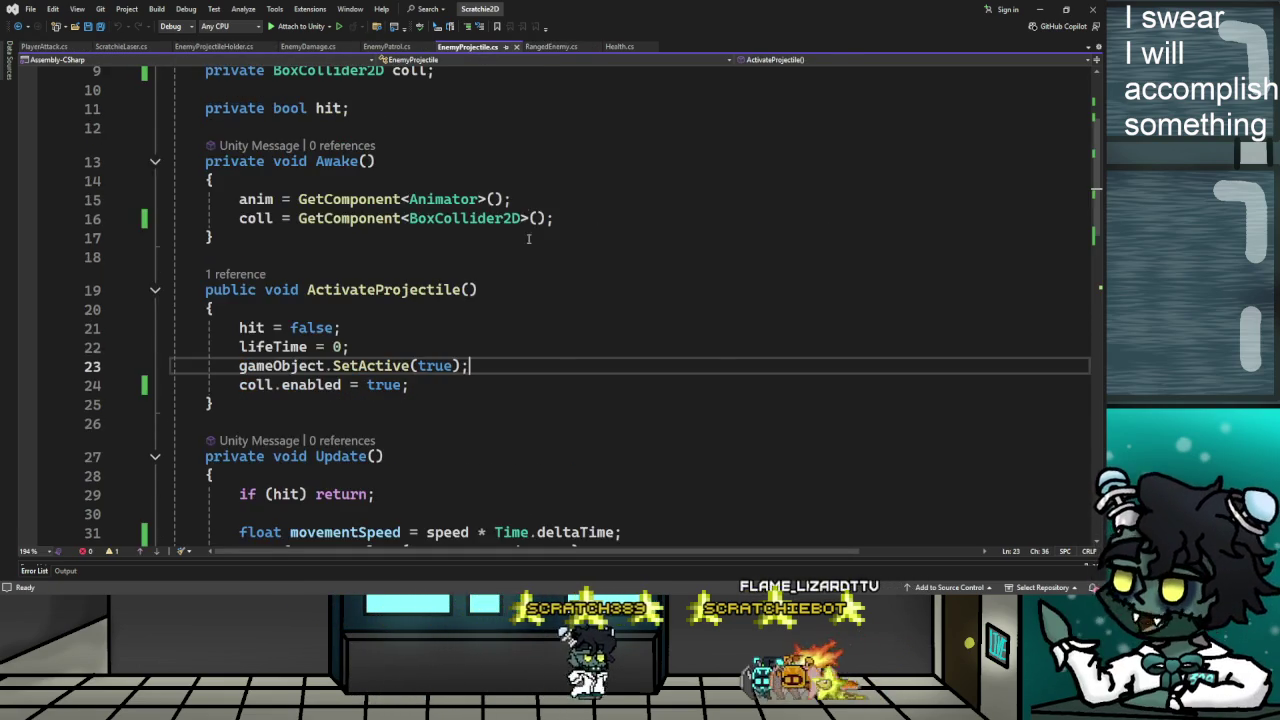
Review EnemyProjectile's ActivateProjectile code down to the collider-enabling line
{"action": "scroll", "coordinate": [536, 316], "scroll_direction": "down", "scroll_amount": 8}
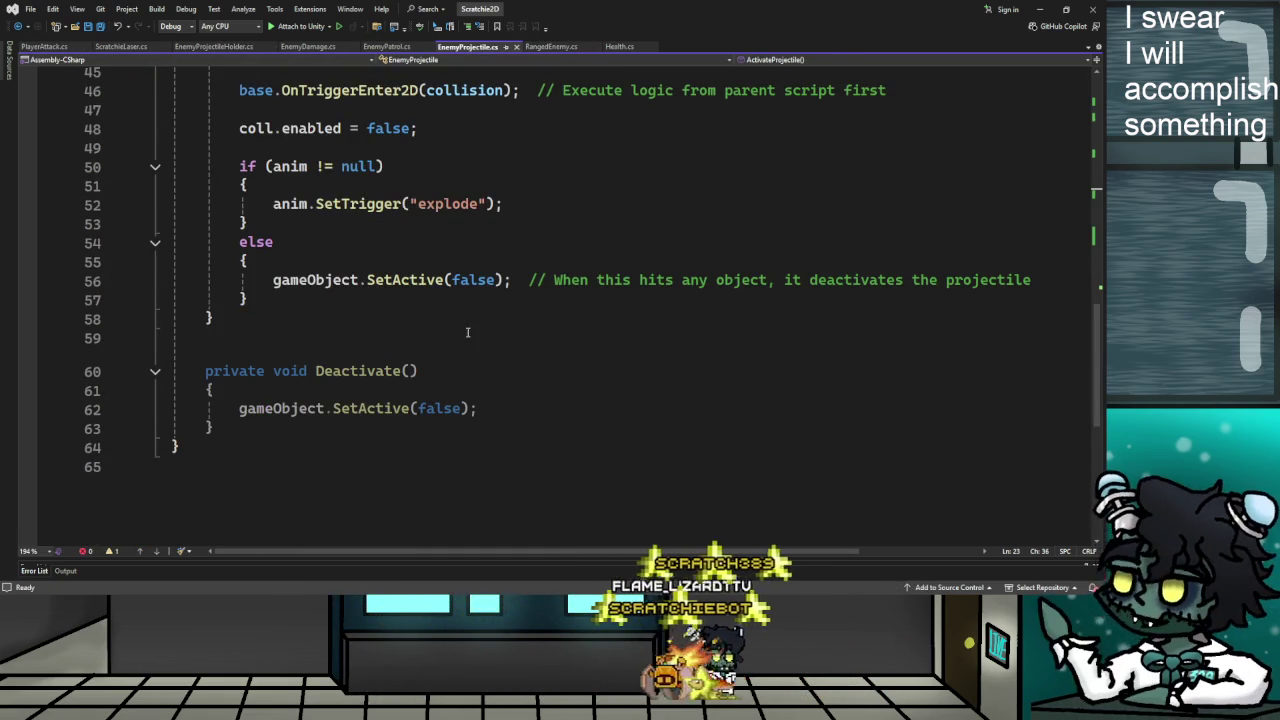
{"action": "scroll", "coordinate": [415, 280], "scroll_direction": "up", "scroll_amount": 4}
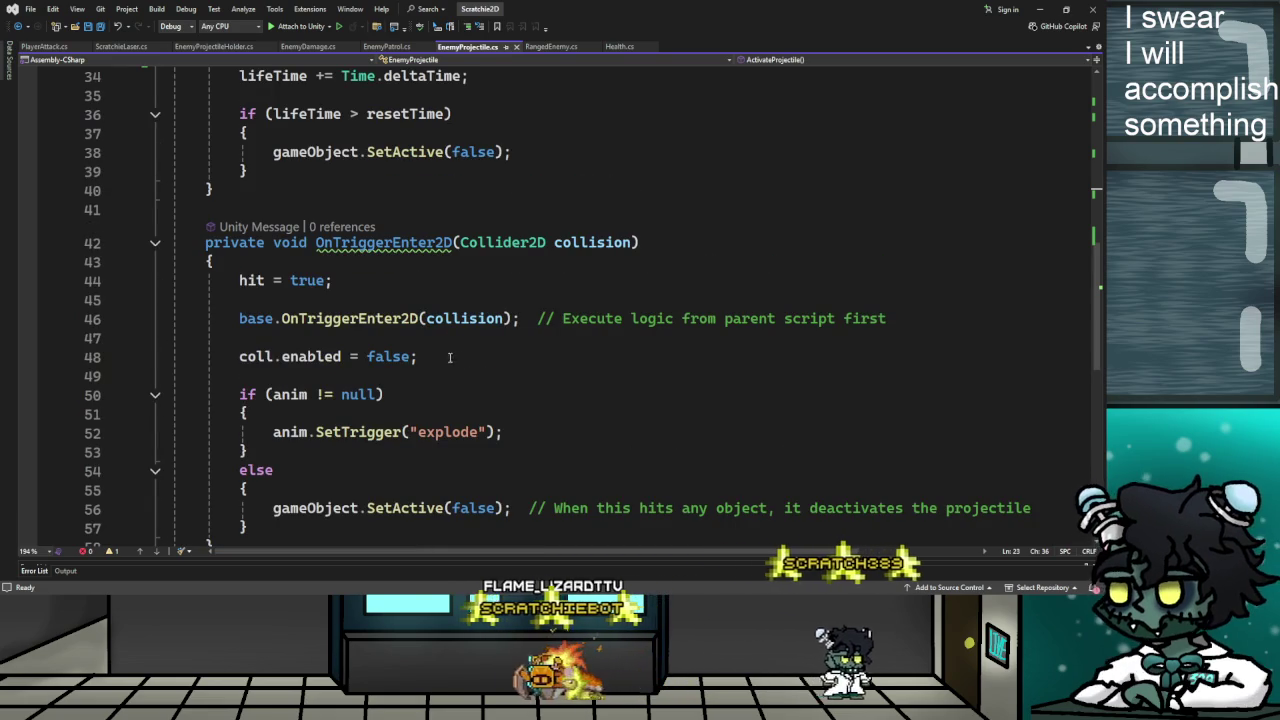
{"action": "scroll", "coordinate": [396, 410], "scroll_direction": "down", "scroll_amount": 2}
{"action": "scroll", "coordinate": [396, 410], "scroll_direction": "up", "scroll_amount": 9}
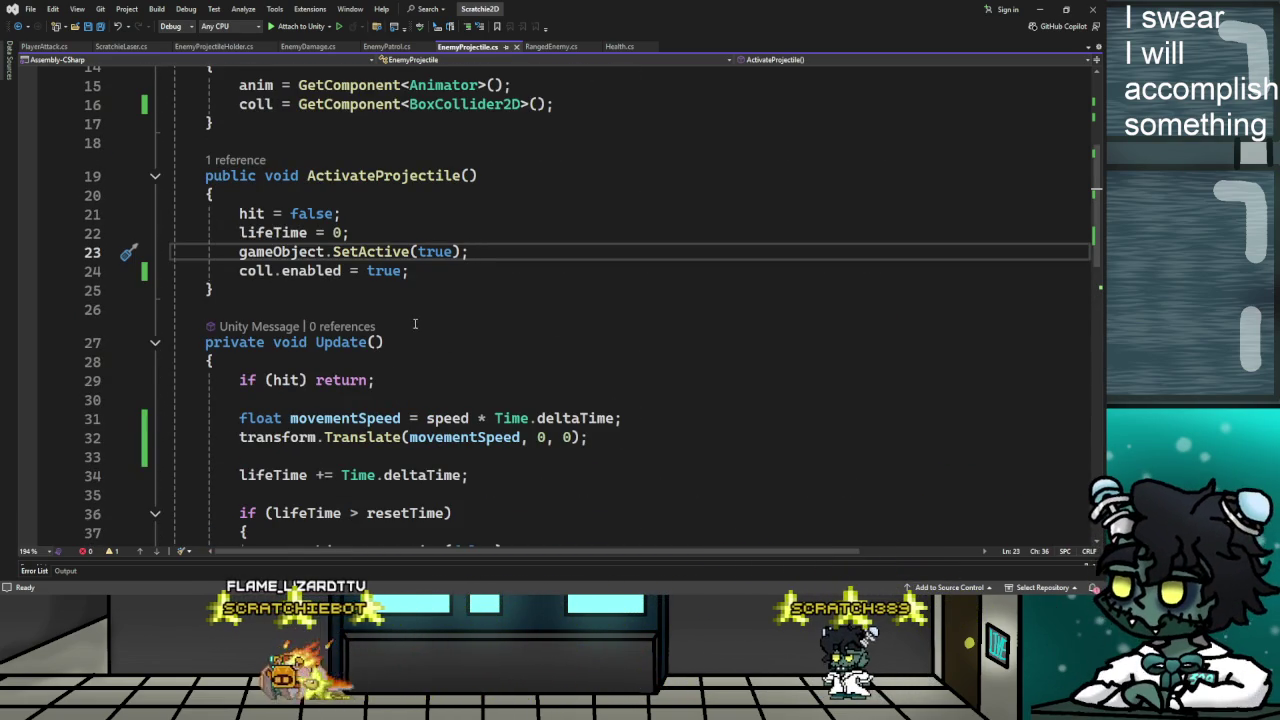
{"action": "scroll", "coordinate": [428, 298], "scroll_direction": "up", "scroll_amount": 1}
{"action": "scroll", "coordinate": [428, 298], "scroll_direction": "down", "scroll_amount": 5}
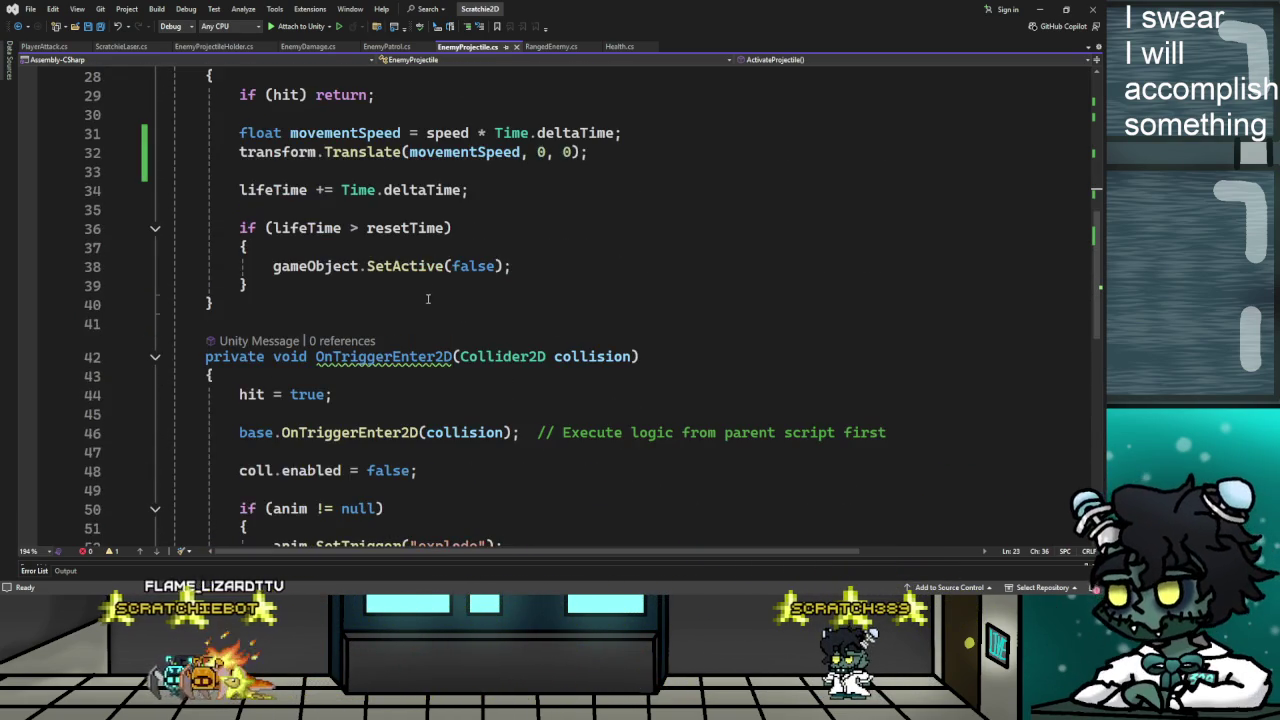
{"action": "scroll", "coordinate": [429, 299], "scroll_direction": "up", "scroll_amount": 5}
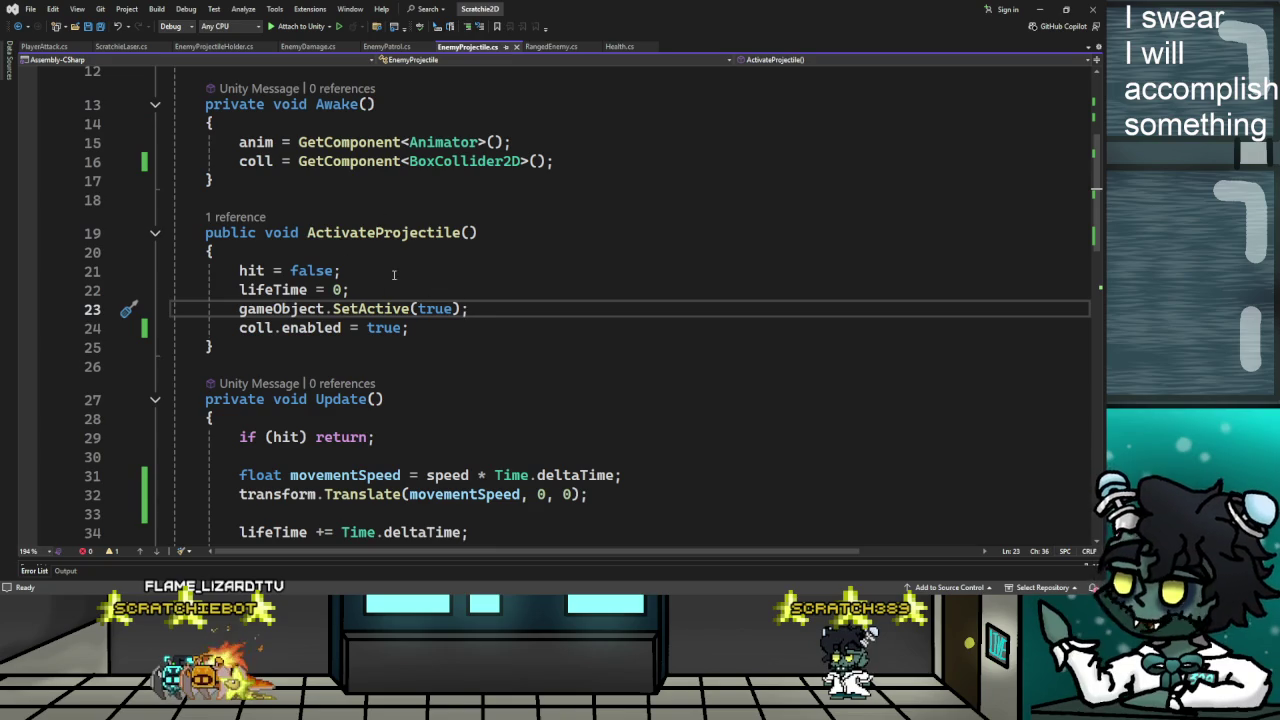
{"action": "key", "text": "Down"}
Find the direction assignment in ScratchieLaser's SetDirection and move EnemyProjectile's tab beside ScratchieLaser's
{"action": "key", "text": "ctrl+Tab"}
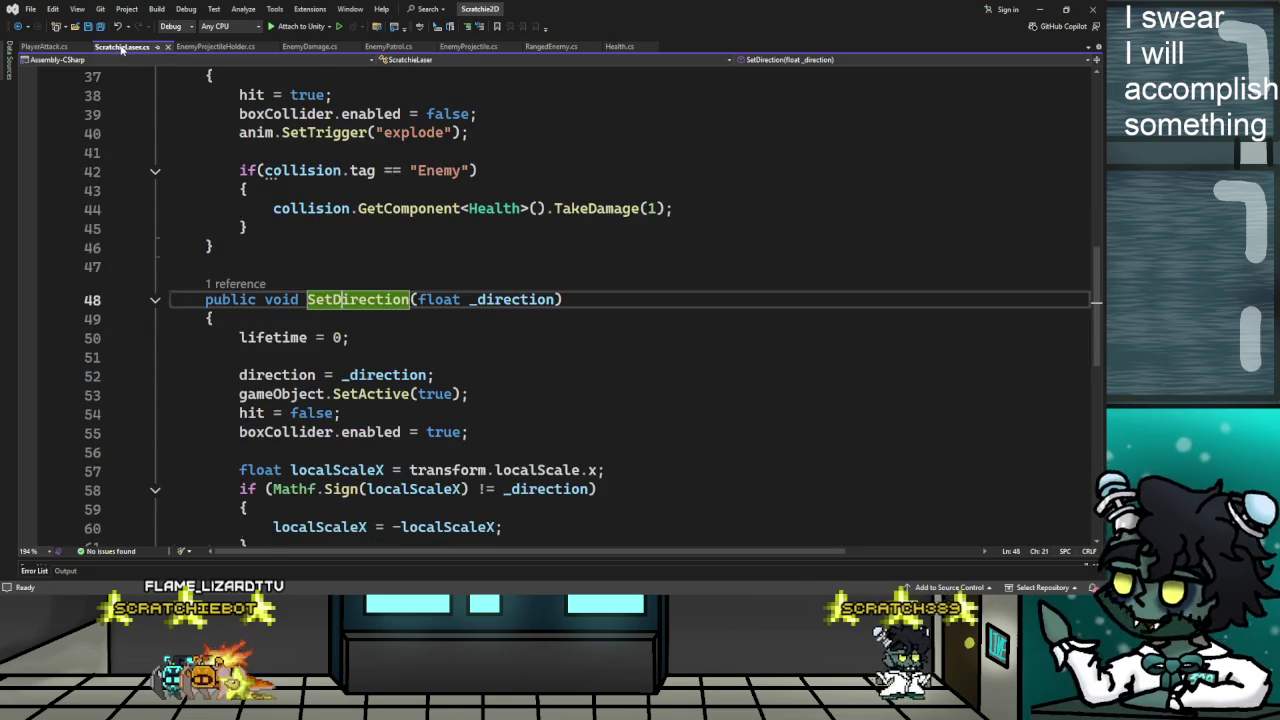
{"action": "scroll", "coordinate": [540, 378], "scroll_direction": "down", "scroll_amount": 5}
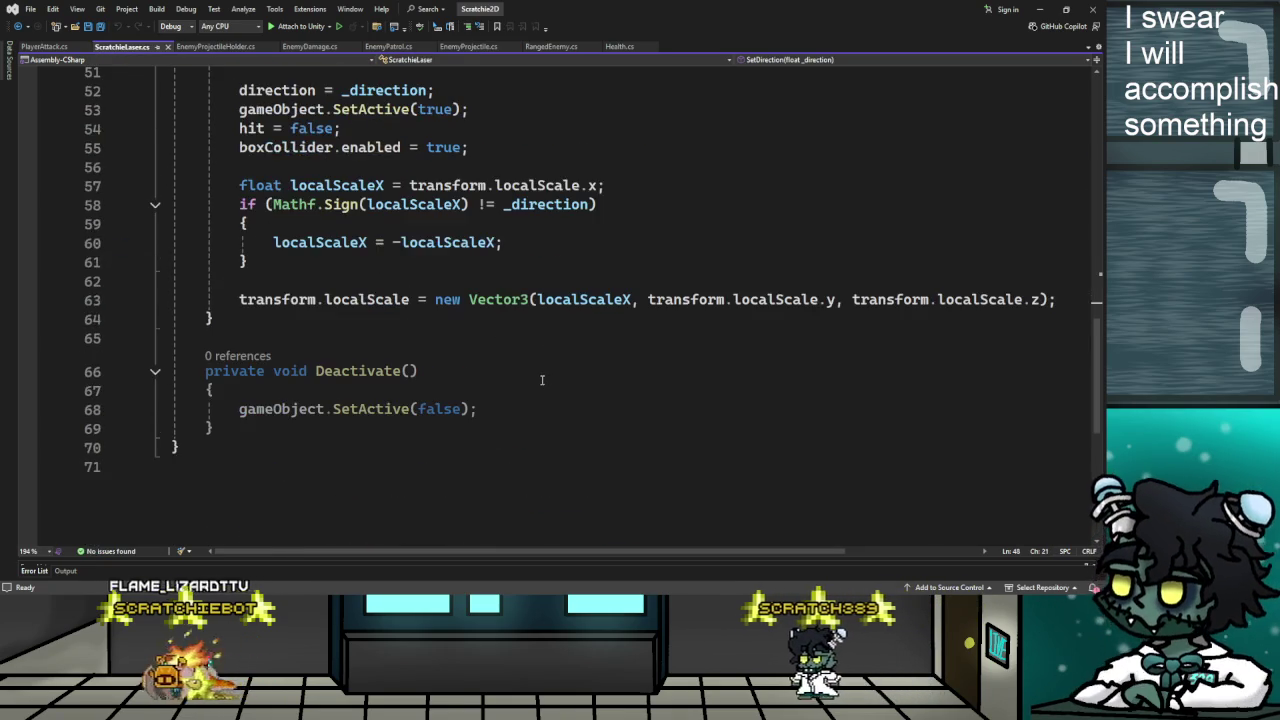
{"action": "scroll", "coordinate": [541, 380], "scroll_direction": "up", "scroll_amount": 4}
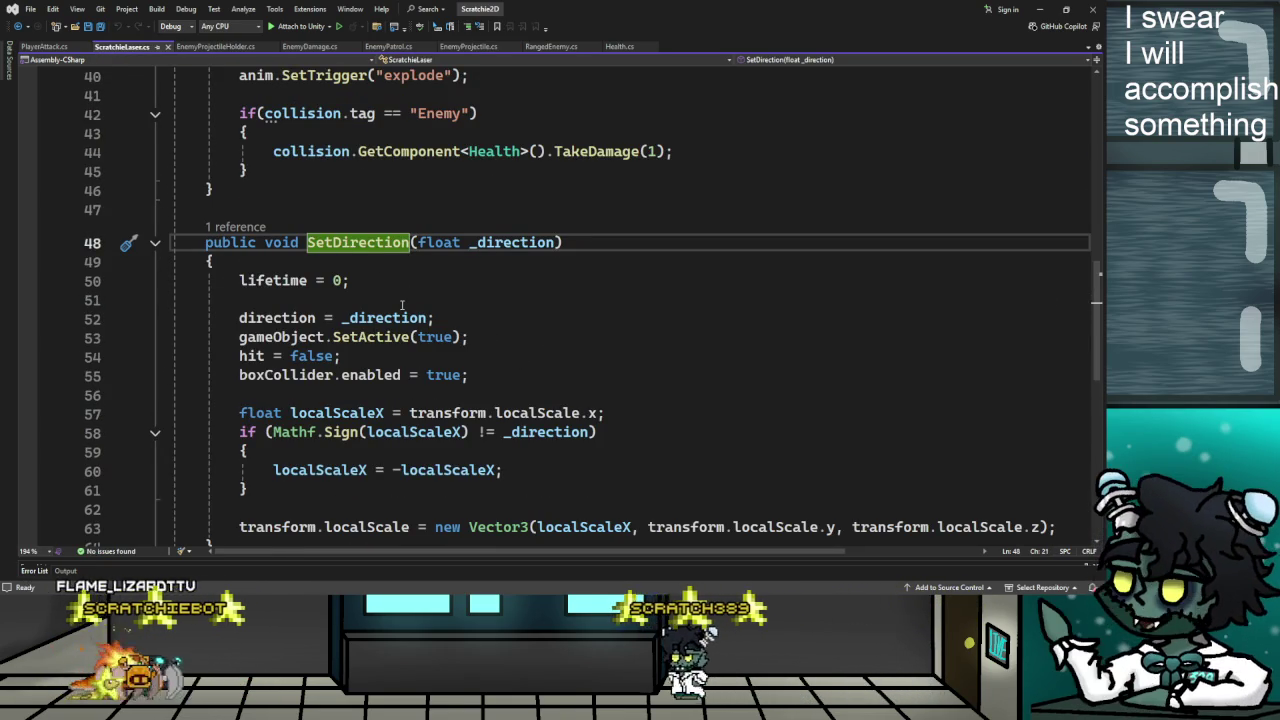
{"action": "scroll", "coordinate": [404, 307], "scroll_direction": "down", "scroll_amount": 1}
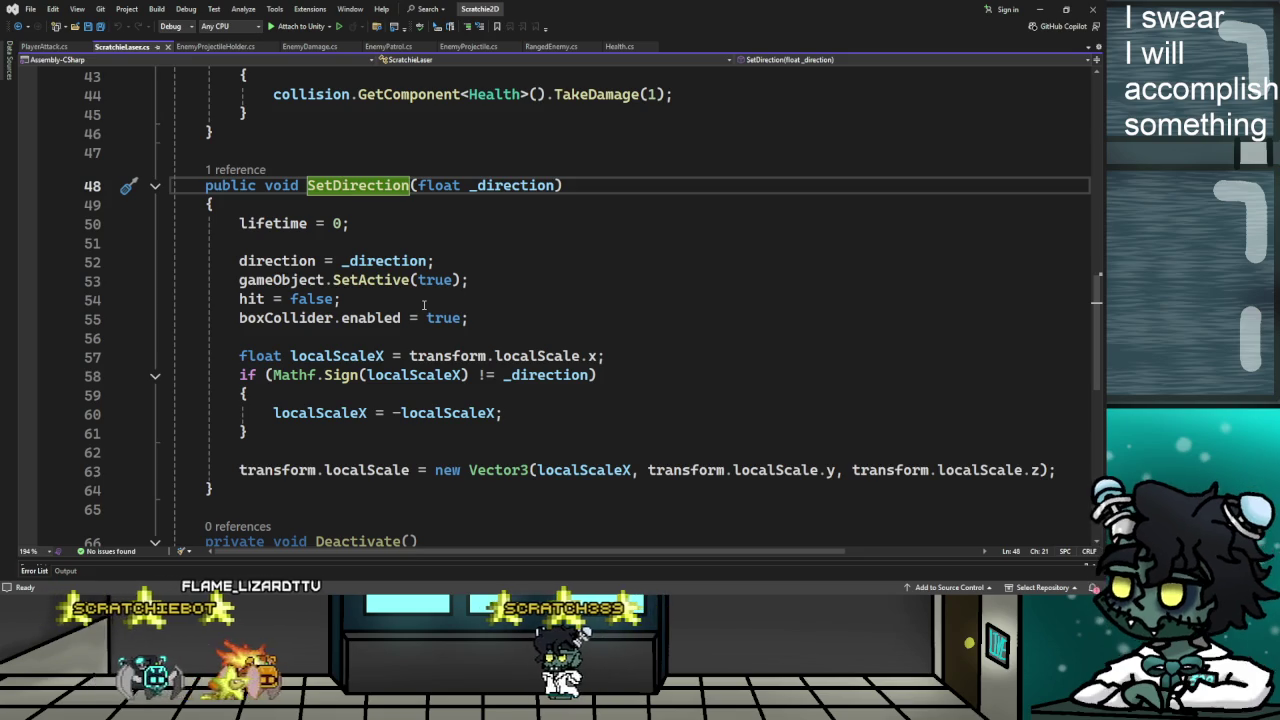
{"action": "key", "text": "Down"}
{"action": "key", "text": "Down"}
{"action": "key", "text": "Home"}
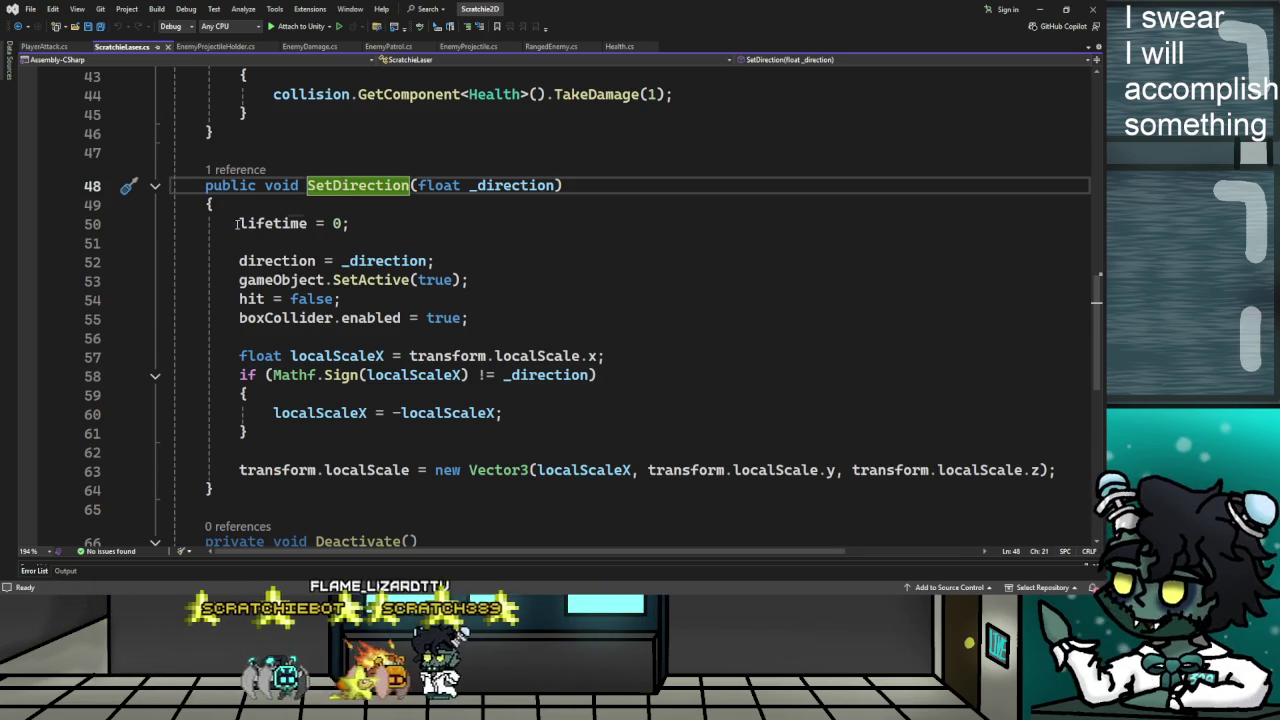
{"action": "key", "text": "Down"}
{"action": "key", "text": "Down"}
{"action": "key", "text": "End"}
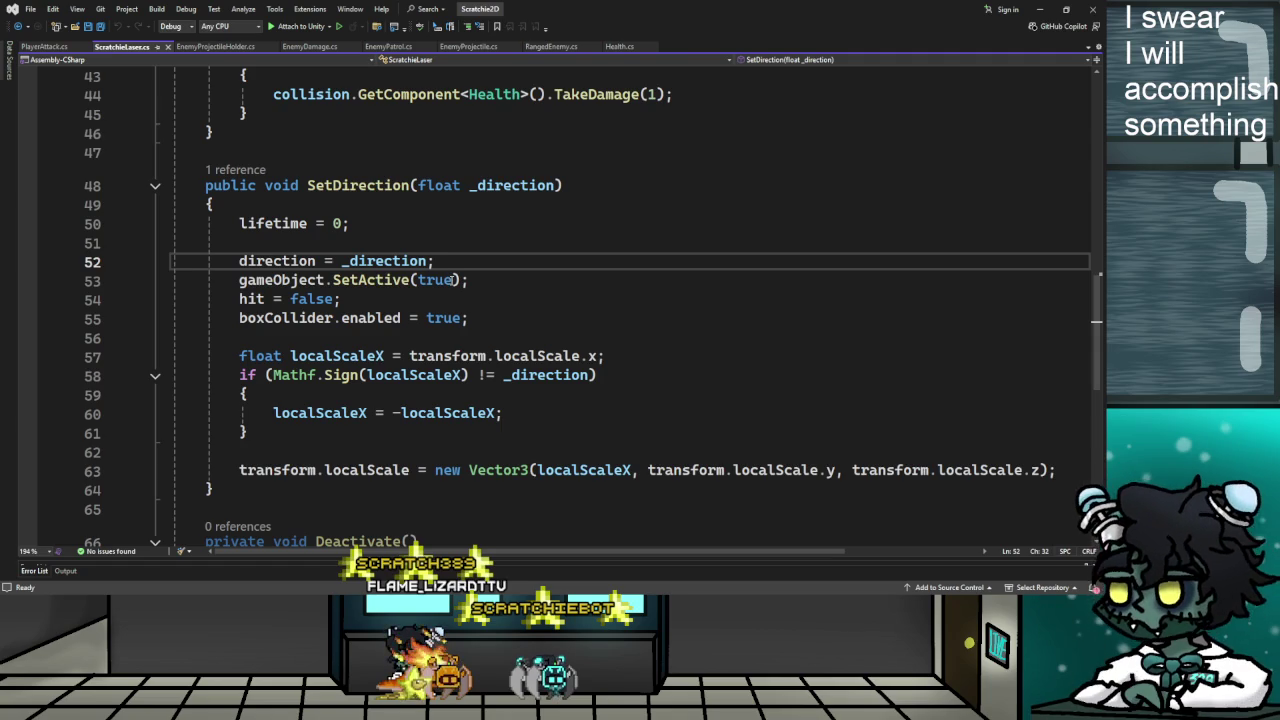
{"action": "left_click_drag", "start_coordinate": [488, 50], "coordinate": [313, 55]}
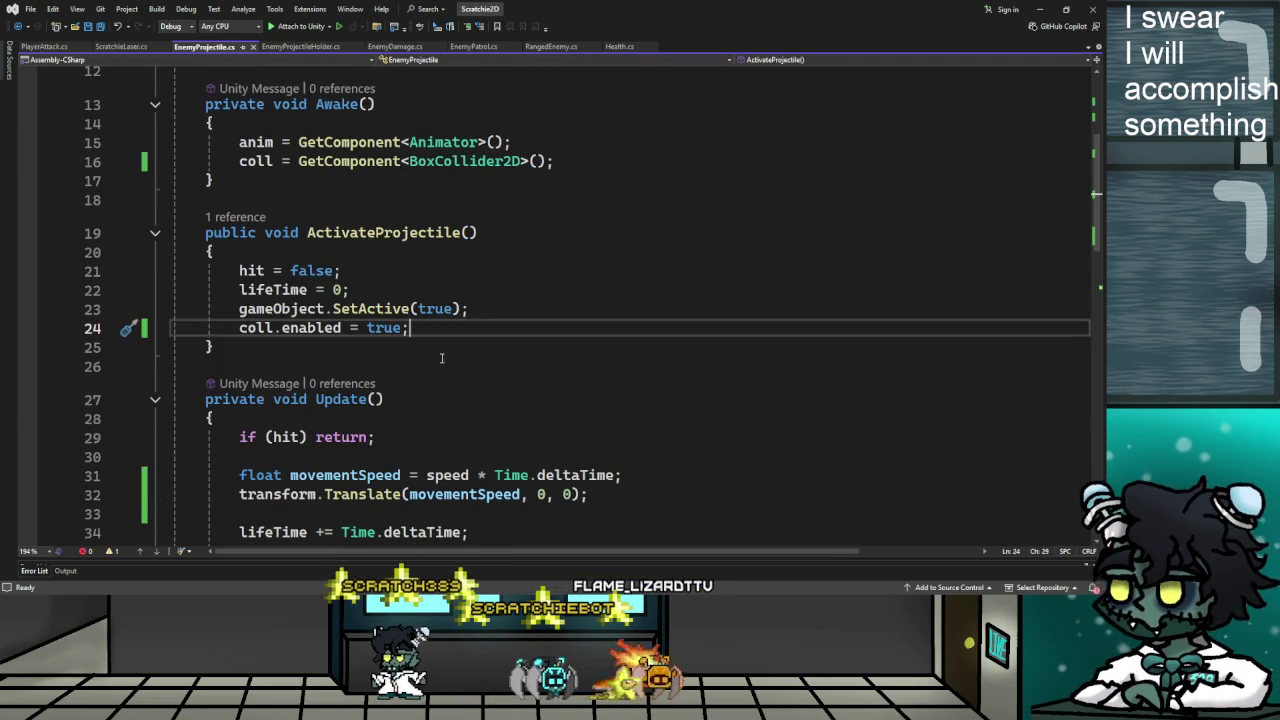
{"action": "left_click", "coordinate": [137, 47]}
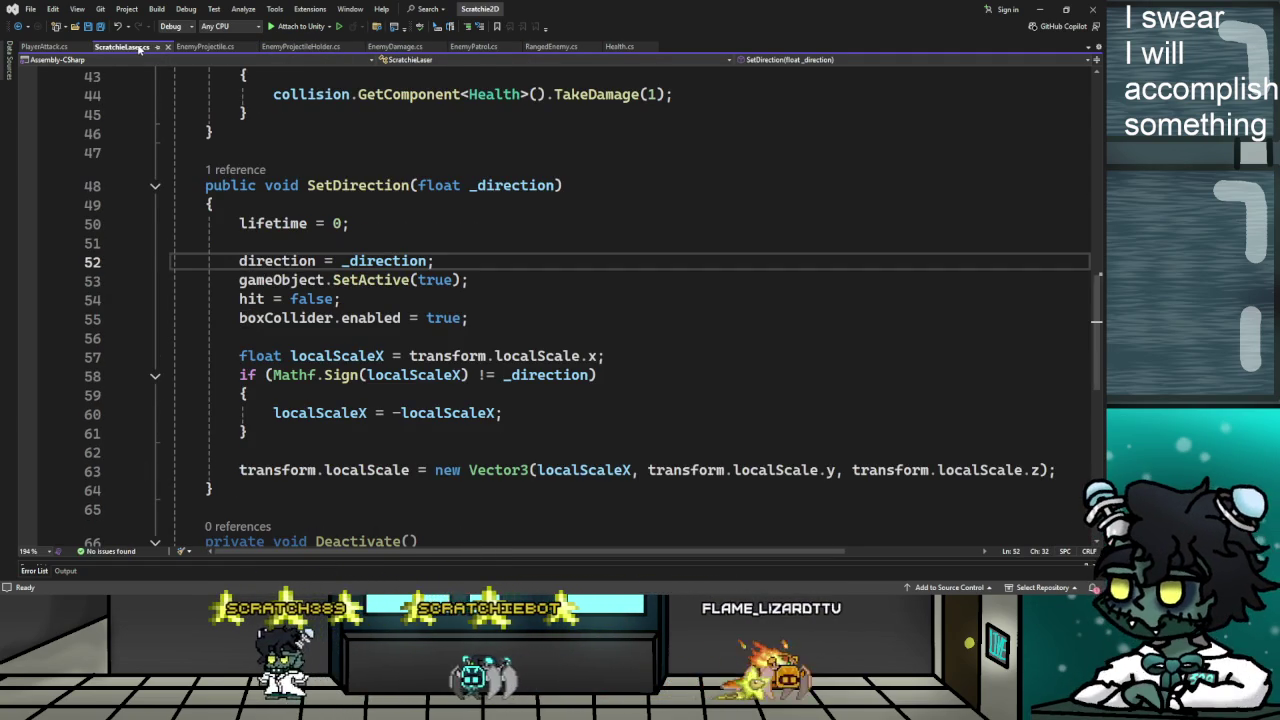
{"action": "left_click", "coordinate": [185, 47]}
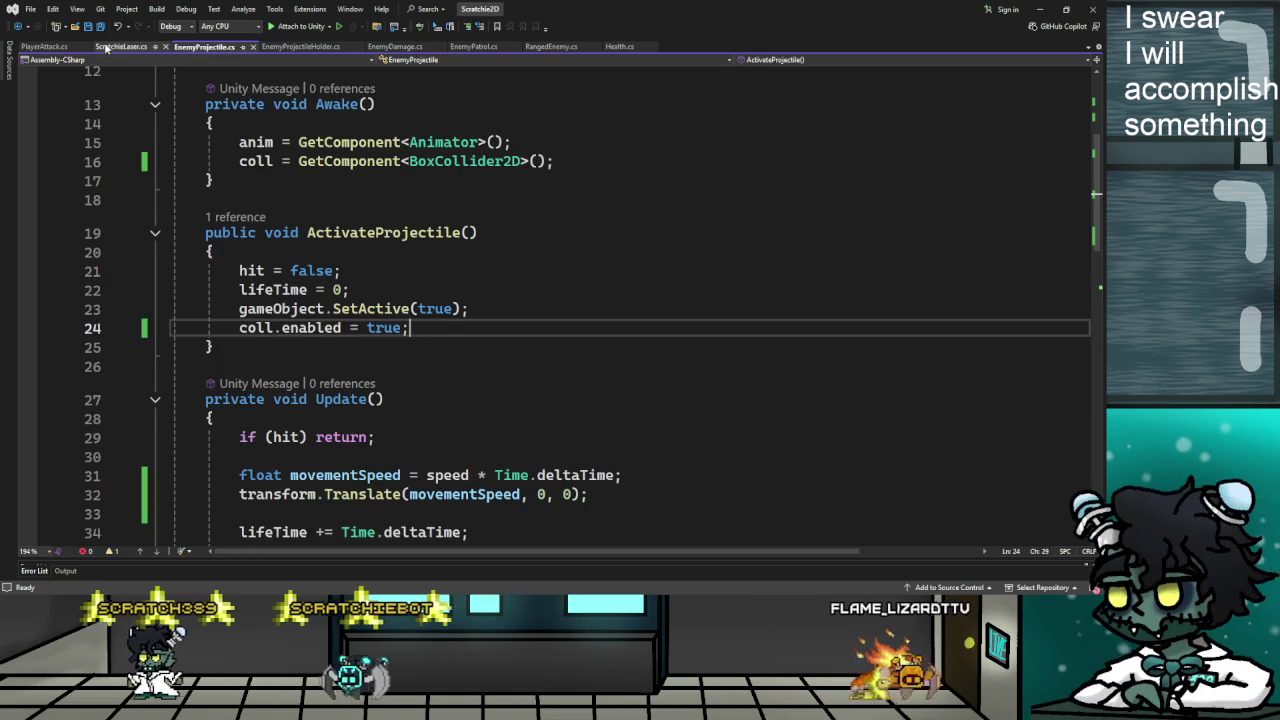
{"action": "left_click", "coordinate": [115, 47]}
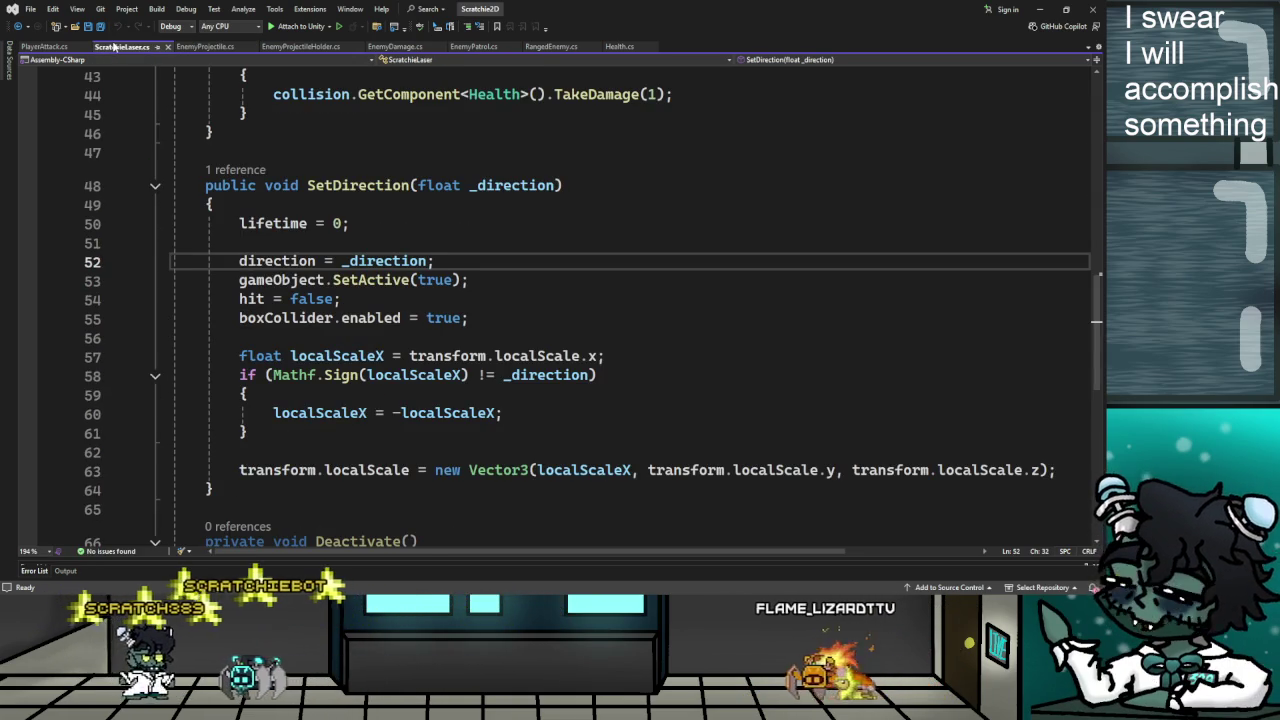
{"action": "left_click", "coordinate": [203, 47]}
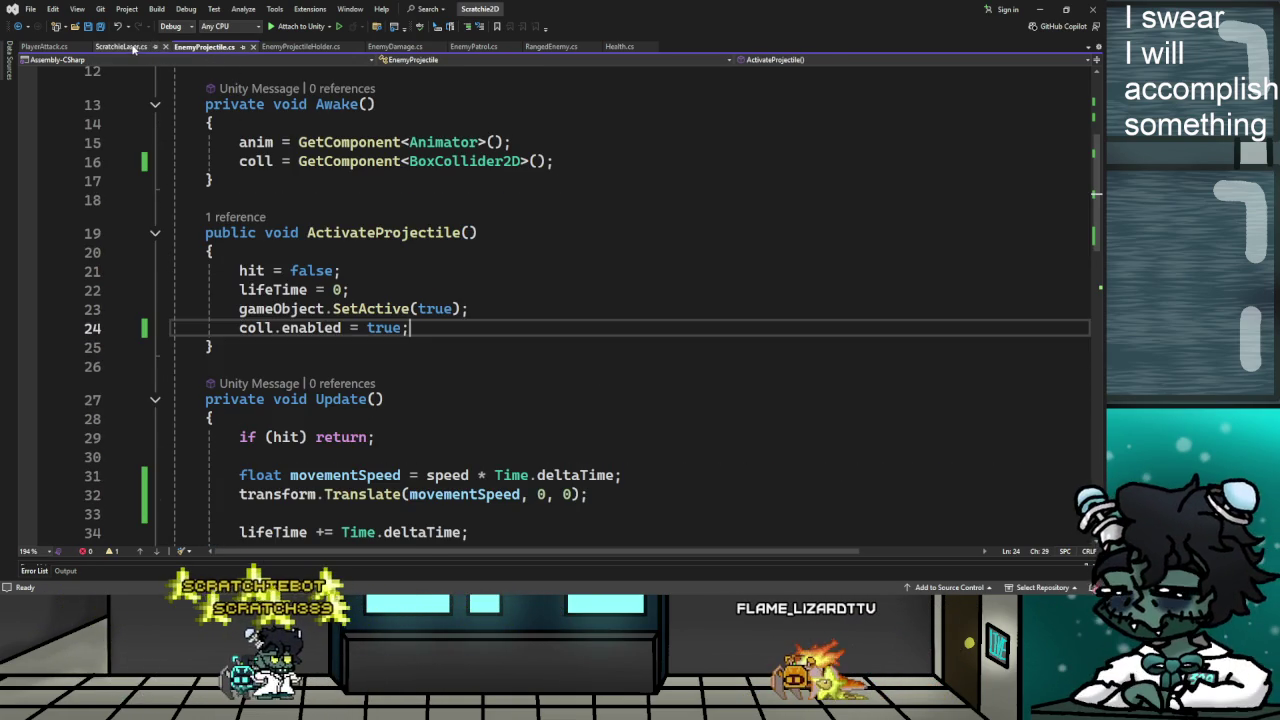
{"action": "left_click", "coordinate": [125, 47]}
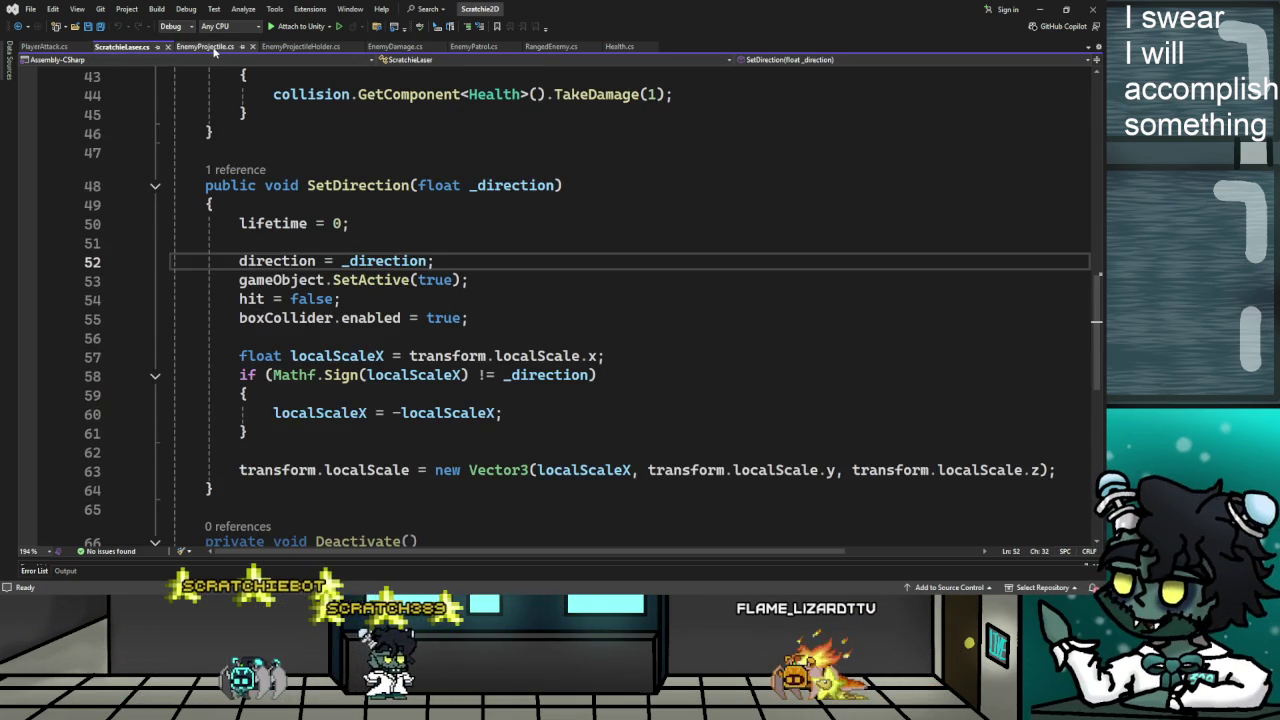
{"action": "left_click", "coordinate": [214, 47]}
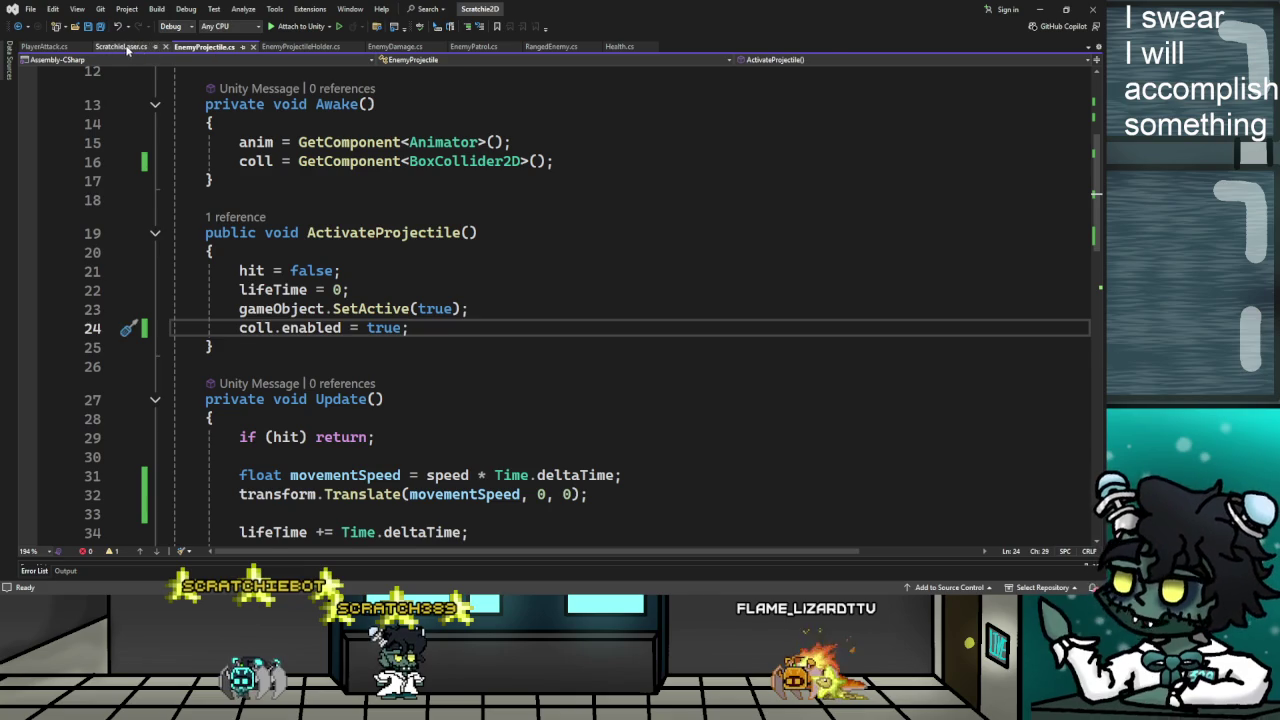
{"action": "left_click", "coordinate": [125, 47]}
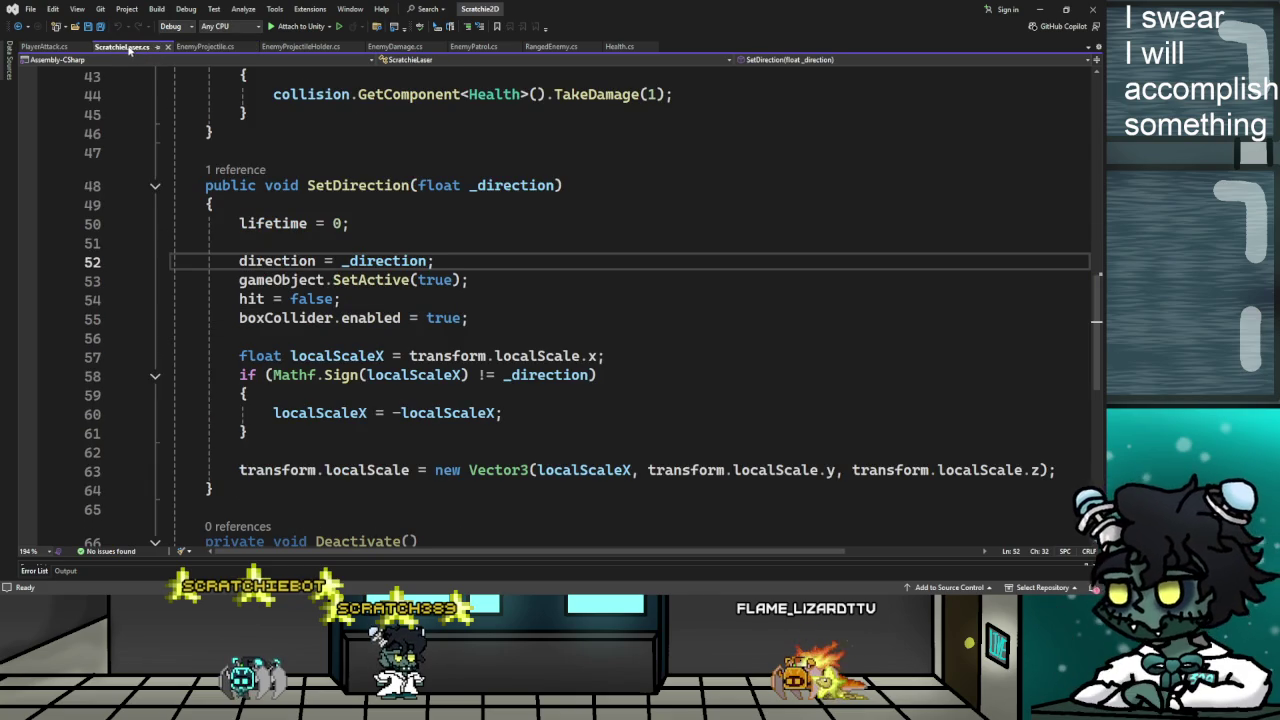
{"action": "left_click", "coordinate": [205, 47]}
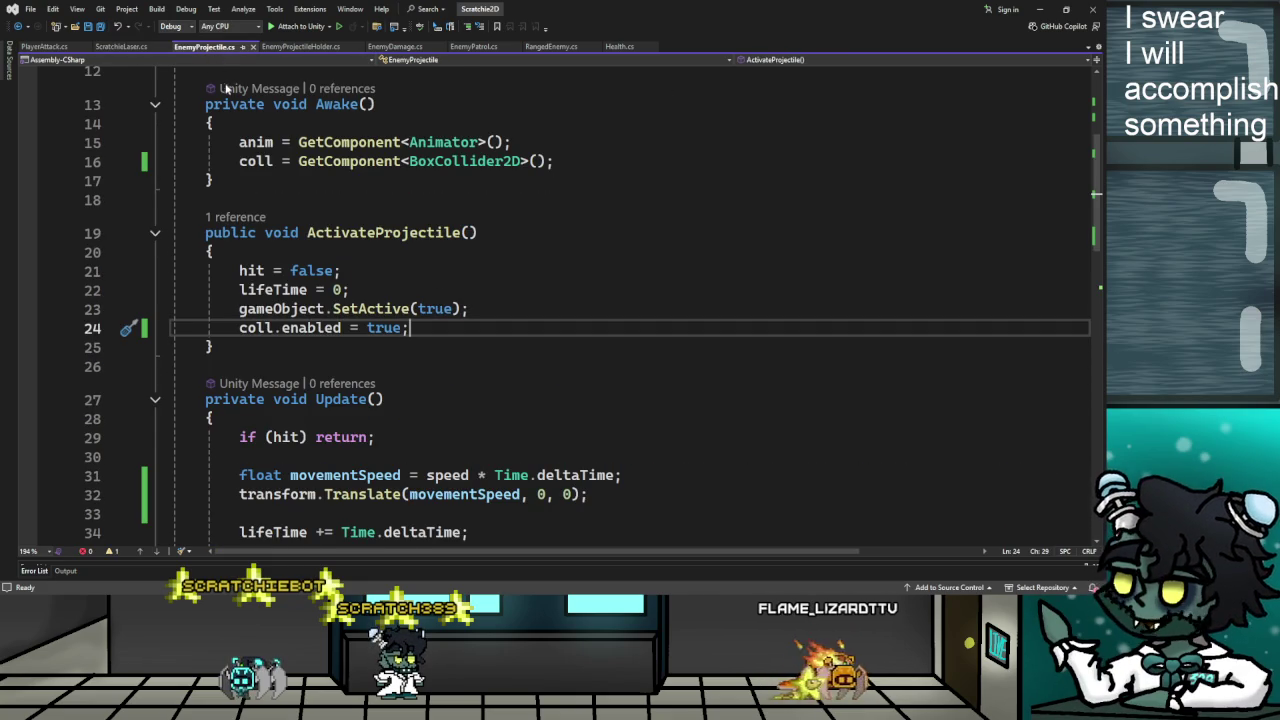
{"action": "left_click", "coordinate": [120, 47]}
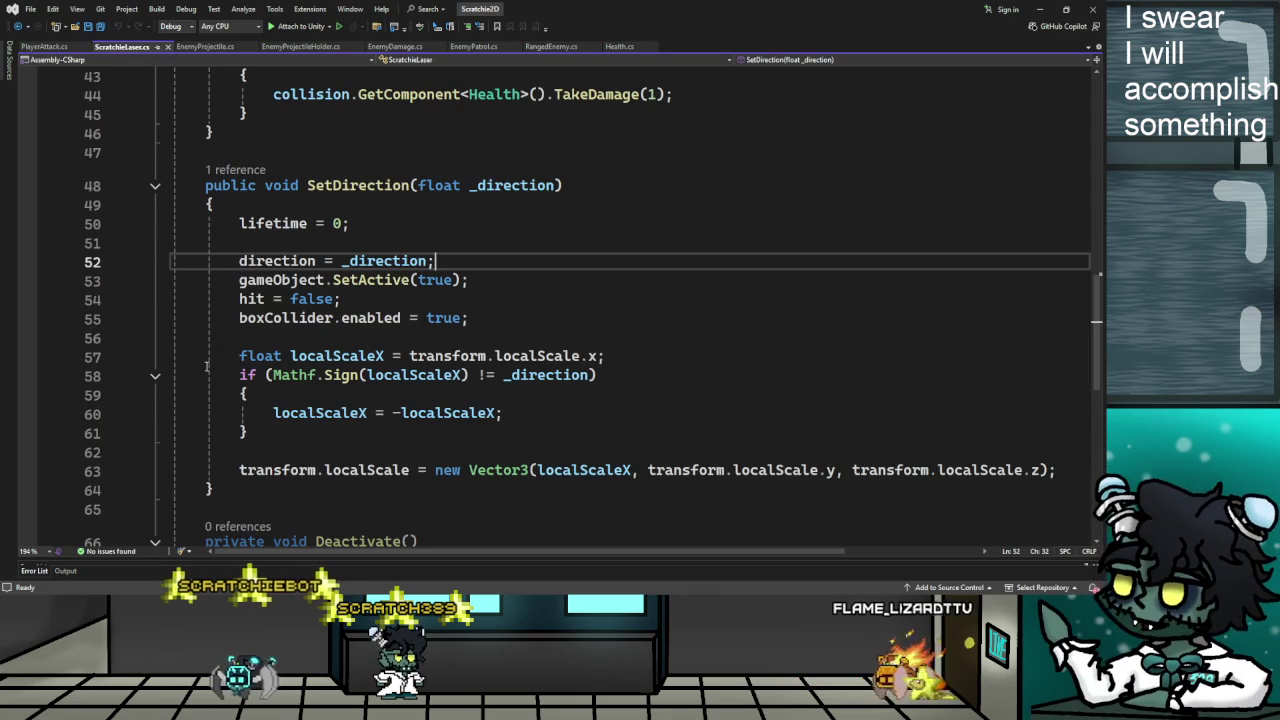
{"action": "mouse_move", "coordinate": [239, 356]}
{"action": "left_mouse_down"}
{"action": "mouse_move", "coordinate": [405, 357]}
{"action": "mouse_move", "coordinate": [598, 414]}
{"action": "mouse_move", "coordinate": [595, 443]}
{"action": "left_mouse_up"}
{"action": "scroll", "coordinate": [595, 443], "scroll_direction": "down", "scroll_amount": 2}
{"action": "left_click", "coordinate": [538, 356]}
{"action": "scroll", "coordinate": [538, 551], "scroll_direction": "right", "scroll_amount": 3}
{"action": "scroll", "coordinate": [538, 551], "scroll_direction": "left", "scroll_amount": 3}
{"action": "scroll", "coordinate": [499, 444], "scroll_direction": "up", "scroll_amount": 2}
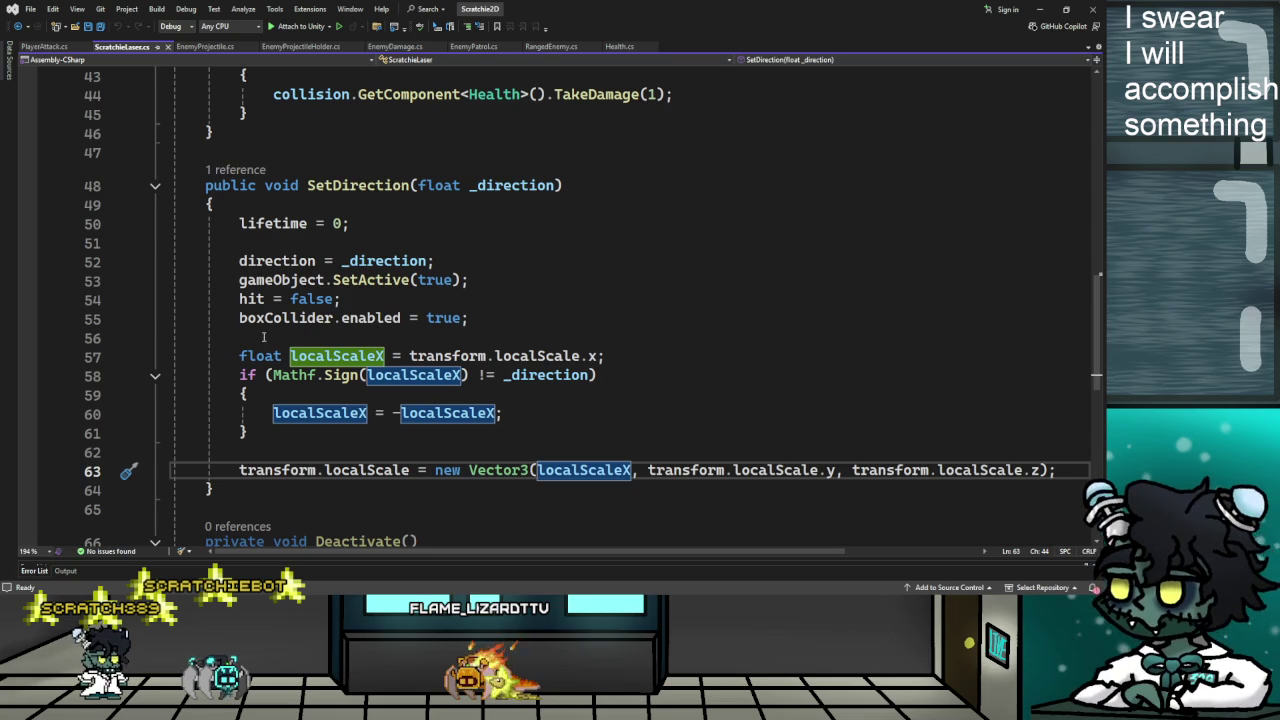
{"action": "scroll", "coordinate": [263, 210], "scroll_direction": "up", "scroll_amount": 14}
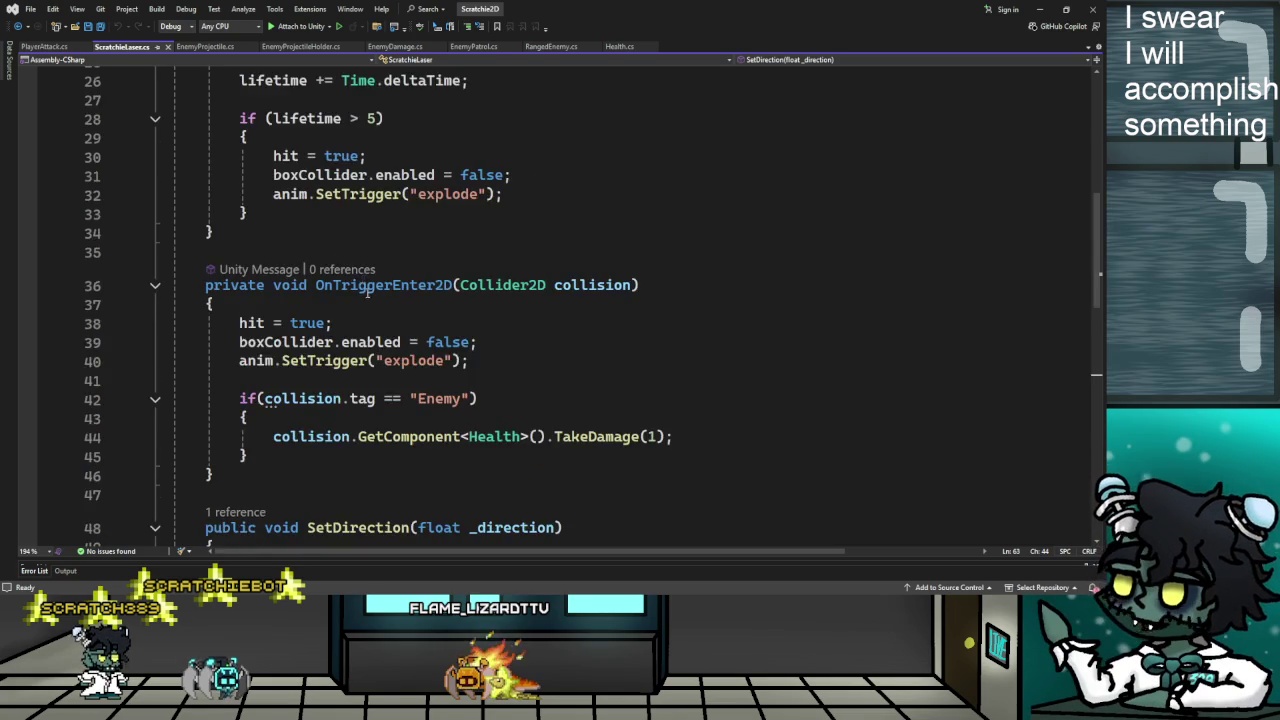
{"action": "scroll", "coordinate": [384, 316], "scroll_direction": "down", "scroll_amount": 6}
{"action": "scroll", "coordinate": [383, 321], "scroll_direction": "up", "scroll_amount": 6}
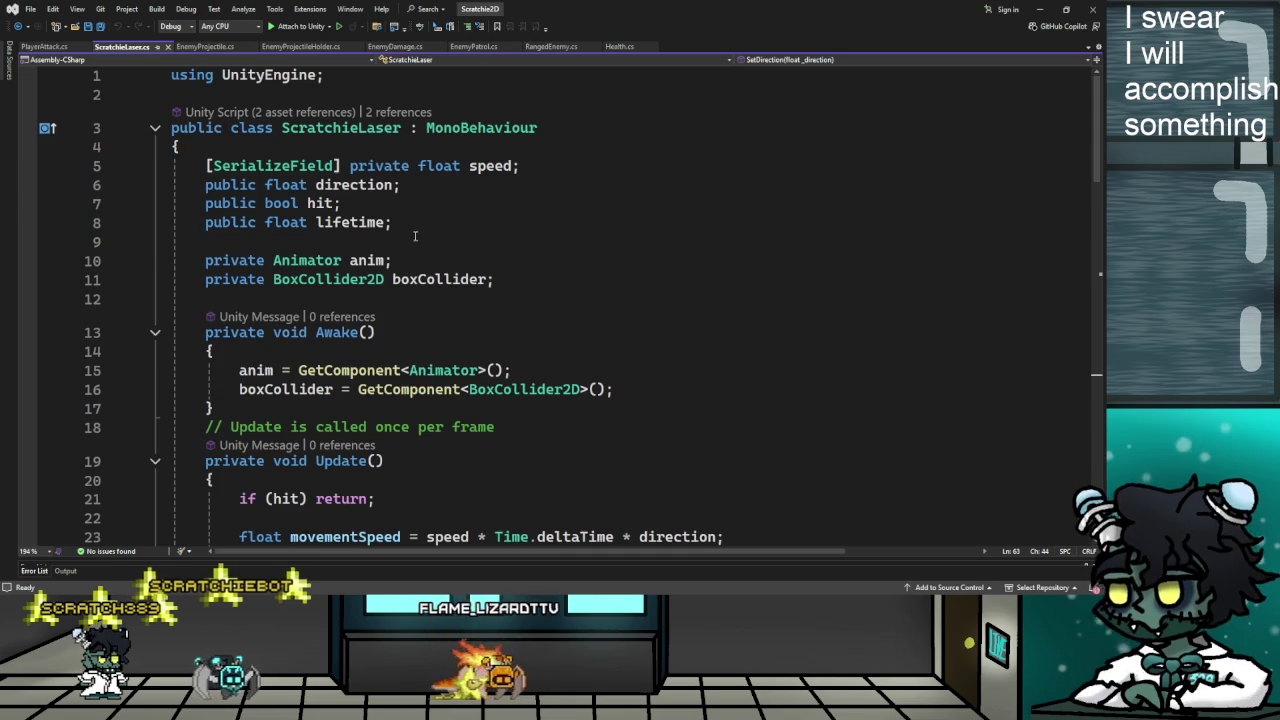
{"action": "left_click", "coordinate": [410, 185]}
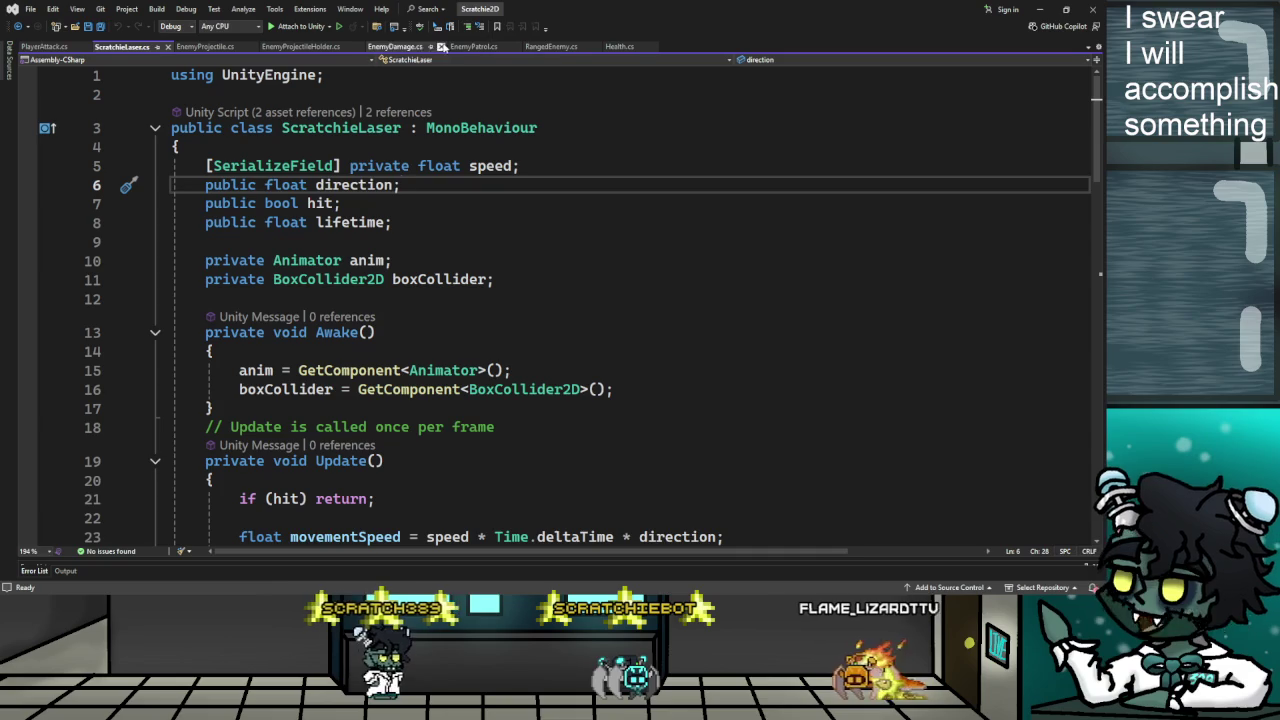
{"action": "left_click", "coordinate": [205, 47]}
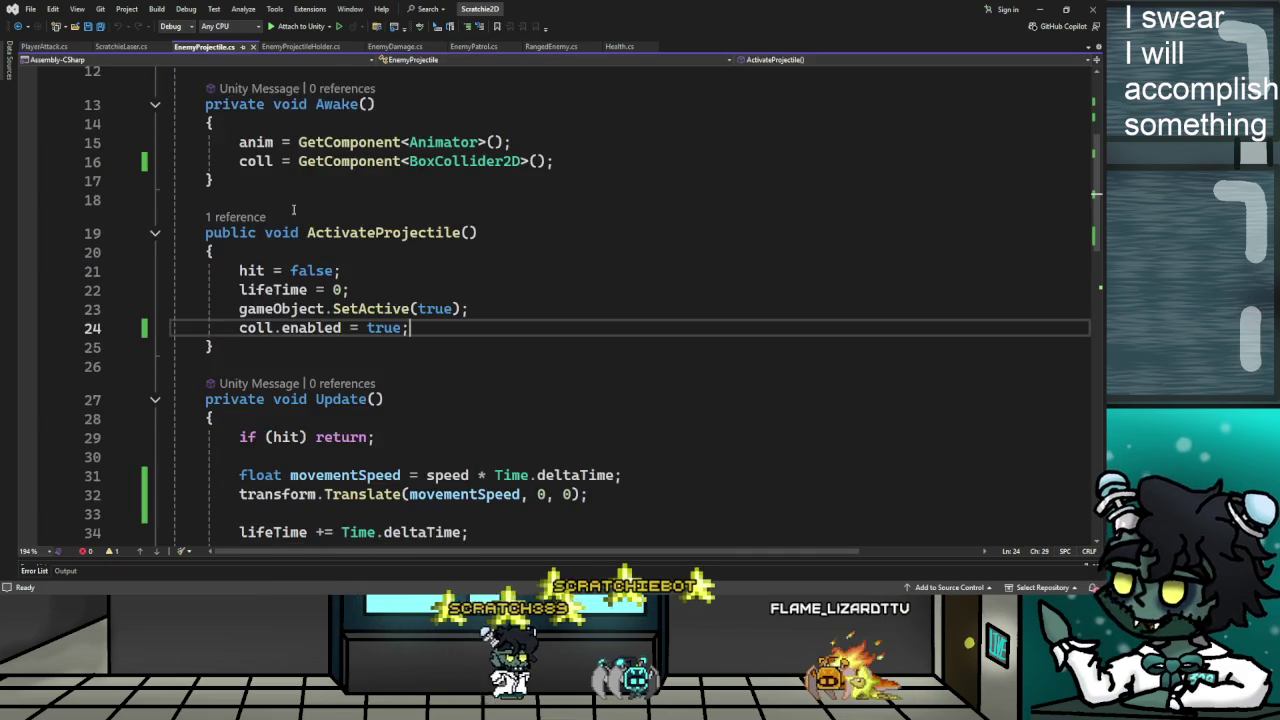
{"action": "scroll", "coordinate": [617, 191], "scroll_direction": "up", "scroll_amount": 4}
{"action": "left_click", "coordinate": [565, 222]}
Open space below EnemyProjectile's collider field for a direction field, comparing against ScratchieLaser
{"action": "left_click", "coordinate": [526, 239]}
{"action": "key", "text": "Return"}
{"action": "key", "text": "Return"}
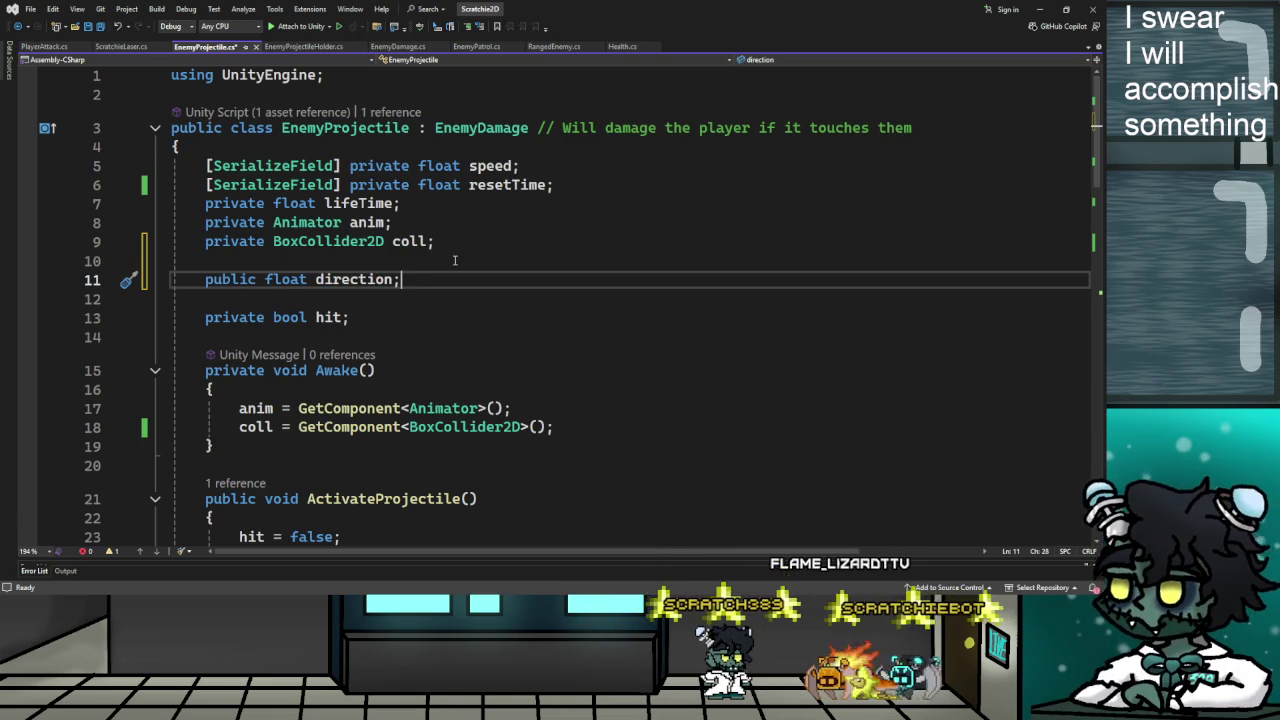
{"action": "scroll", "coordinate": [461, 285], "scroll_direction": "down", "scroll_amount": 5}
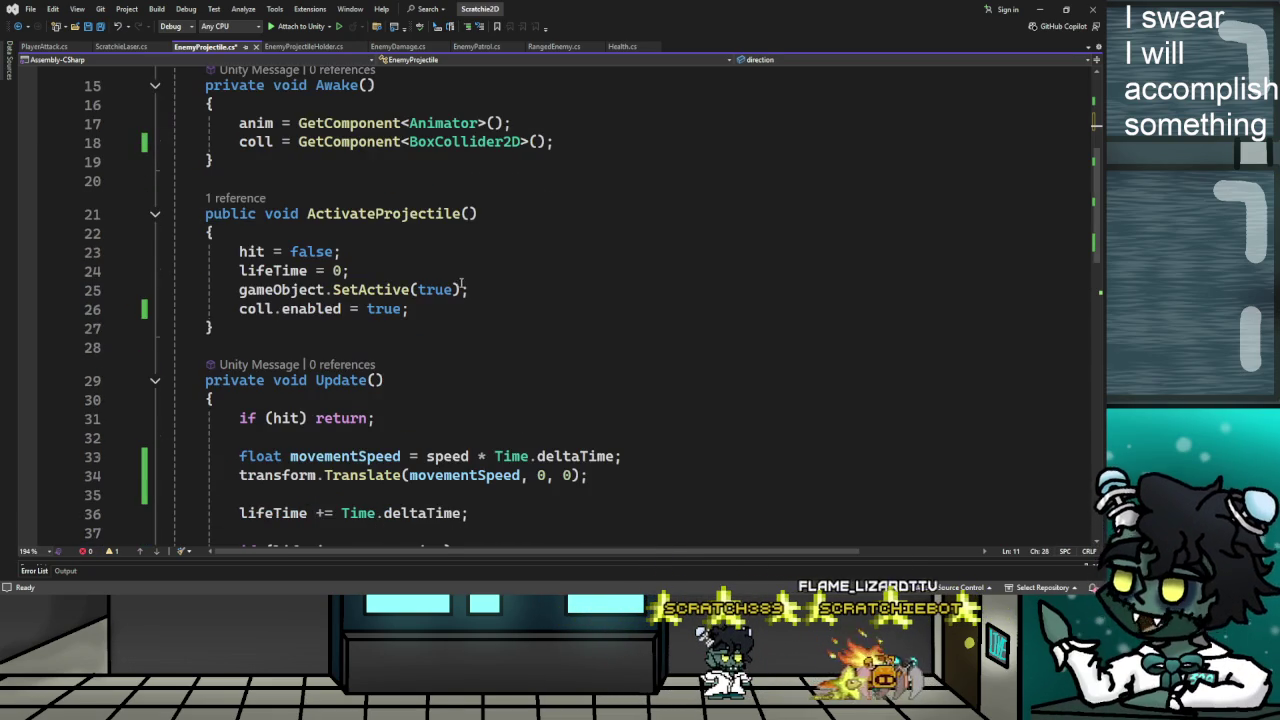
{"action": "left_click", "coordinate": [118, 47]}
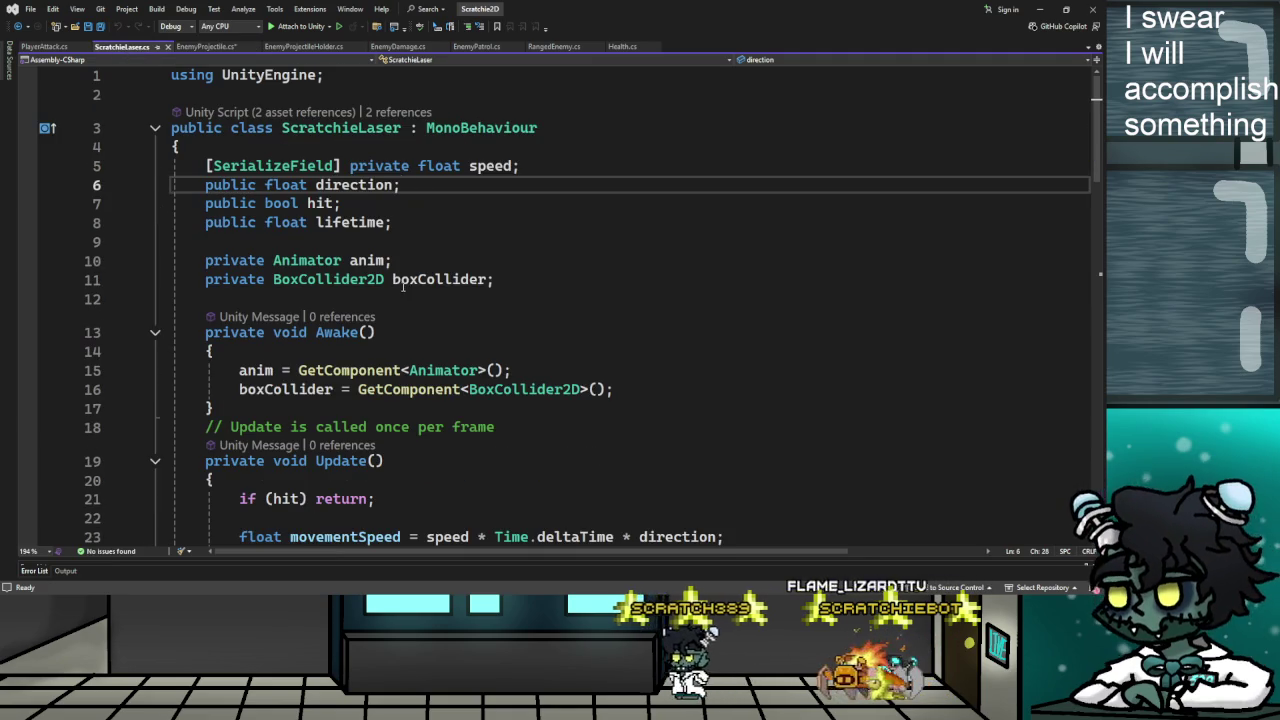
{"action": "scroll", "coordinate": [497, 332], "scroll_direction": "down", "scroll_amount": 3}
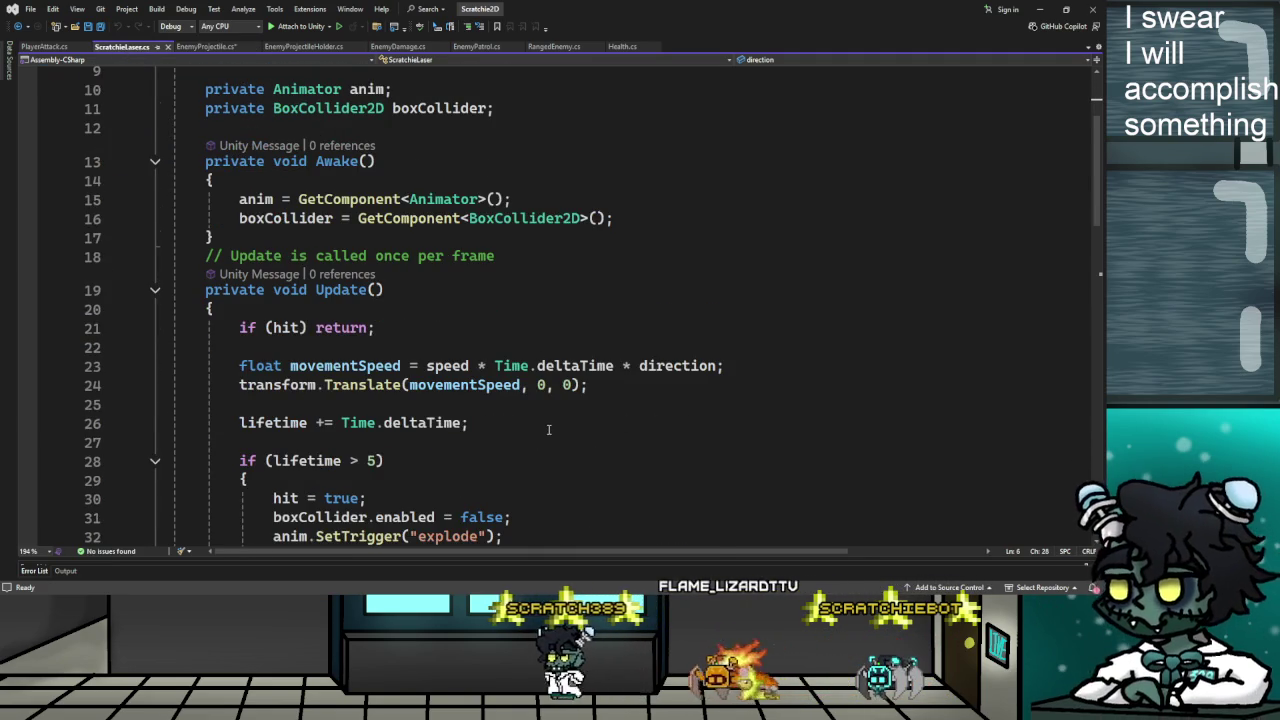
{"action": "scroll", "coordinate": [575, 412], "scroll_direction": "down", "scroll_amount": 1}
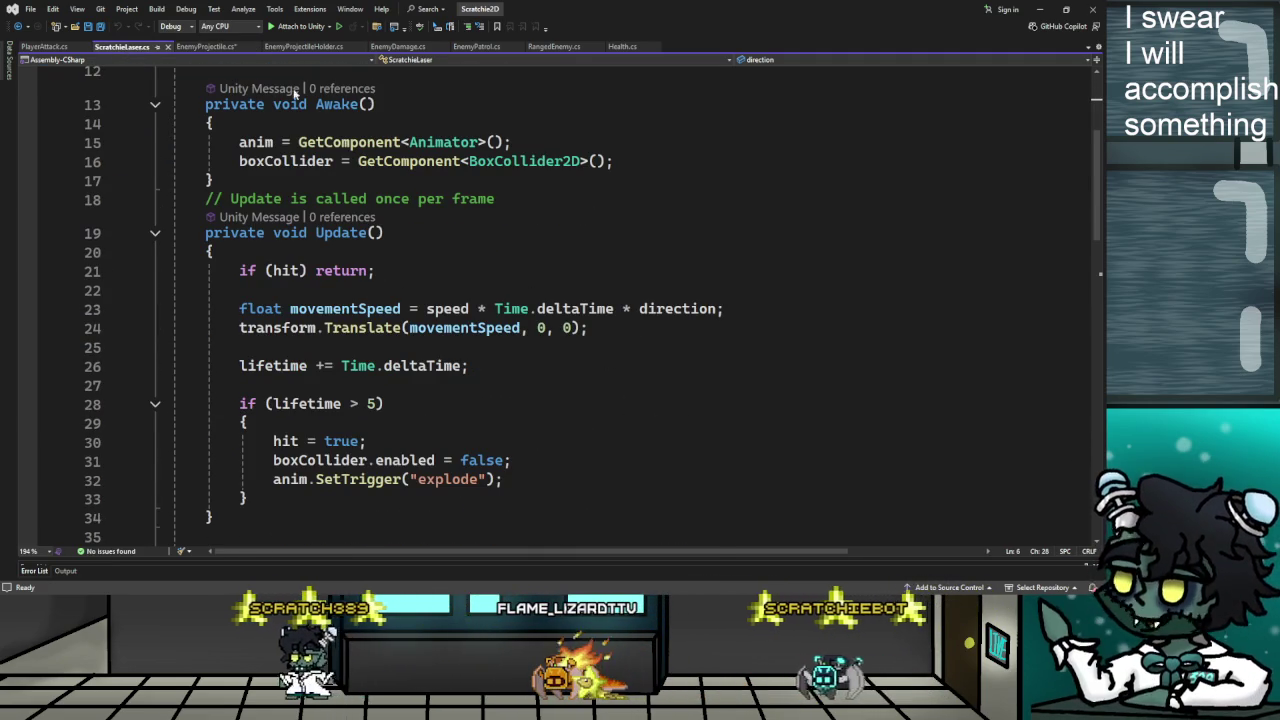
{"action": "key", "text": "ctrl+Tab"}
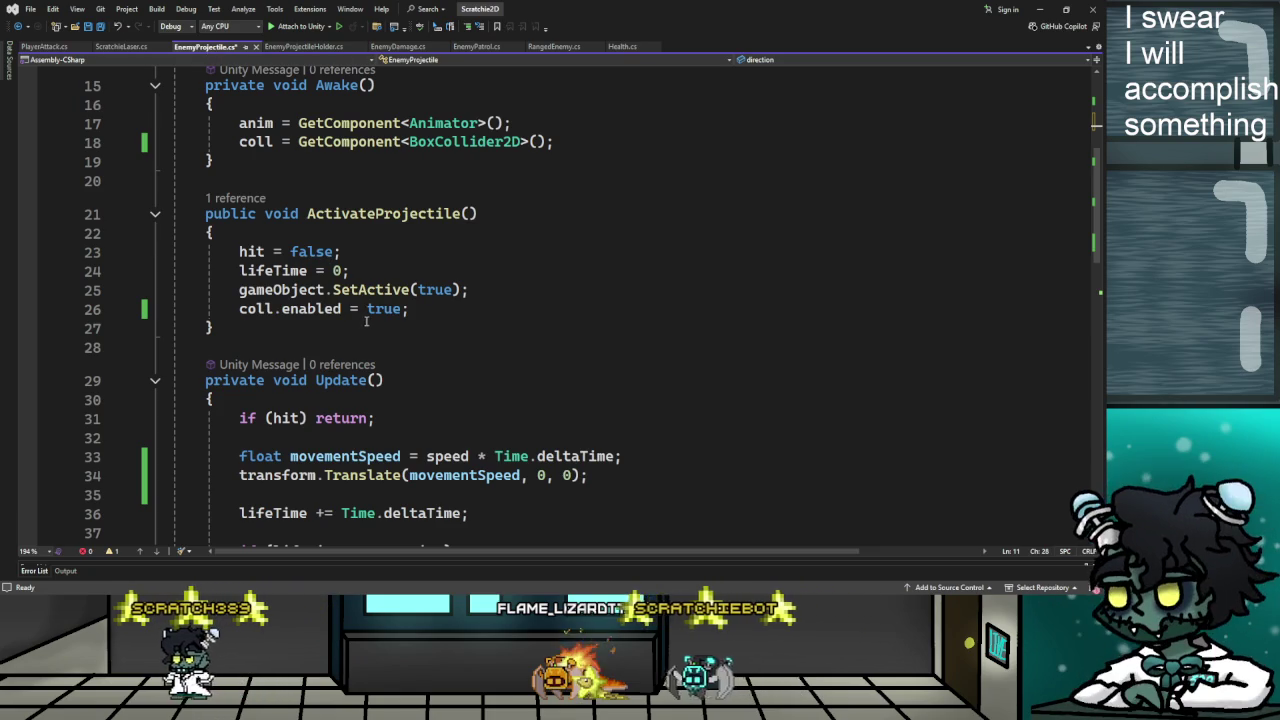
{"action": "scroll", "coordinate": [387, 321], "scroll_direction": "down", "scroll_amount": 3}
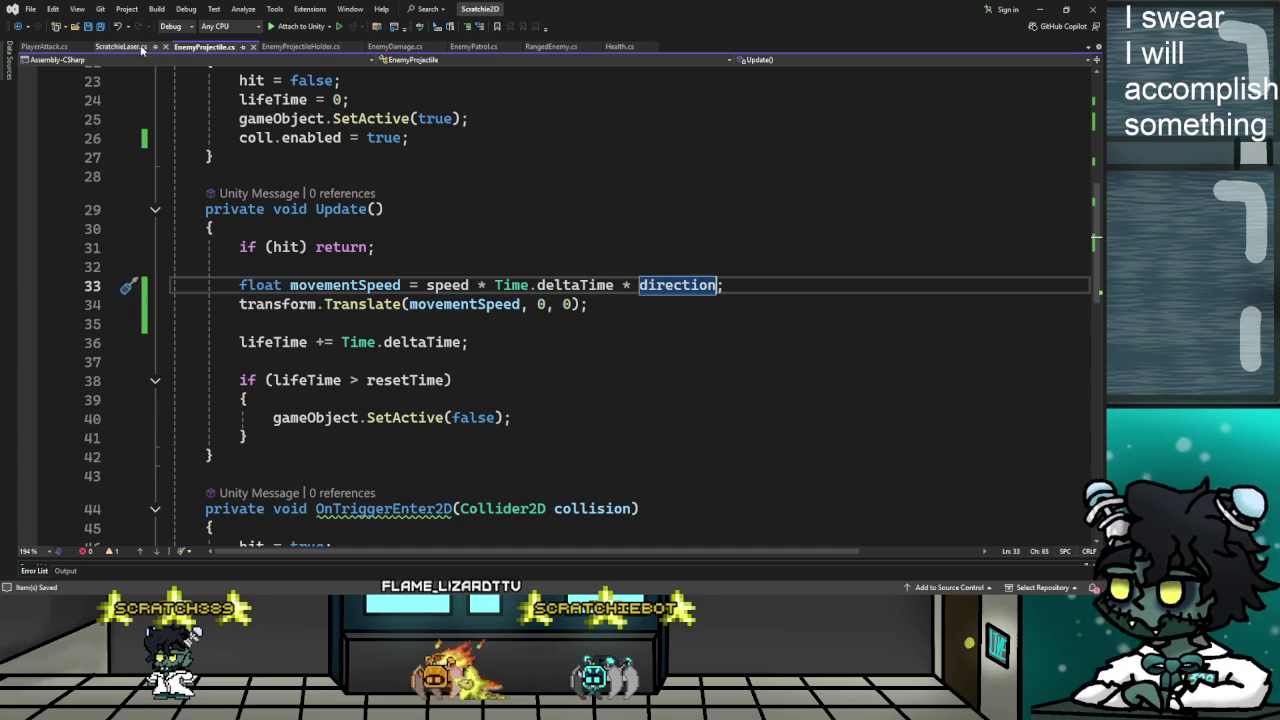
Scroll ScratchieLaser.cs to SetDirection and select its direction = _direction assignment
{"action": "left_click", "coordinate": [142, 50]}
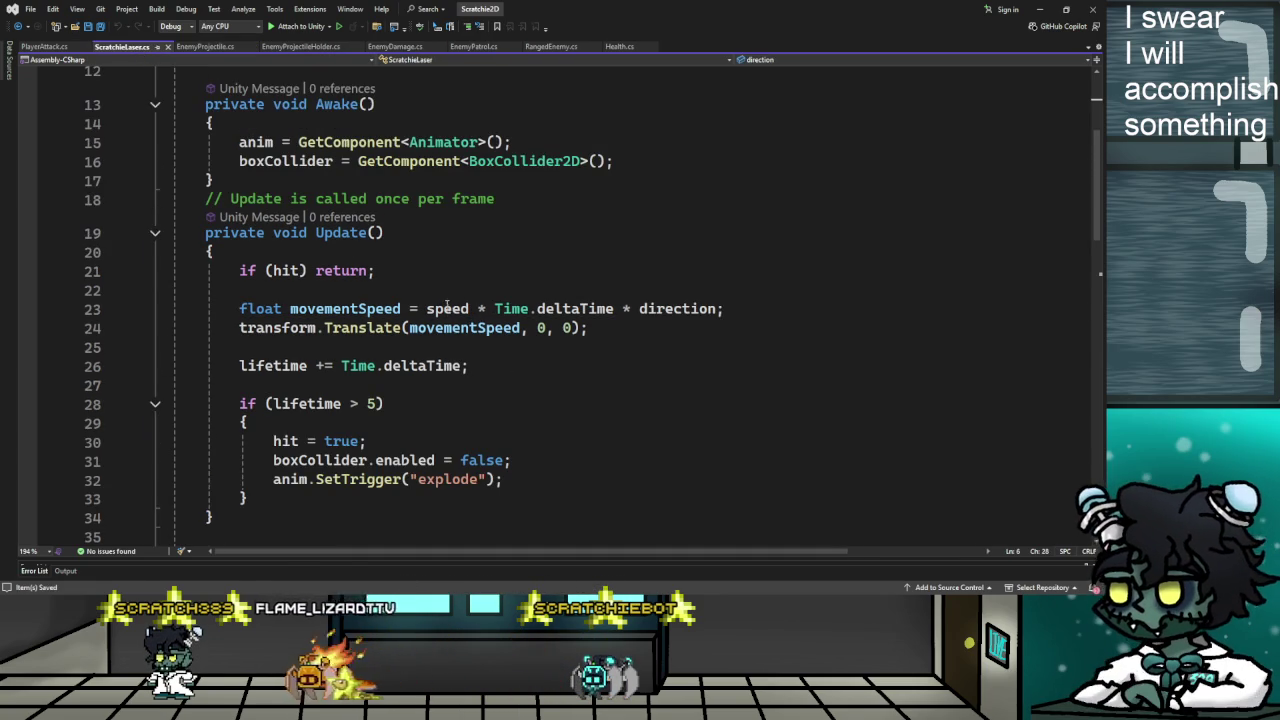
{"action": "scroll", "coordinate": [400, 310], "scroll_direction": "up", "scroll_amount": 3}
{"action": "scroll", "coordinate": [427, 286], "scroll_direction": "down", "scroll_amount": 2}
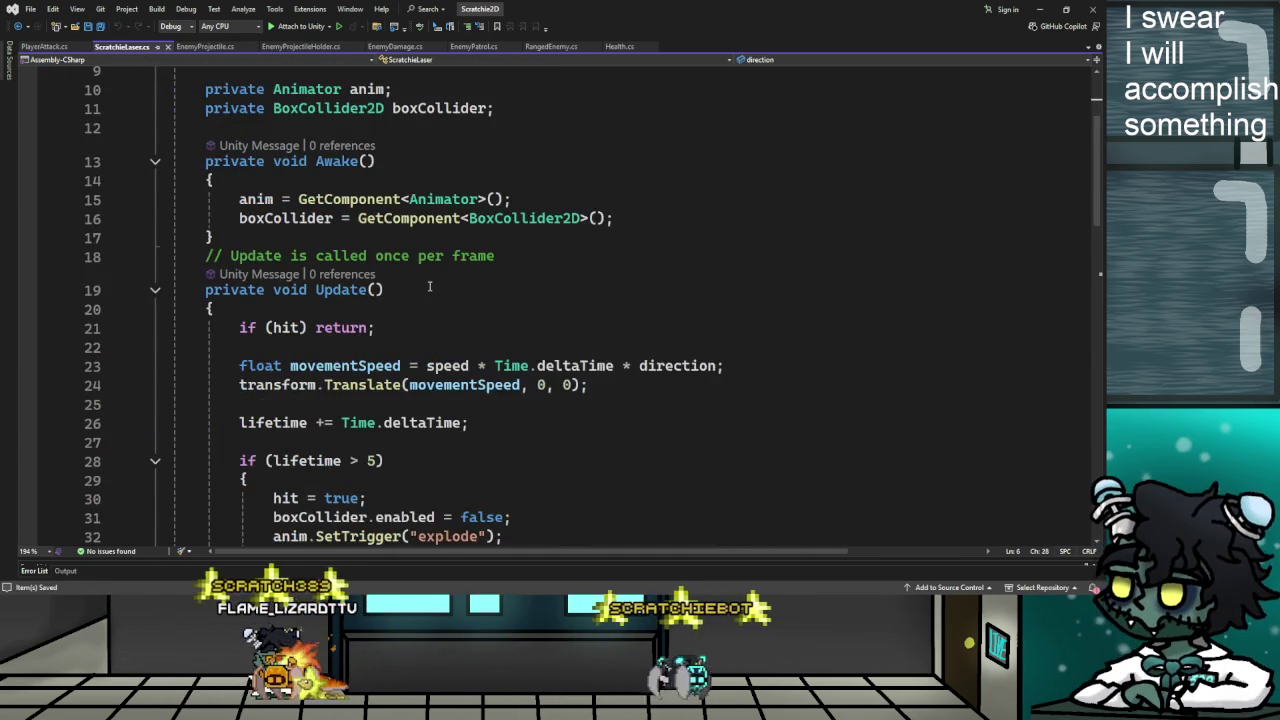
{"action": "scroll", "coordinate": [427, 286], "scroll_direction": "down", "scroll_amount": 2}
{"action": "scroll", "coordinate": [410, 293], "scroll_direction": "down", "scroll_amount": 1}
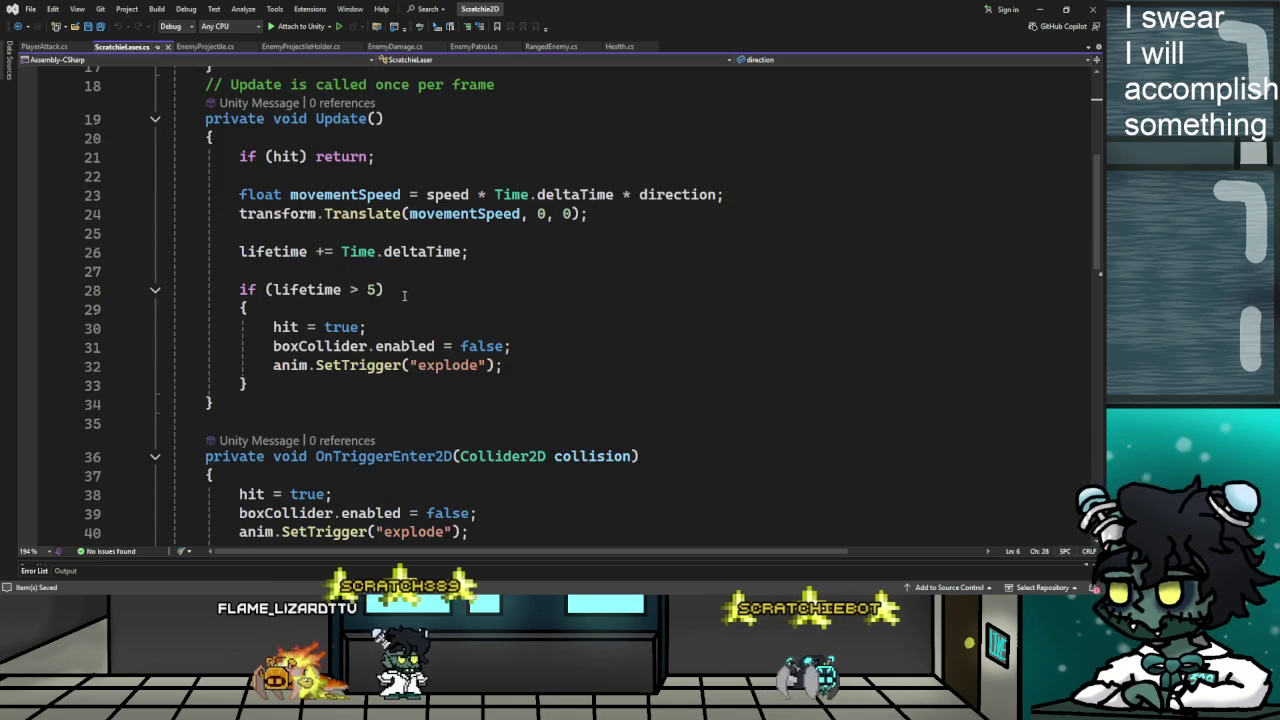
{"action": "scroll", "coordinate": [418, 308], "scroll_direction": "down", "scroll_amount": 1}
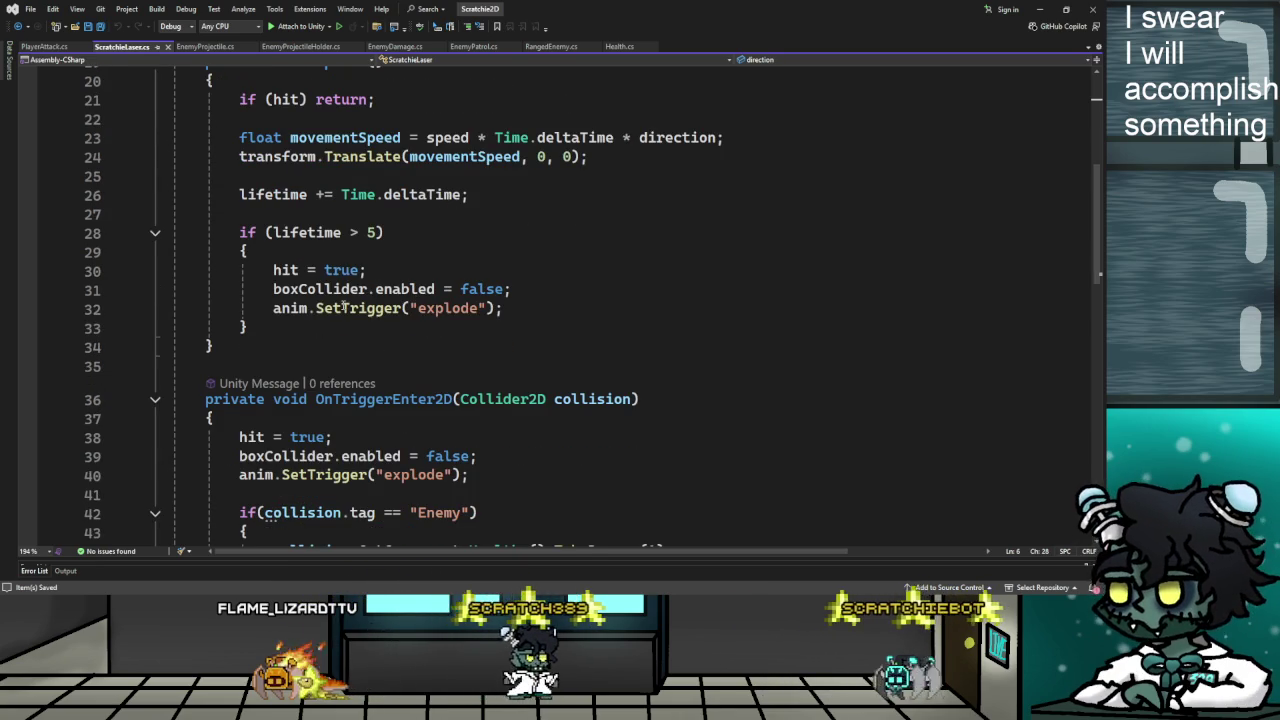
{"action": "scroll", "coordinate": [463, 355], "scroll_direction": "down", "scroll_amount": 2}
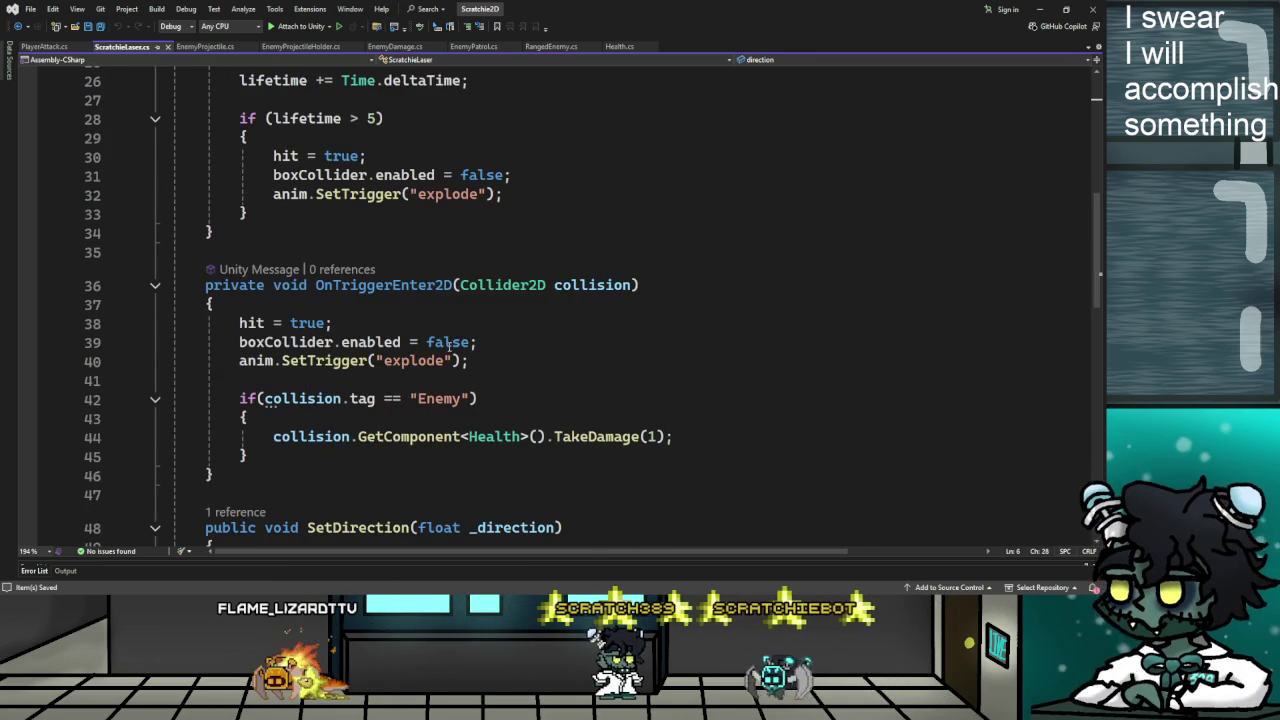
{"action": "scroll", "coordinate": [468, 328], "scroll_direction": "down", "scroll_amount": 1}
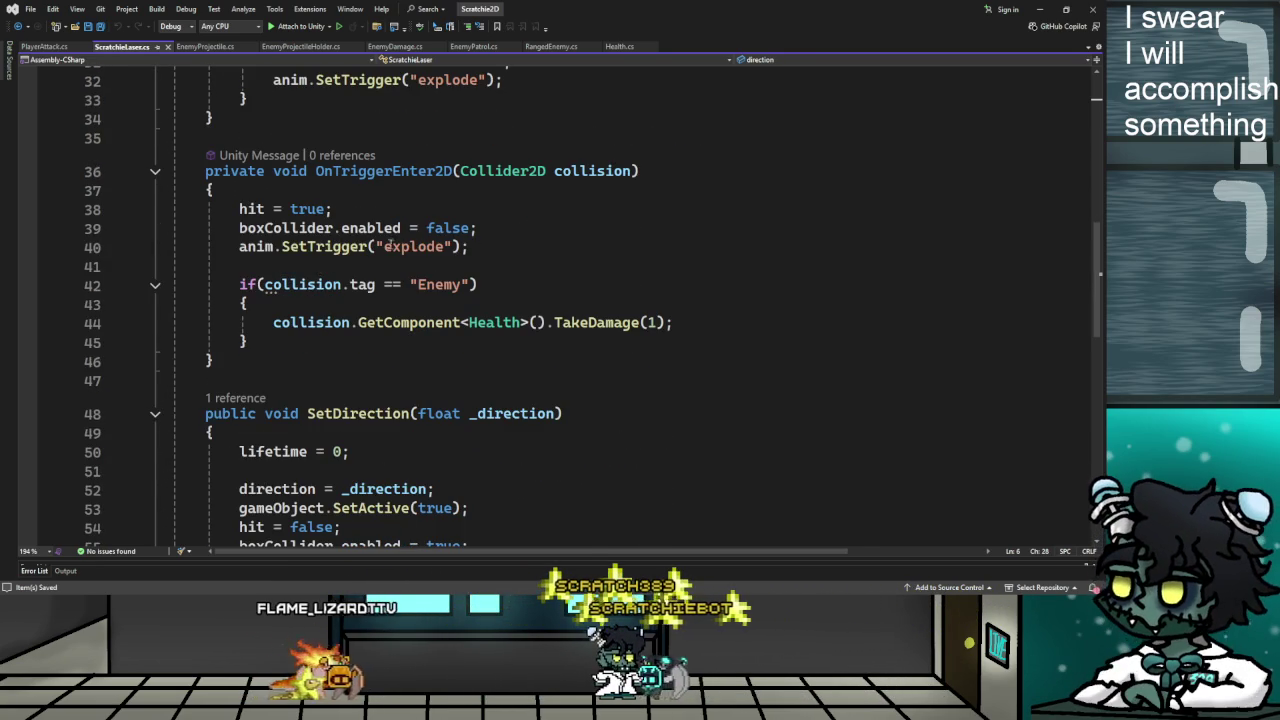
{"action": "scroll", "coordinate": [408, 366], "scroll_direction": "down", "scroll_amount": 4}
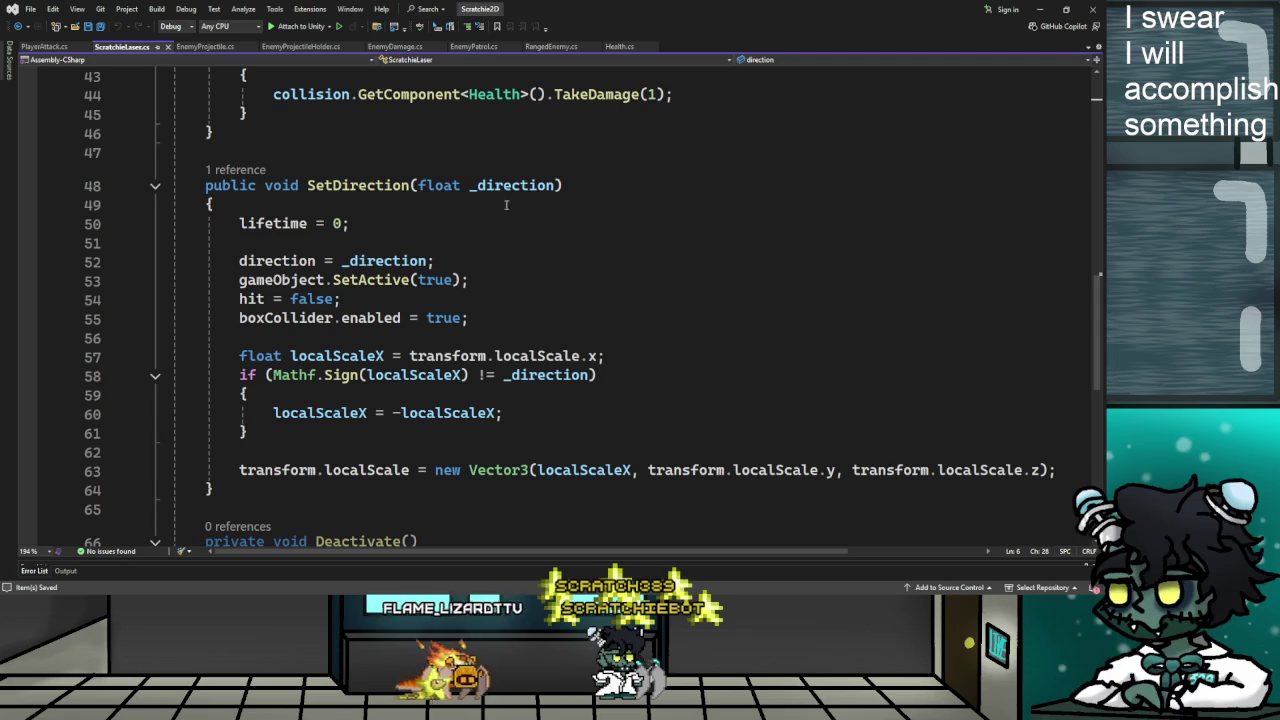
{"action": "left_click_drag", "start_coordinate": [240, 260], "coordinate": [436, 262]}
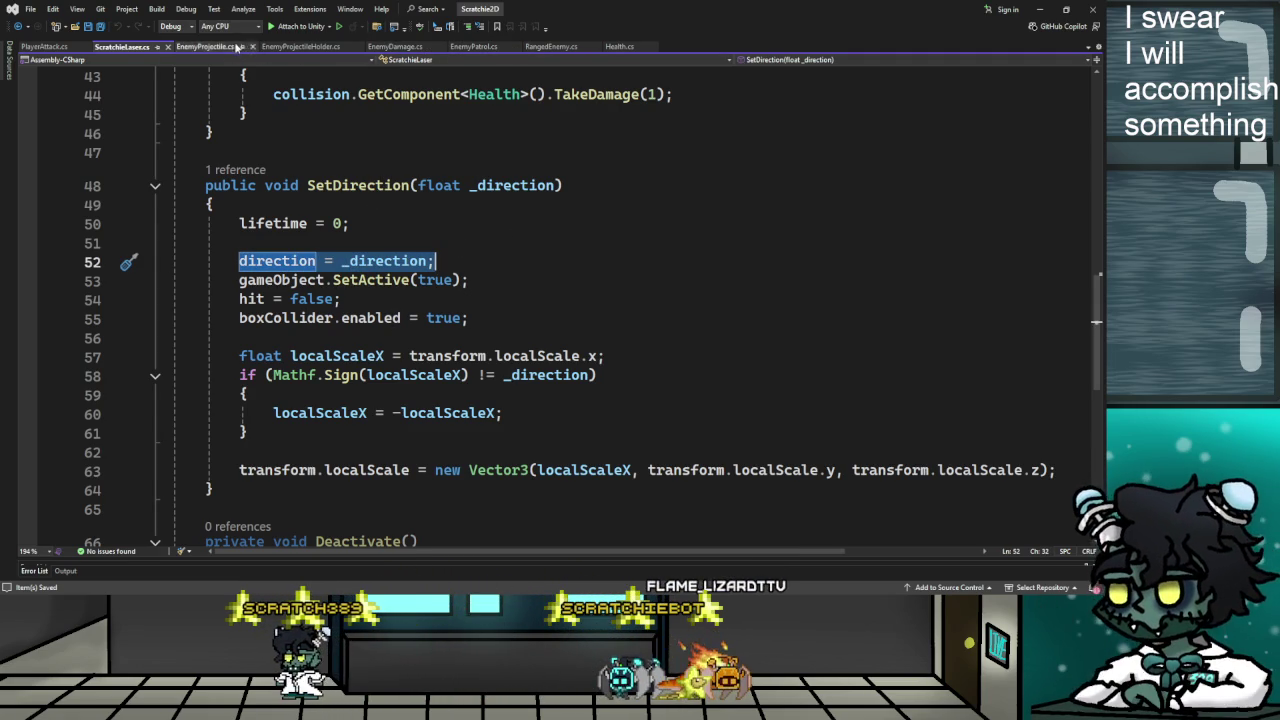
Add a 'float _direction' parameter to EnemyProjectile's ActivateProjectile method
{"action": "left_click", "coordinate": [240, 46]}
{"action": "scroll", "coordinate": [330, 293], "scroll_direction": "down", "scroll_amount": 4}
{"action": "scroll", "coordinate": [330, 293], "scroll_direction": "up", "scroll_amount": 6}
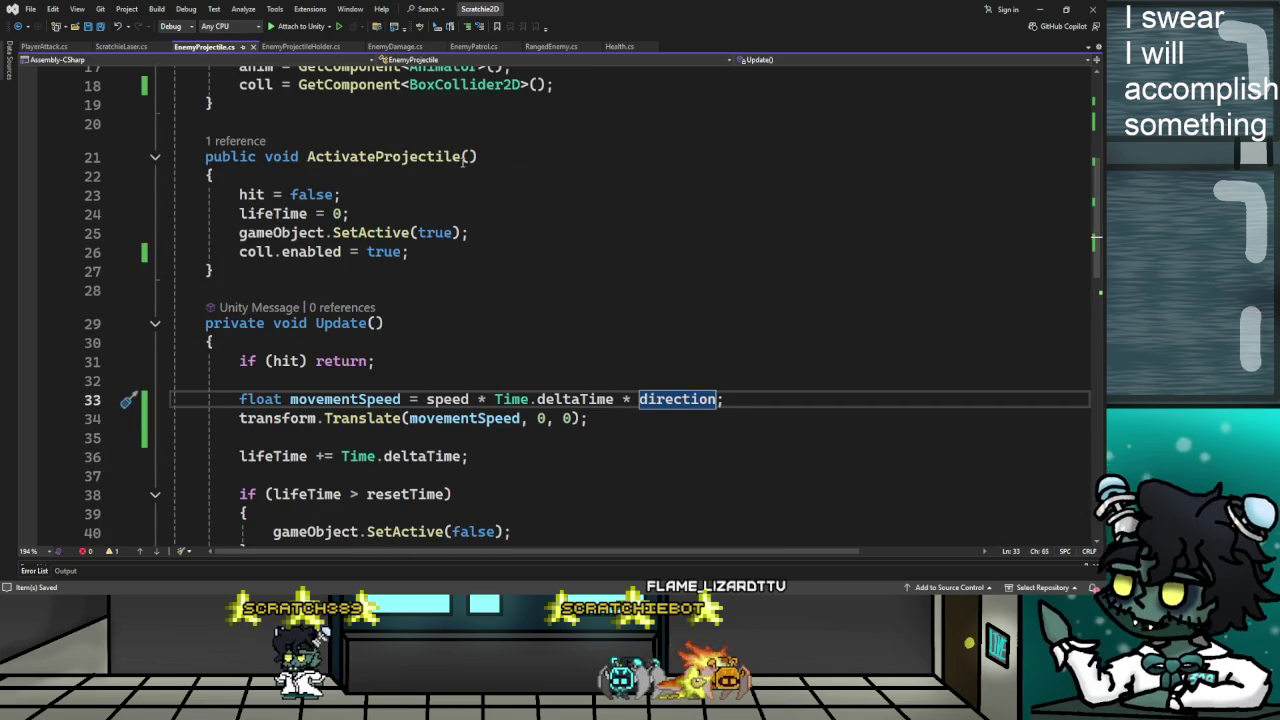
{"action": "left_click", "coordinate": [470, 157]}
{"action": "type", "text": "float _"}
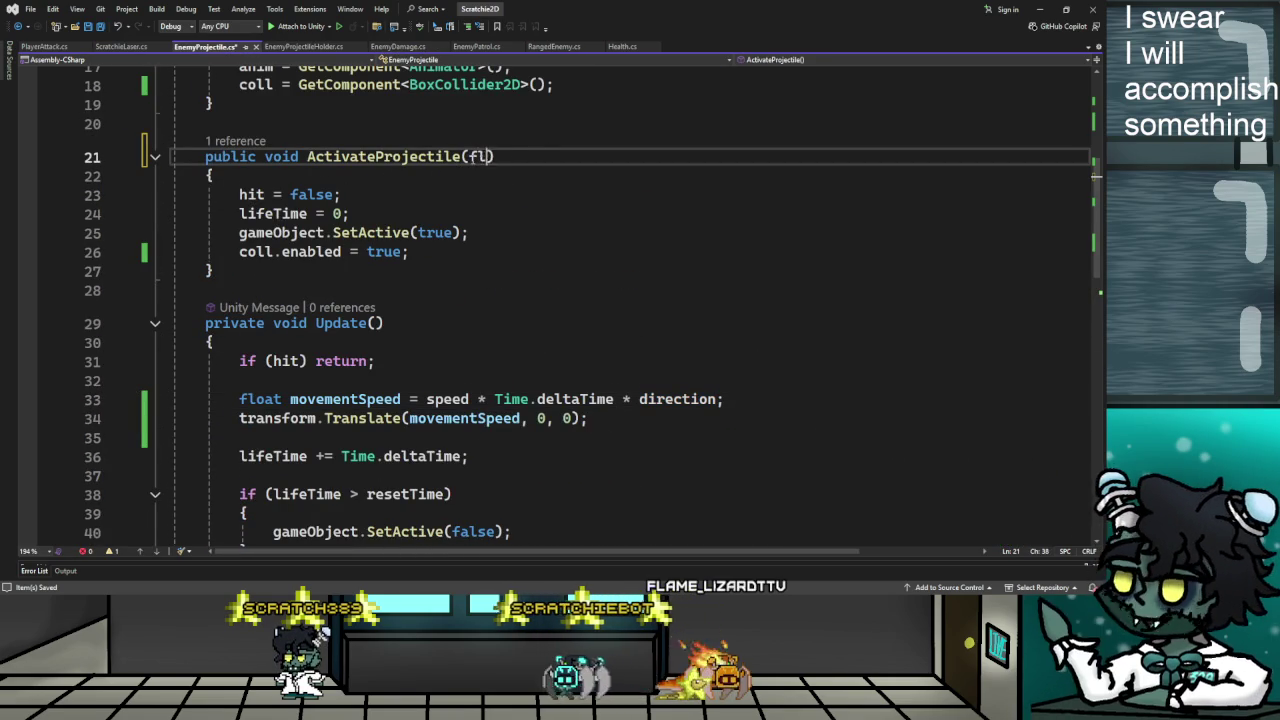
{"action": "type", "text": "direction"}
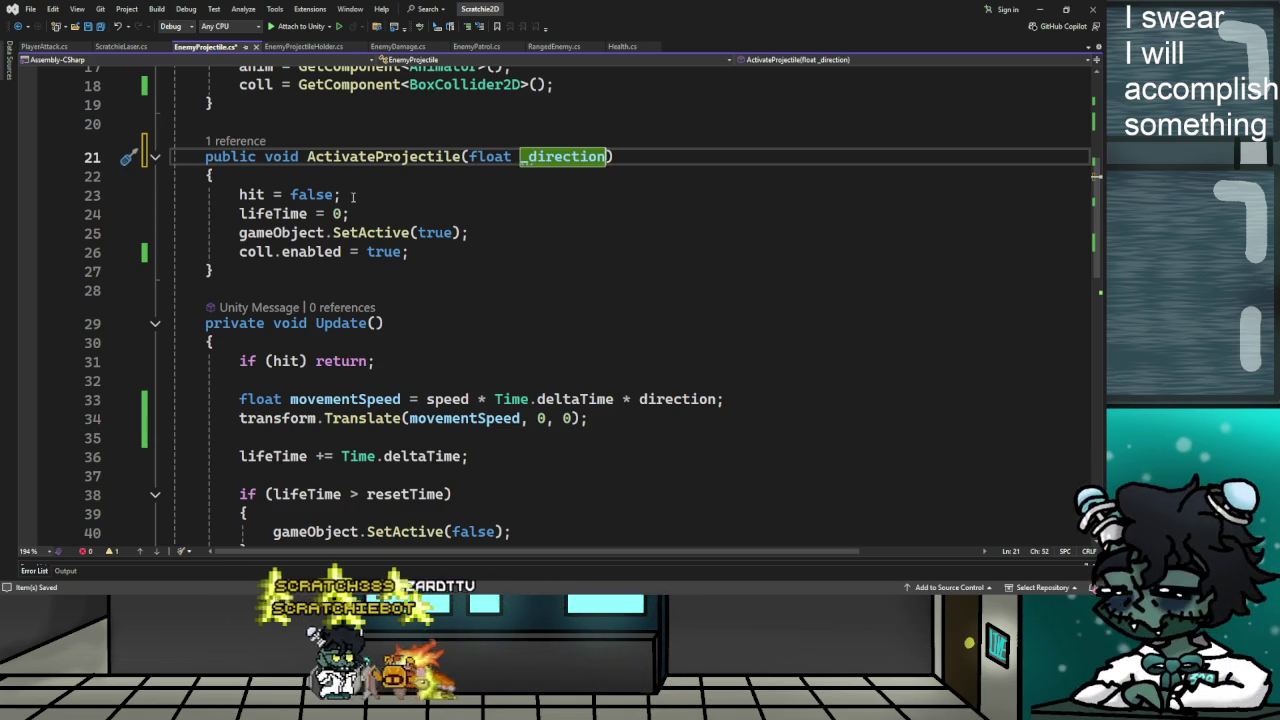
Add 'direction = _direction;' after the collider-enabling line in ActivateProjectile
{"action": "scroll", "coordinate": [384, 217], "scroll_direction": "up", "scroll_amount": 2}
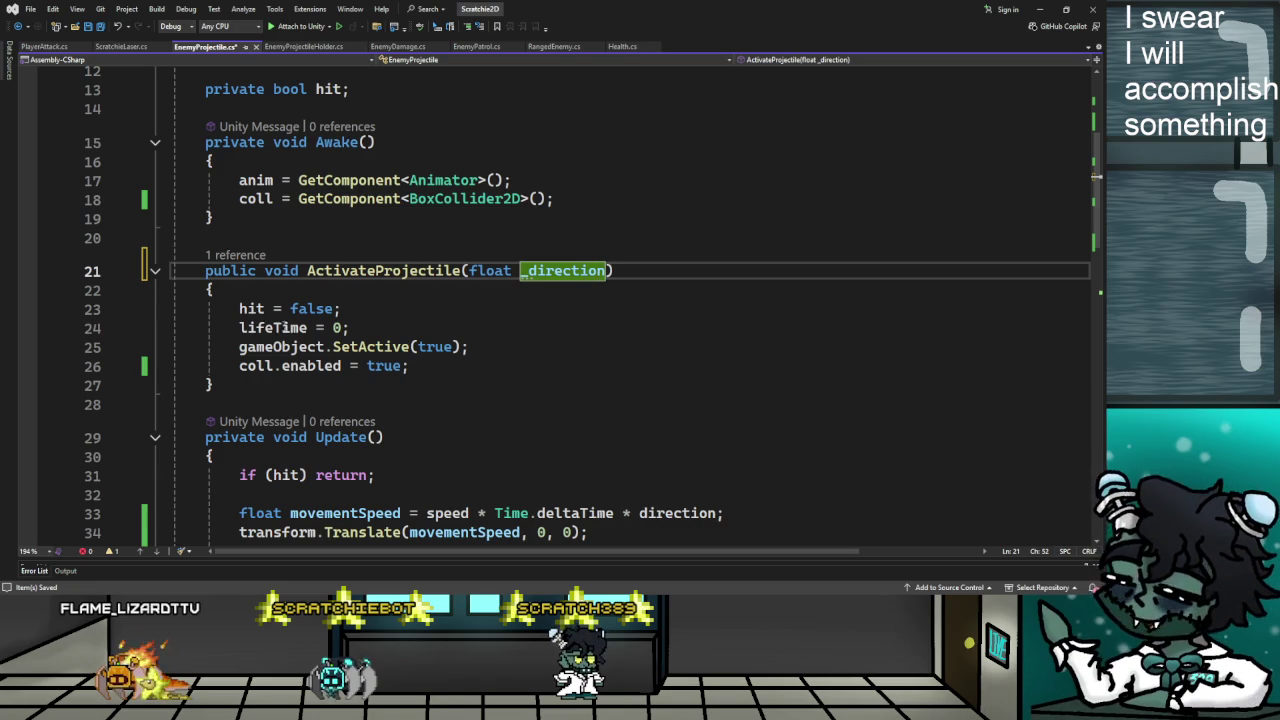
{"action": "left_click", "coordinate": [476, 367]}
{"action": "key", "text": "Return"}
{"action": "key", "text": "Return"}
{"action": "type", "text": "direction = _direction;"}
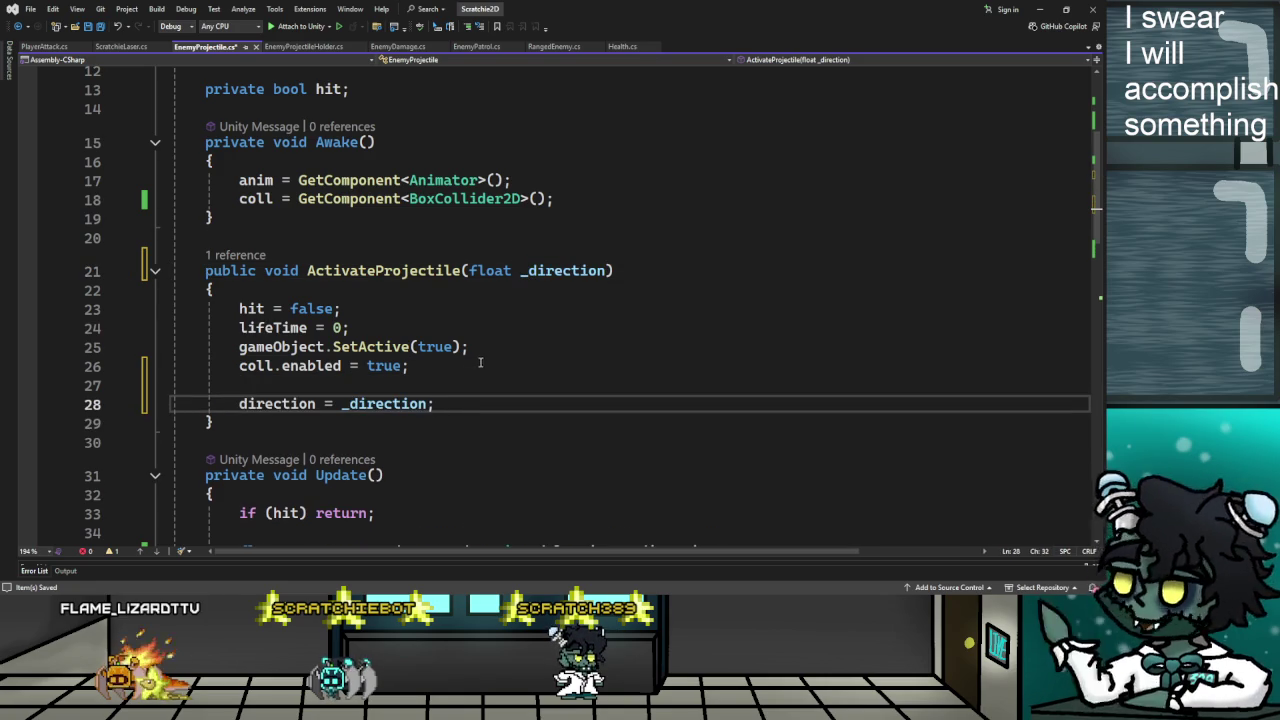
{"action": "key", "text": "Return"}
{"action": "key", "text": "Return"}
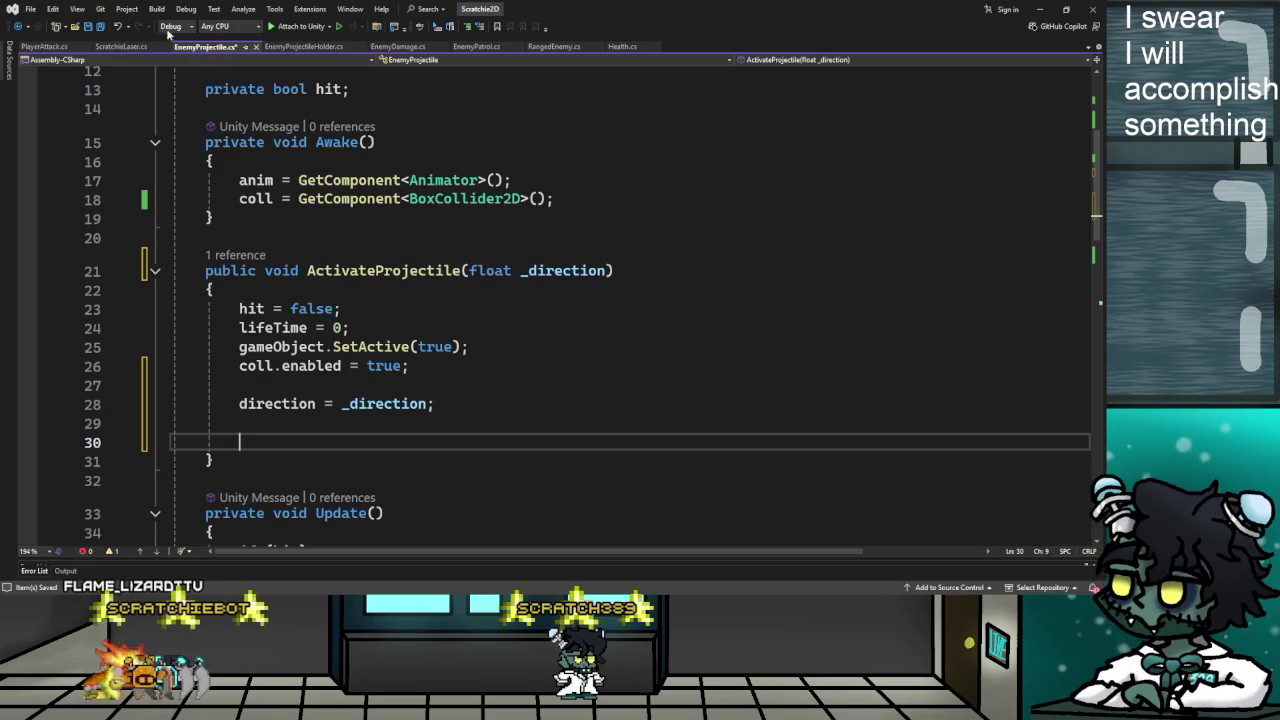
{"action": "left_click", "coordinate": [125, 47]}
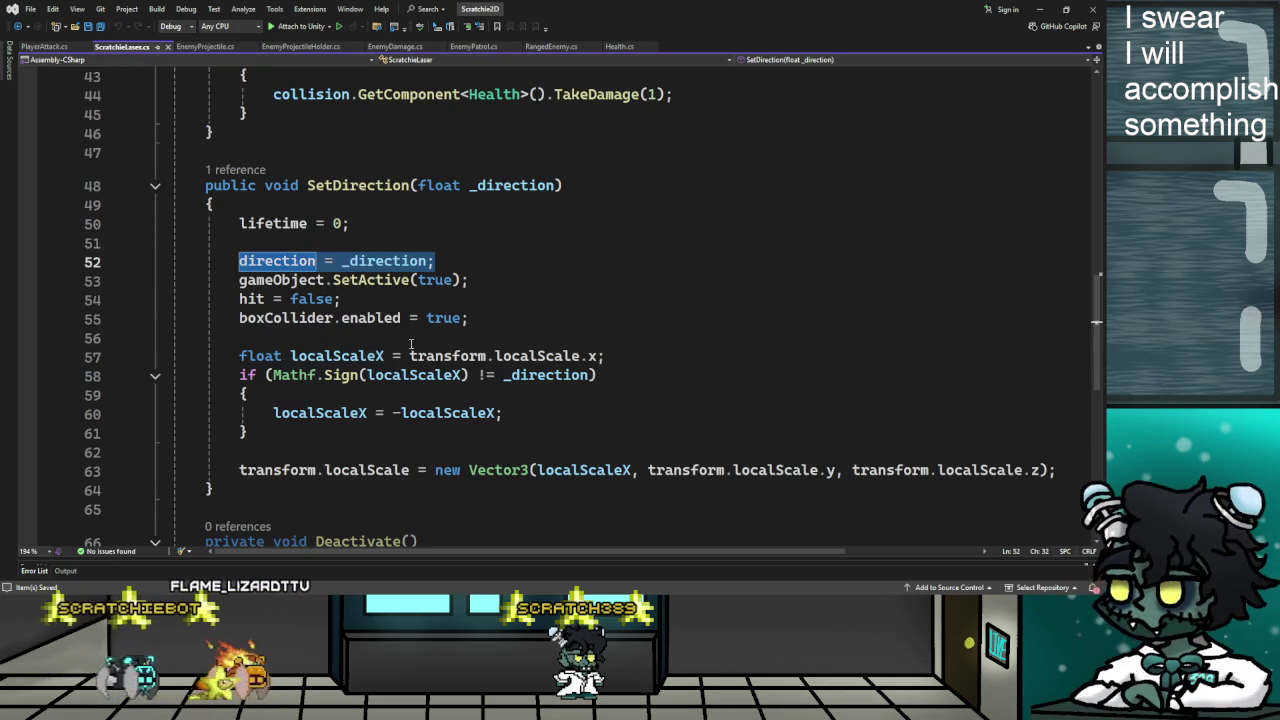
Copy ScratchieLaser's localScaleX flip code into EnemyProjectile's ActivateProjectile and check its direction parameter
{"action": "mouse_move", "coordinate": [237, 355]}
{"action": "left_mouse_down"}
{"action": "mouse_move", "coordinate": [250, 376]}
{"action": "mouse_move", "coordinate": [930, 470]}
{"action": "mouse_move", "coordinate": [1092, 471]}
{"action": "left_mouse_up"}
{"action": "key", "text": "ctrl+c"}
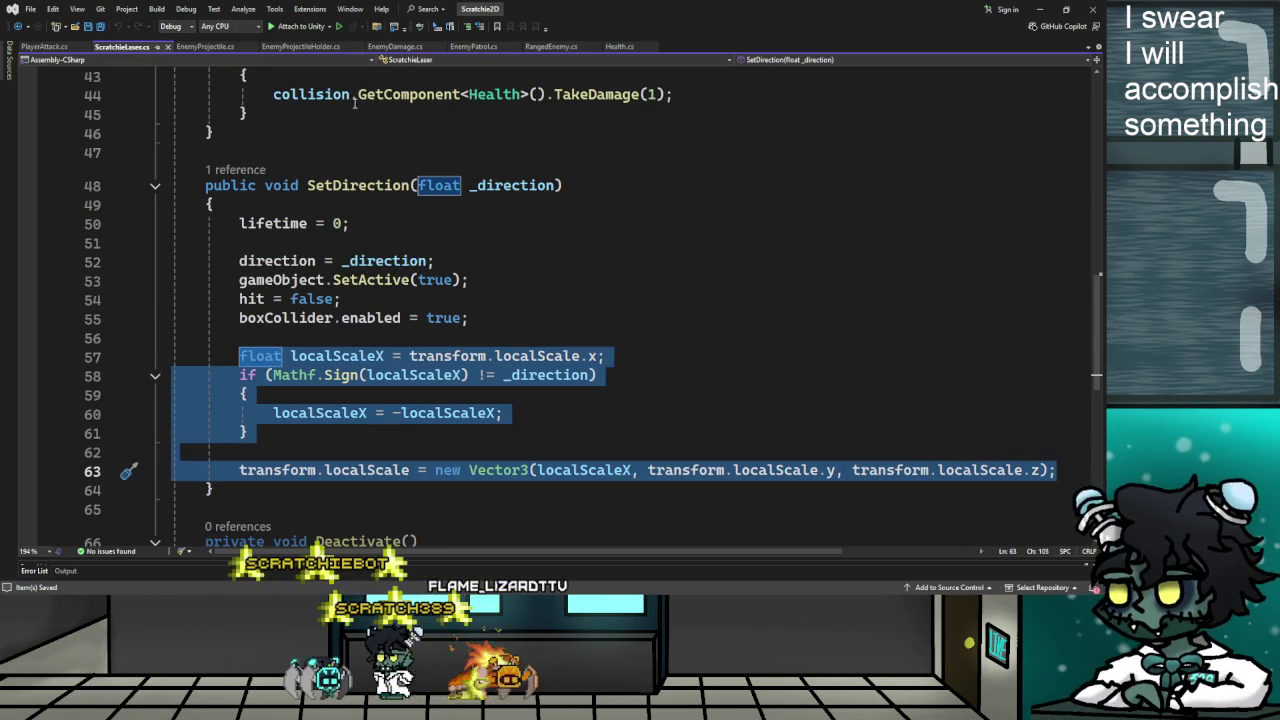
{"action": "left_click", "coordinate": [205, 47]}
{"action": "key", "text": "ctrl+v"}
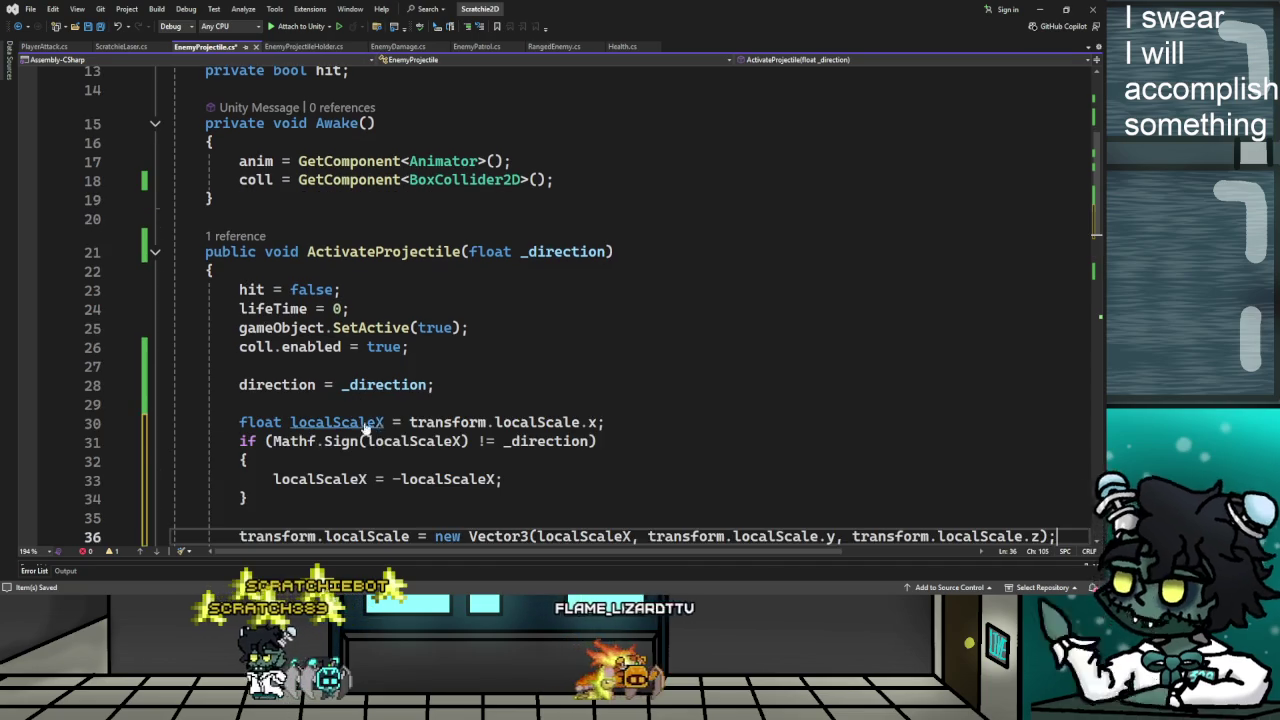
{"action": "scroll", "coordinate": [487, 468], "scroll_direction": "down", "scroll_amount": 1}
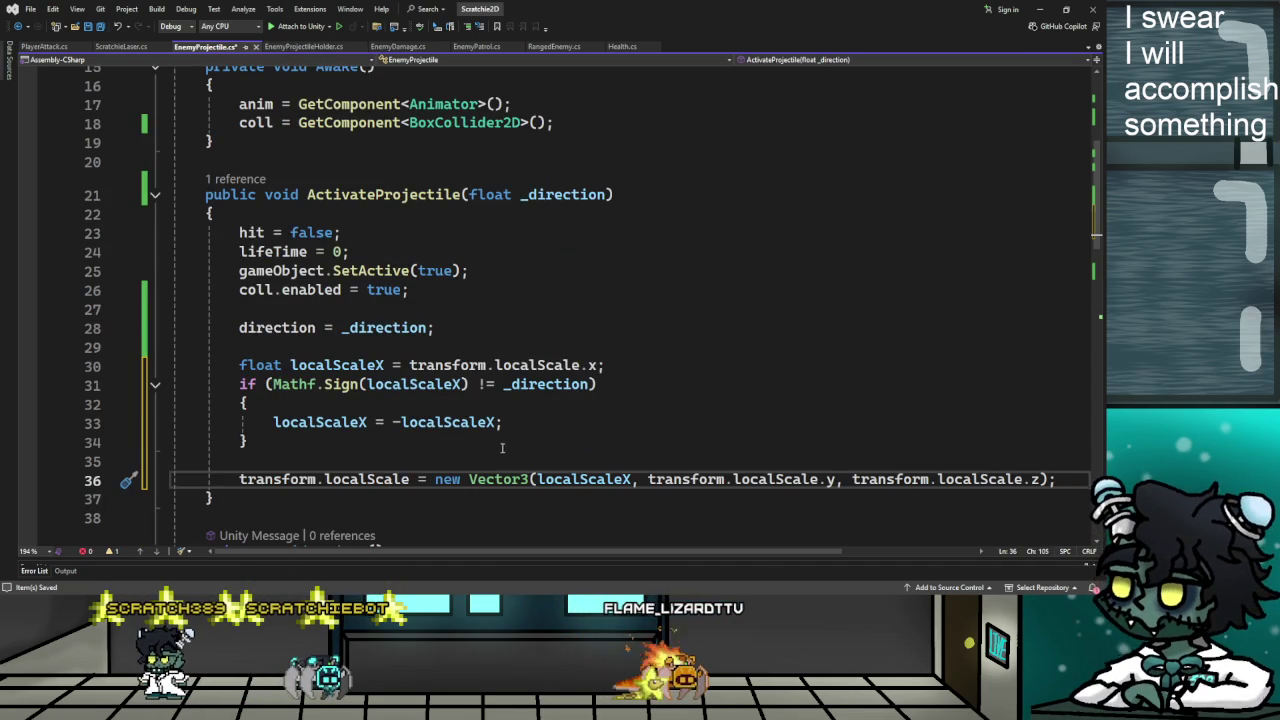
{"action": "scroll", "coordinate": [534, 448], "scroll_direction": "down", "scroll_amount": 1}
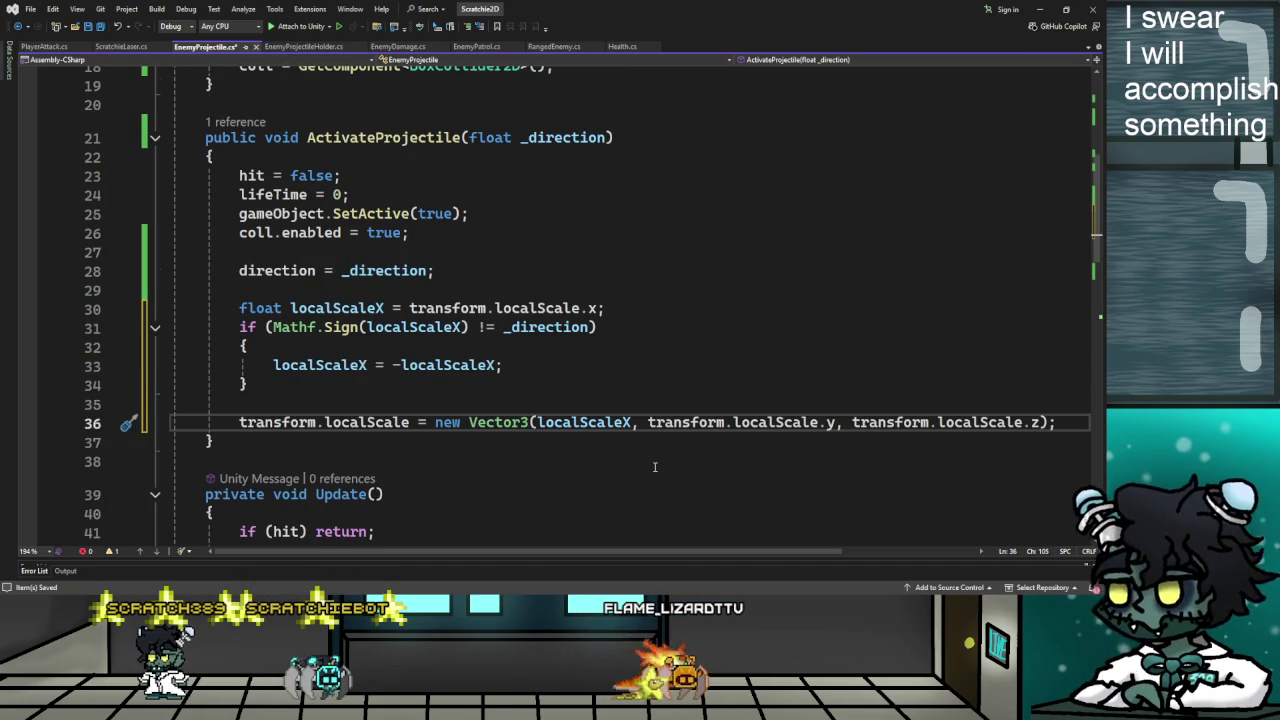
{"action": "scroll", "coordinate": [655, 467], "scroll_direction": "up", "scroll_amount": 1}
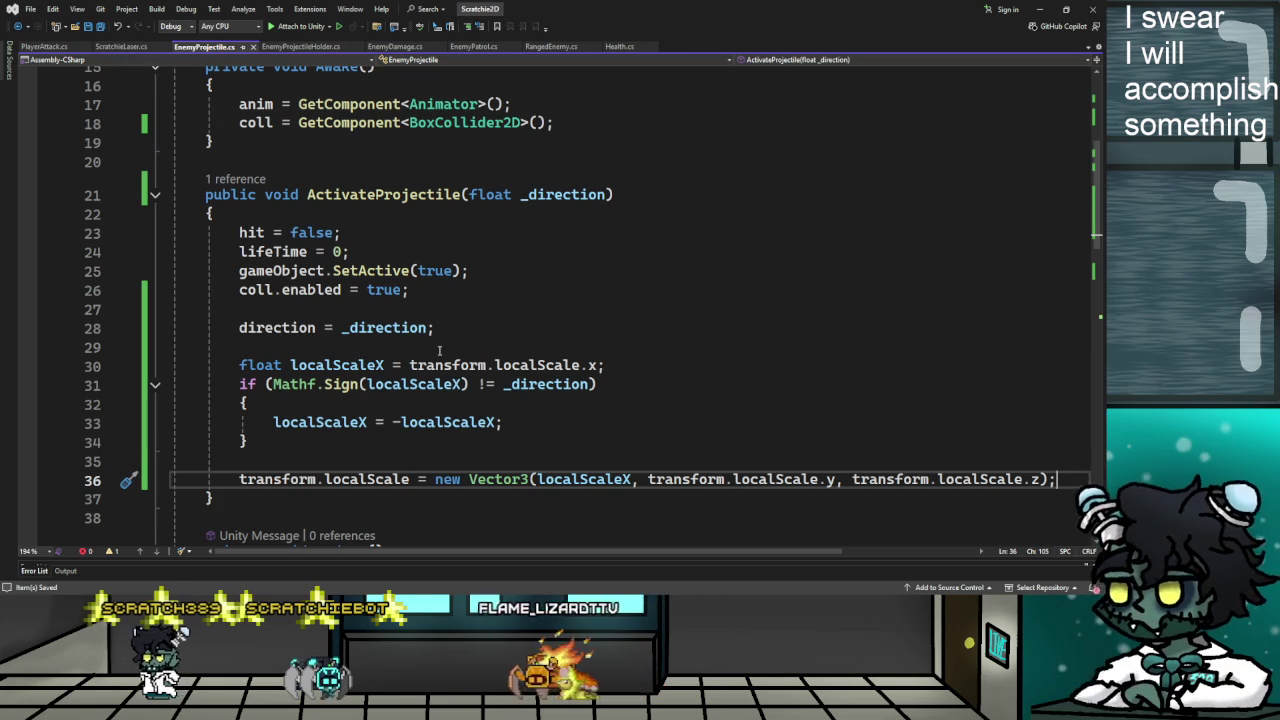
{"action": "left_click", "coordinate": [386, 195]}
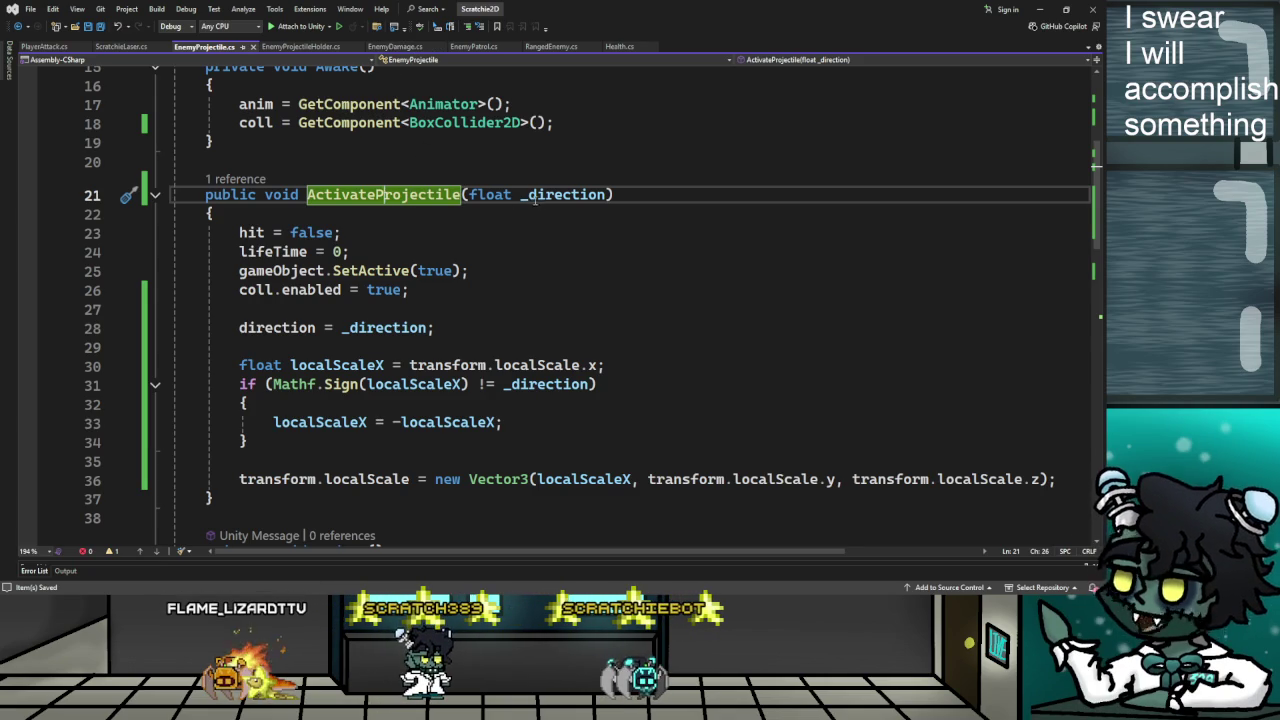
{"action": "left_click", "coordinate": [46, 47]}
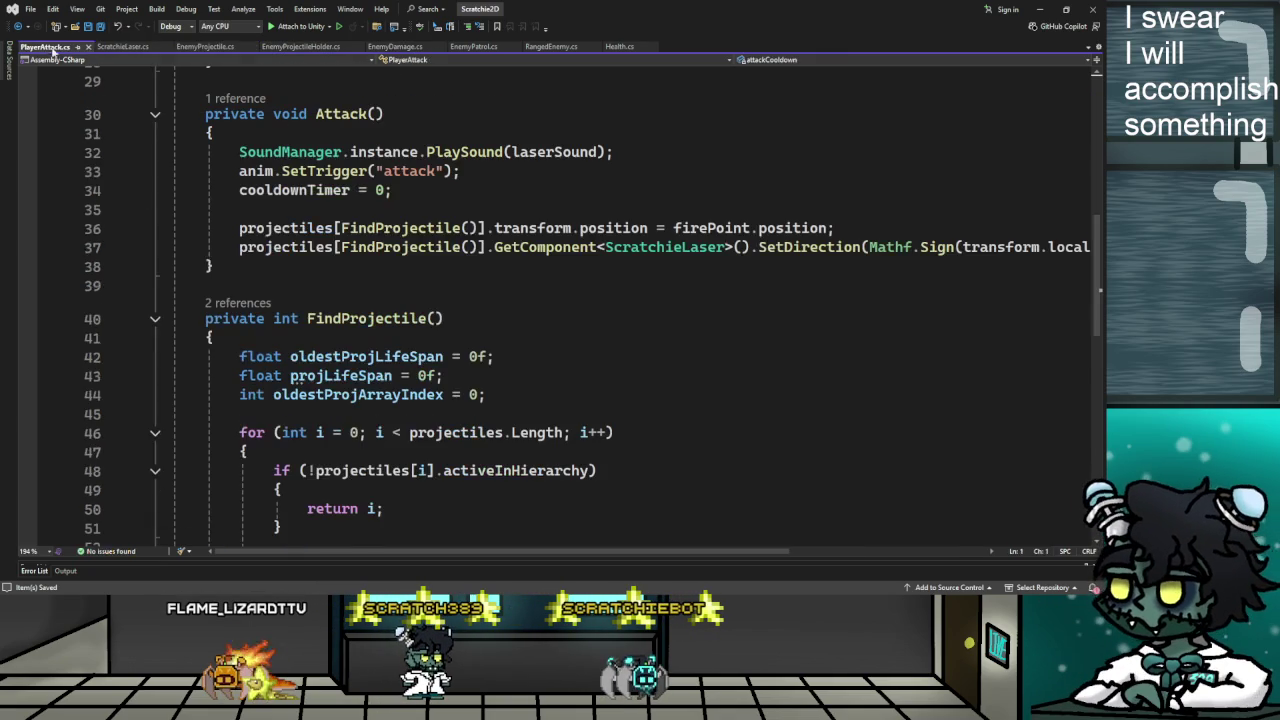
Copy the Mathf.Sign(transform.localScale.x) direction argument from PlayerAttack.cs
{"action": "left_click_drag", "start_coordinate": [638, 551], "coordinate": [835, 551]}
{"action": "left_click_drag", "start_coordinate": [553, 247], "coordinate": [811, 247]}
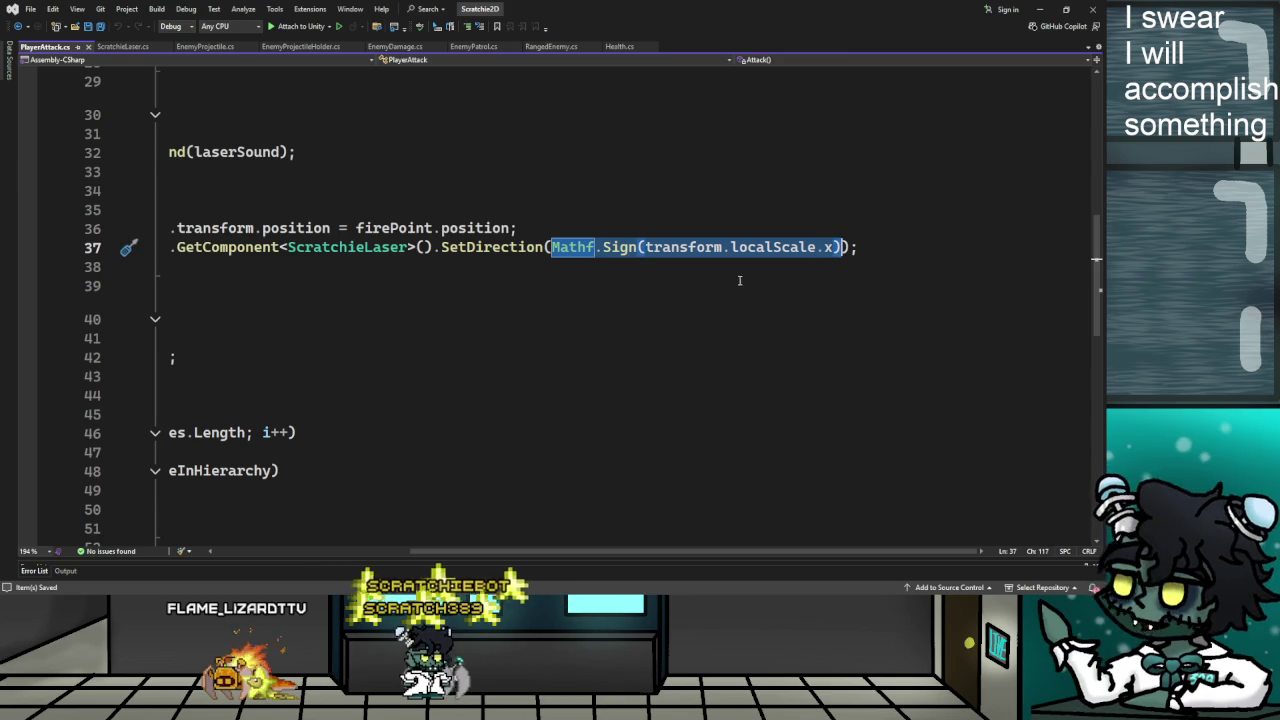
{"action": "left_click_drag", "start_coordinate": [651, 555], "coordinate": [386, 545]}
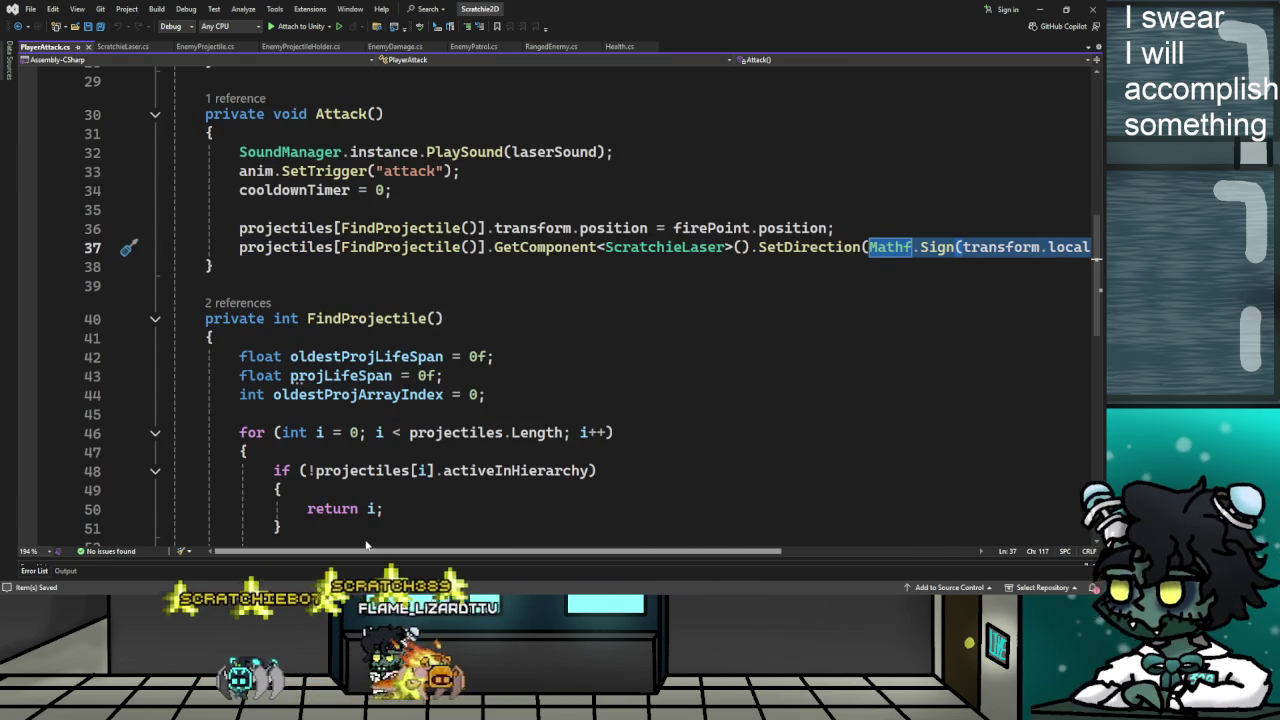
{"action": "scroll", "coordinate": [517, 521], "scroll_direction": "right", "scroll_amount": 3}
{"action": "scroll", "coordinate": [517, 521], "scroll_direction": "left", "scroll_amount": 3}
{"action": "scroll", "coordinate": [600, 525], "scroll_direction": "right", "scroll_amount": 9}
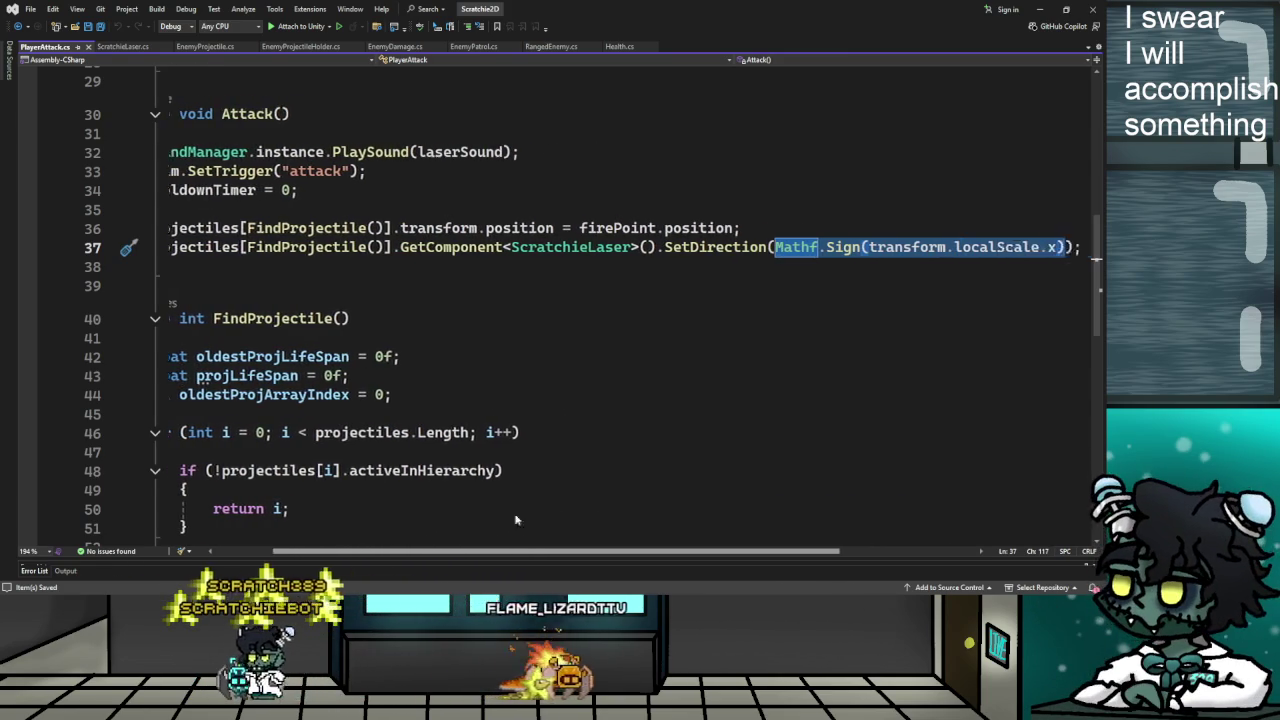
{"action": "scroll", "coordinate": [700, 531], "scroll_direction": "left", "scroll_amount": 9}
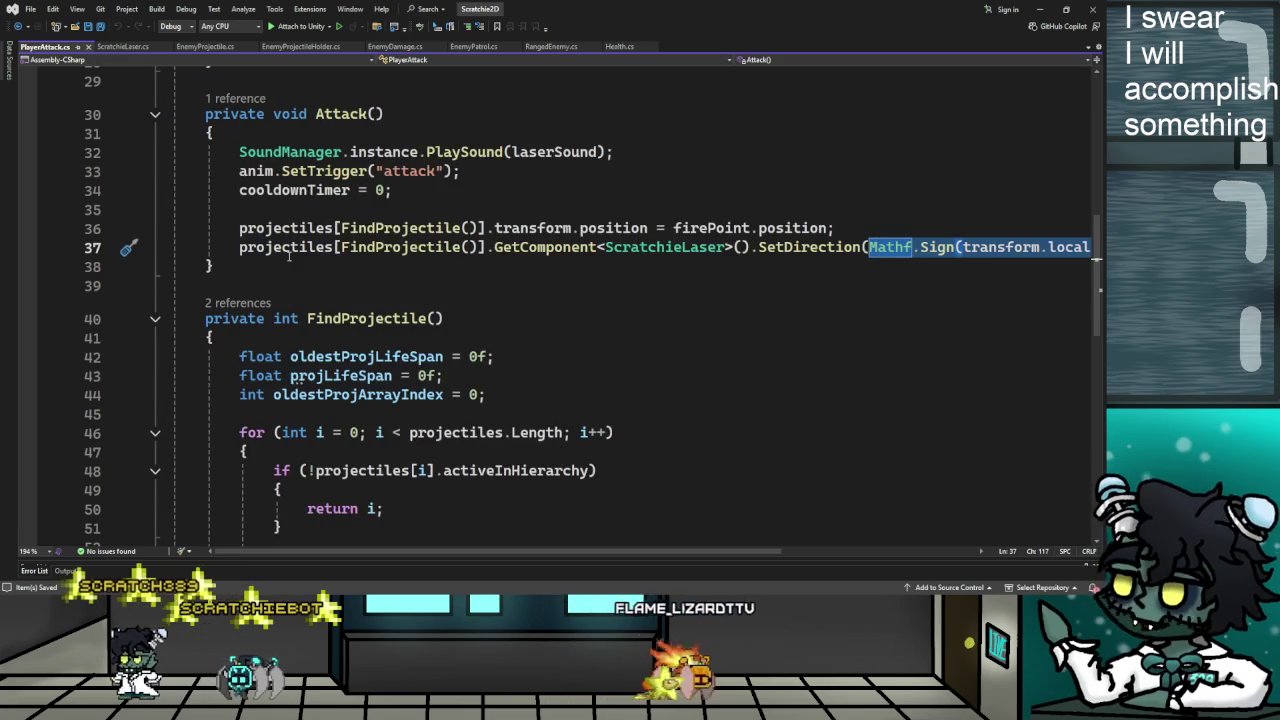
Paste Mathf.Sign(transform.localScale.x) into RangedEnemy's ActivateProjectile() call on line 56
{"action": "left_click", "coordinate": [398, 47]}
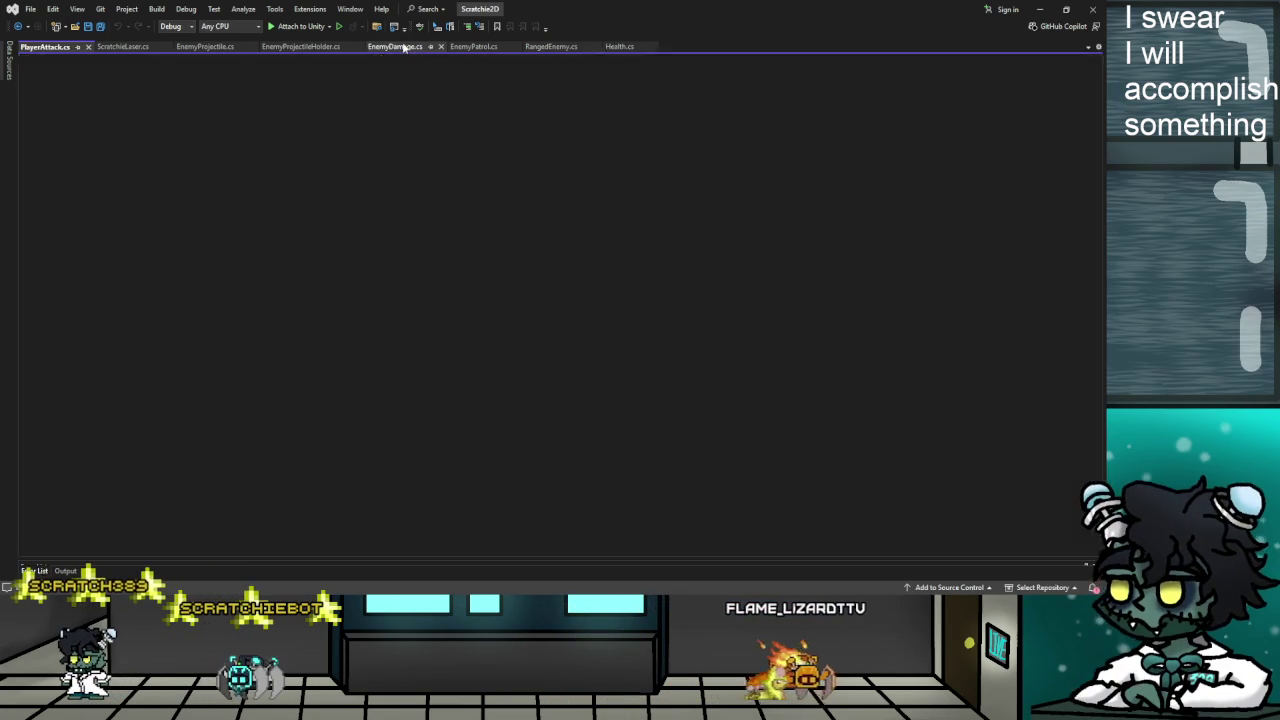
{"action": "left_click", "coordinate": [554, 47]}
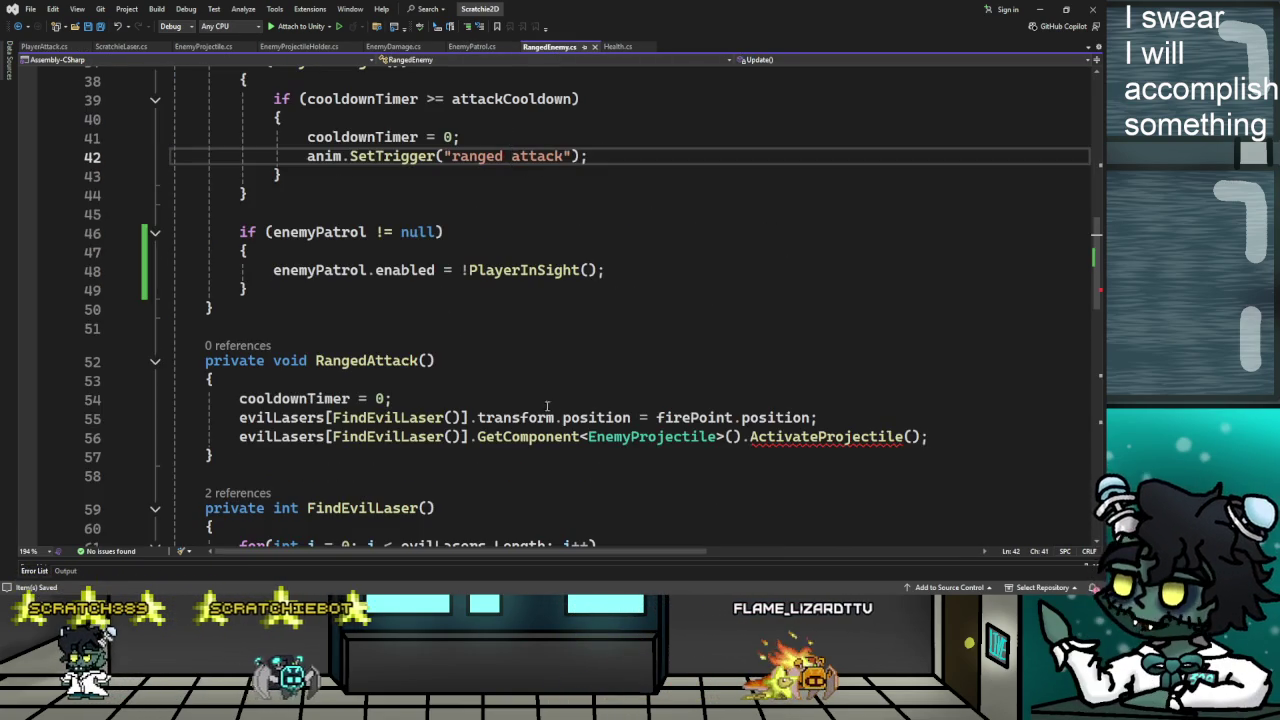
{"action": "scroll", "coordinate": [547, 405], "scroll_direction": "down", "scroll_amount": 3}
{"action": "left_click", "coordinate": [914, 265]}
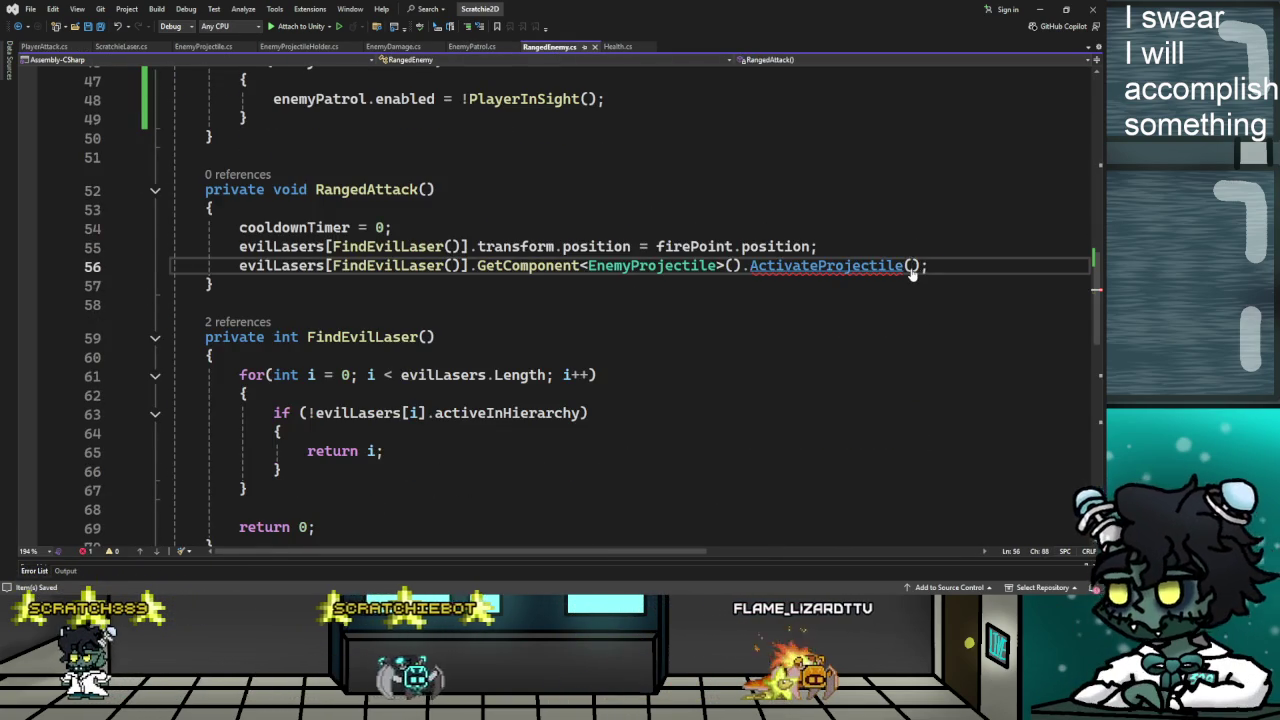
{"action": "type", "text": "Mathf.Sign(transform.localScale.x)"}
{"action": "scroll", "coordinate": [555, 553], "scroll_direction": "left", "scroll_amount": 3}
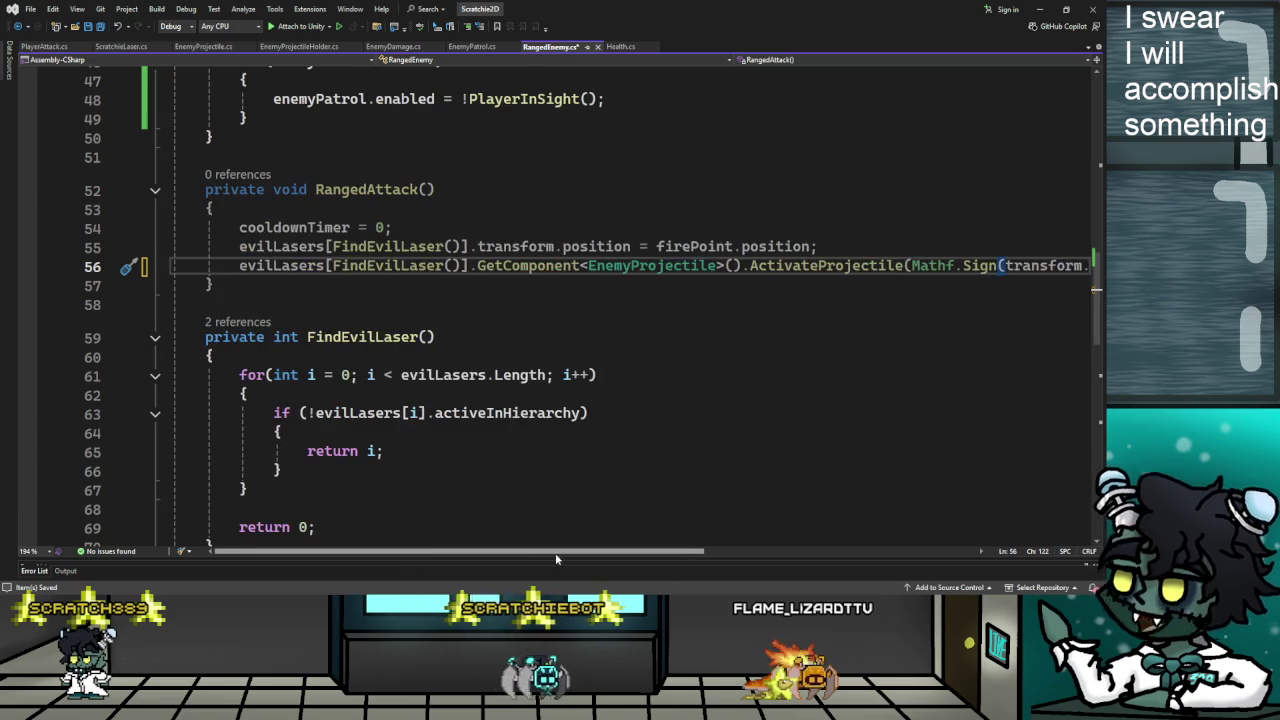
{"action": "scroll", "coordinate": [530, 552], "scroll_direction": "right", "scroll_amount": 5}
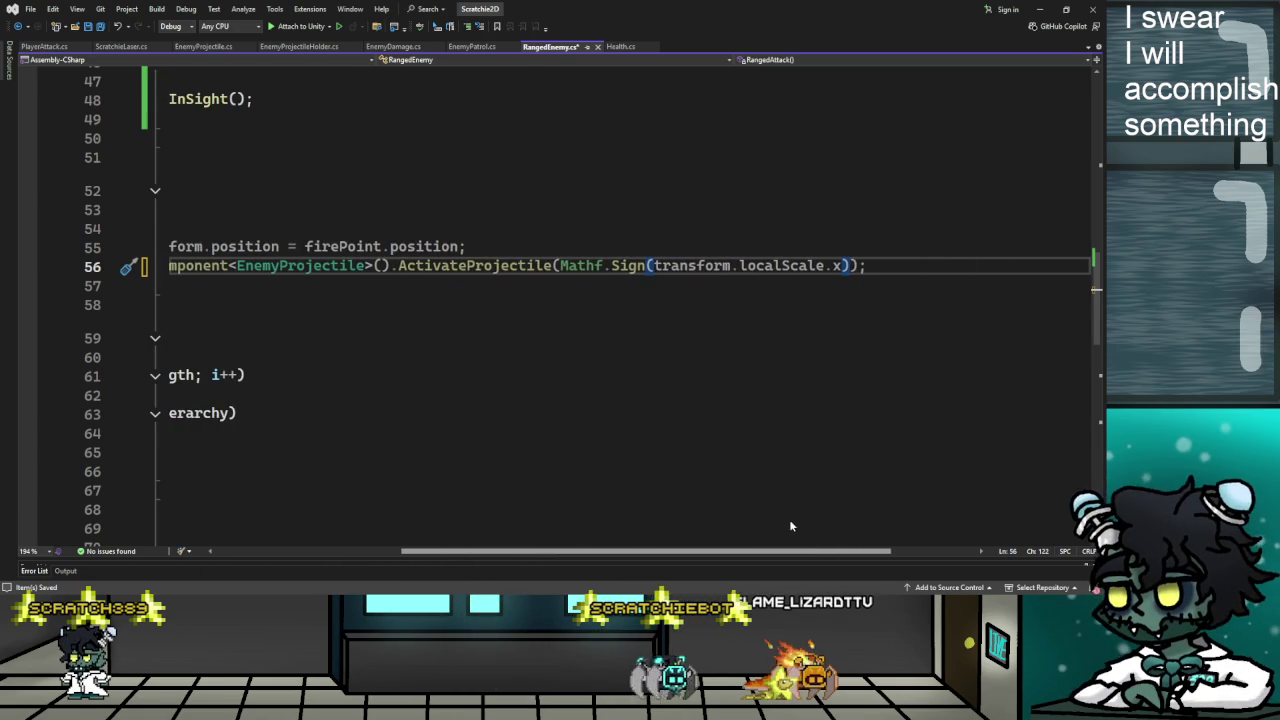
{"action": "scroll", "coordinate": [789, 519], "scroll_direction": "left", "scroll_amount": 3}
{"action": "scroll", "coordinate": [468, 518], "scroll_direction": "up", "scroll_amount": 15}
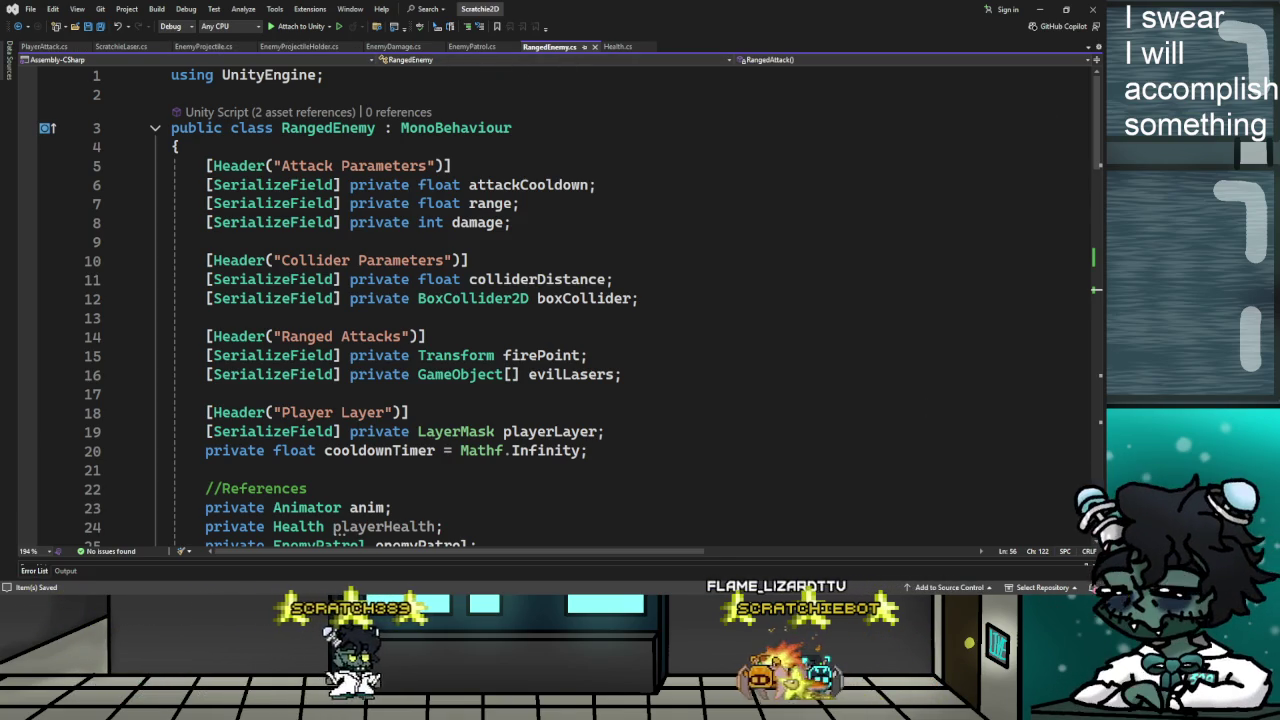
{"action": "key", "text": "alt+Tab"}
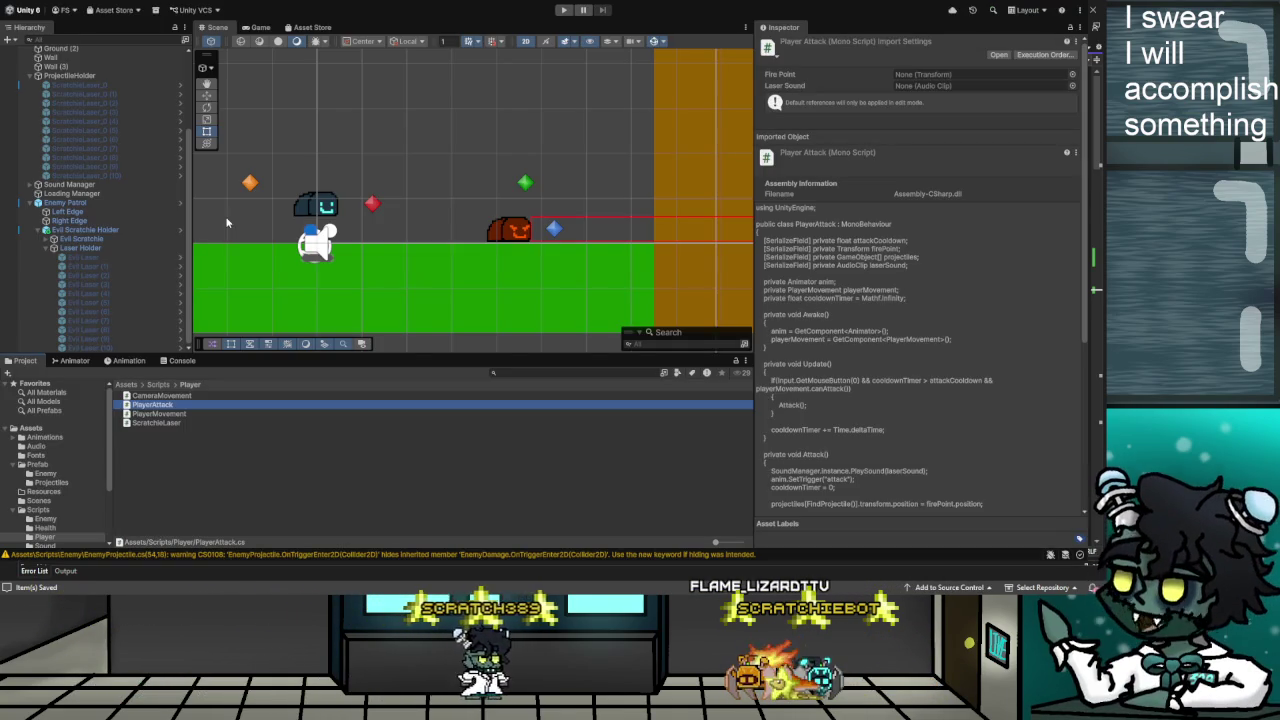
Remove the Enemy Projectile Holder (Script) component from Laser Holder and recheck the hierarchy objects
{"action": "left_click", "coordinate": [88, 250]}
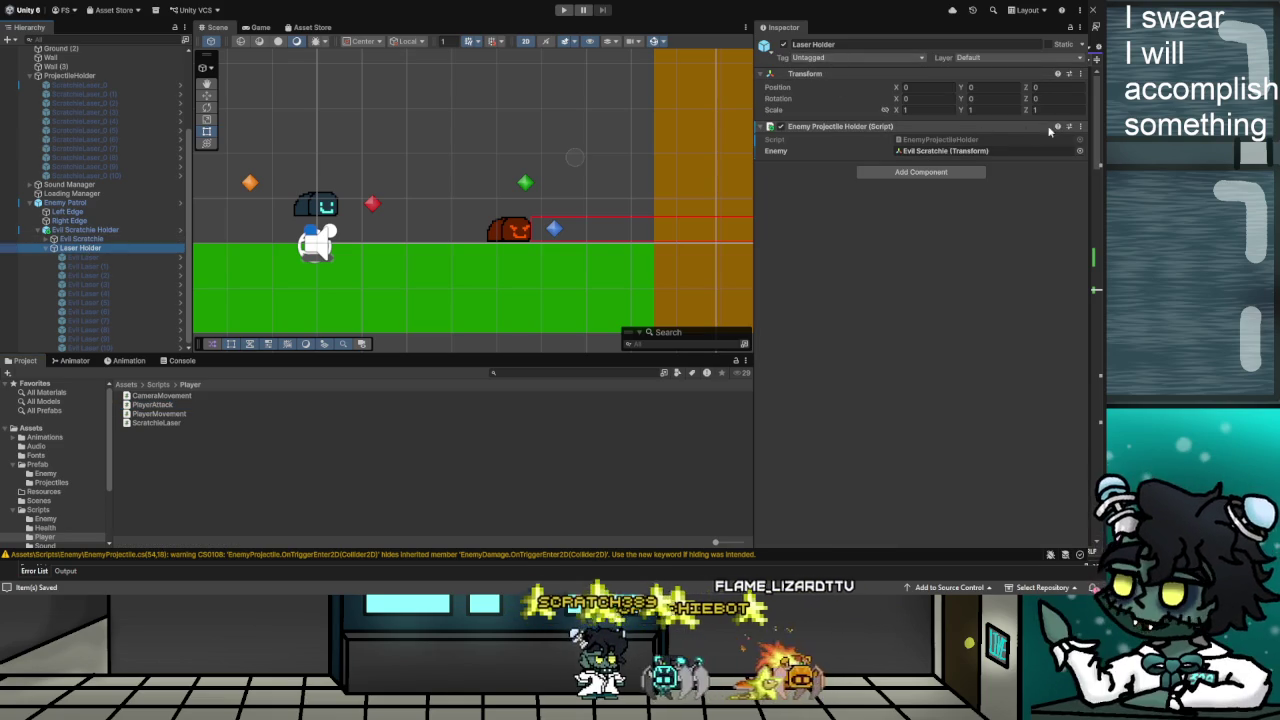
{"action": "left_click", "coordinate": [998, 166]}
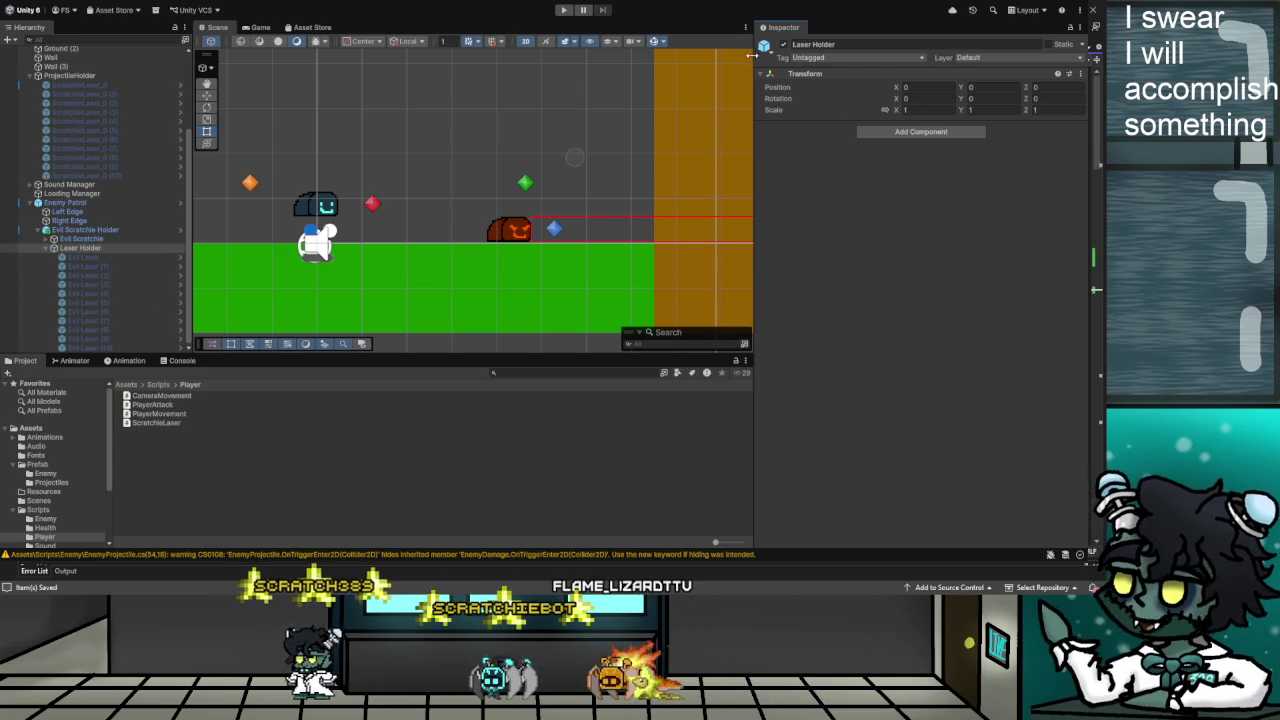
{"action": "left_click", "coordinate": [80, 247]}
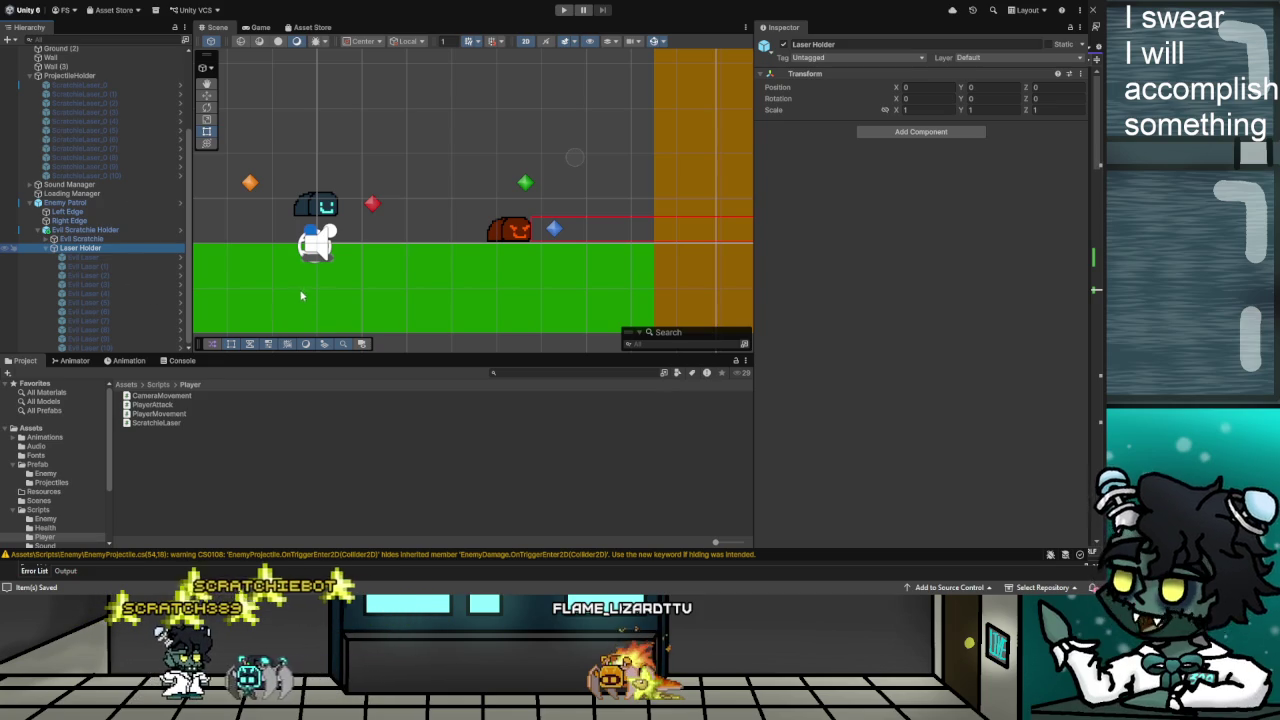
{"action": "left_click", "coordinate": [346, 437]}
{"action": "left_click", "coordinate": [80, 250]}
{"action": "key", "text": "Up"}
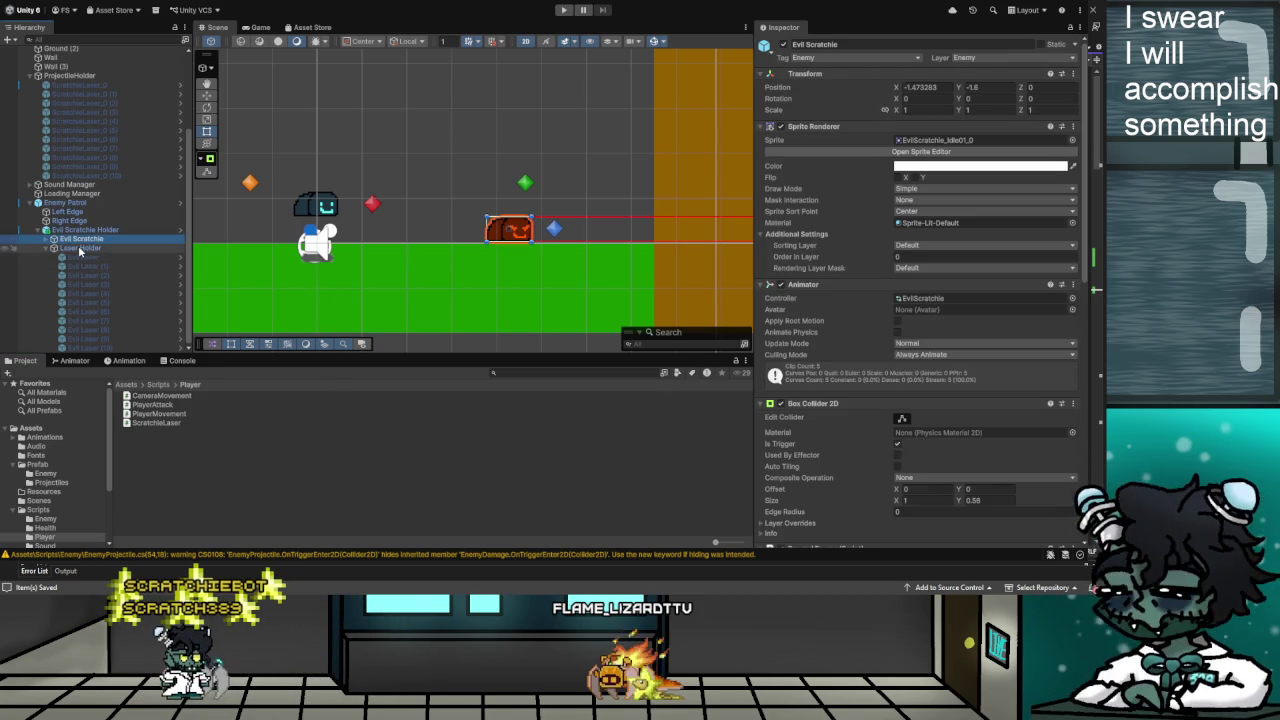
{"action": "left_click", "coordinate": [79, 248]}
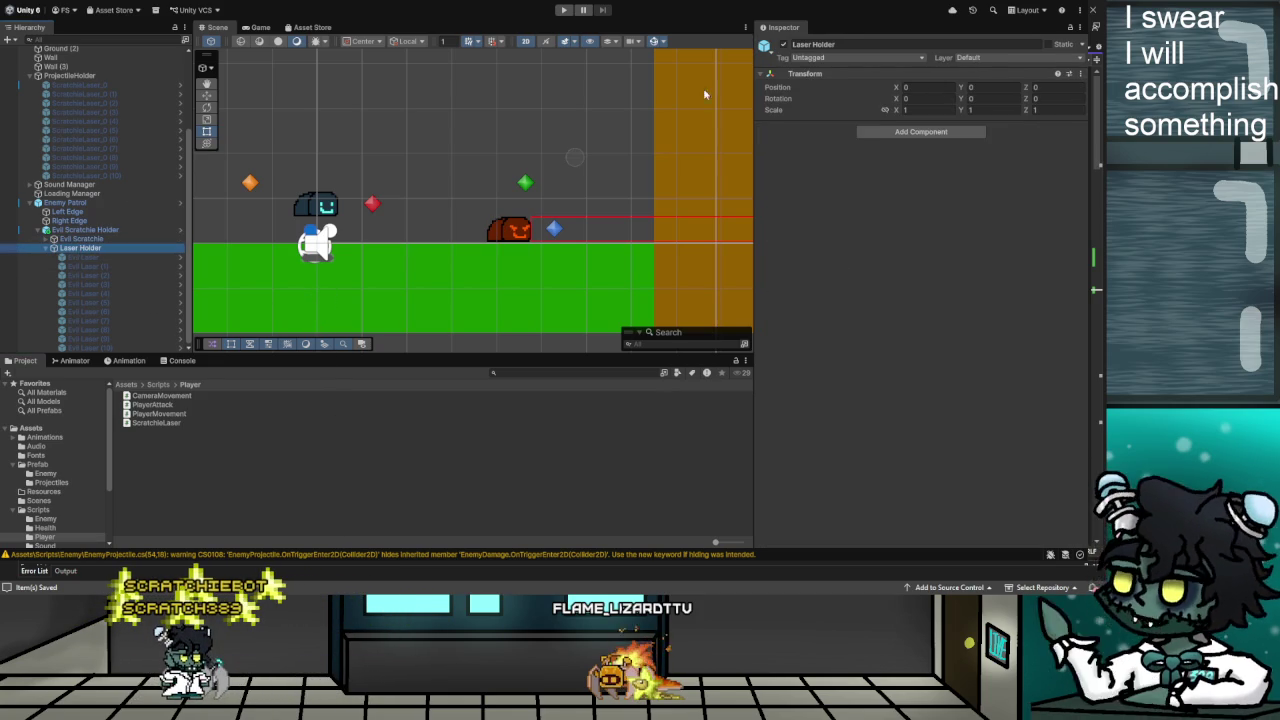
{"action": "left_click", "coordinate": [561, 10]}
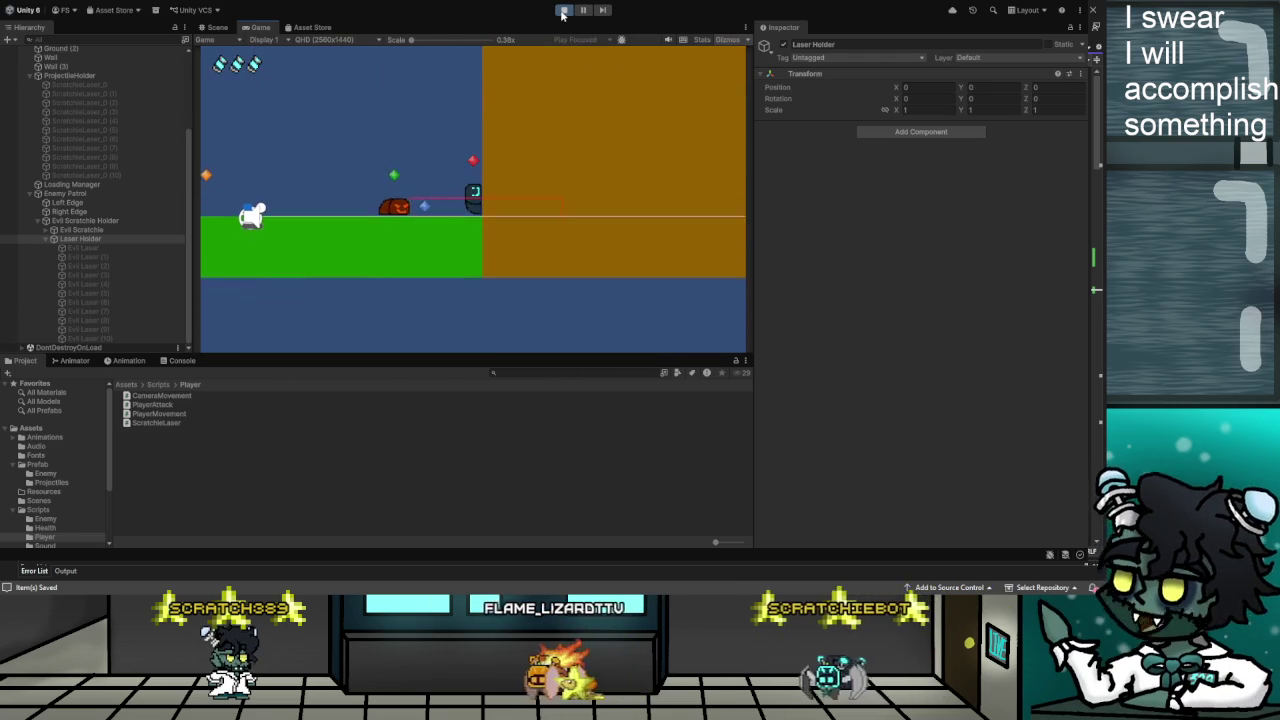
{"action": "left_click", "coordinate": [563, 10]}
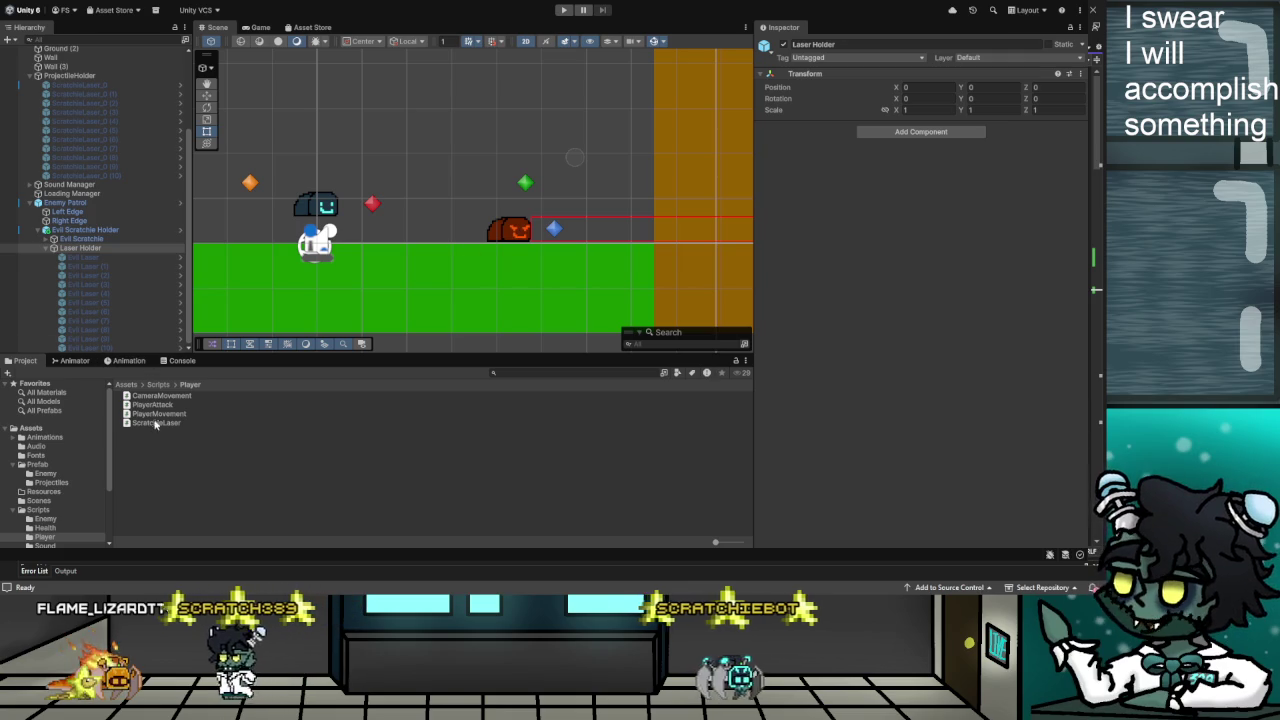
Open Evil Scratchie's Animator graph and check the Idle to Attack transition's ranged attack condition
{"action": "left_click", "coordinate": [127, 360]}
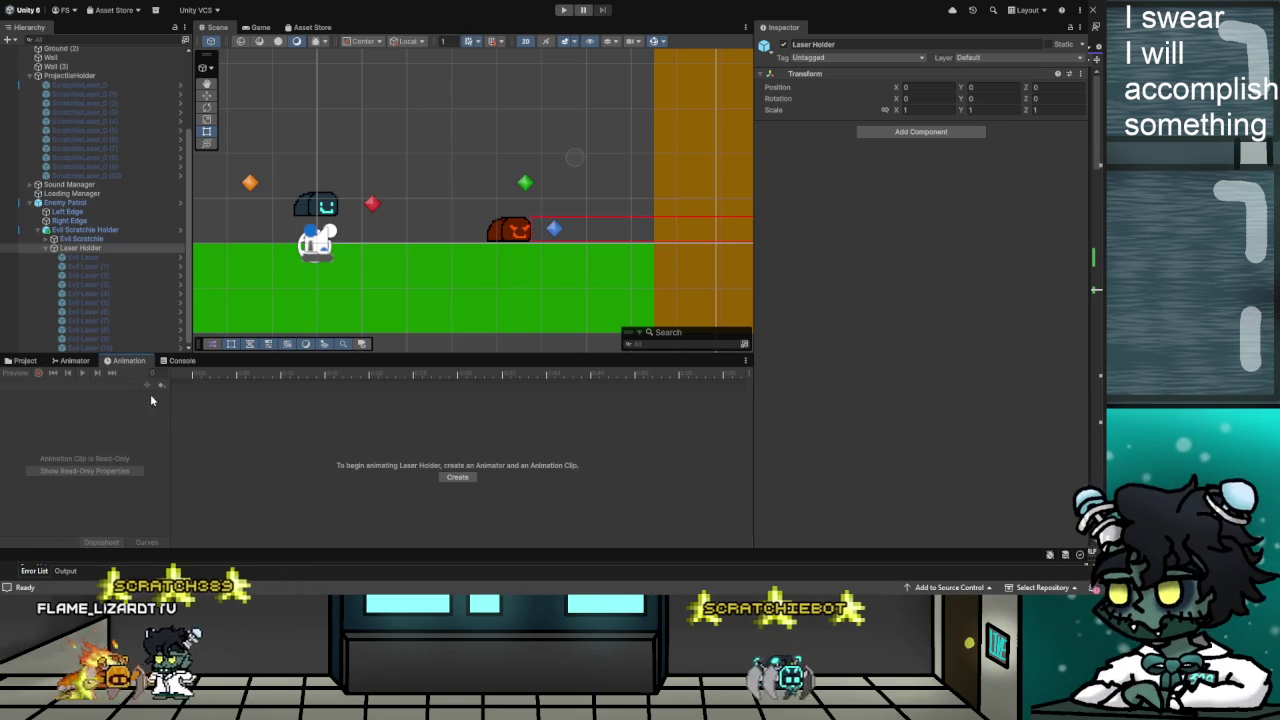
{"action": "left_click", "coordinate": [81, 239]}
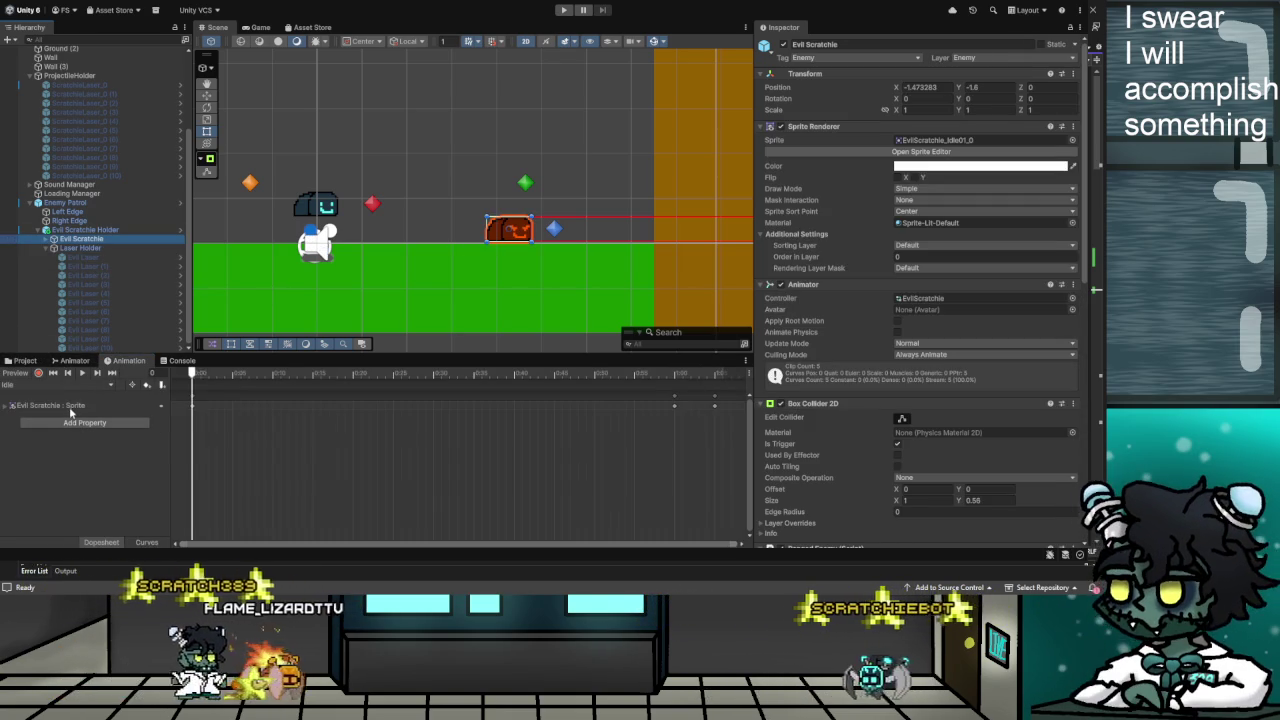
{"action": "left_click", "coordinate": [72, 361]}
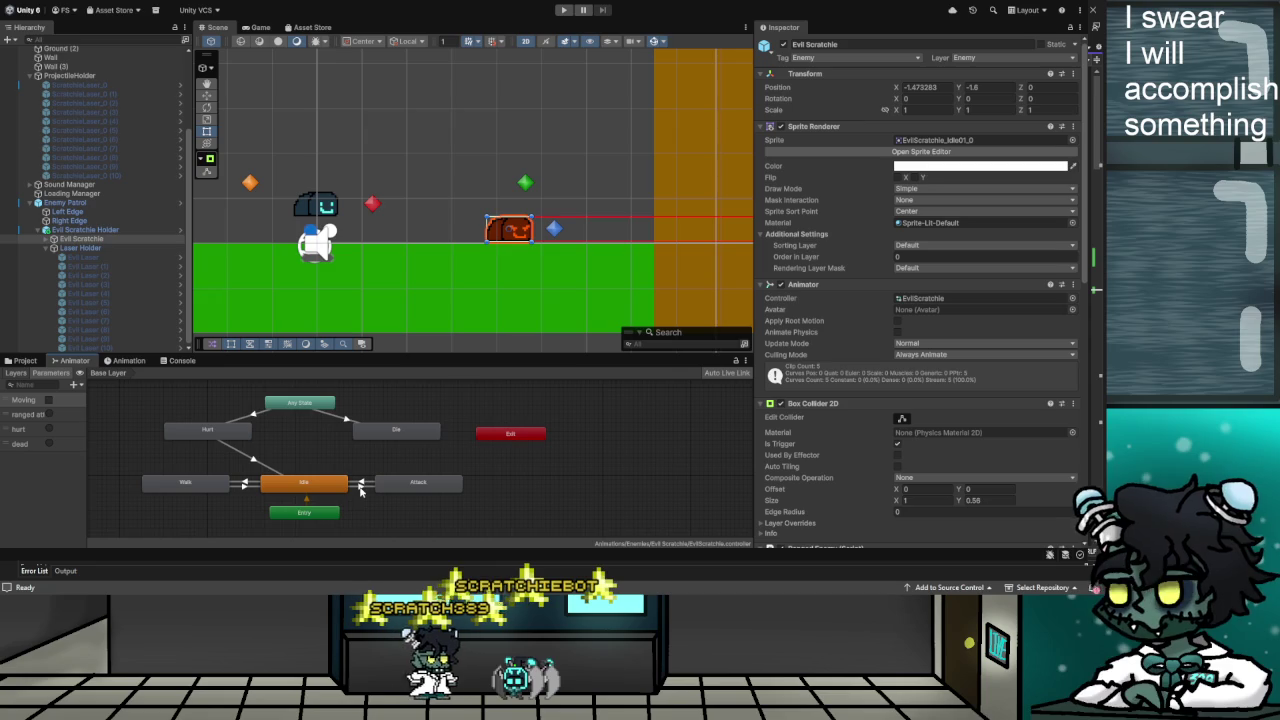
{"action": "left_click", "coordinate": [361, 489]}
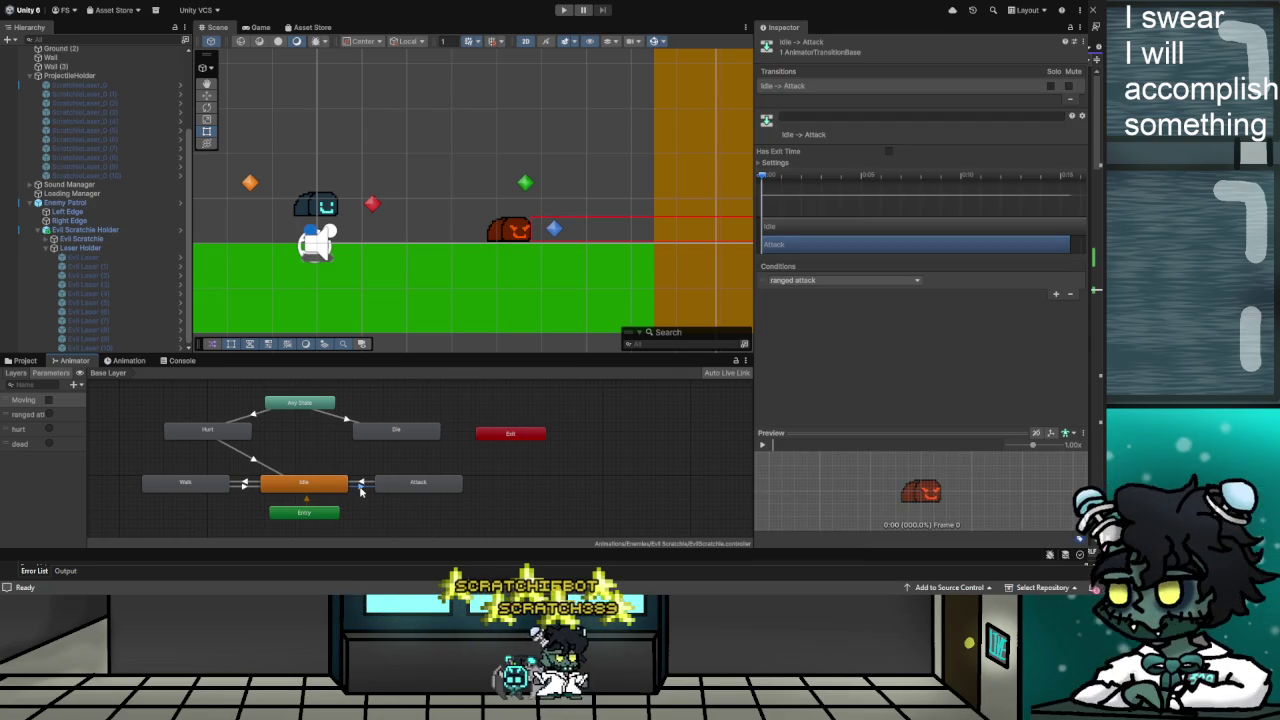
{"action": "left_click", "coordinate": [369, 462]}
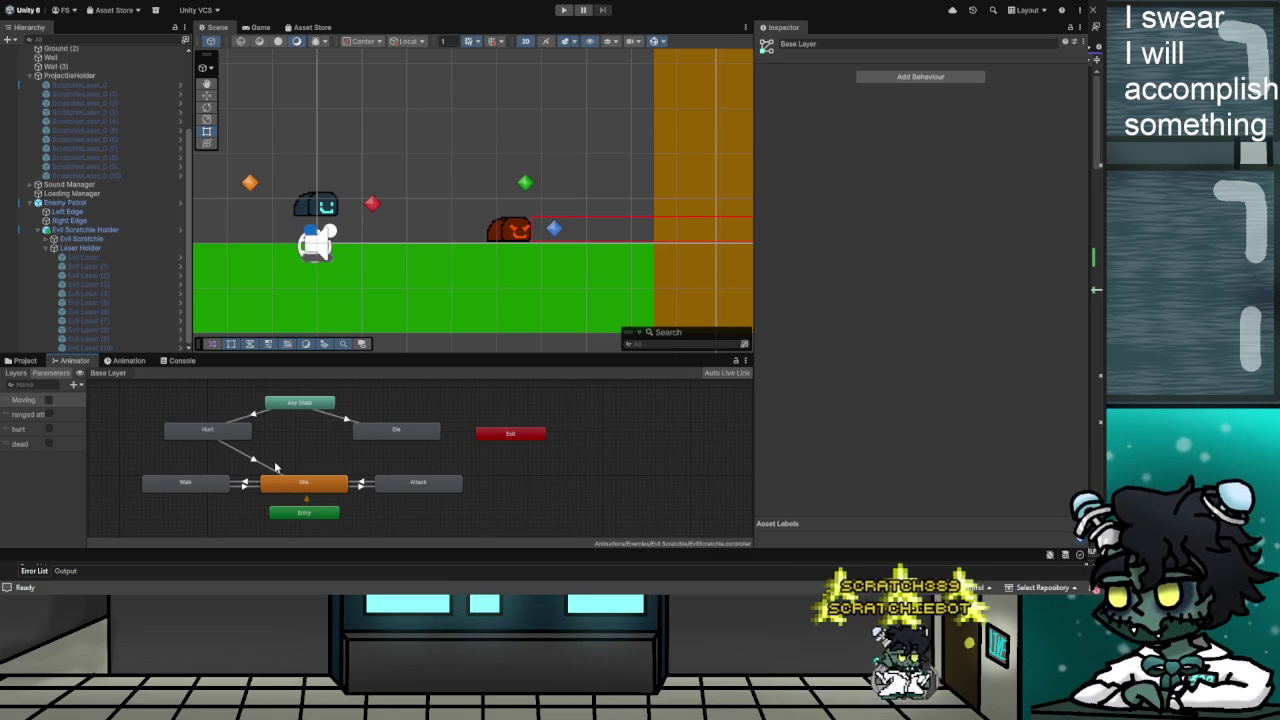
Check the Attack state and the Attack to Idle exit-time transition settings
{"action": "scroll", "coordinate": [371, 516], "scroll_direction": "down", "scroll_amount": 2}
{"action": "scroll", "coordinate": [371, 516], "scroll_direction": "up", "scroll_amount": 2}
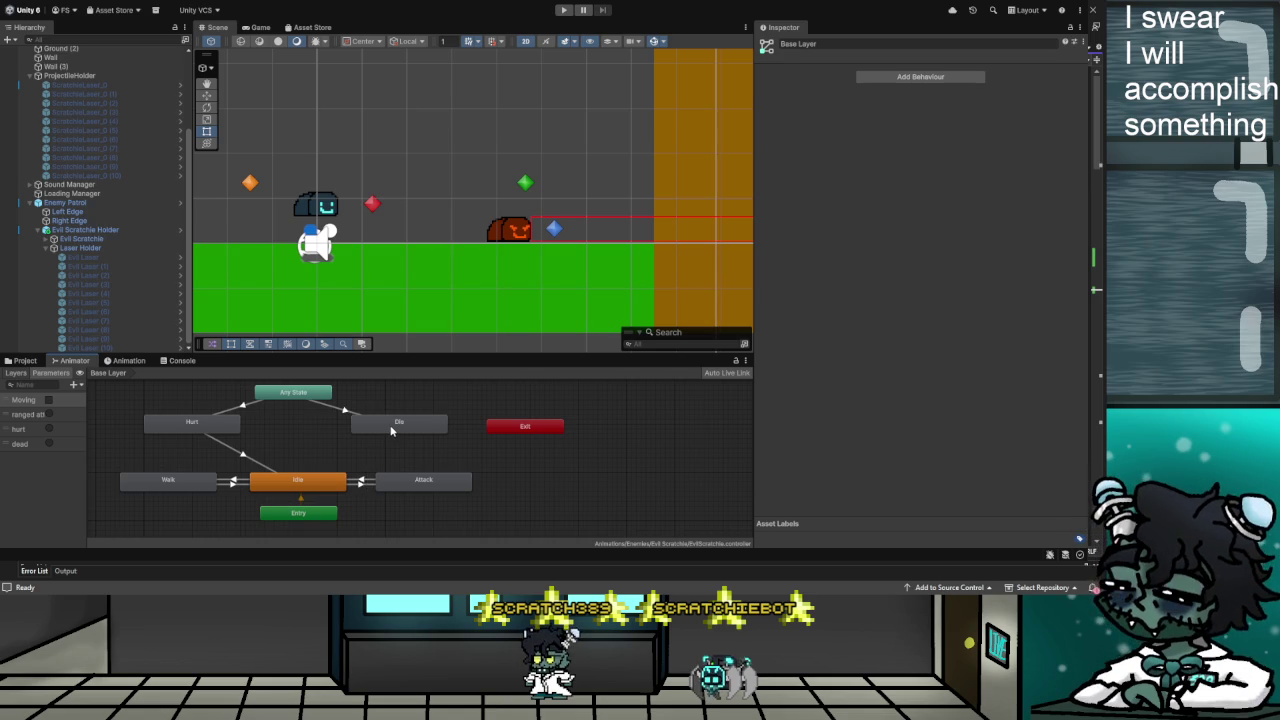
{"action": "left_click", "coordinate": [424, 482]}
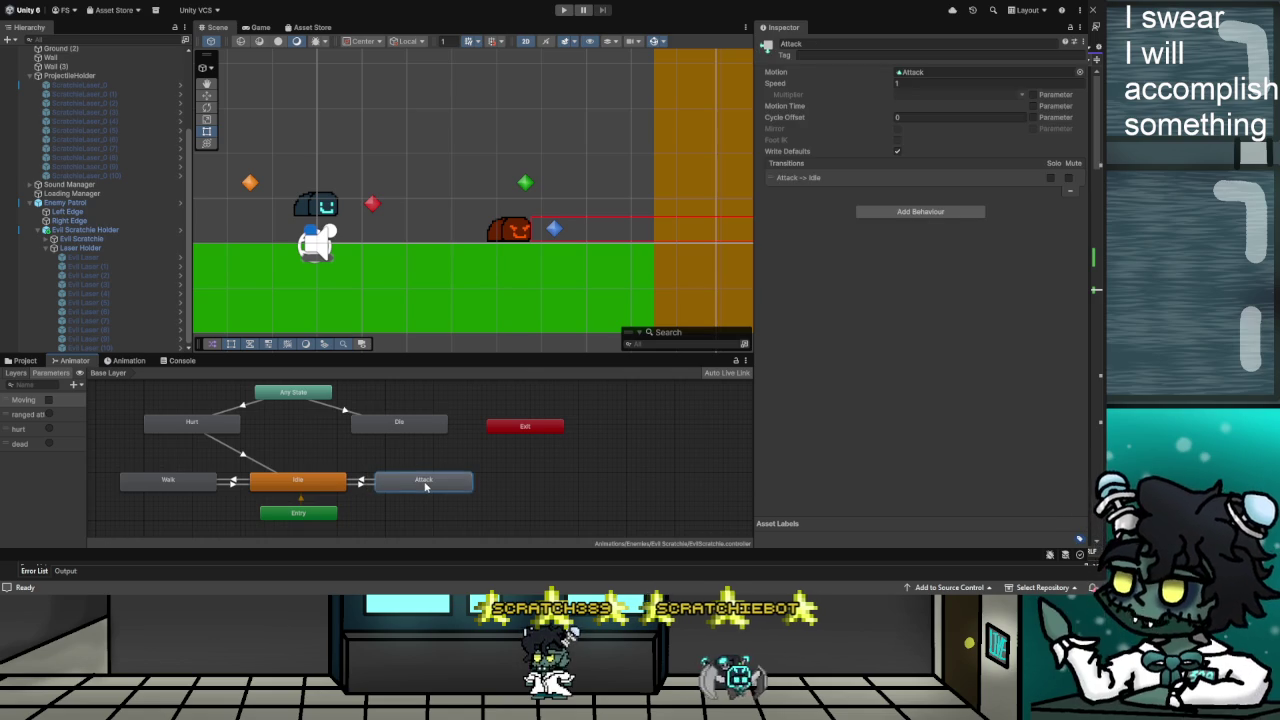
{"action": "left_click", "coordinate": [361, 482]}
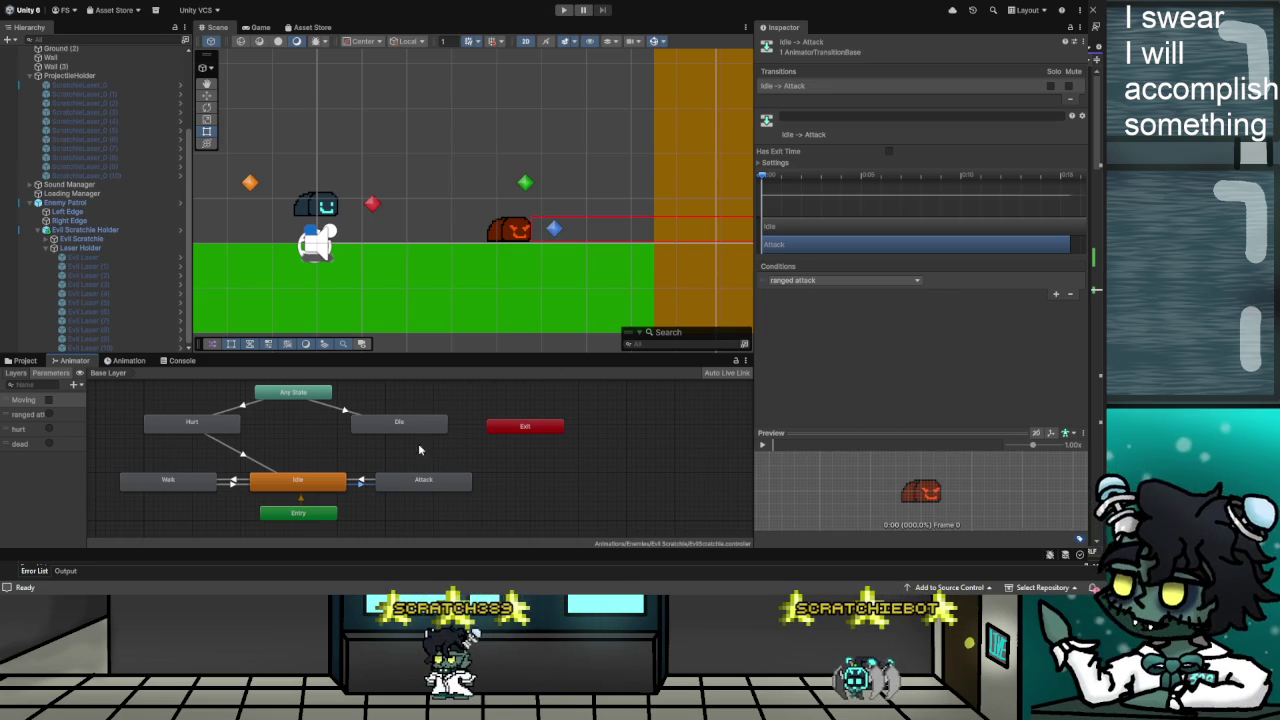
{"action": "left_click", "coordinate": [362, 484]}
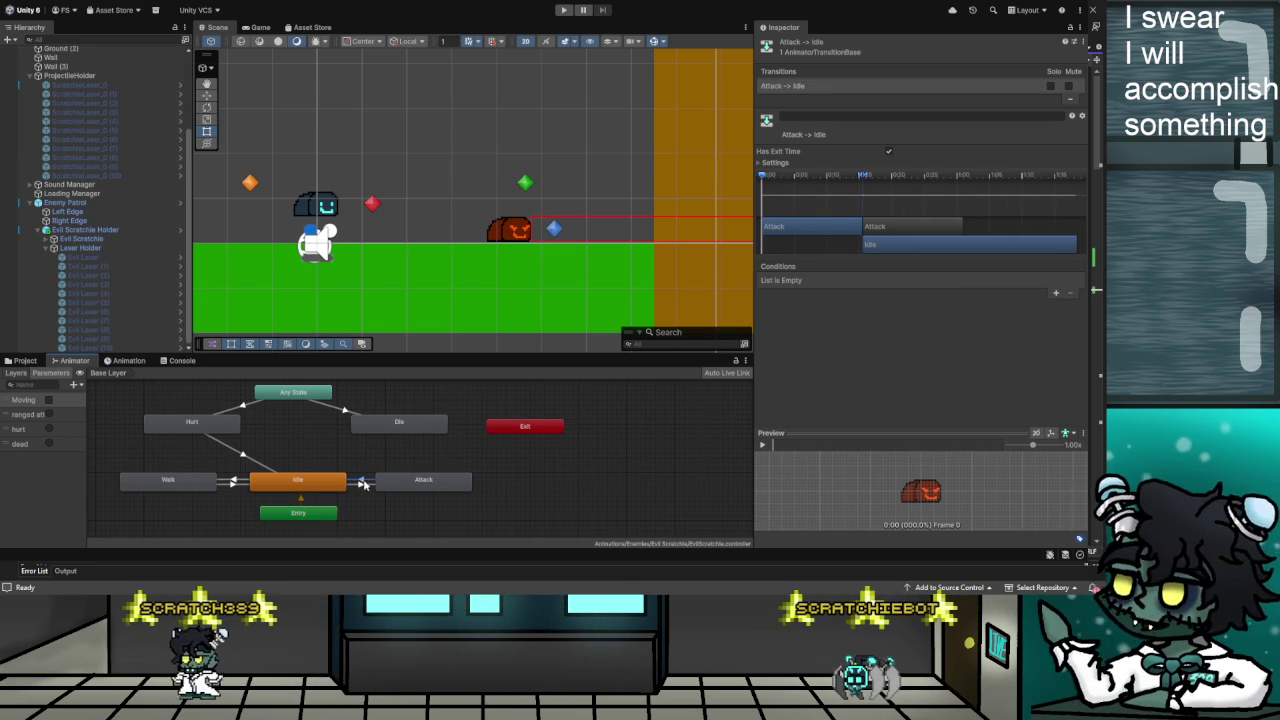
{"action": "left_click", "coordinate": [588, 467]}
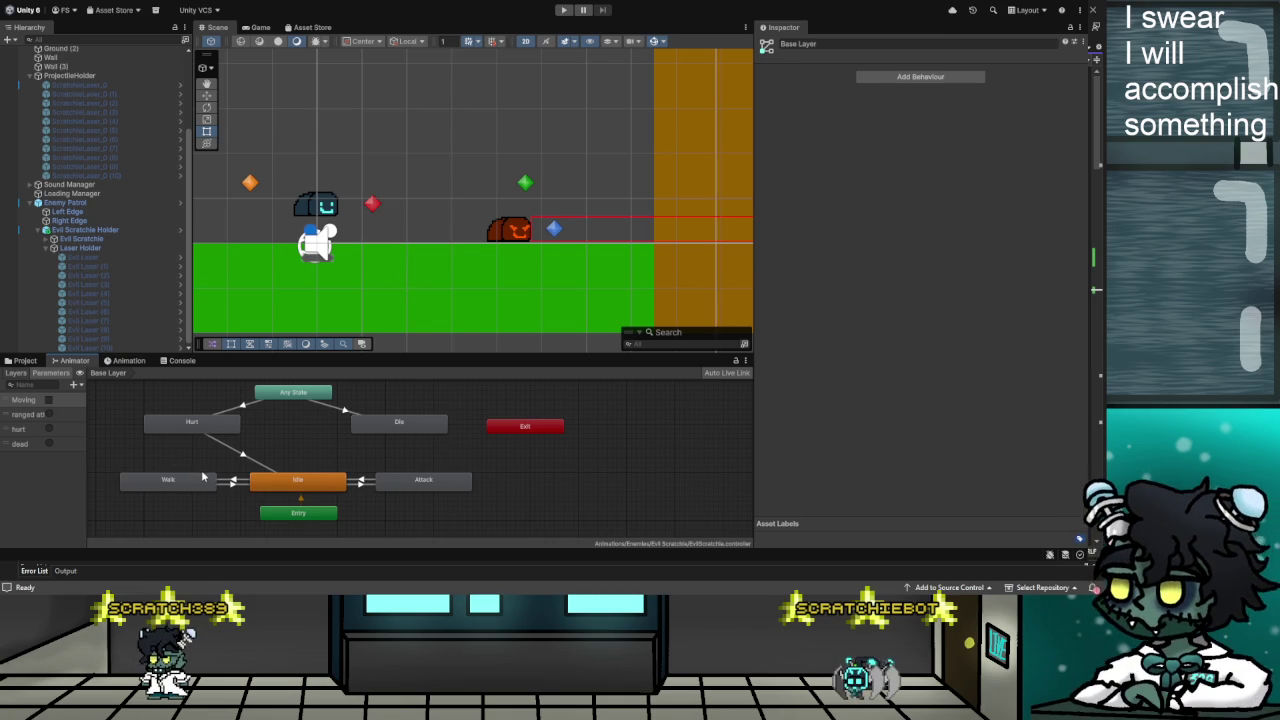
{"action": "scroll", "coordinate": [203, 476], "scroll_direction": "down", "scroll_amount": 1}
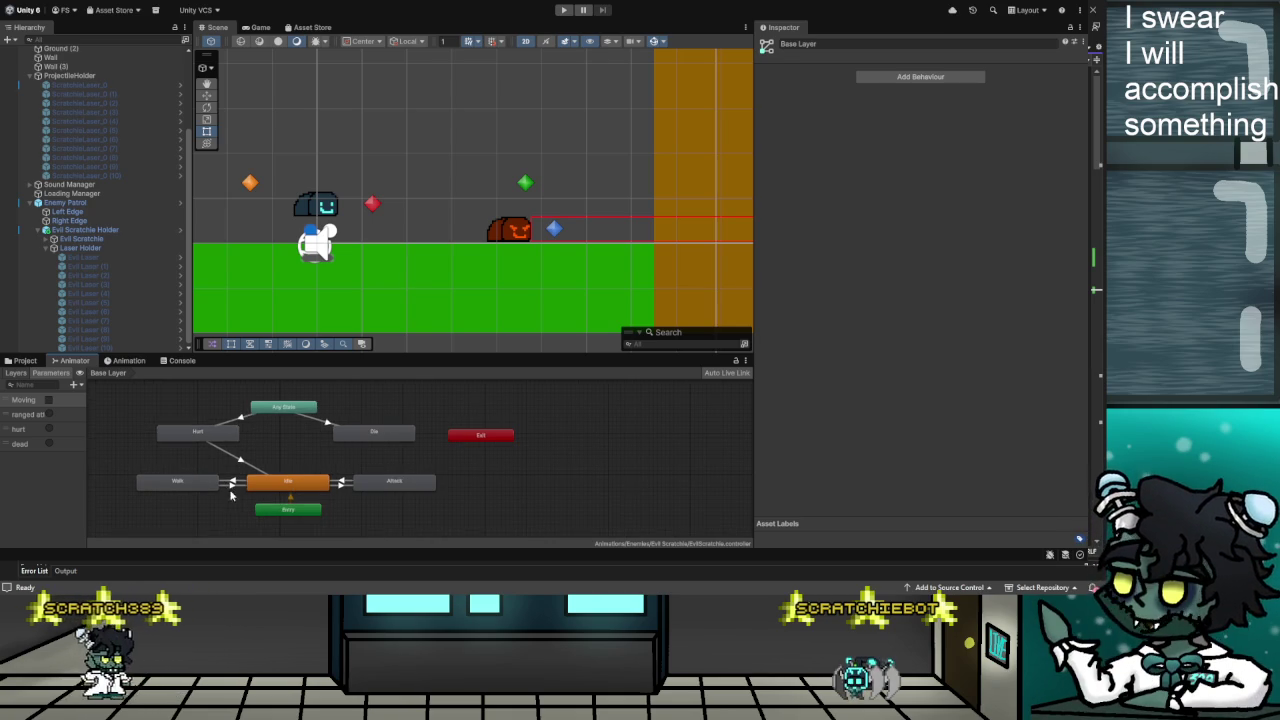
Create a Walk to Attack transition with no exit time, 0 duration and Moving true, then playtest
{"action": "mouse_move", "coordinate": [200, 483]}
{"action": "left_mouse_down"}
{"action": "mouse_move", "coordinate": [380, 530]}
{"action": "mouse_move", "coordinate": [417, 516]}
{"action": "mouse_move", "coordinate": [397, 459]}
{"action": "left_mouse_up"}
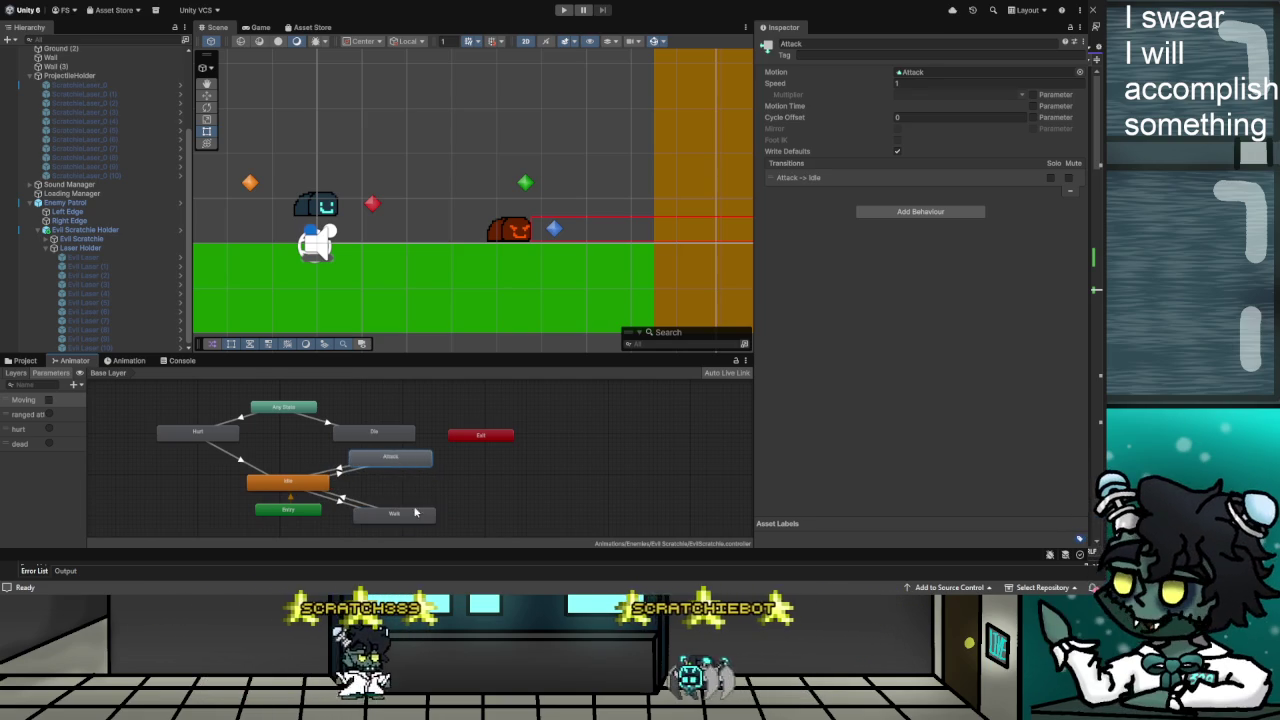
{"action": "left_click", "coordinate": [395, 514]}
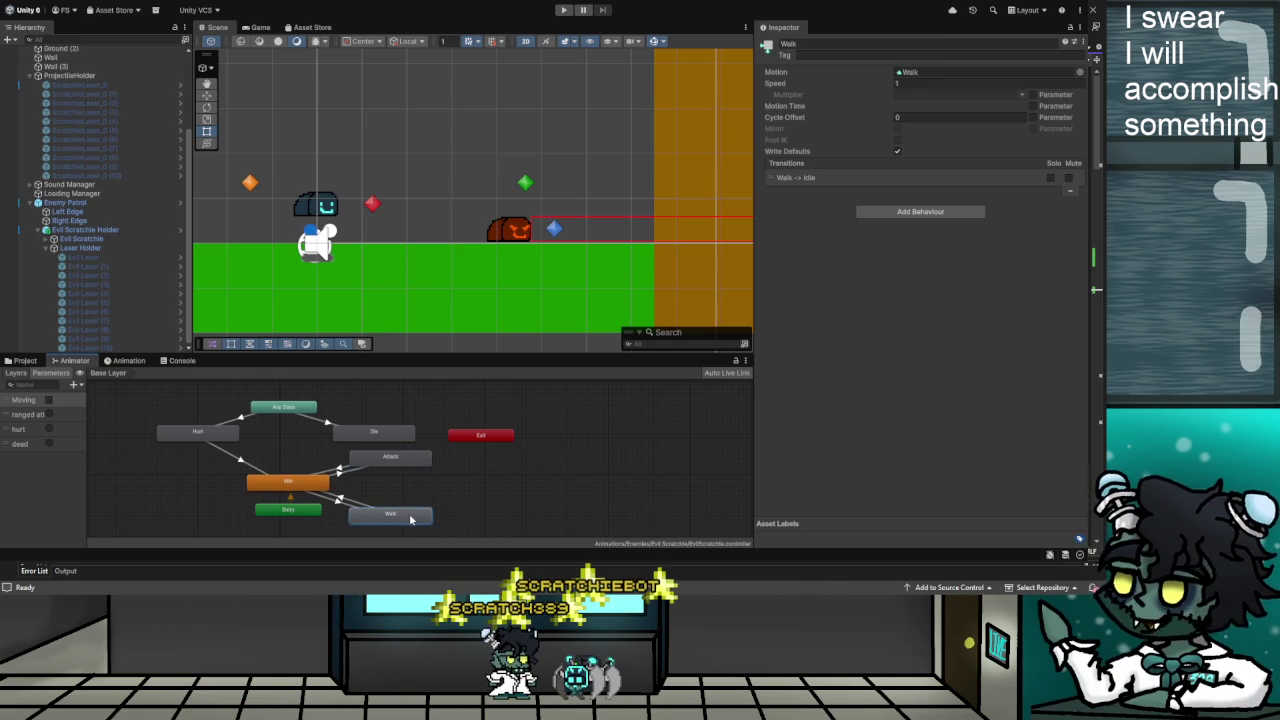
{"action": "left_click", "coordinate": [395, 459]}
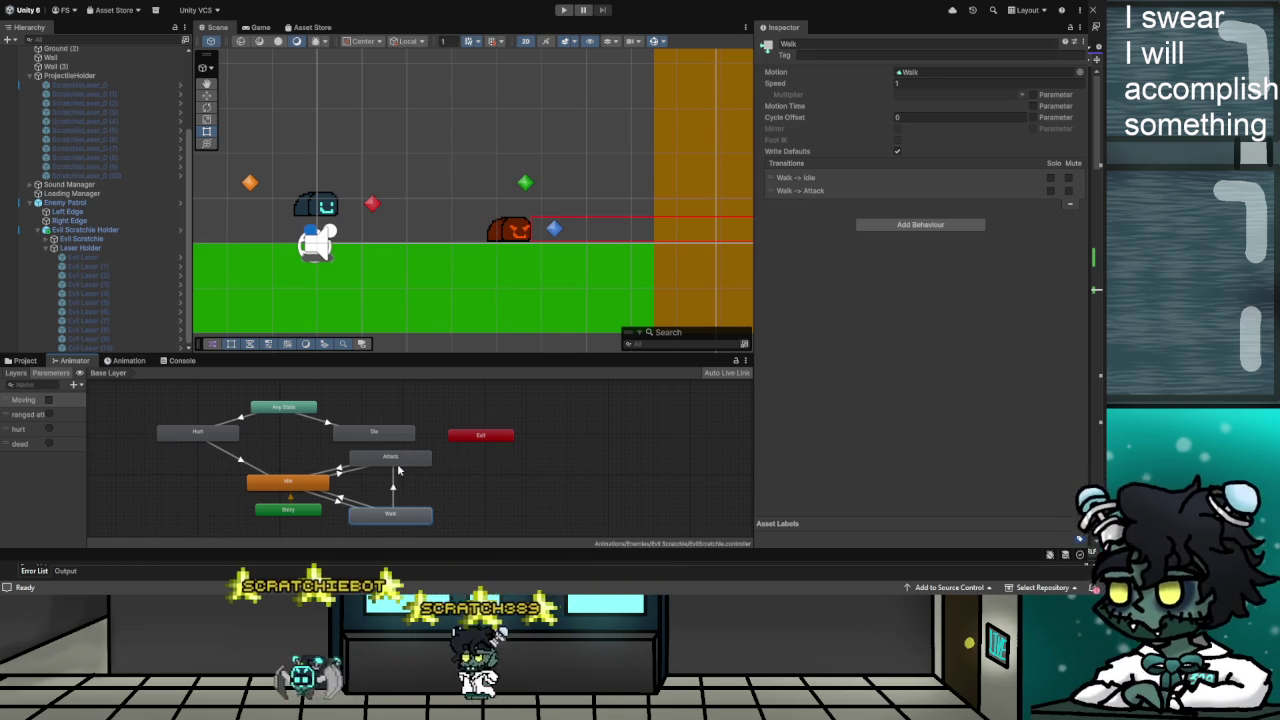
{"action": "left_click", "coordinate": [393, 490]}
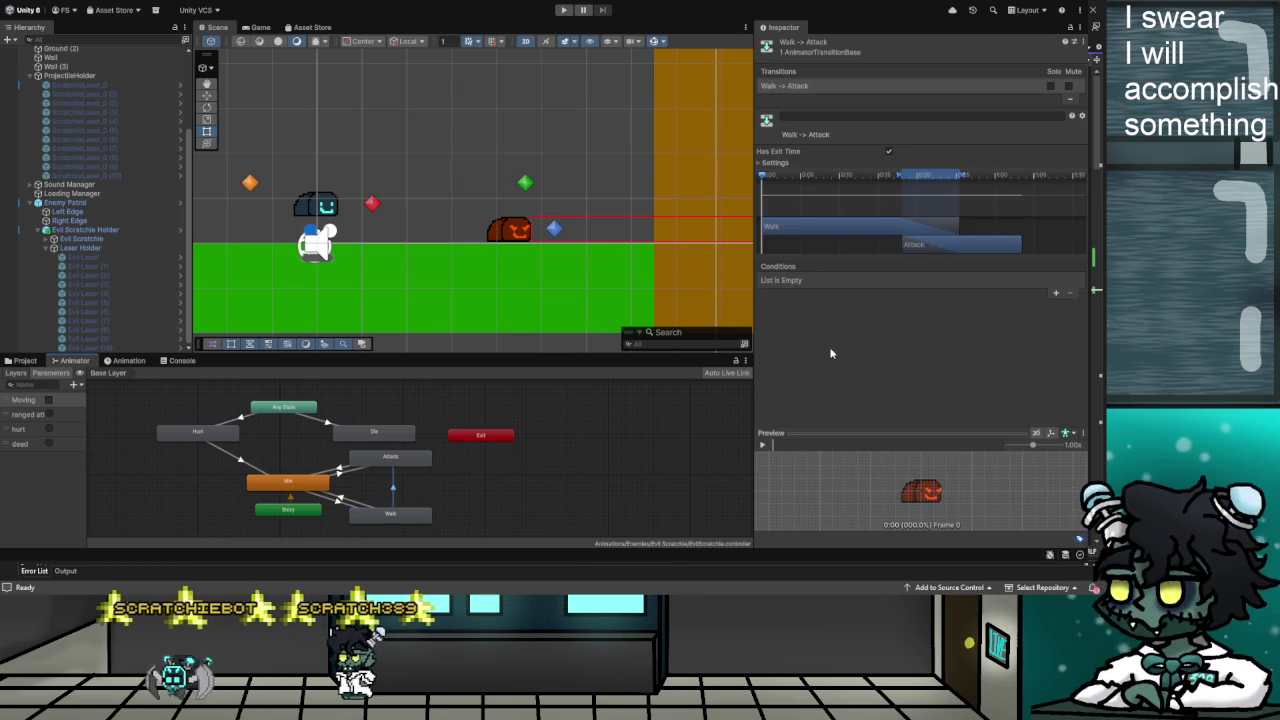
{"action": "left_click", "coordinate": [898, 162]}
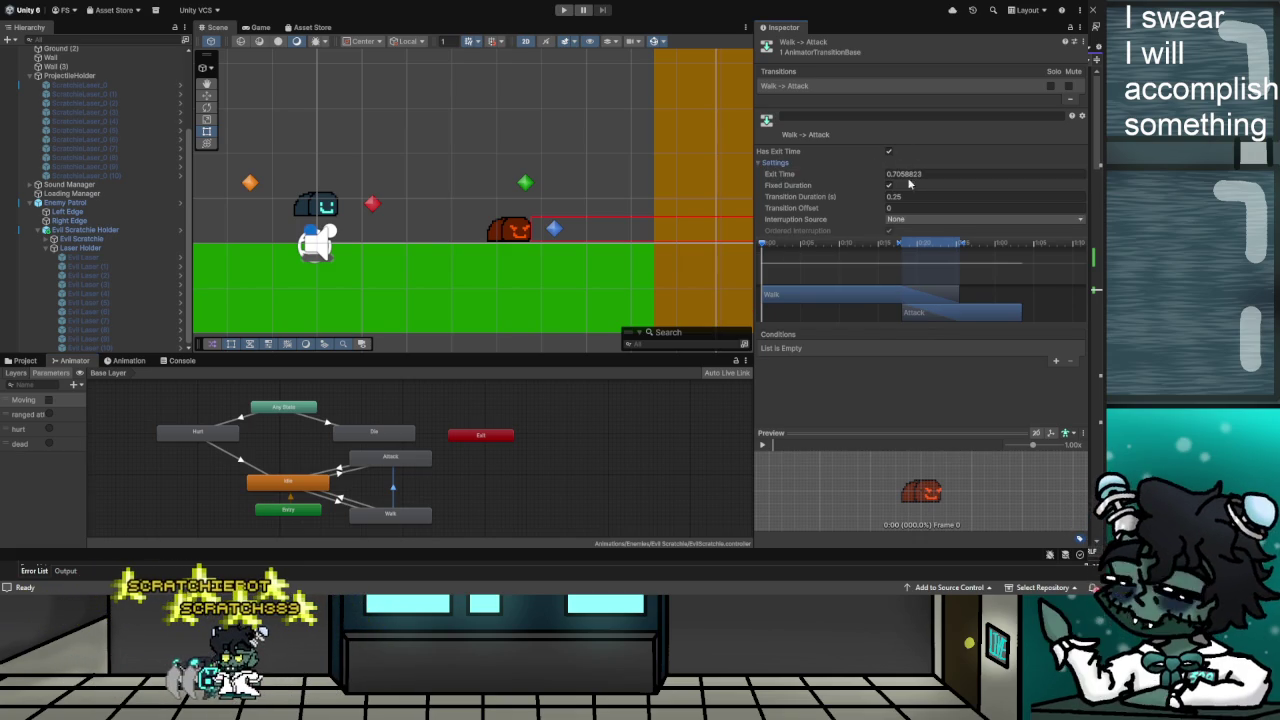
{"action": "type", "text": "0.0"}
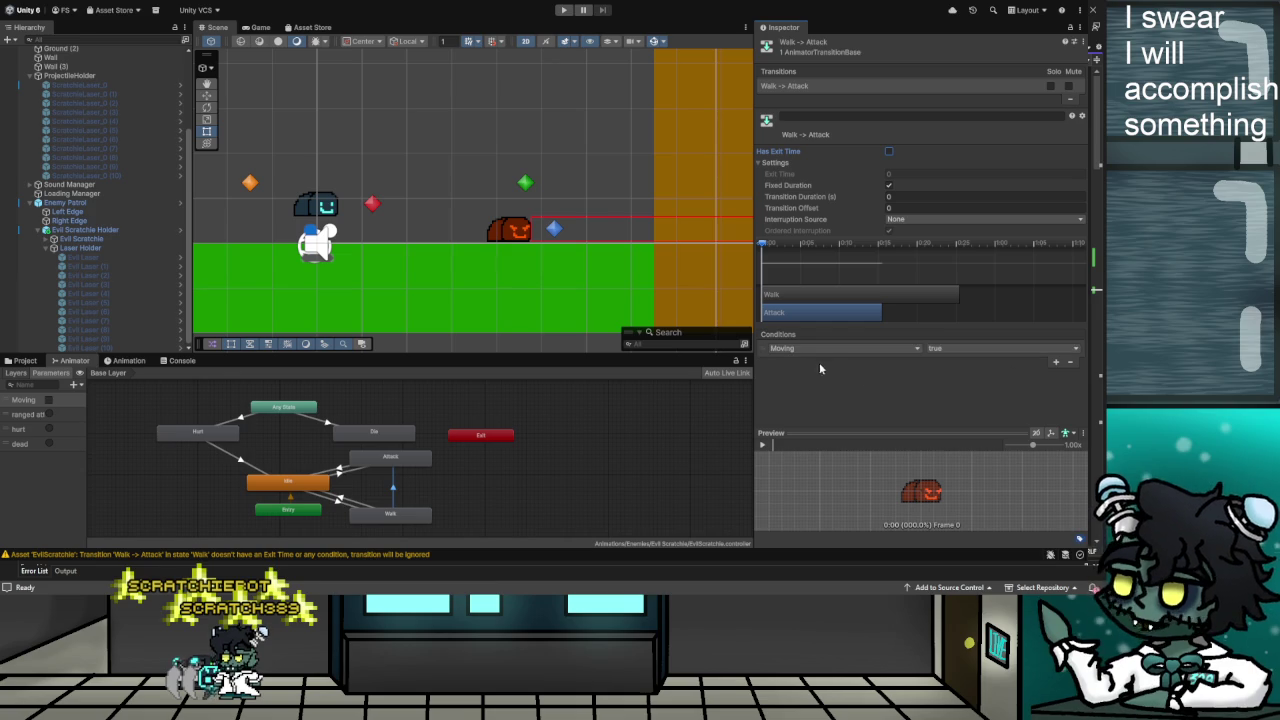
{"action": "left_click", "coordinate": [595, 400]}
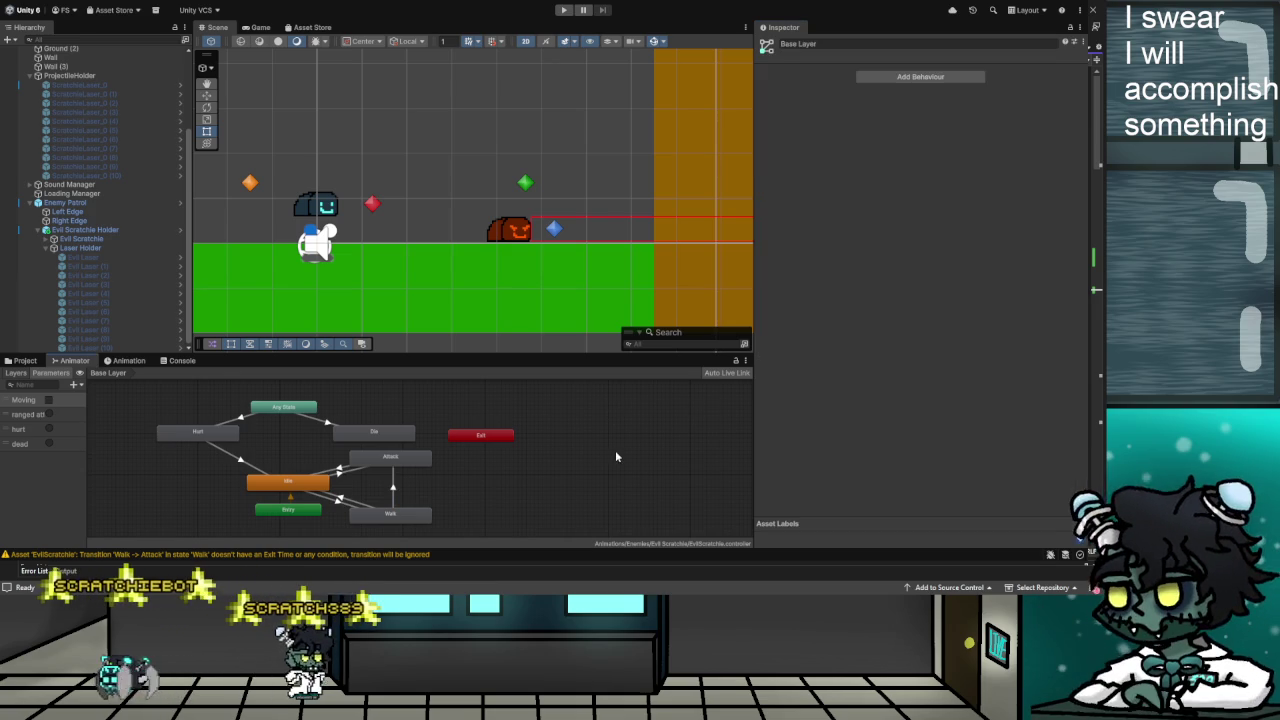
{"action": "left_click", "coordinate": [565, 10]}
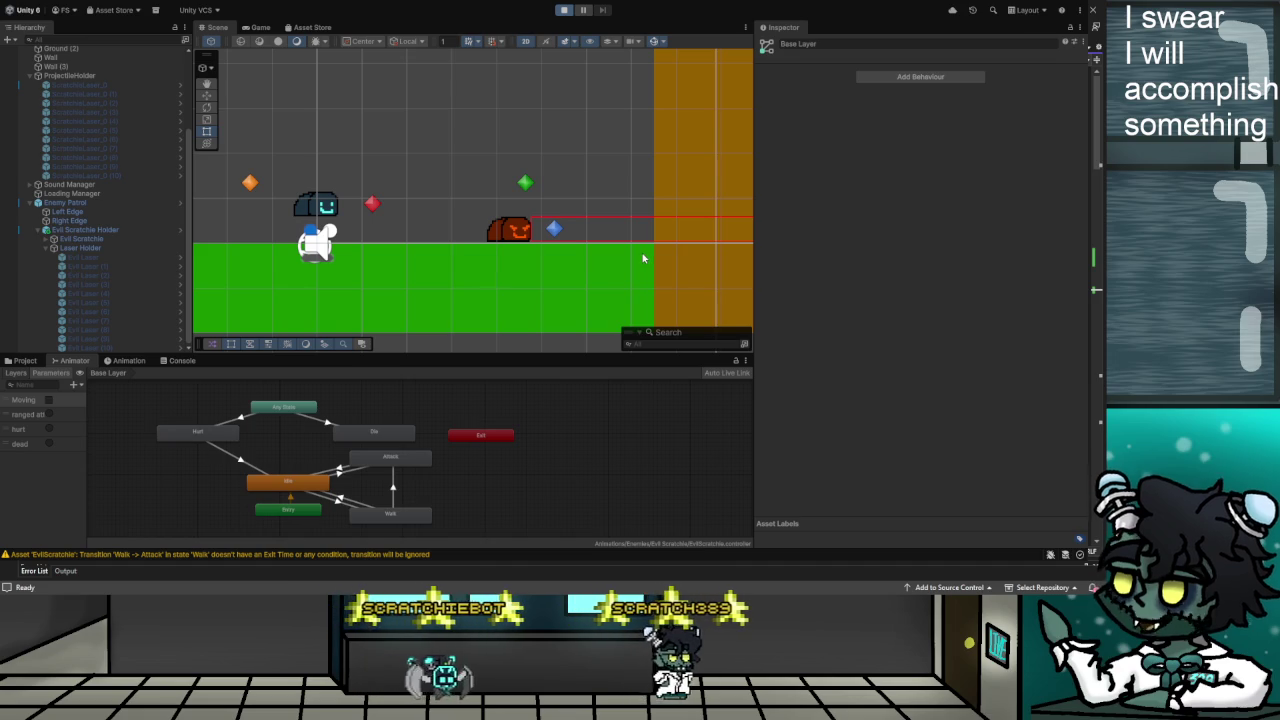
Stop the playtest and select Evil Scratchie to show its components in the Inspector
{"action": "key", "text": "ctrl+p"}
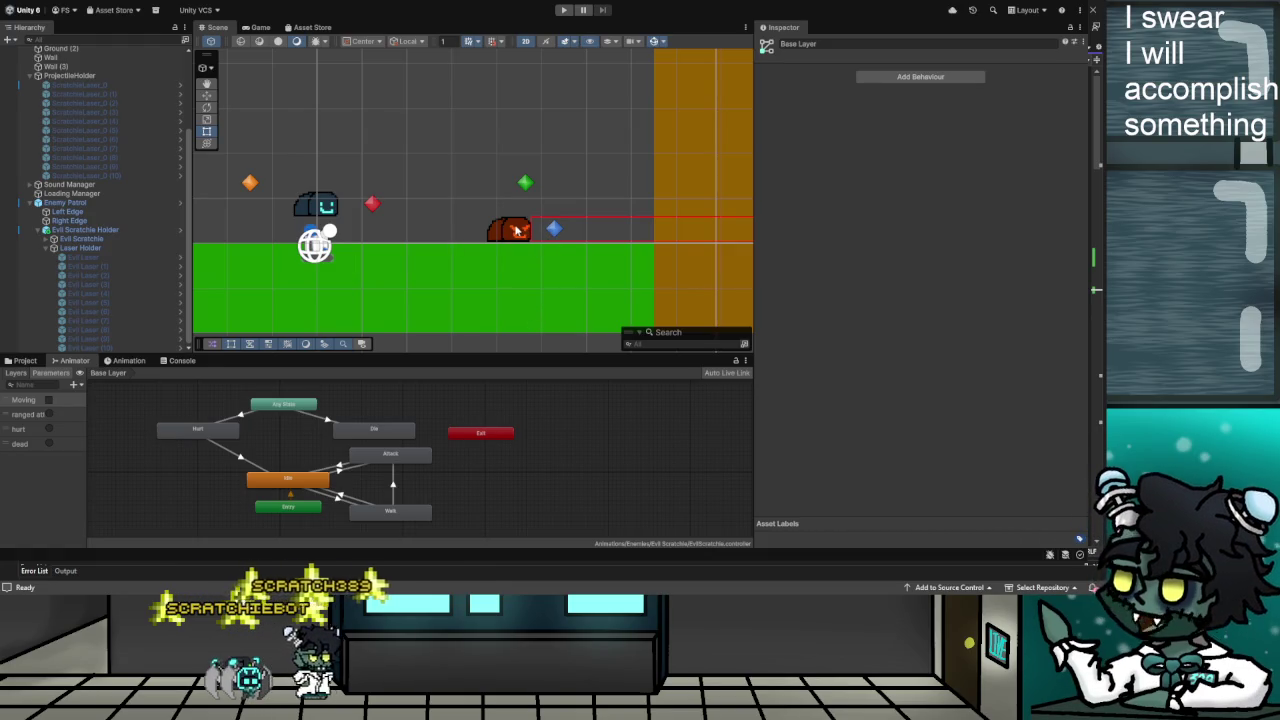
{"action": "left_click", "coordinate": [96, 241]}
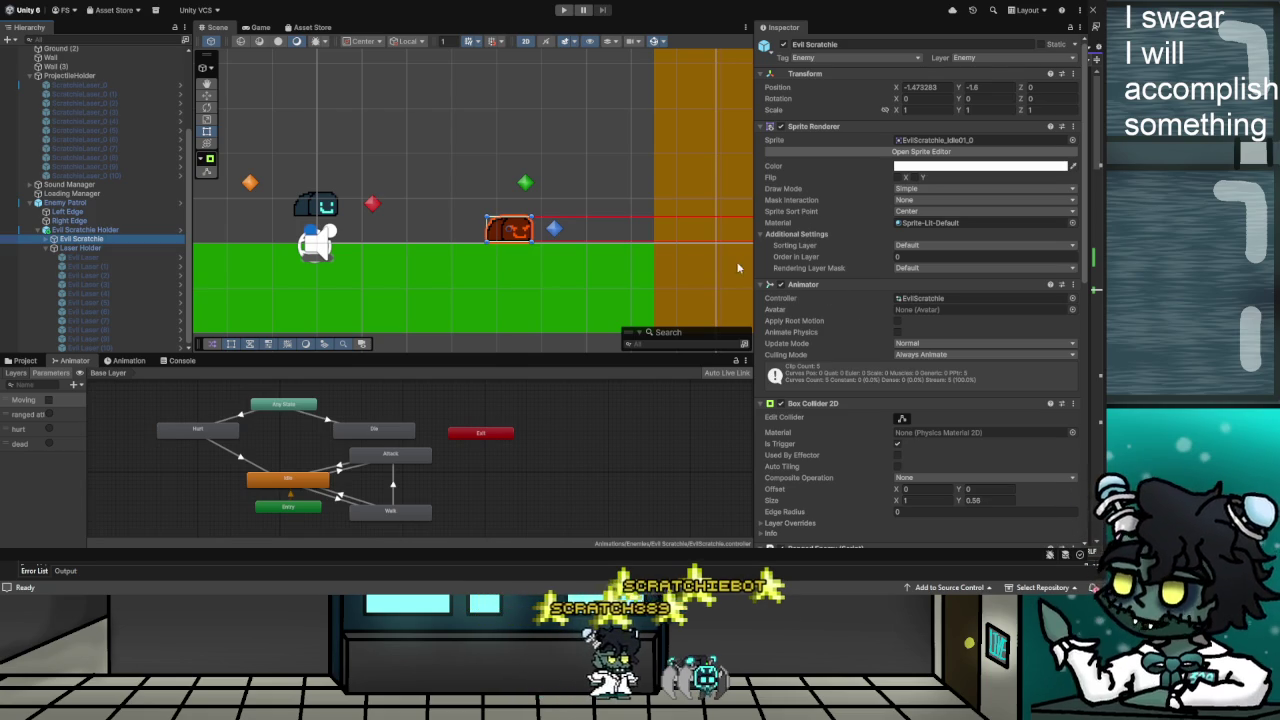
Review Evil Scratchie's components and compare them with the Player's
{"action": "scroll", "coordinate": [820, 397], "scroll_direction": "down", "scroll_amount": 1}
{"action": "scroll", "coordinate": [820, 397], "scroll_direction": "down", "scroll_amount": 10}
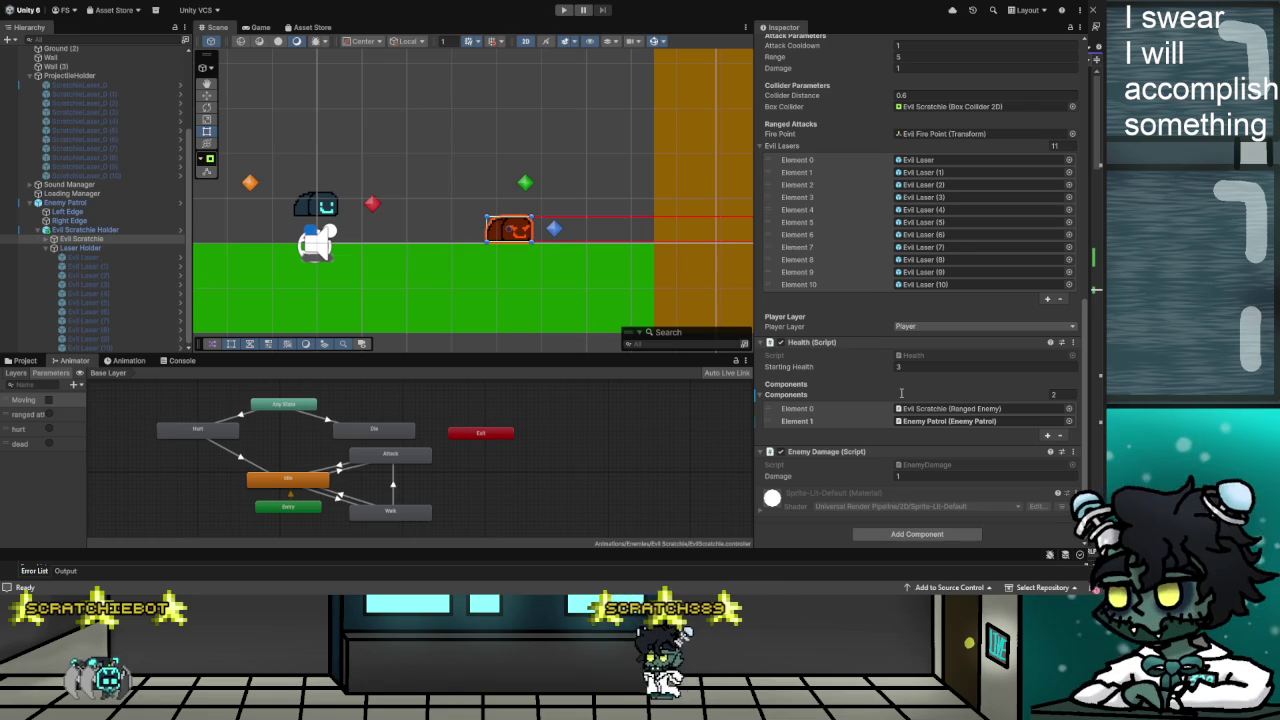
{"action": "scroll", "coordinate": [68, 70], "scroll_direction": "up", "scroll_amount": 2}
{"action": "scroll", "coordinate": [68, 70], "scroll_direction": "up", "scroll_amount": 4}
{"action": "left_click", "coordinate": [55, 77]}
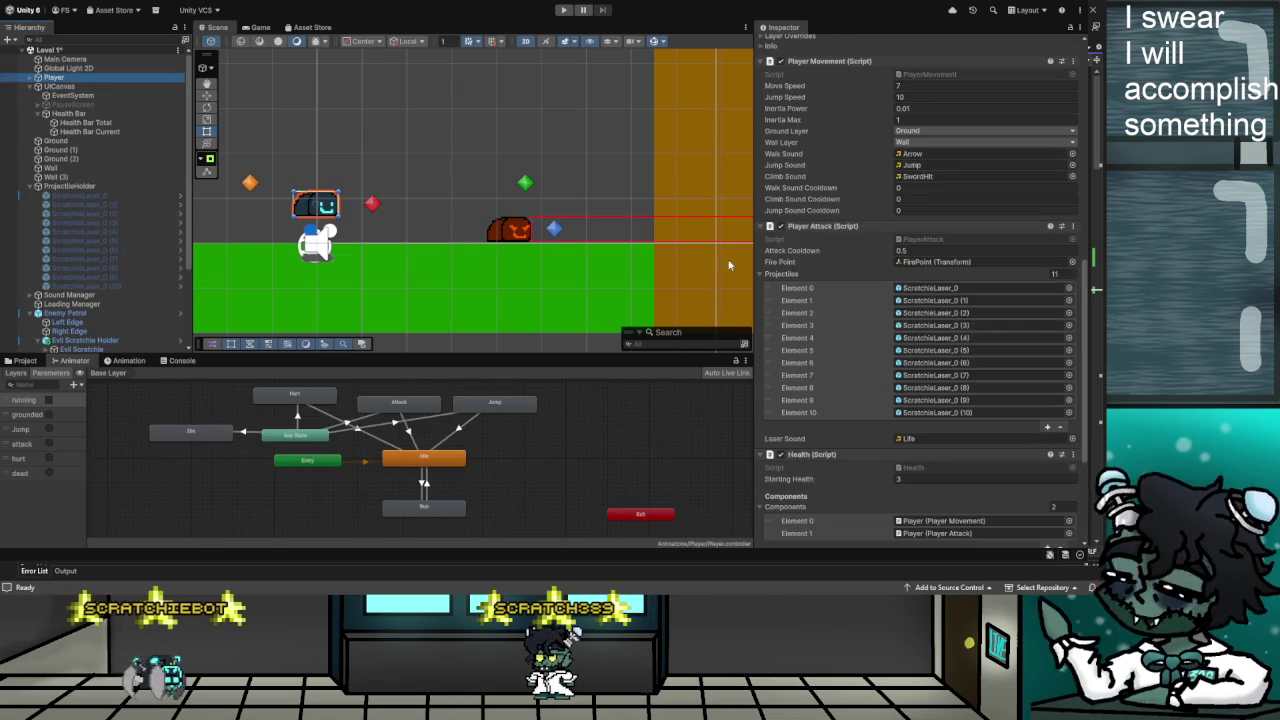
{"action": "scroll", "coordinate": [959, 318], "scroll_direction": "up", "scroll_amount": 3}
{"action": "scroll", "coordinate": [959, 318], "scroll_direction": "up", "scroll_amount": 3}
{"action": "scroll", "coordinate": [876, 301], "scroll_direction": "up", "scroll_amount": 2}
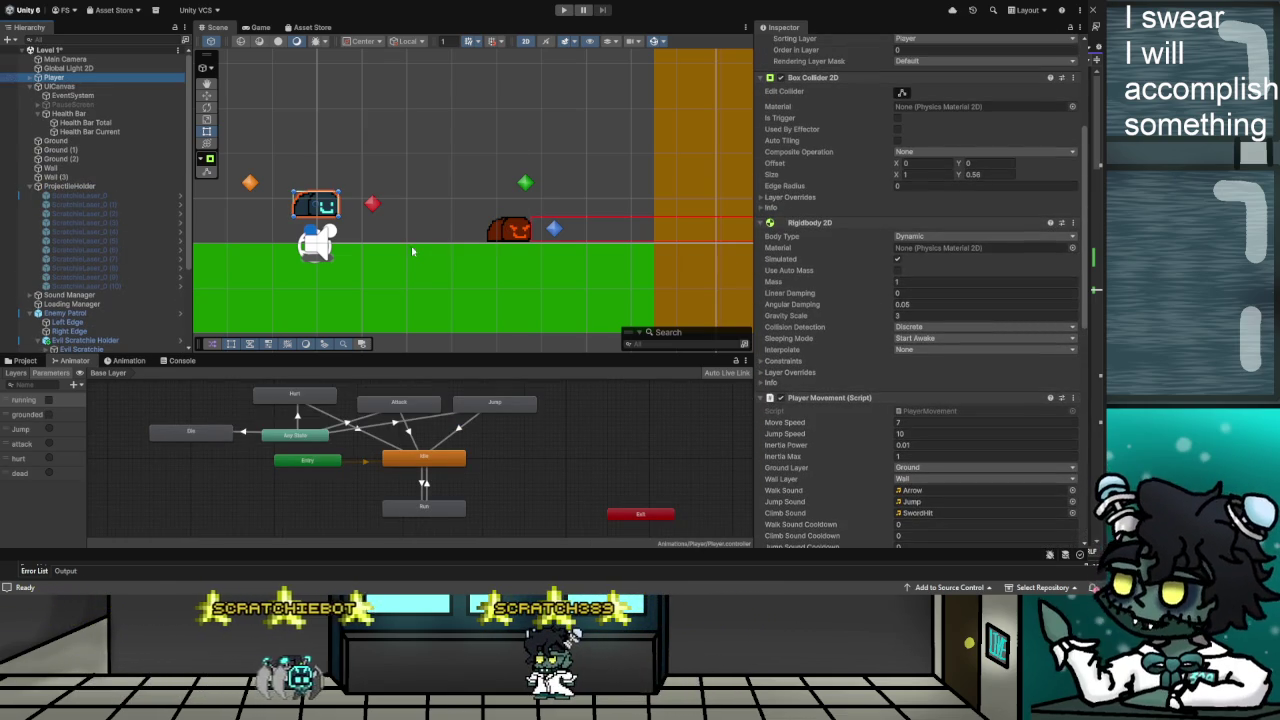
{"action": "scroll", "coordinate": [95, 300], "scroll_direction": "down", "scroll_amount": 2}
Give Evil Scratchie a Rigidbody 2D and set its Angular Damping to 0
{"action": "left_click", "coordinate": [82, 315]}
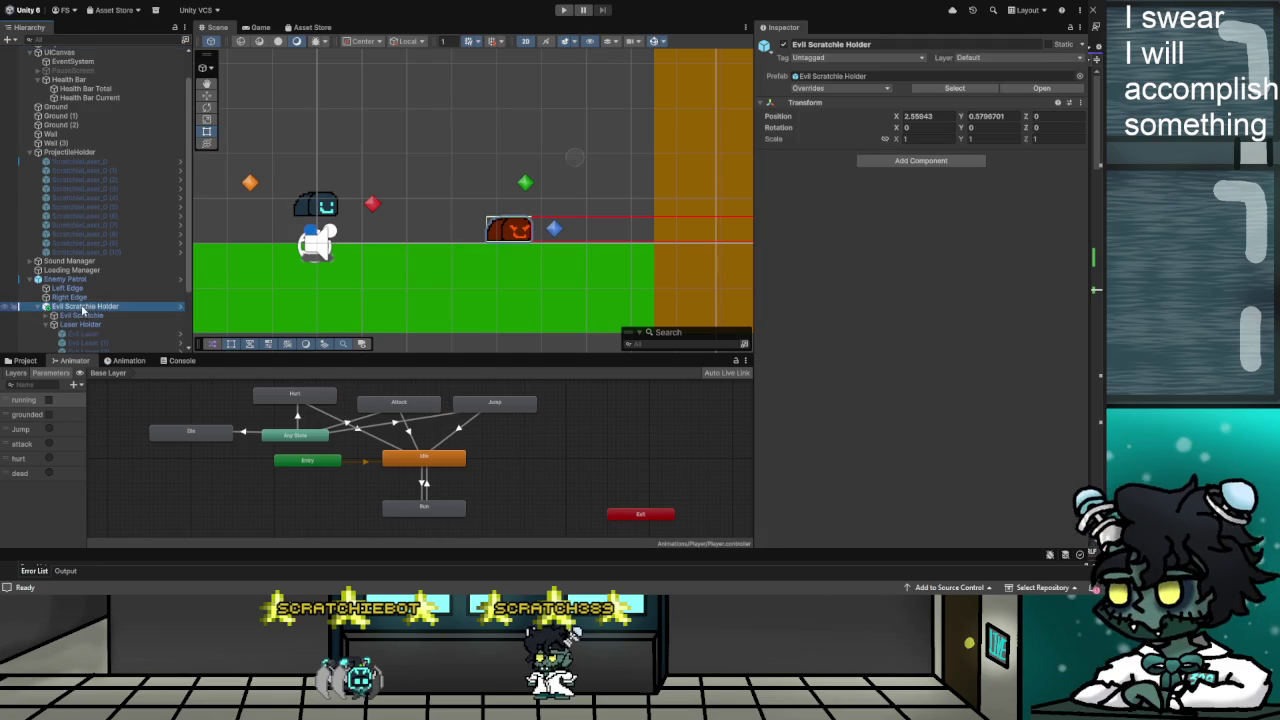
{"action": "scroll", "coordinate": [861, 443], "scroll_direction": "down", "scroll_amount": 10}
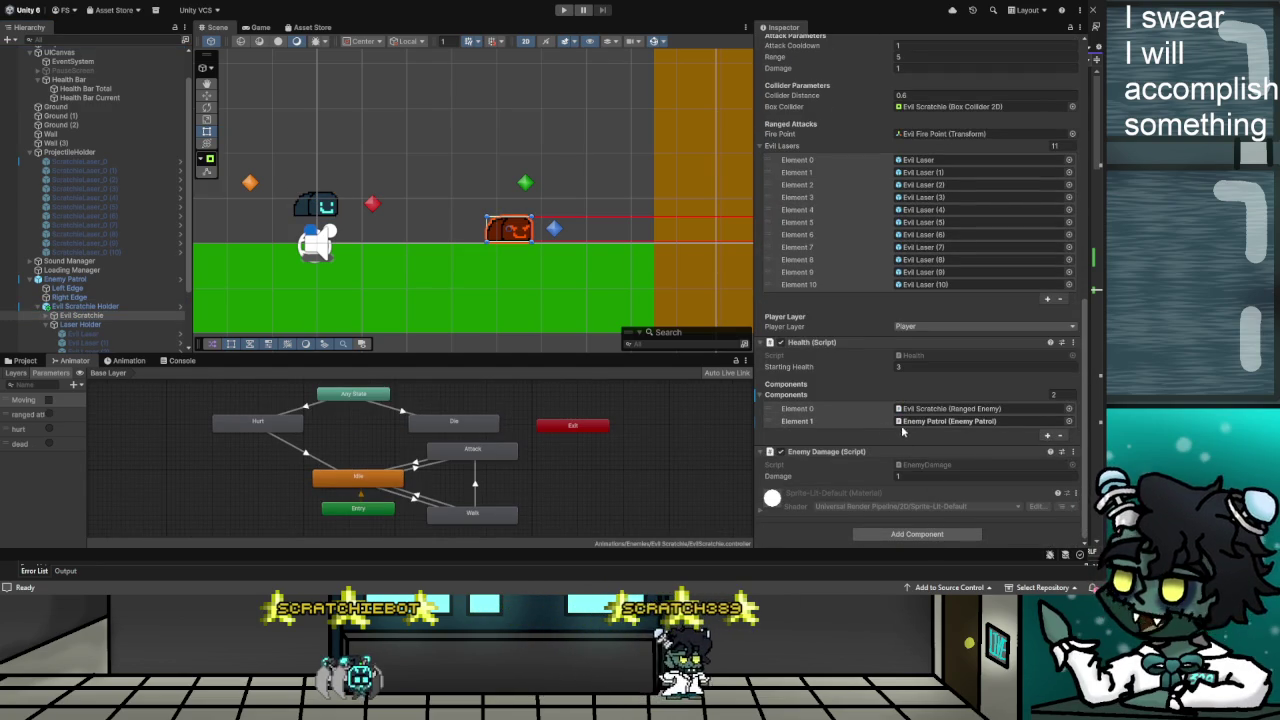
{"action": "key", "text": "ctrl+z"}
{"action": "scroll", "coordinate": [909, 453], "scroll_direction": "down", "scroll_amount": 3}
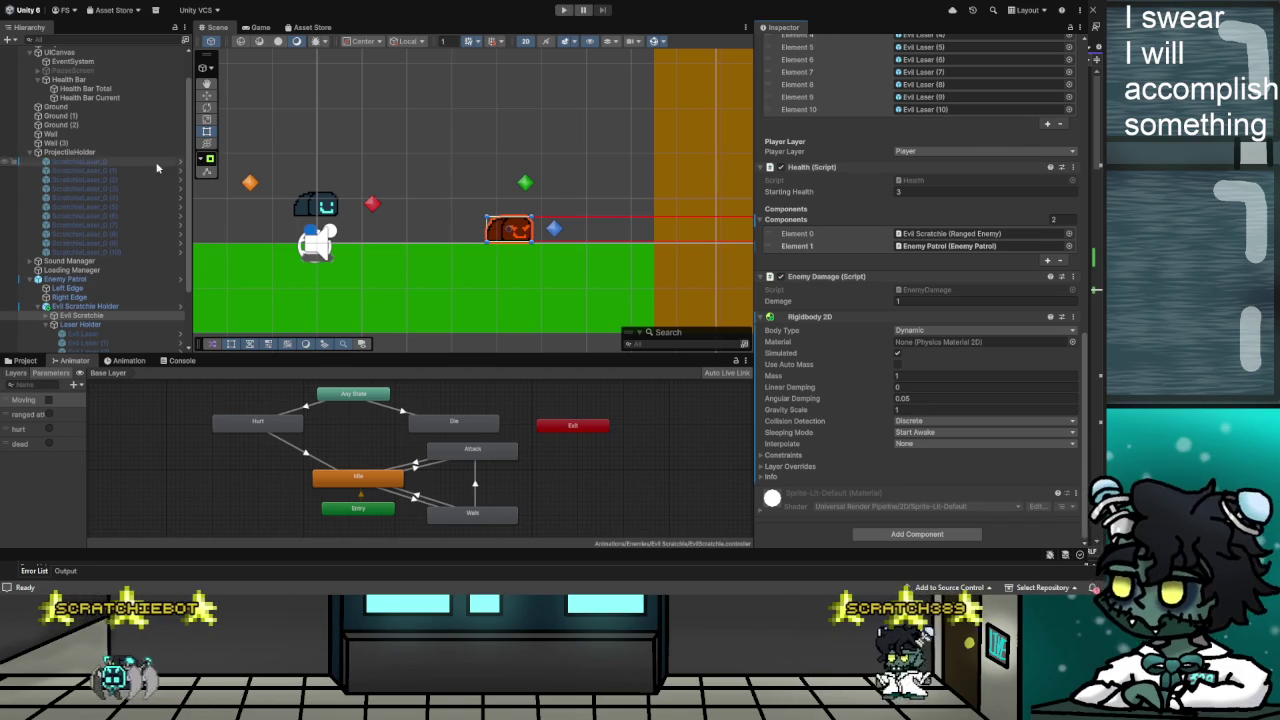
{"action": "scroll", "coordinate": [846, 430], "scroll_direction": "up", "scroll_amount": 1}
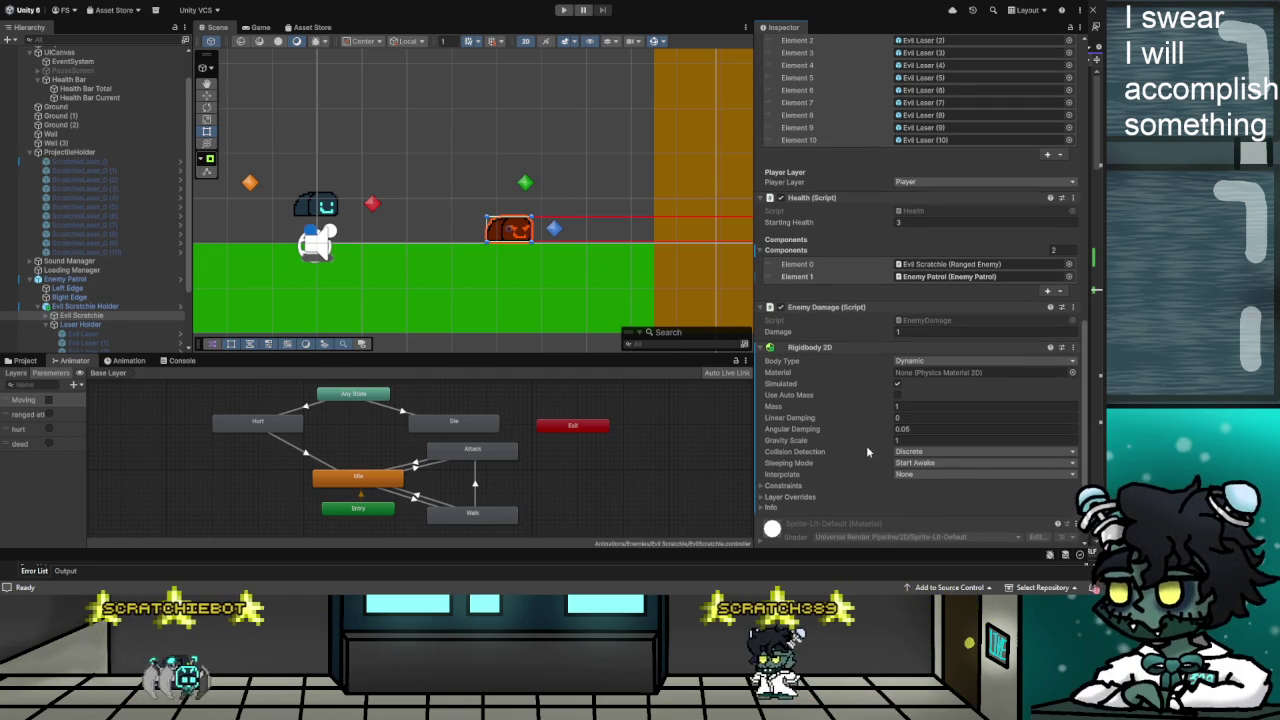
{"action": "left_click", "coordinate": [915, 431]}
{"action": "type", "text": "0"}
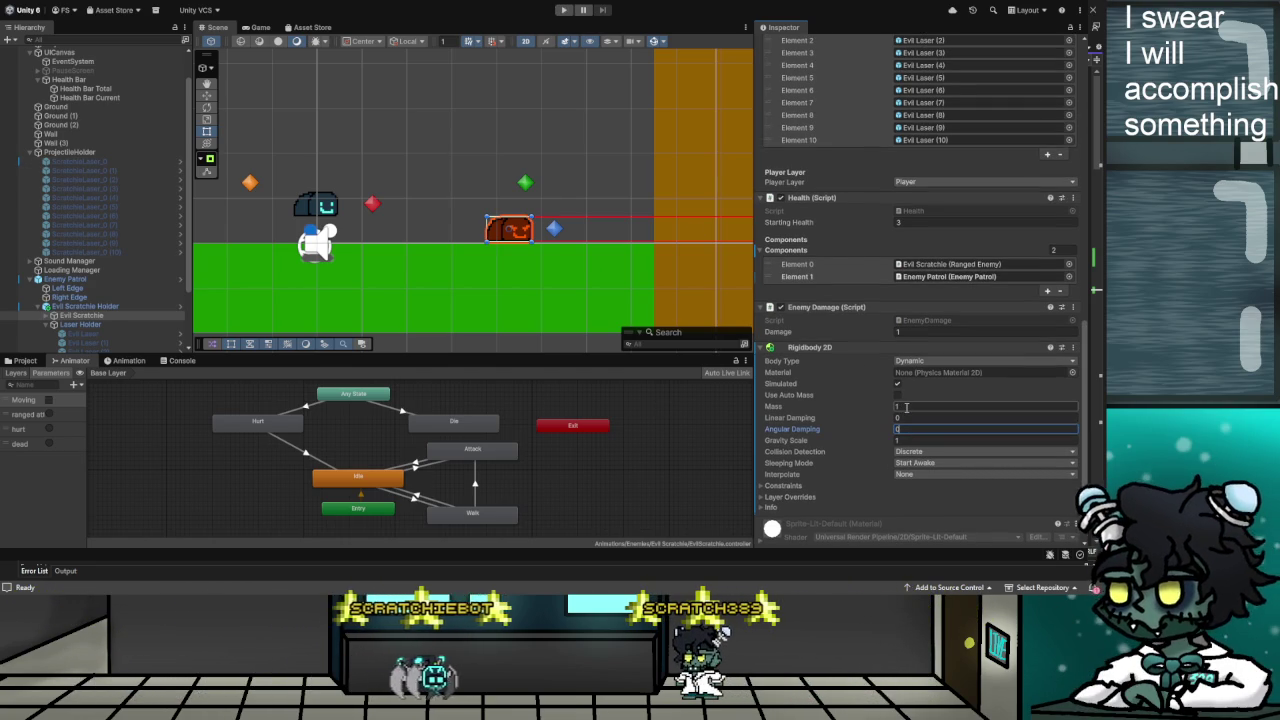
Check the Player's Rigidbody 2D settings, then select and frame Evil Scratchie in the scene
{"action": "scroll", "coordinate": [60, 96], "scroll_direction": "up", "scroll_amount": 2}
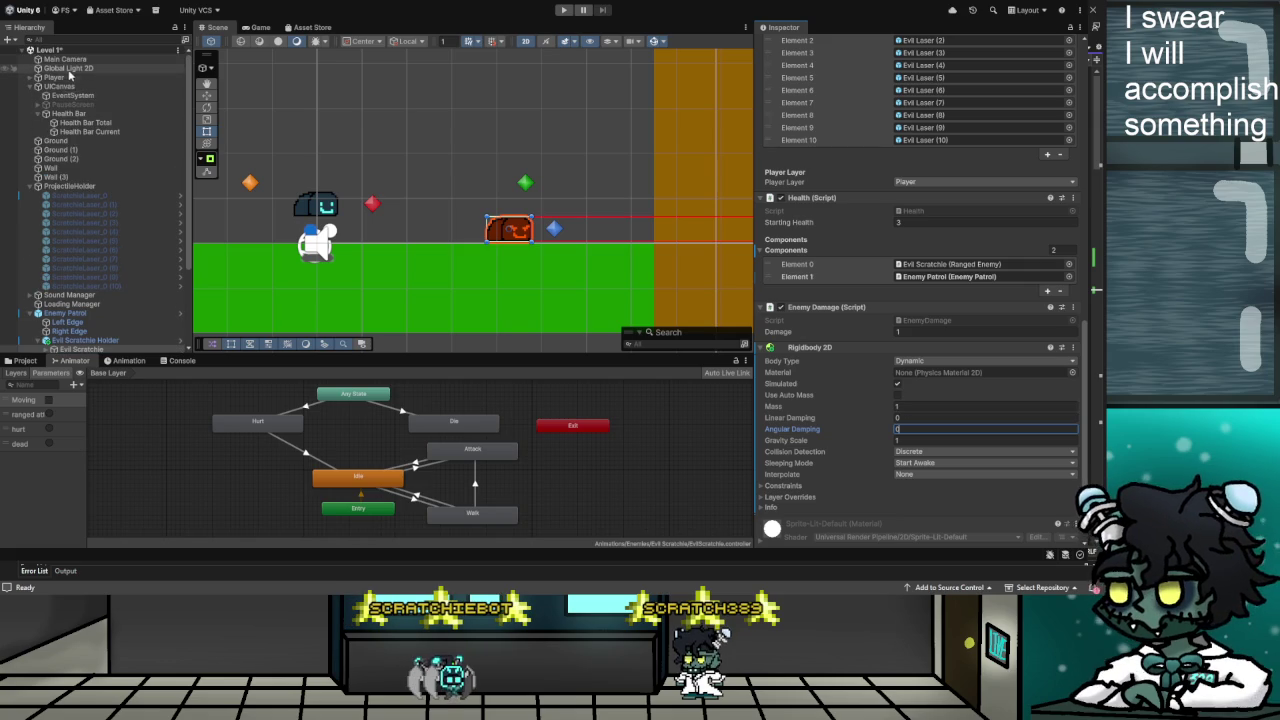
{"action": "left_click", "coordinate": [67, 78]}
{"action": "scroll", "coordinate": [880, 437], "scroll_direction": "up", "scroll_amount": 10}
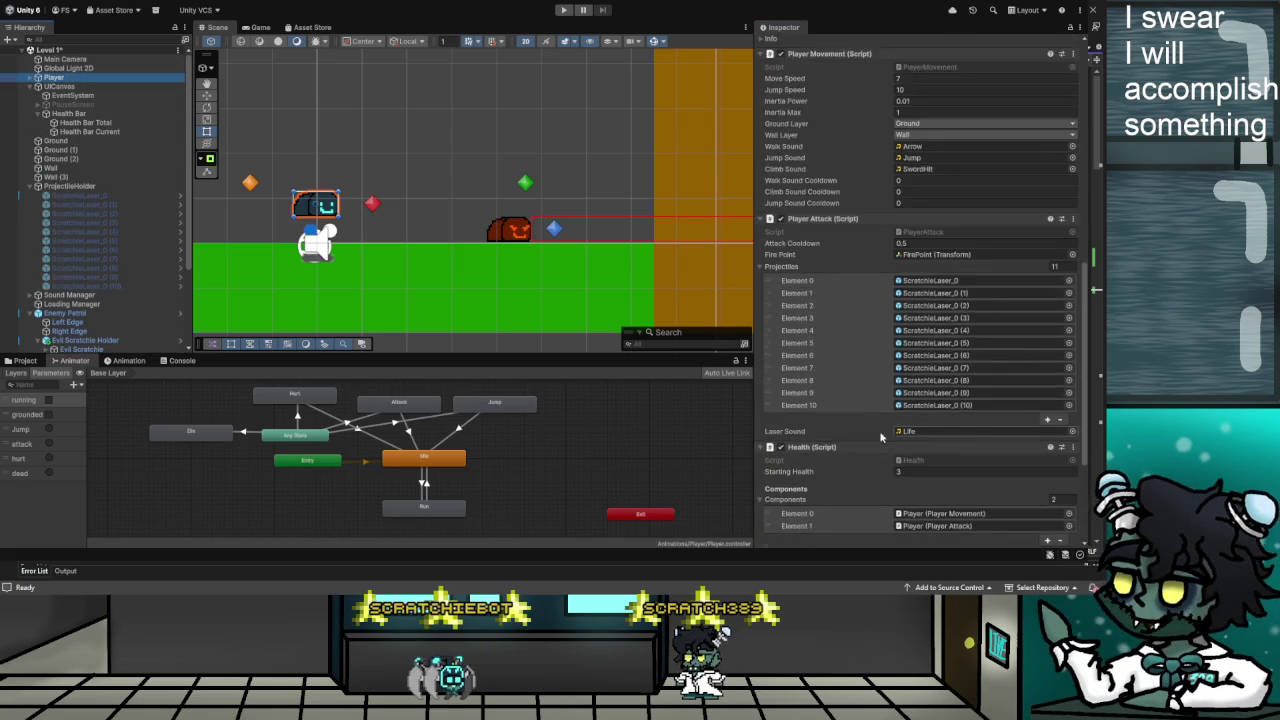
{"action": "scroll", "coordinate": [862, 422], "scroll_direction": "down", "scroll_amount": 1}
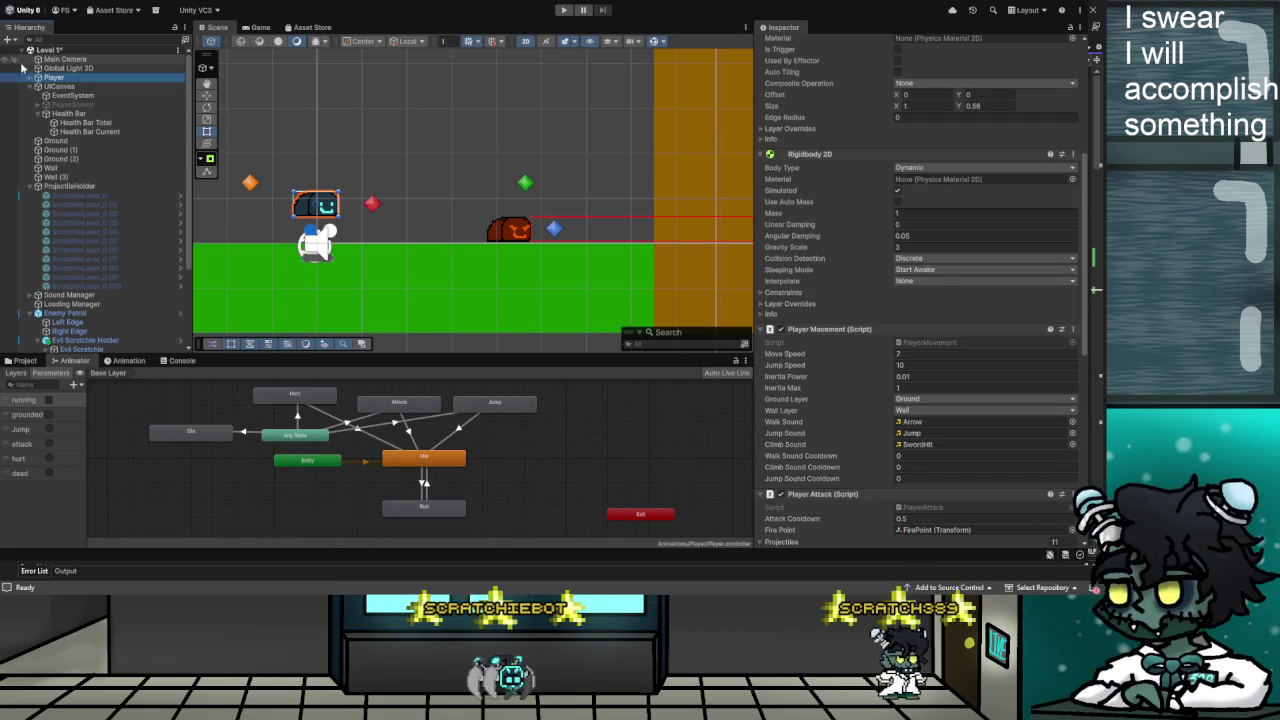
{"action": "scroll", "coordinate": [80, 320], "scroll_direction": "down", "scroll_amount": 2}
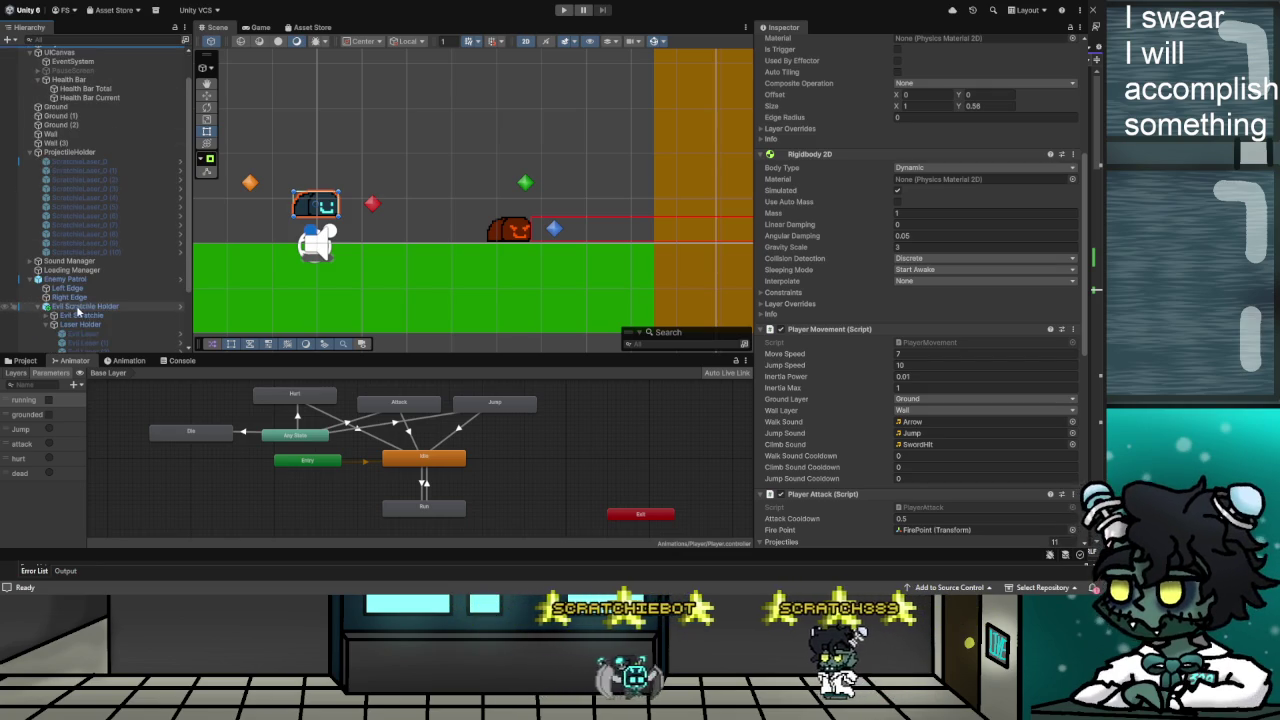
{"action": "double_click", "coordinate": [80, 315]}
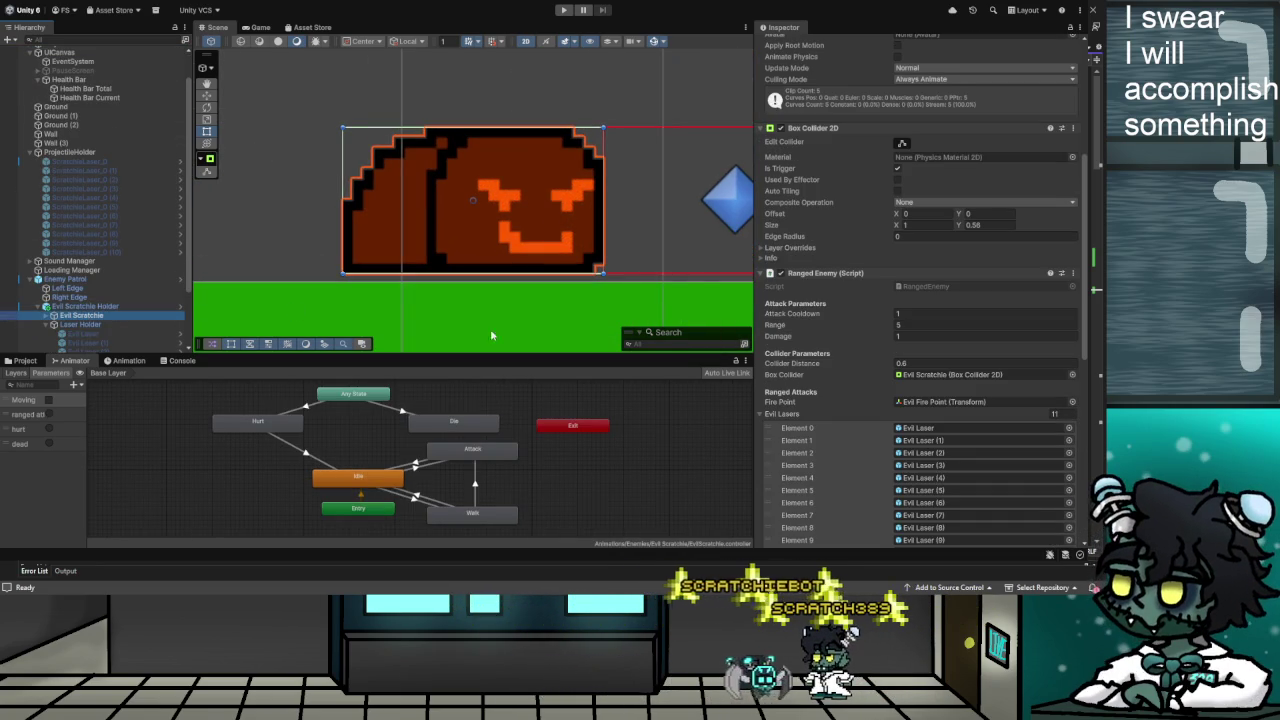
Set Evil Scratchie's Rigidbody 2D gravity scale to 3 and start a playtest
{"action": "scroll", "coordinate": [977, 410], "scroll_direction": "down", "scroll_amount": 10}
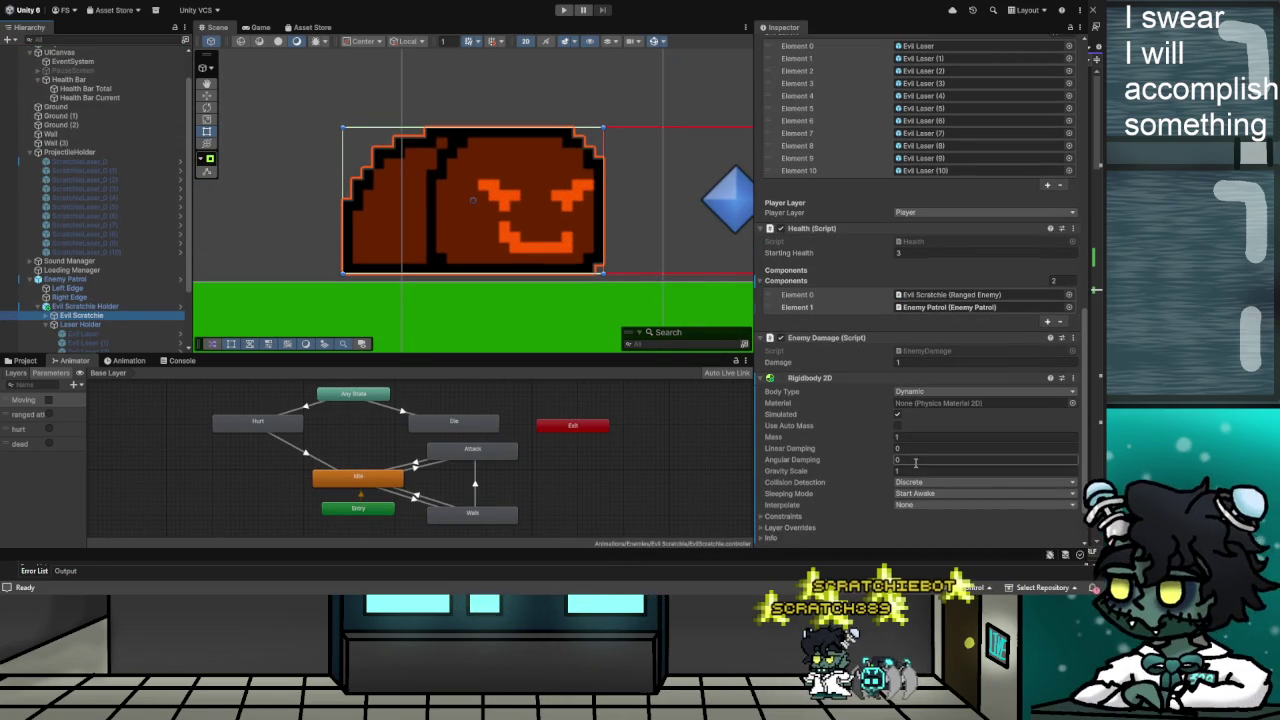
{"action": "scroll", "coordinate": [917, 458], "scroll_direction": "down", "scroll_amount": 1}
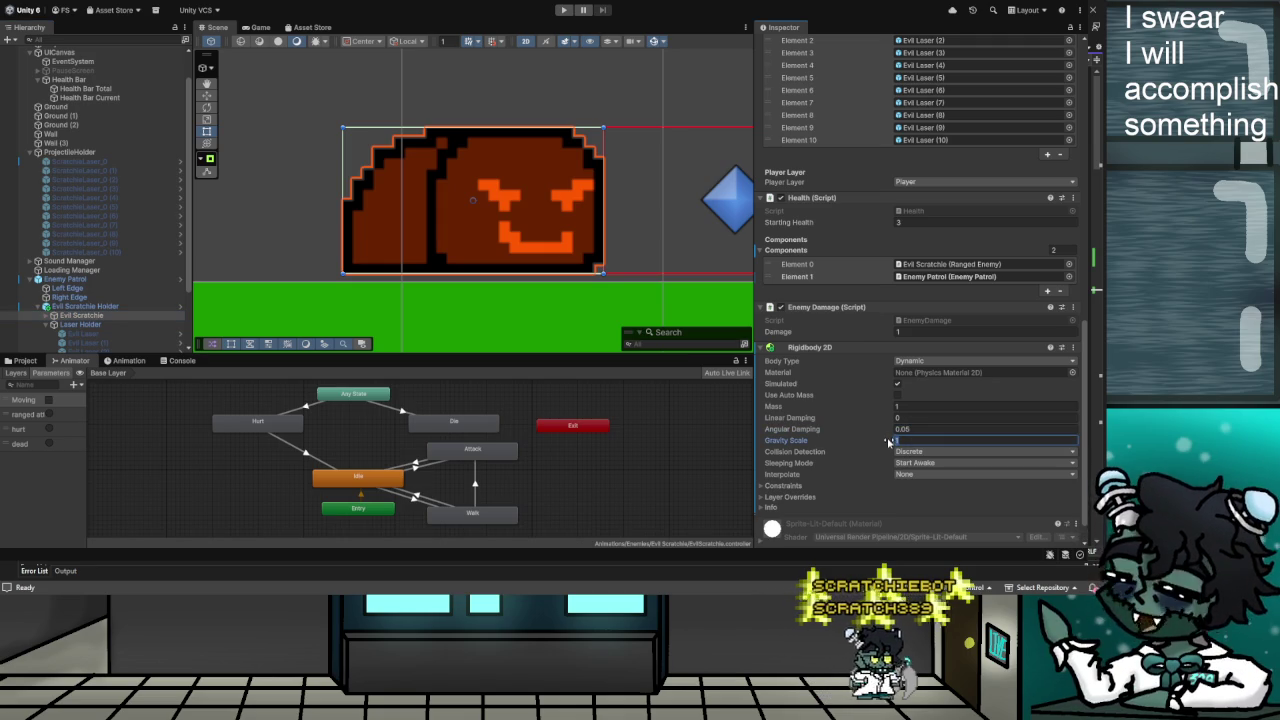
{"action": "left_click", "coordinate": [564, 12]}
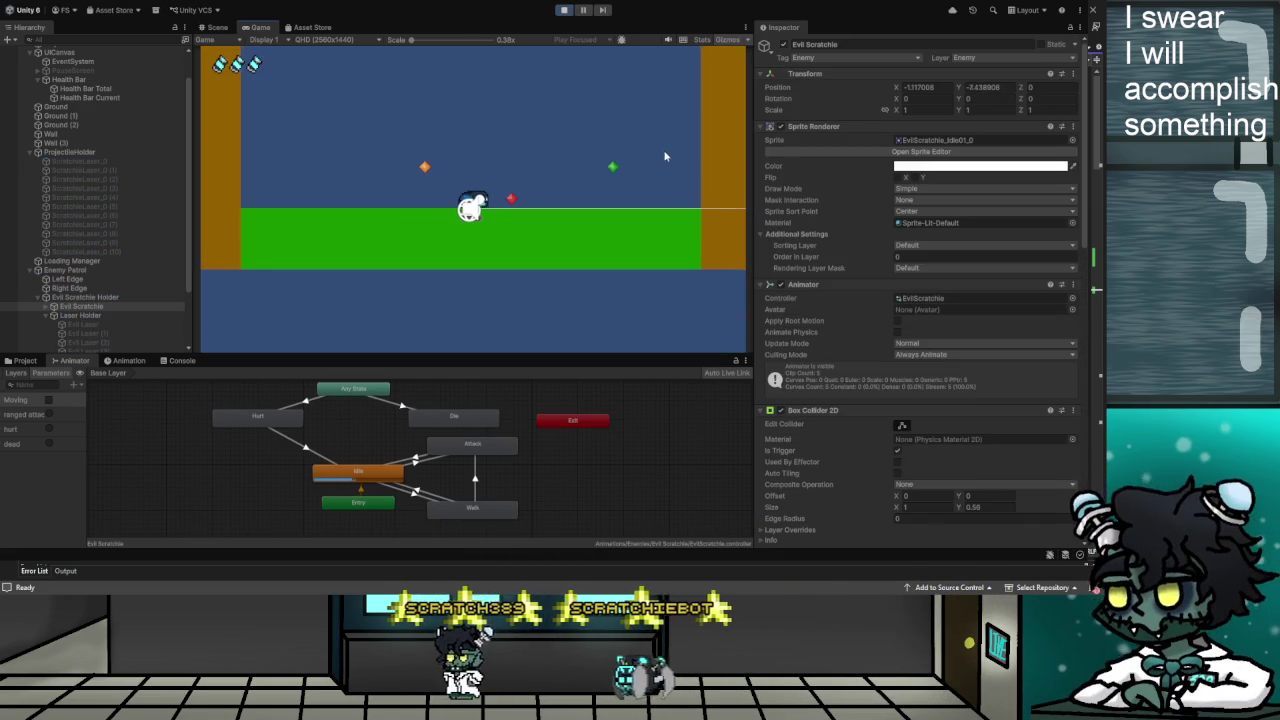
Stop the game and drag Evil Scratchie's Position Y up slightly to -1.36
{"action": "left_click", "coordinate": [564, 11]}
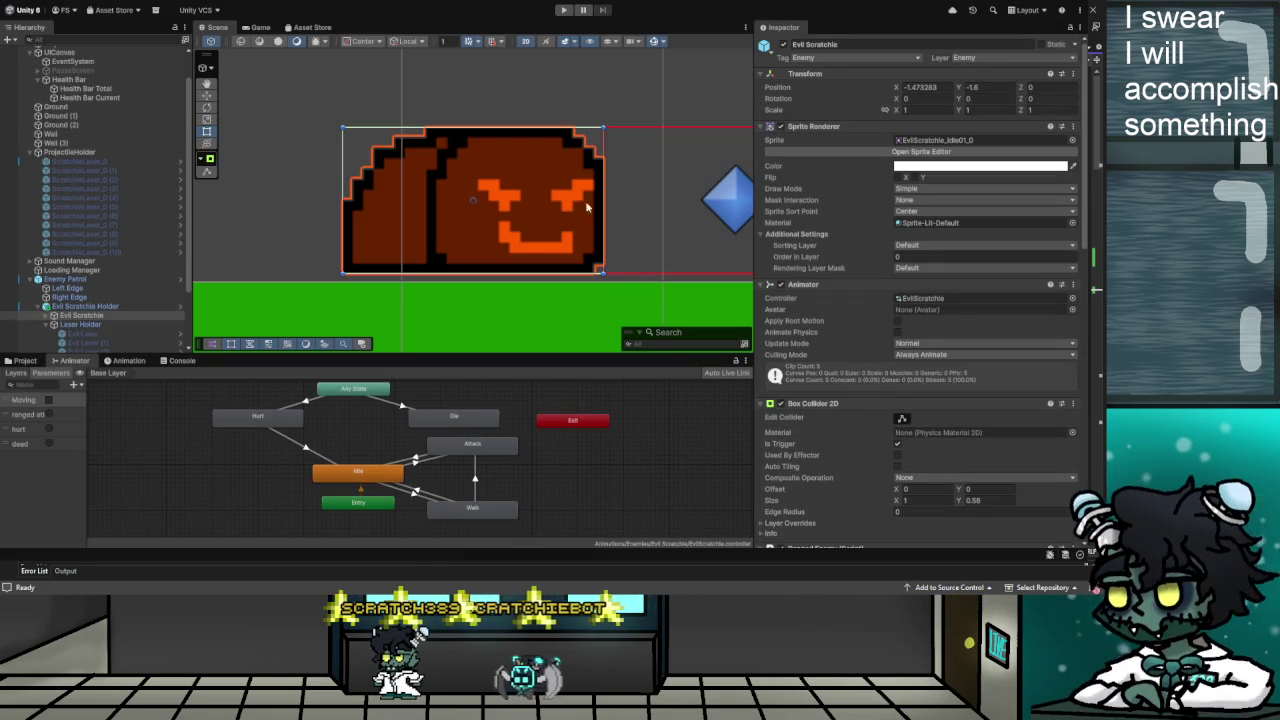
{"action": "scroll", "coordinate": [586, 240], "scroll_direction": "down", "scroll_amount": 5}
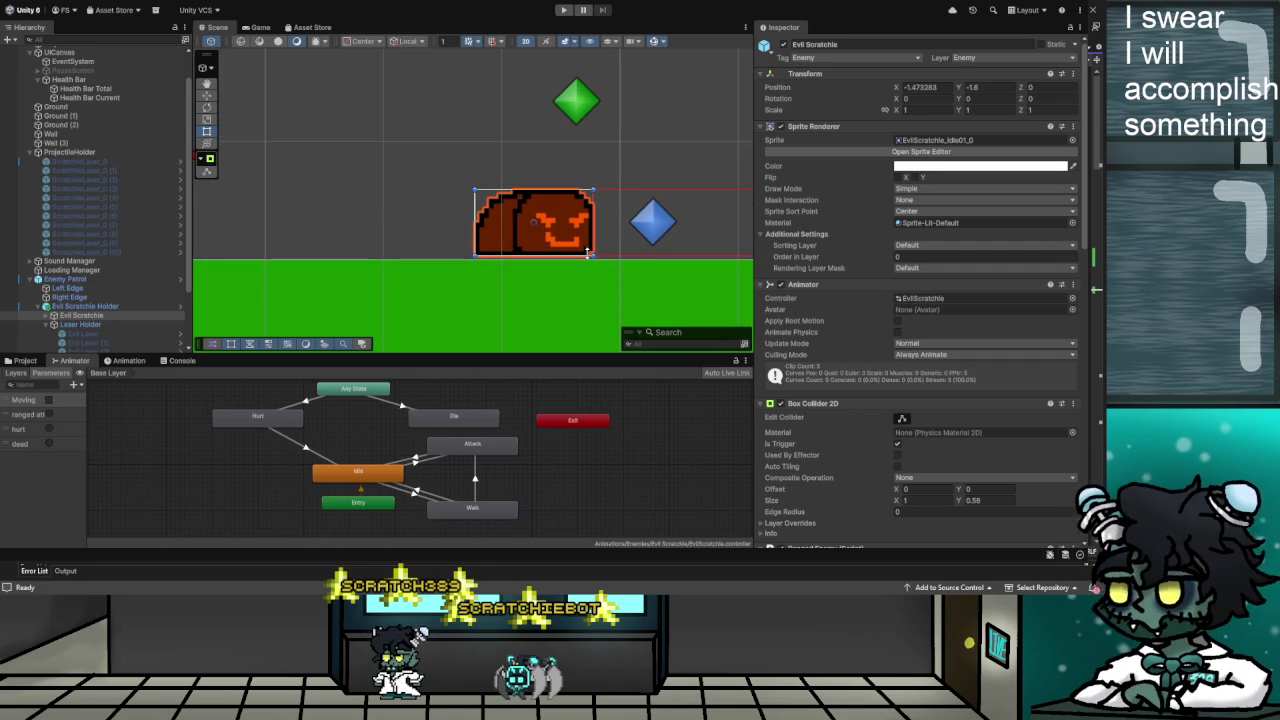
{"action": "scroll", "coordinate": [598, 265], "scroll_direction": "down", "scroll_amount": 3}
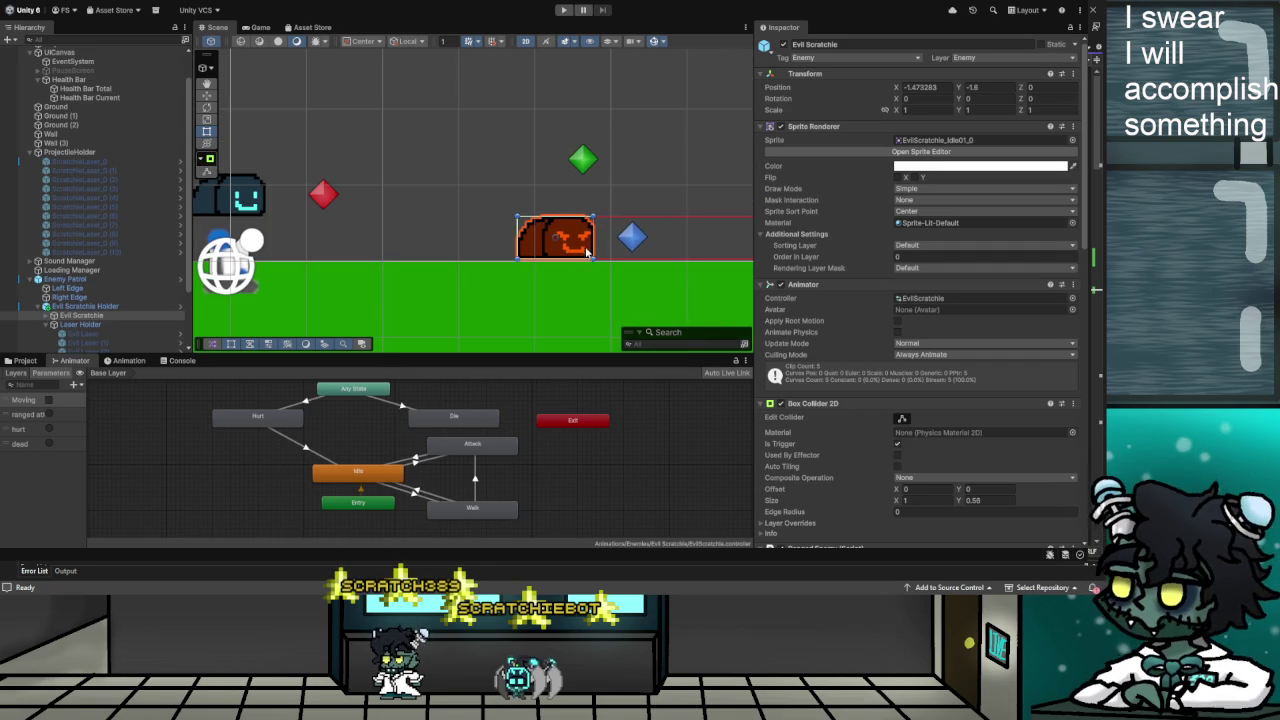
{"action": "scroll", "coordinate": [586, 245], "scroll_direction": "down", "scroll_amount": 3}
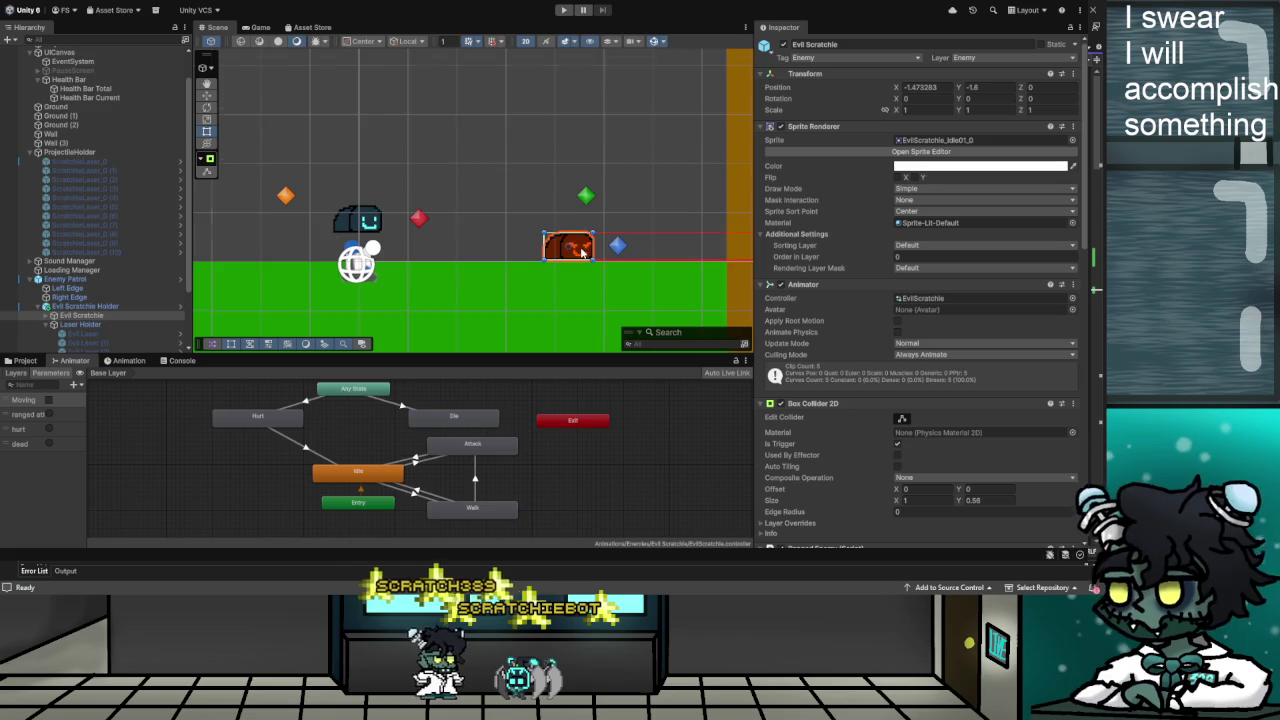
{"action": "scroll", "coordinate": [583, 252], "scroll_direction": "up", "scroll_amount": 2}
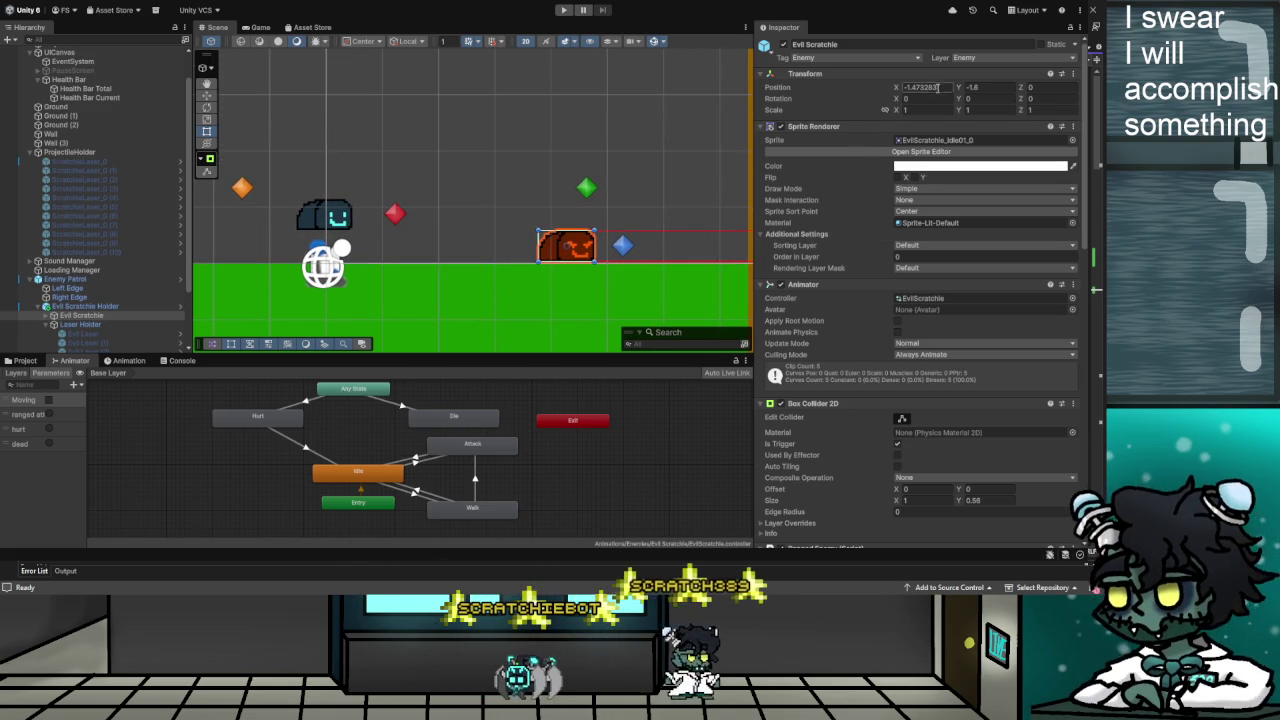
{"action": "left_click_drag", "start_coordinate": [960, 90], "coordinate": [963, 90]}
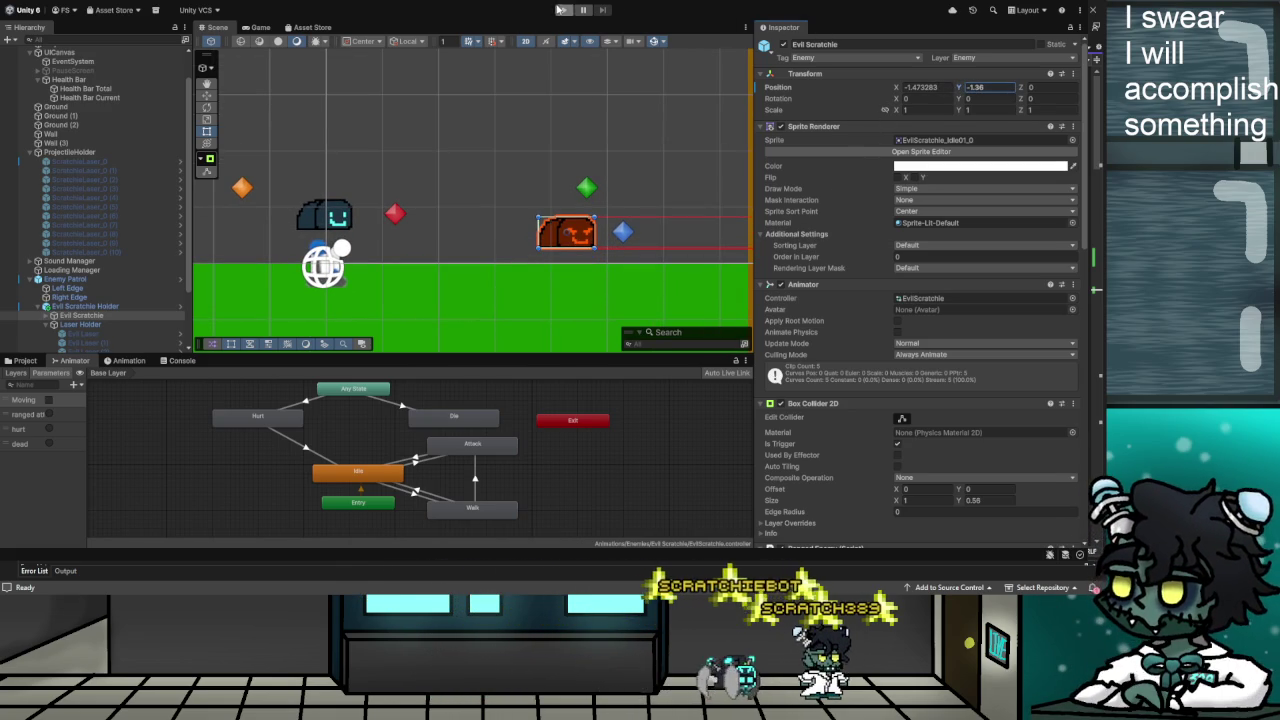
{"action": "scroll", "coordinate": [923, 267], "scroll_direction": "down", "scroll_amount": 5}
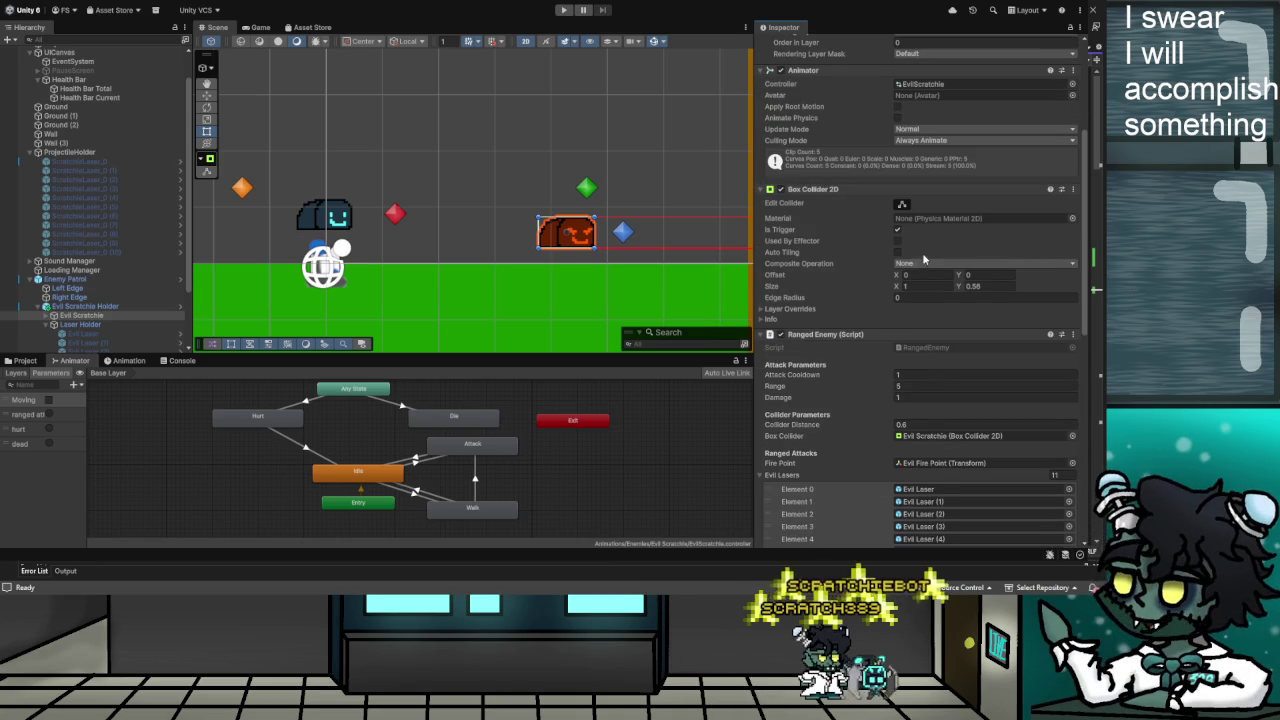
Try Static as Evil Scratchie's Rigidbody 2D body type, then undo back to Dynamic
{"action": "scroll", "coordinate": [935, 225], "scroll_direction": "down", "scroll_amount": 2}
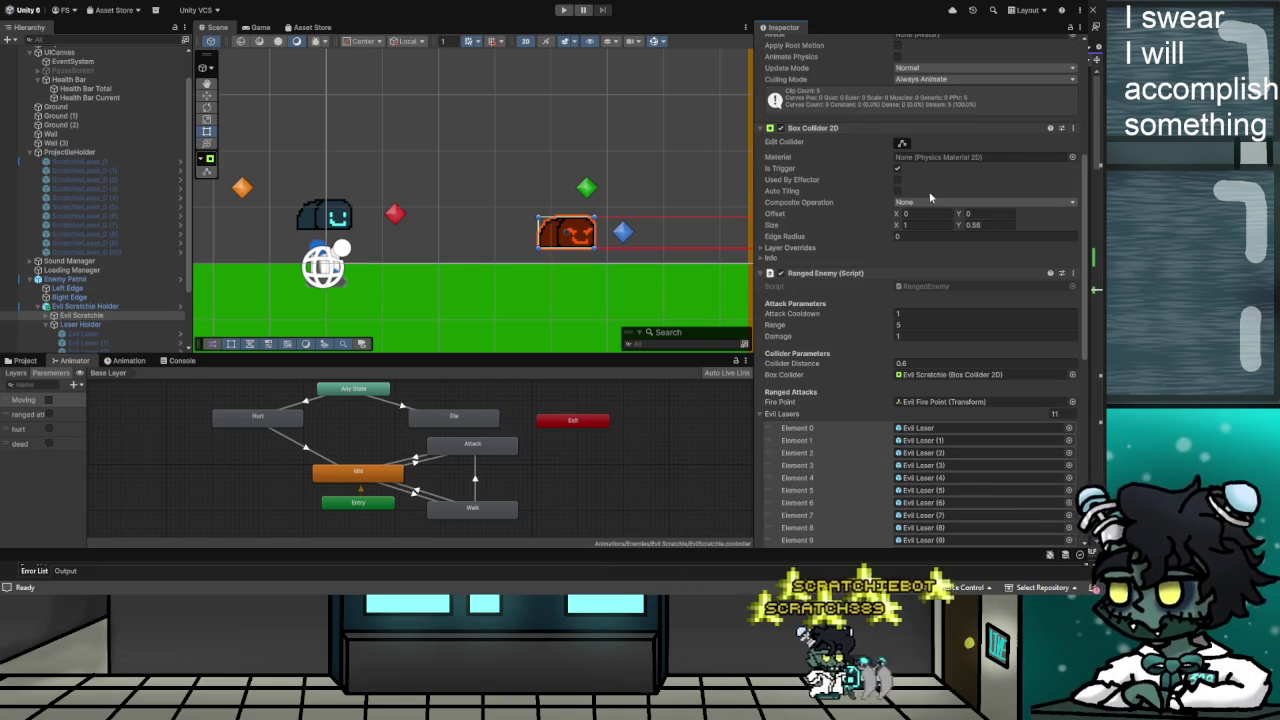
{"action": "scroll", "coordinate": [935, 300], "scroll_direction": "down", "scroll_amount": 8}
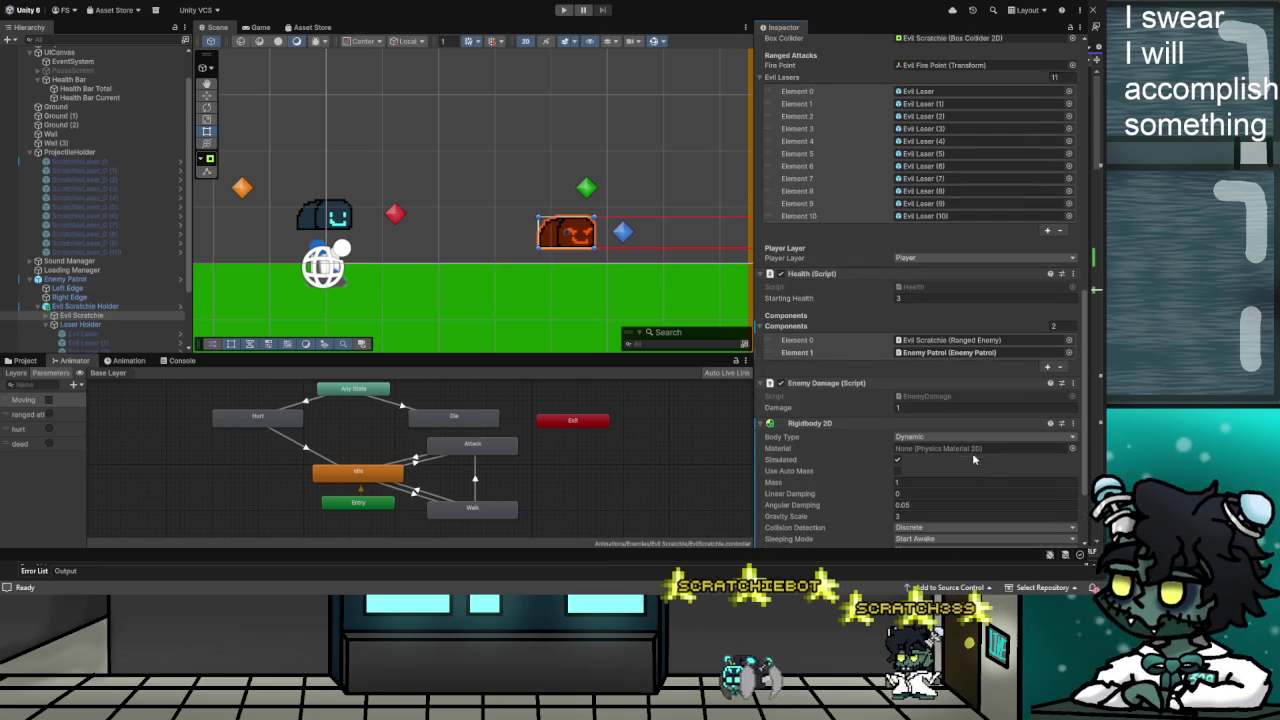
{"action": "scroll", "coordinate": [975, 458], "scroll_direction": "up", "scroll_amount": 1}
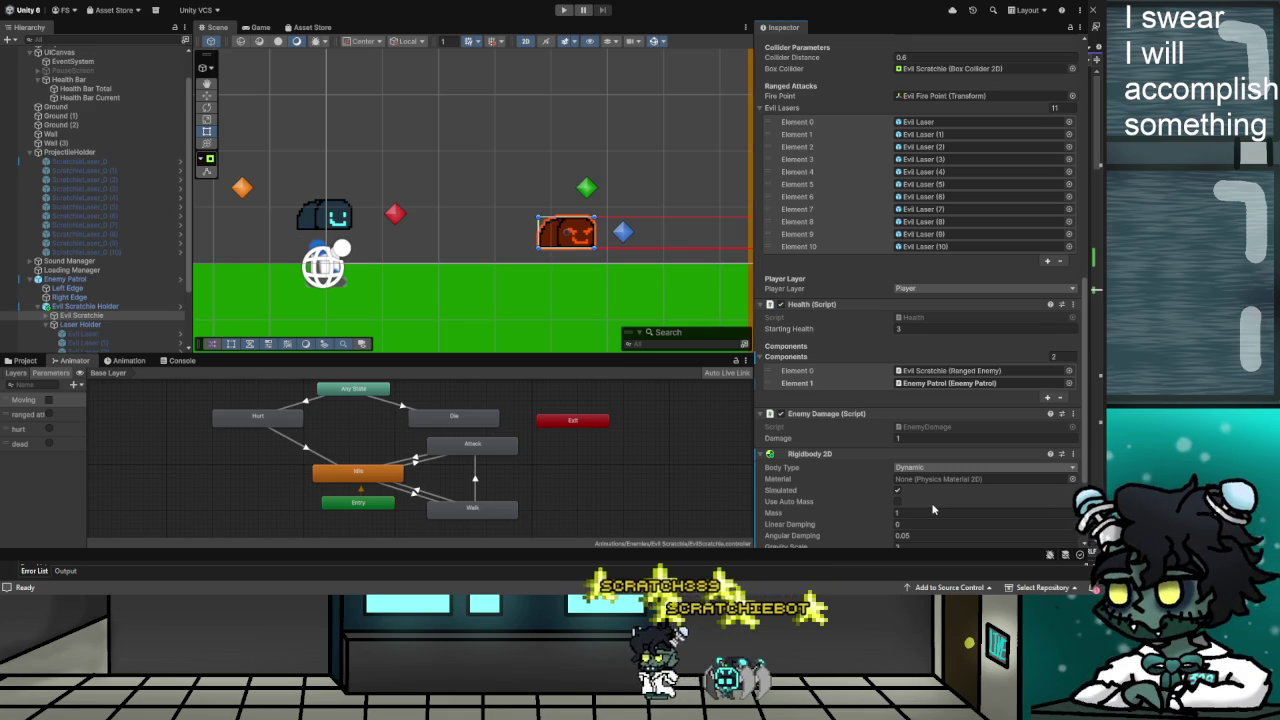
{"action": "left_click", "coordinate": [932, 467]}
{"action": "left_click", "coordinate": [932, 509]}
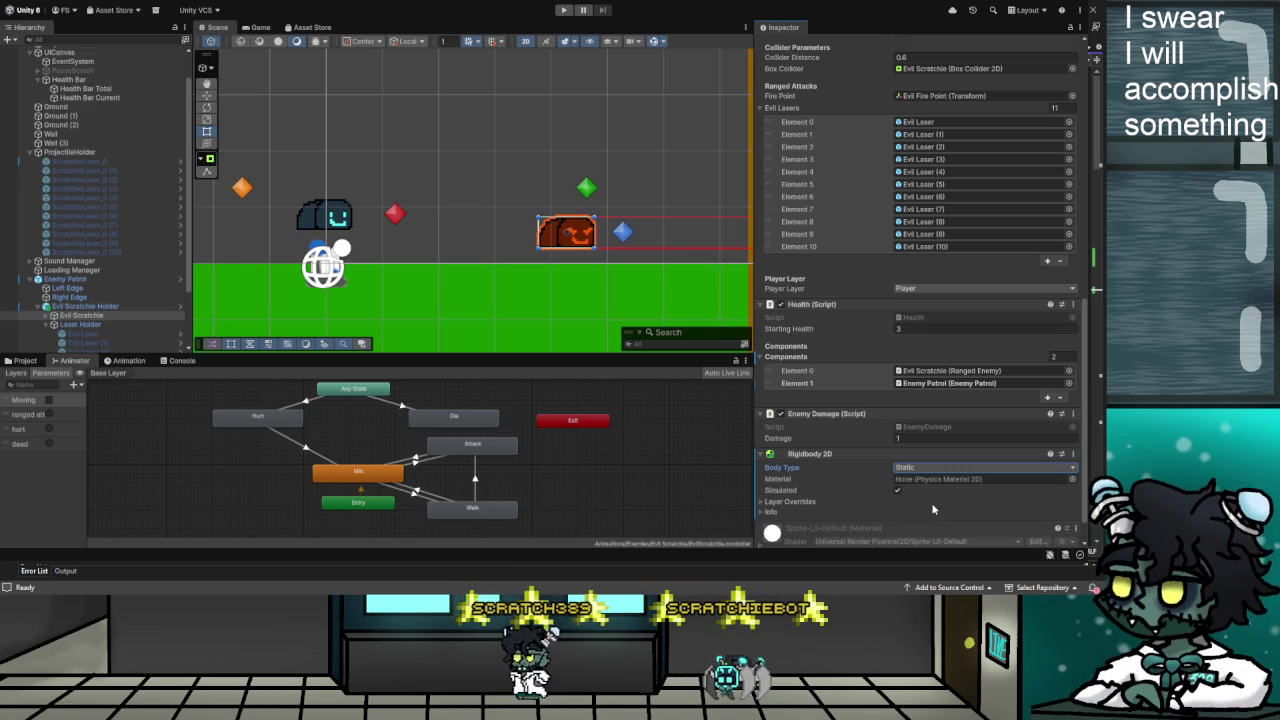
{"action": "key", "text": "ctrl+z"}
Select the Player and look over its Rigidbody 2D settings
{"action": "scroll", "coordinate": [954, 461], "scroll_direction": "down", "scroll_amount": 3}
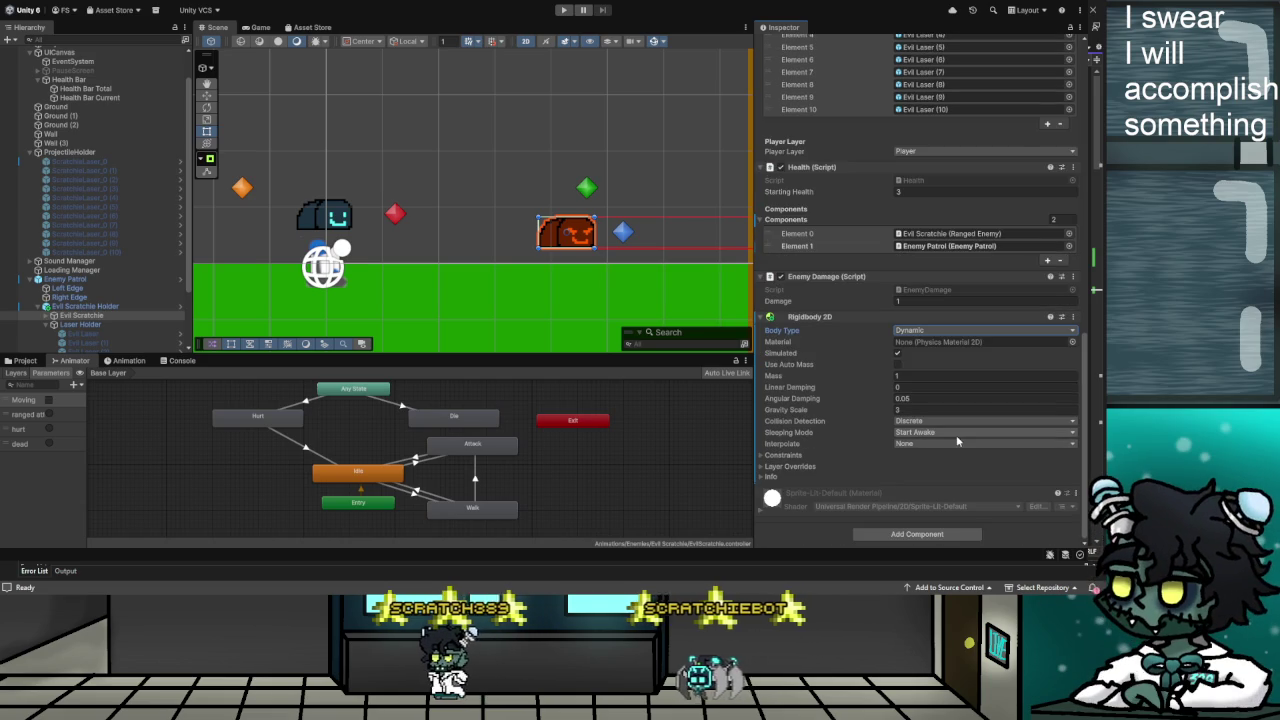
{"action": "scroll", "coordinate": [959, 452], "scroll_direction": "up", "scroll_amount": 1}
{"action": "scroll", "coordinate": [958, 452], "scroll_direction": "up", "scroll_amount": 1}
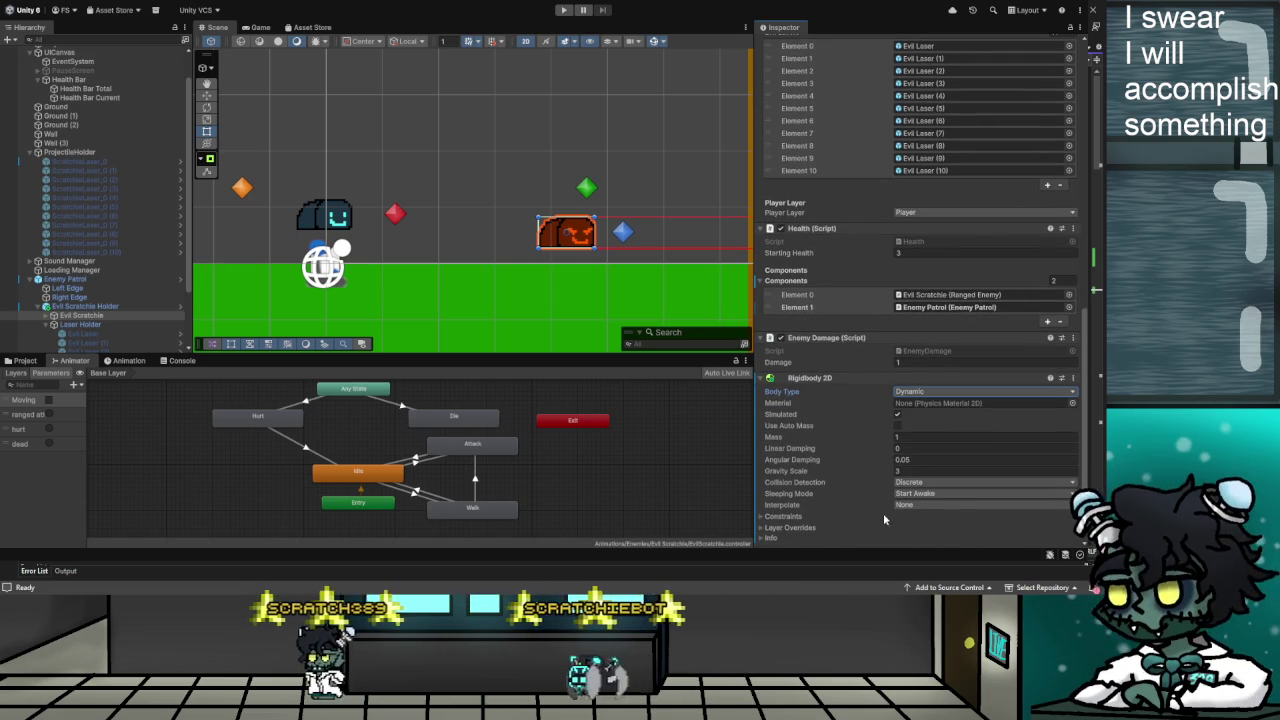
{"action": "scroll", "coordinate": [60, 150], "scroll_direction": "up", "scroll_amount": 2}
{"action": "left_click", "coordinate": [53, 77]}
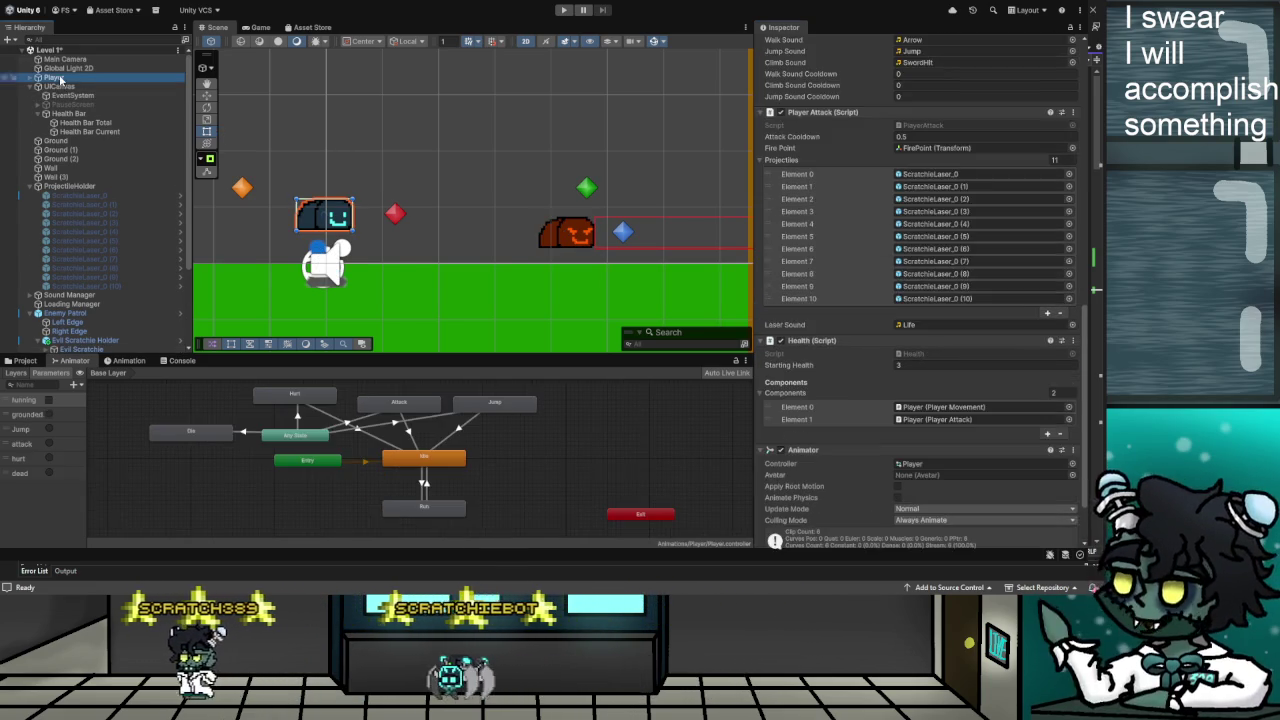
{"action": "scroll", "coordinate": [966, 268], "scroll_direction": "down", "scroll_amount": 5}
{"action": "scroll", "coordinate": [964, 263], "scroll_direction": "up", "scroll_amount": 5}
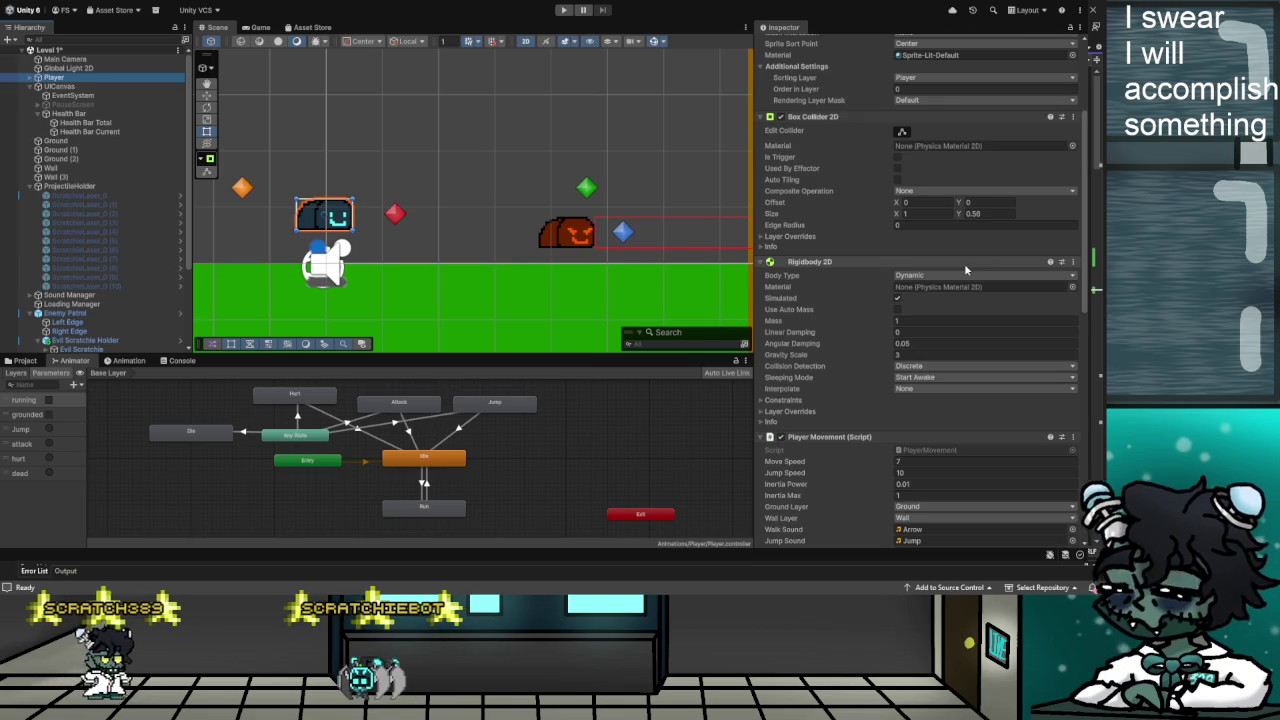
{"action": "scroll", "coordinate": [964, 265], "scroll_direction": "down", "scroll_amount": 5}
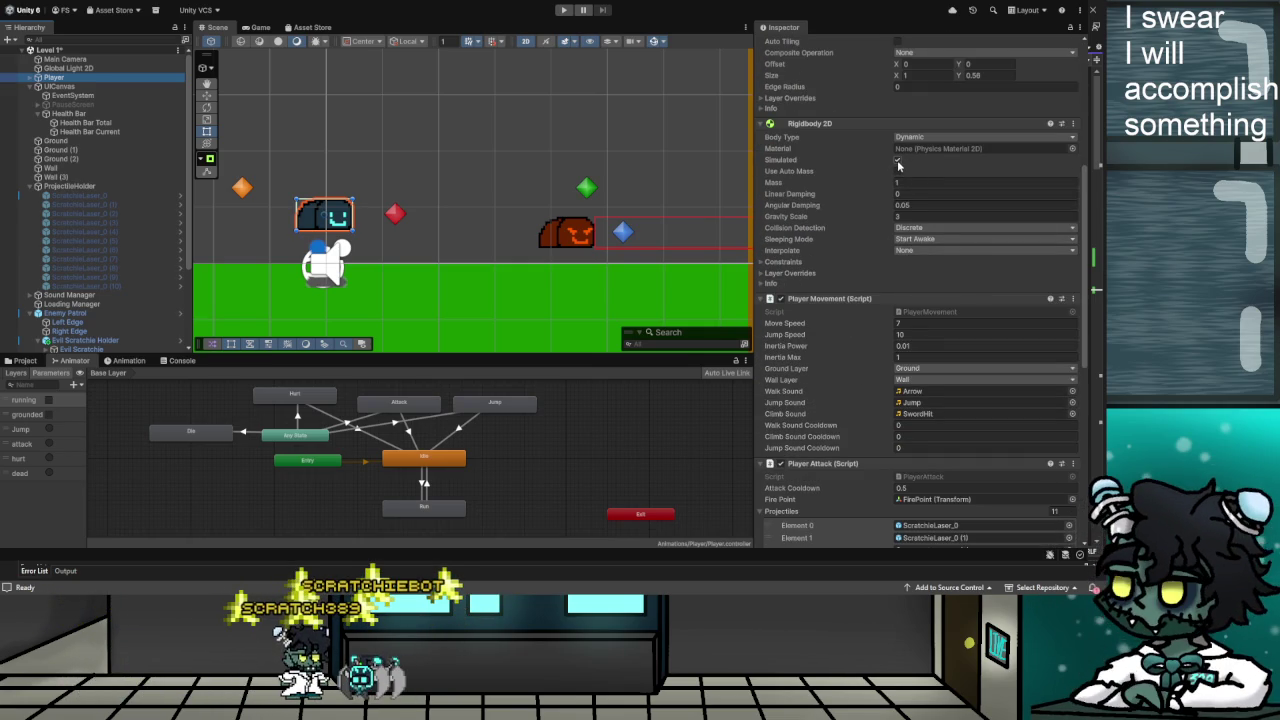
{"action": "scroll", "coordinate": [898, 168], "scroll_direction": "down", "scroll_amount": 1}
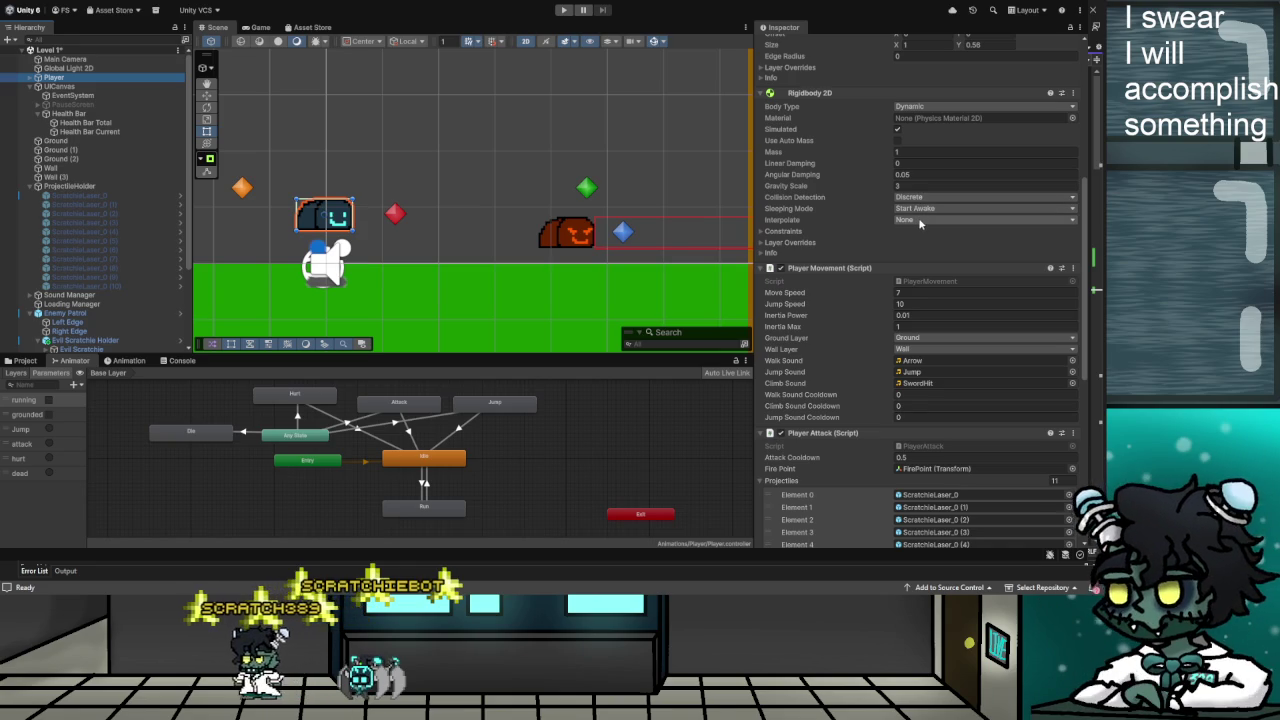
Peek into the Player Rigidbody's Layer Overrides and Info sections, then frame Evil Scratchie Holder
{"action": "left_click", "coordinate": [762, 243]}
{"action": "left_click", "coordinate": [762, 243]}
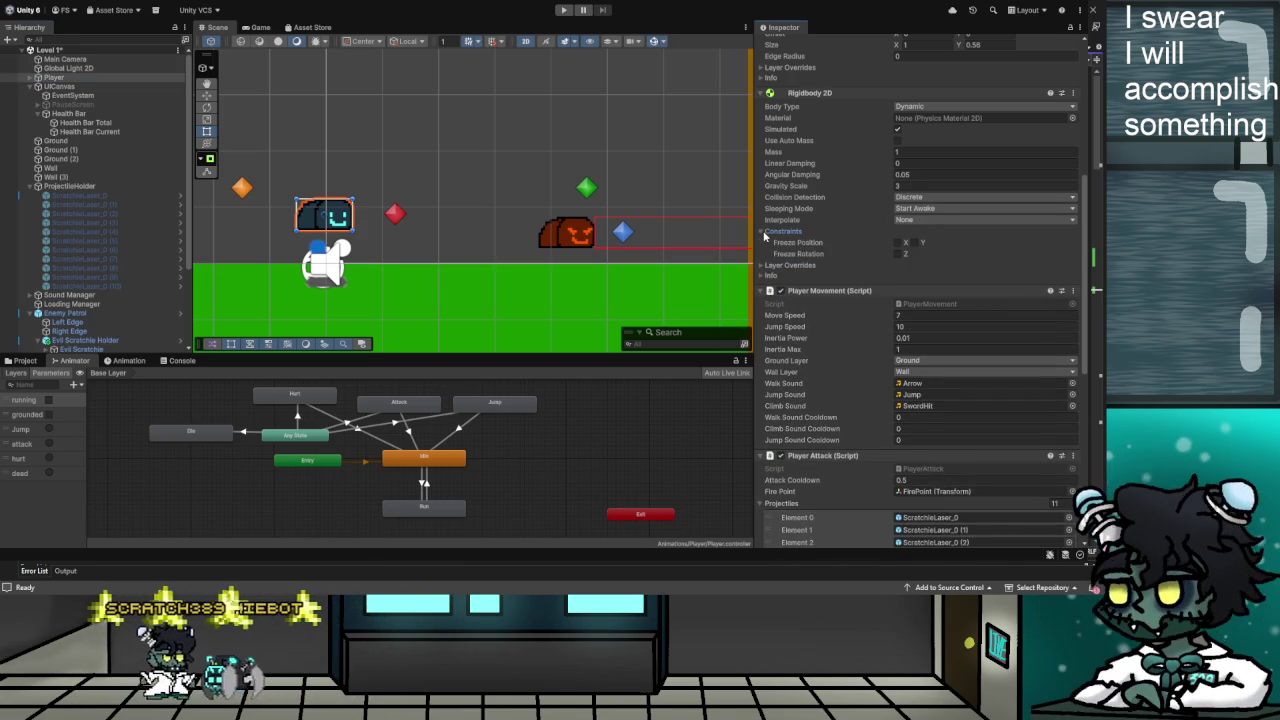
{"action": "left_click", "coordinate": [765, 253]}
{"action": "left_click", "coordinate": [765, 253]}
{"action": "double_click", "coordinate": [83, 341]}
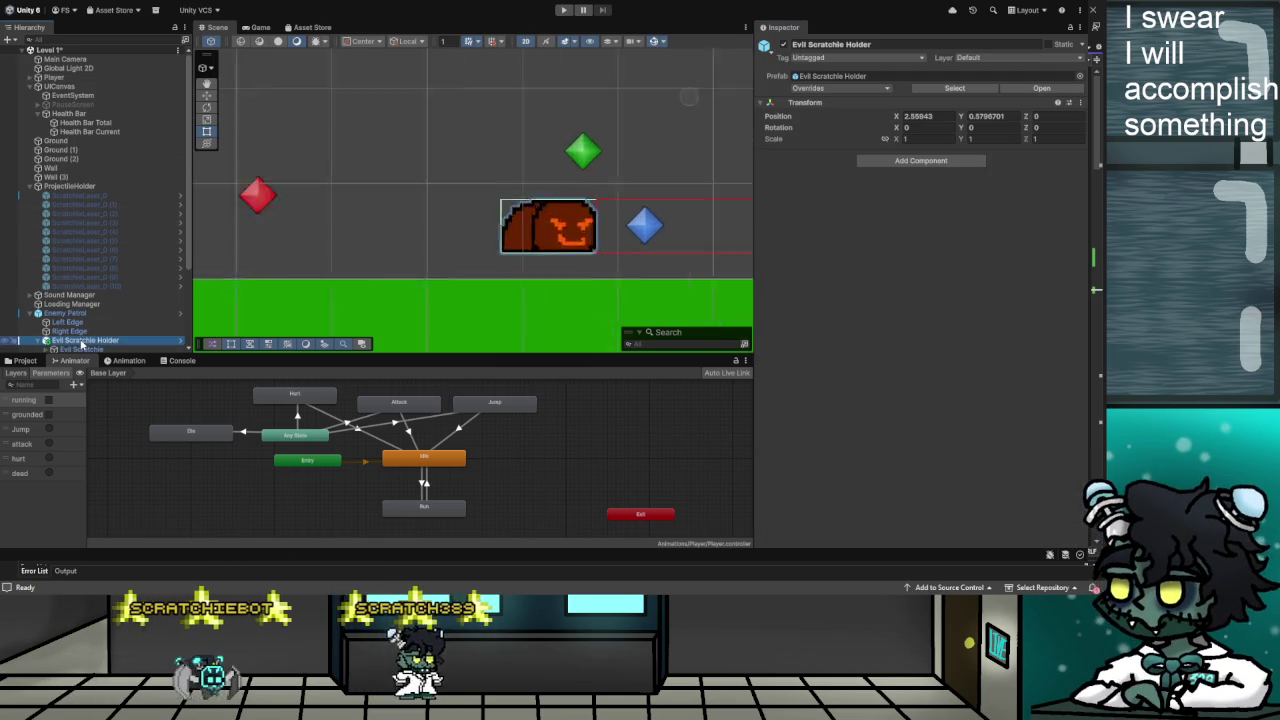
Select Evil Scratchie, review its Inspector, and run a brief playtest before stopping it
{"action": "scroll", "coordinate": [84, 335], "scroll_direction": "down", "scroll_amount": 2}
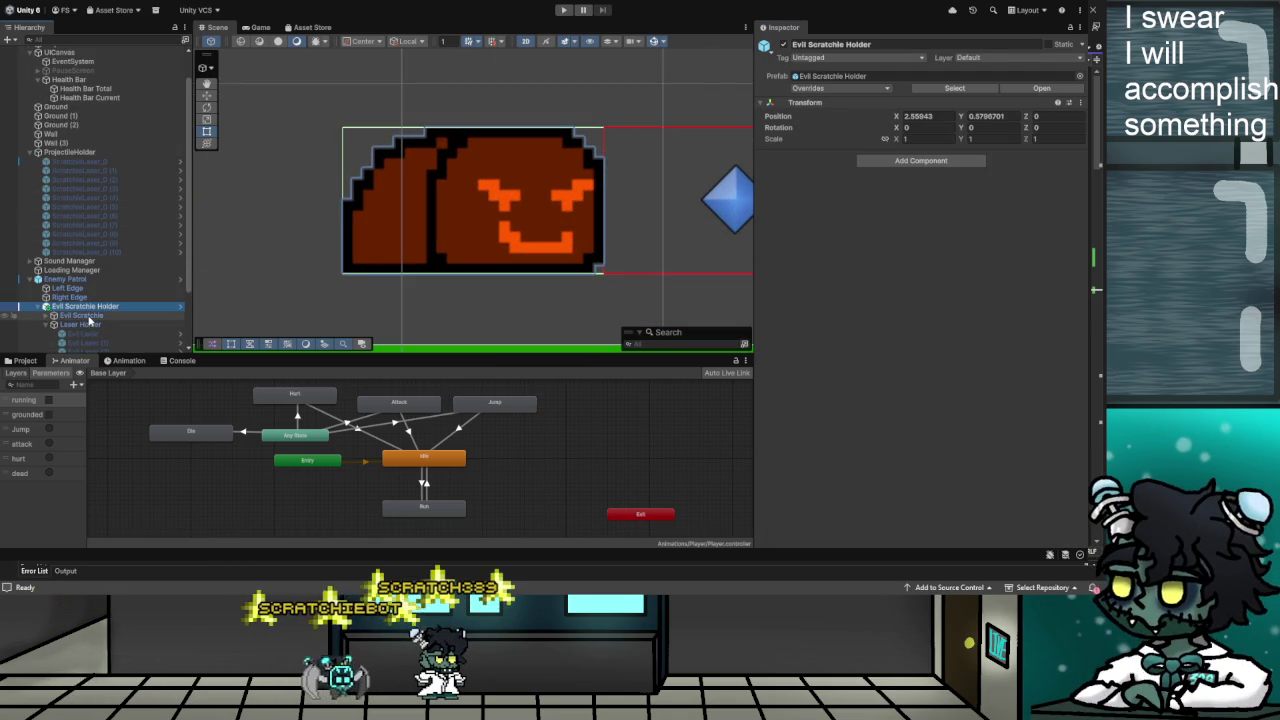
{"action": "left_click", "coordinate": [83, 315]}
{"action": "scroll", "coordinate": [941, 213], "scroll_direction": "down", "scroll_amount": 10}
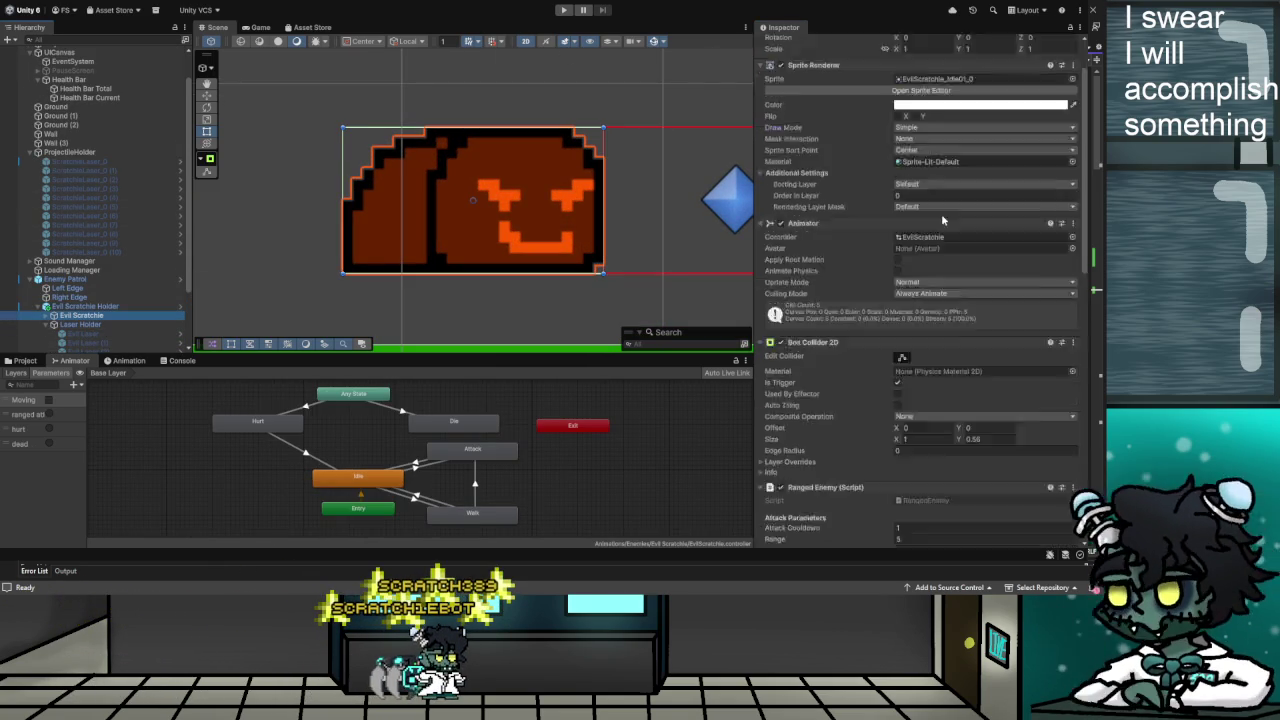
{"action": "scroll", "coordinate": [938, 213], "scroll_direction": "down", "scroll_amount": 4}
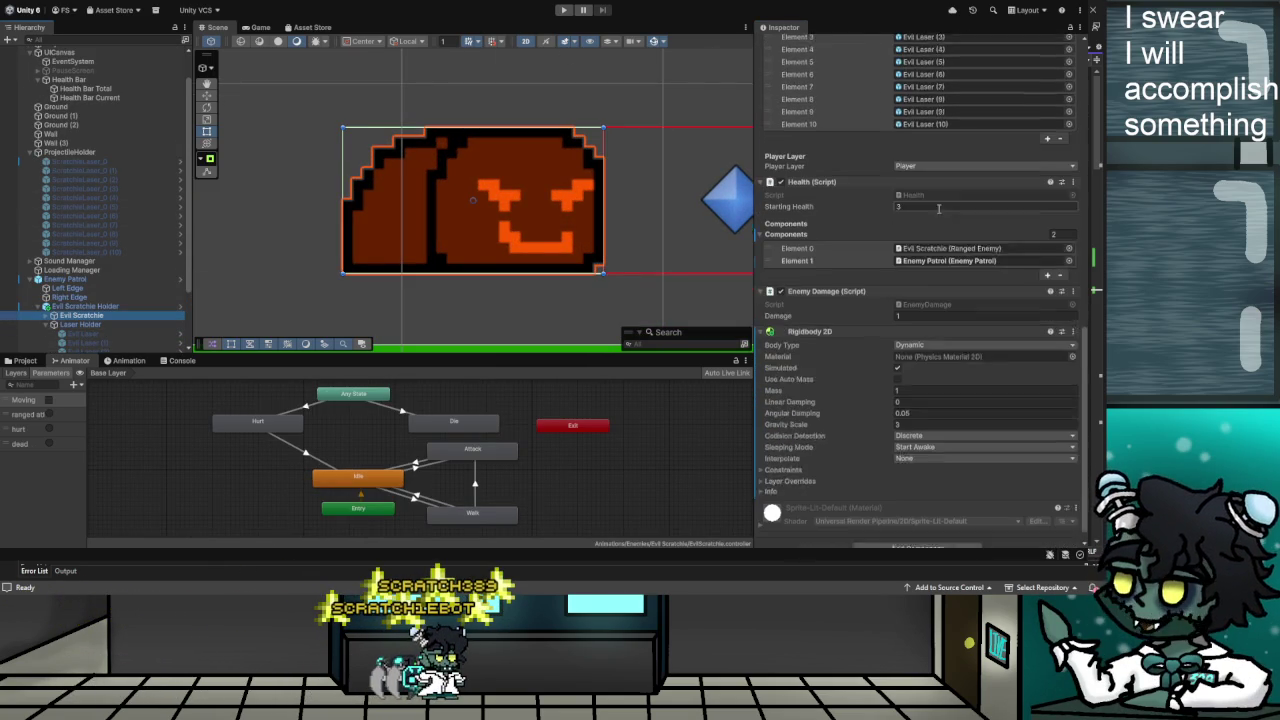
{"action": "scroll", "coordinate": [938, 231], "scroll_direction": "down", "scroll_amount": 1}
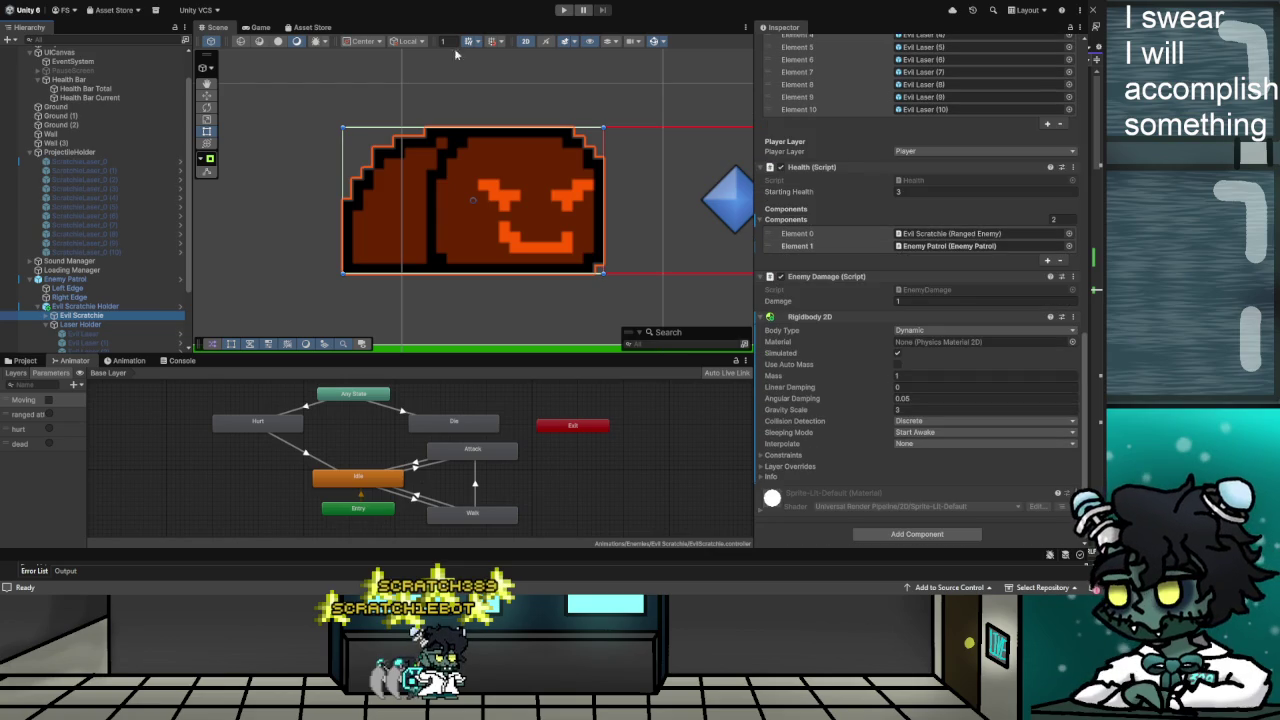
{"action": "left_click", "coordinate": [563, 10]}
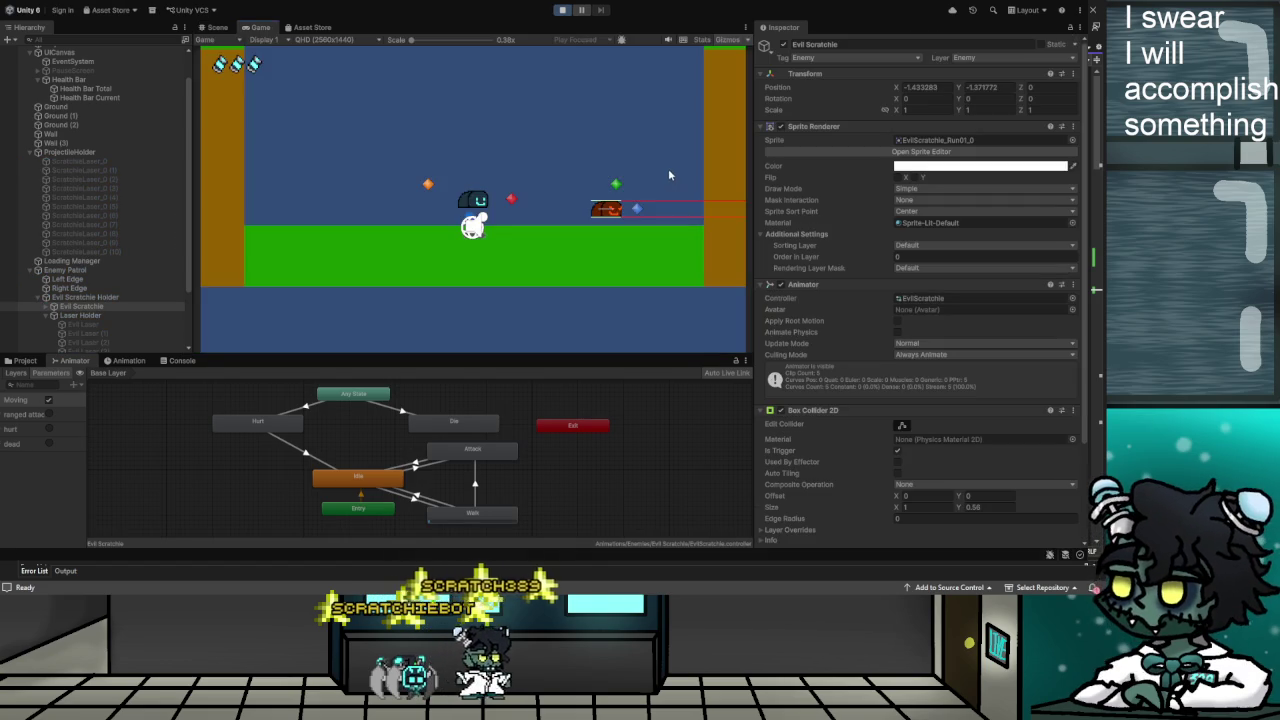
{"action": "key", "text": "ctrl+p"}
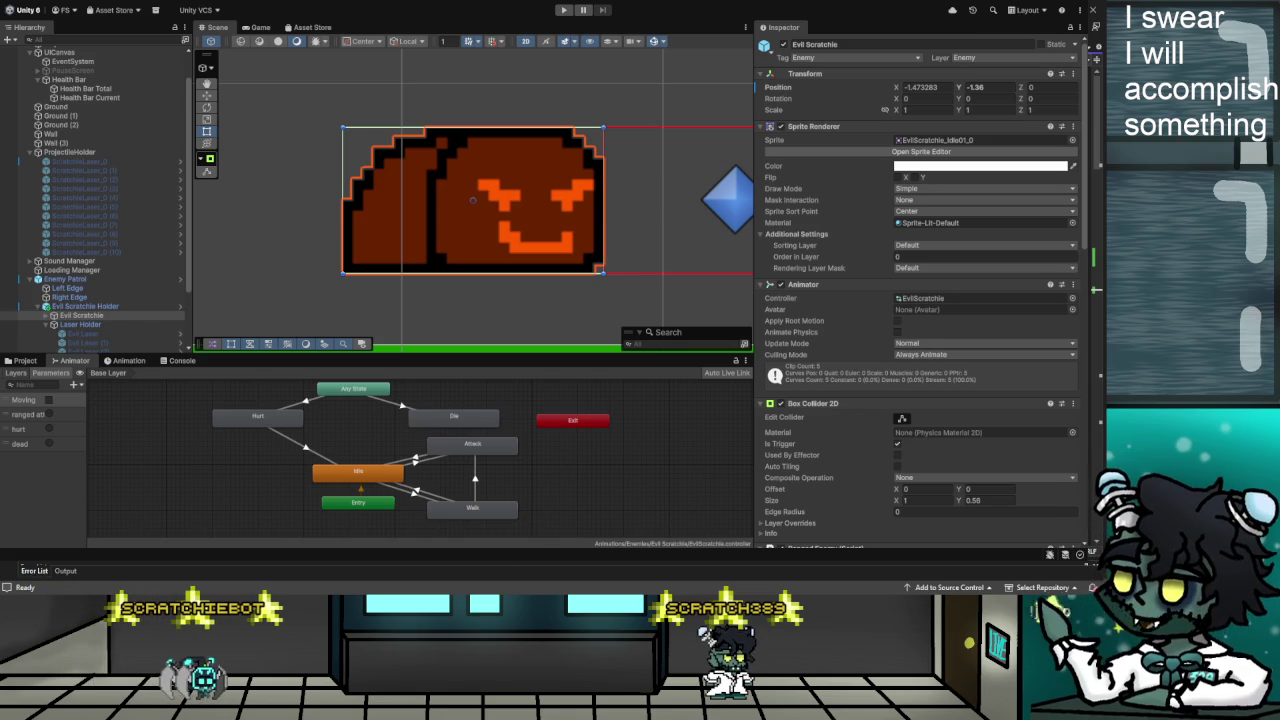
Scroll through Evil Scratchie's Inspector, then select the Player and frame it in the Scene view
{"action": "scroll", "coordinate": [803, 417], "scroll_direction": "down", "scroll_amount": 3}
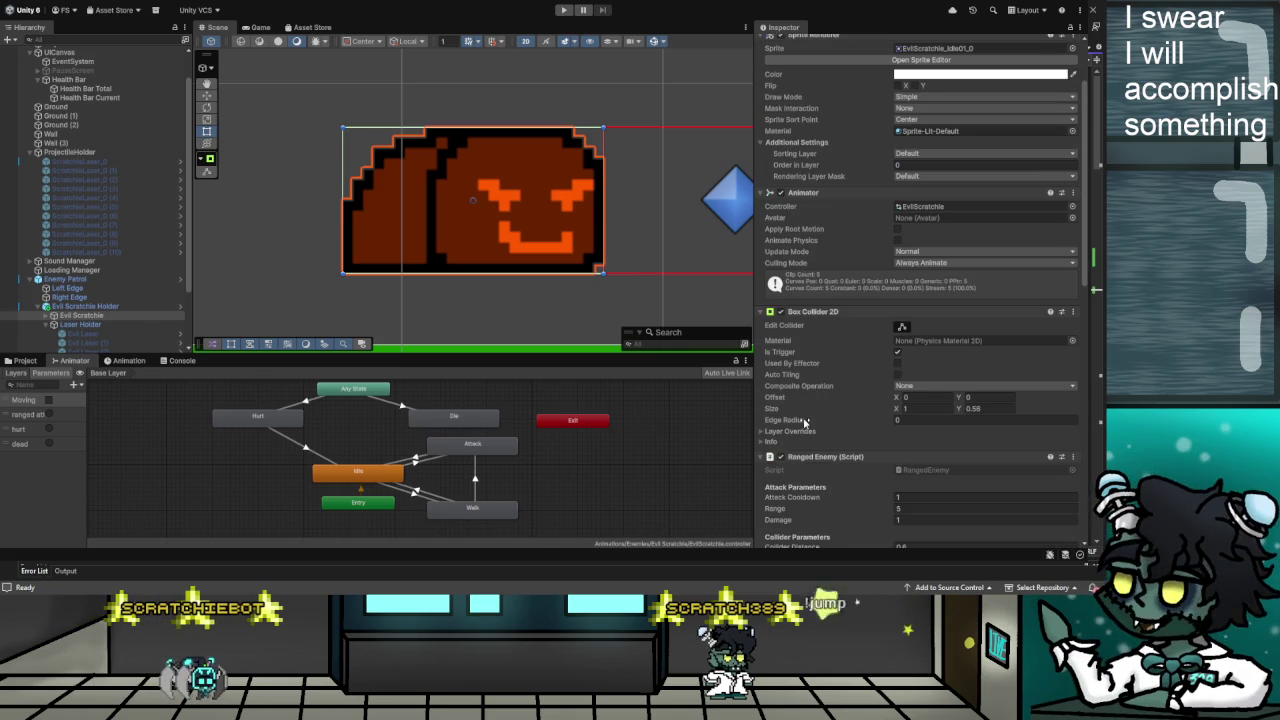
{"action": "scroll", "coordinate": [833, 414], "scroll_direction": "up", "scroll_amount": 3}
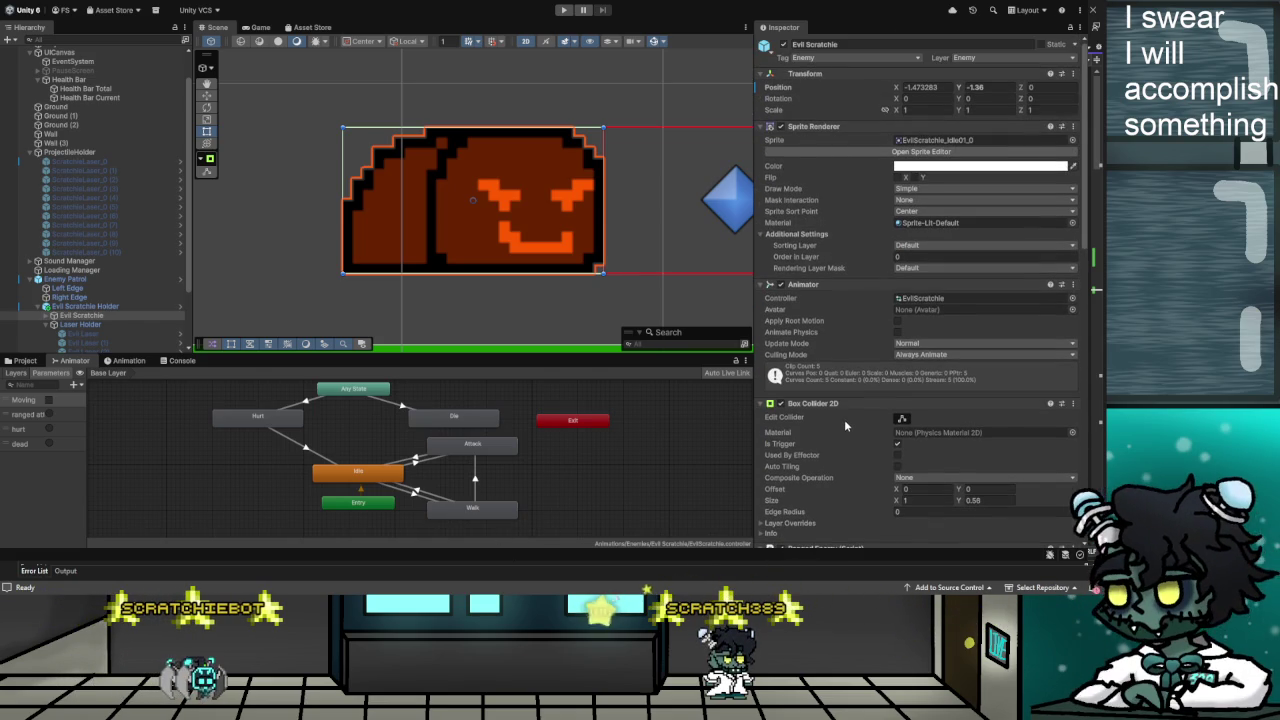
{"action": "scroll", "coordinate": [845, 422], "scroll_direction": "down", "scroll_amount": 10}
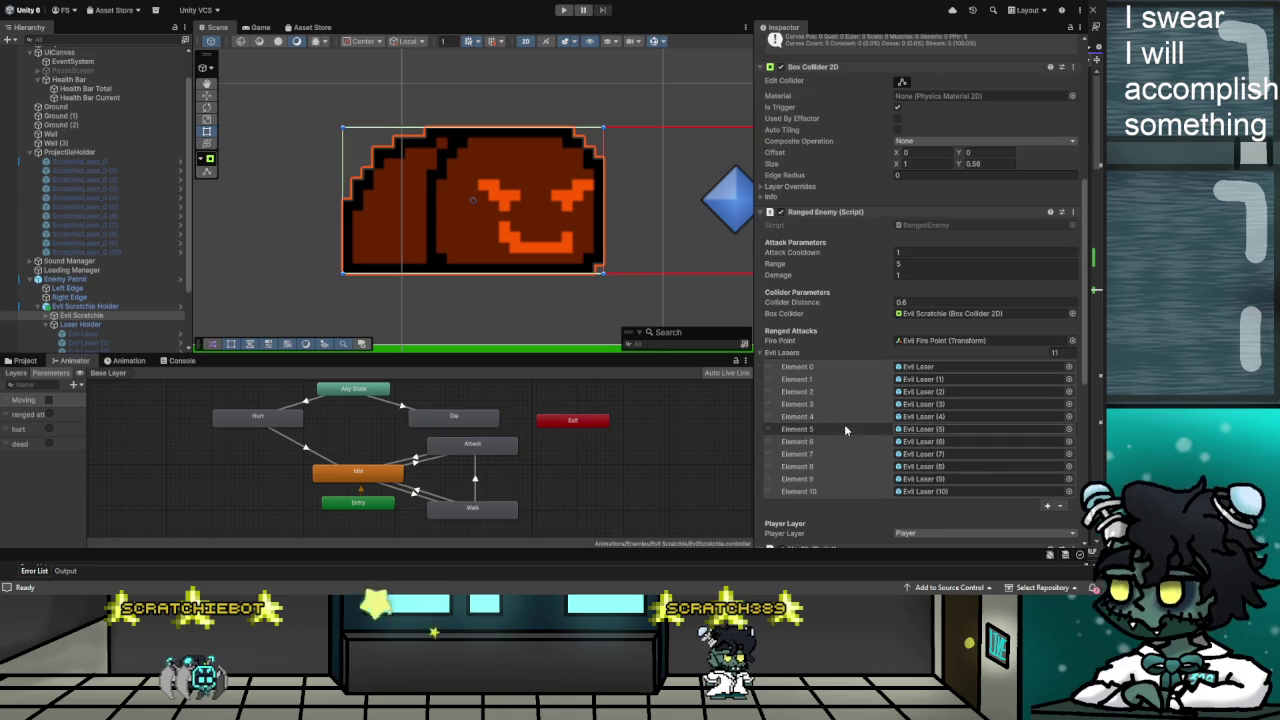
{"action": "scroll", "coordinate": [843, 453], "scroll_direction": "up", "scroll_amount": 10}
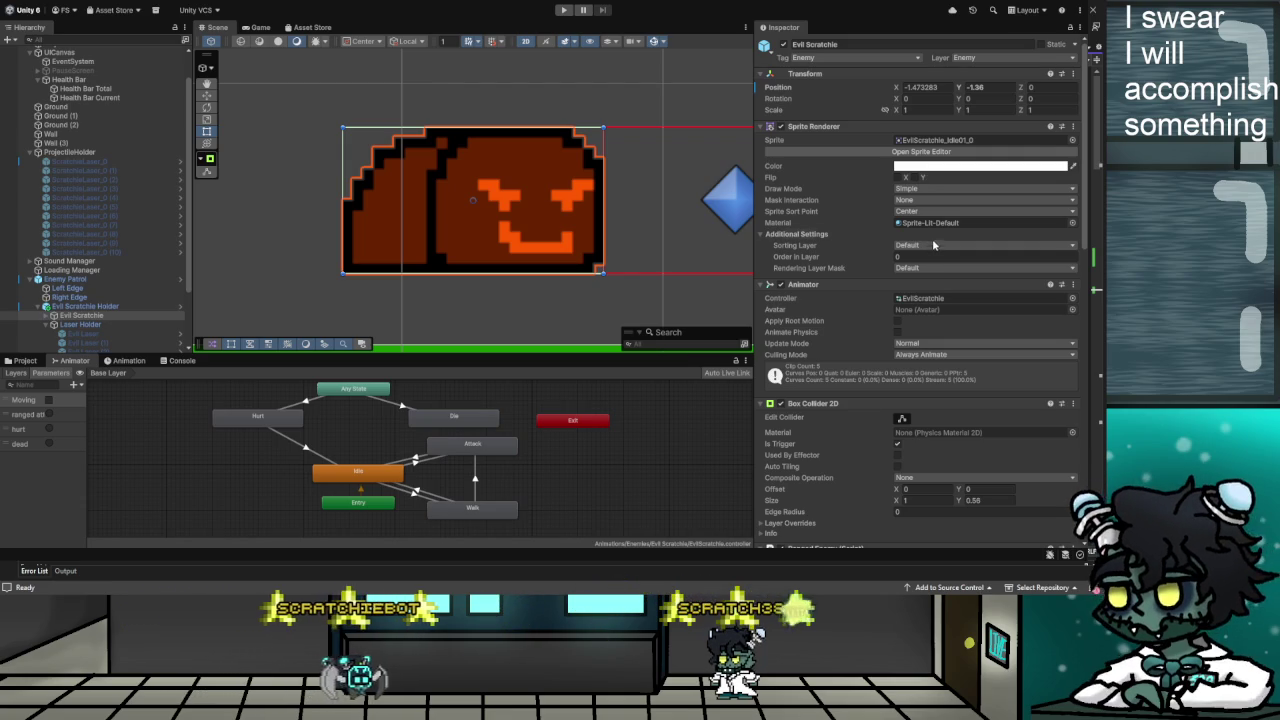
{"action": "scroll", "coordinate": [70, 80], "scroll_direction": "up", "scroll_amount": 2}
{"action": "left_click", "coordinate": [70, 78]}
{"action": "key", "text": "f"}
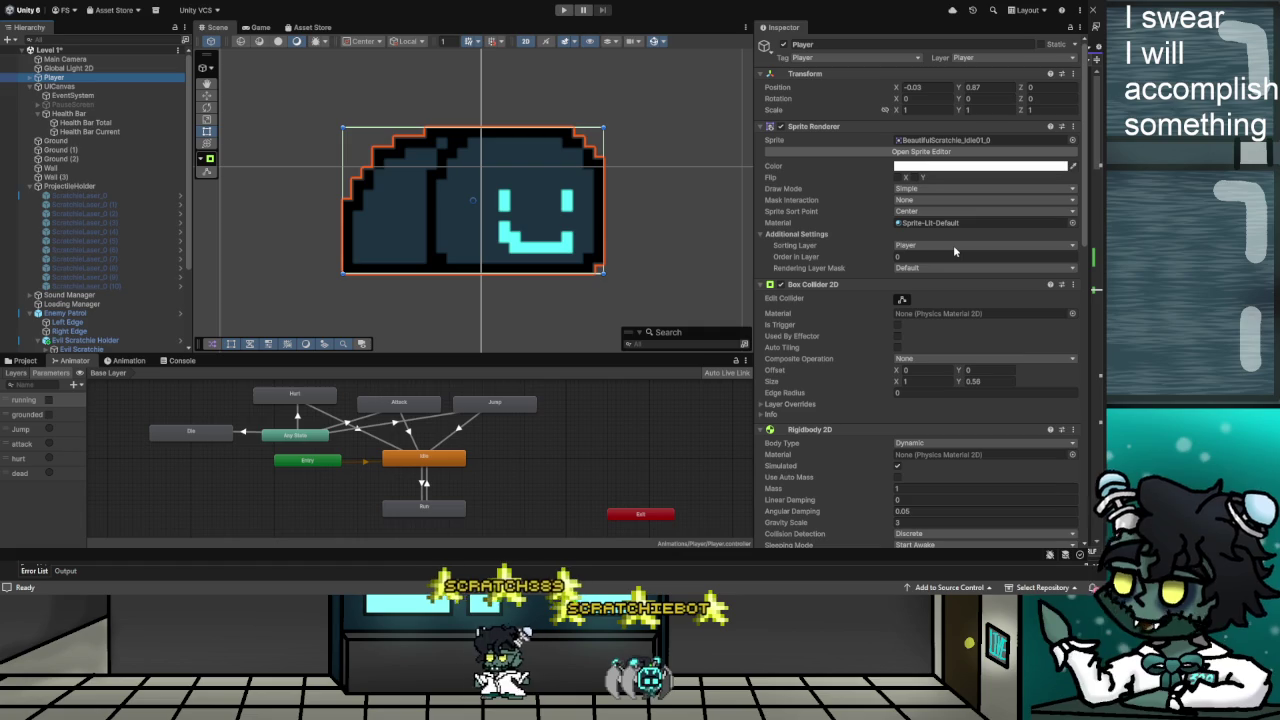
{"action": "left_click", "coordinate": [88, 350]}
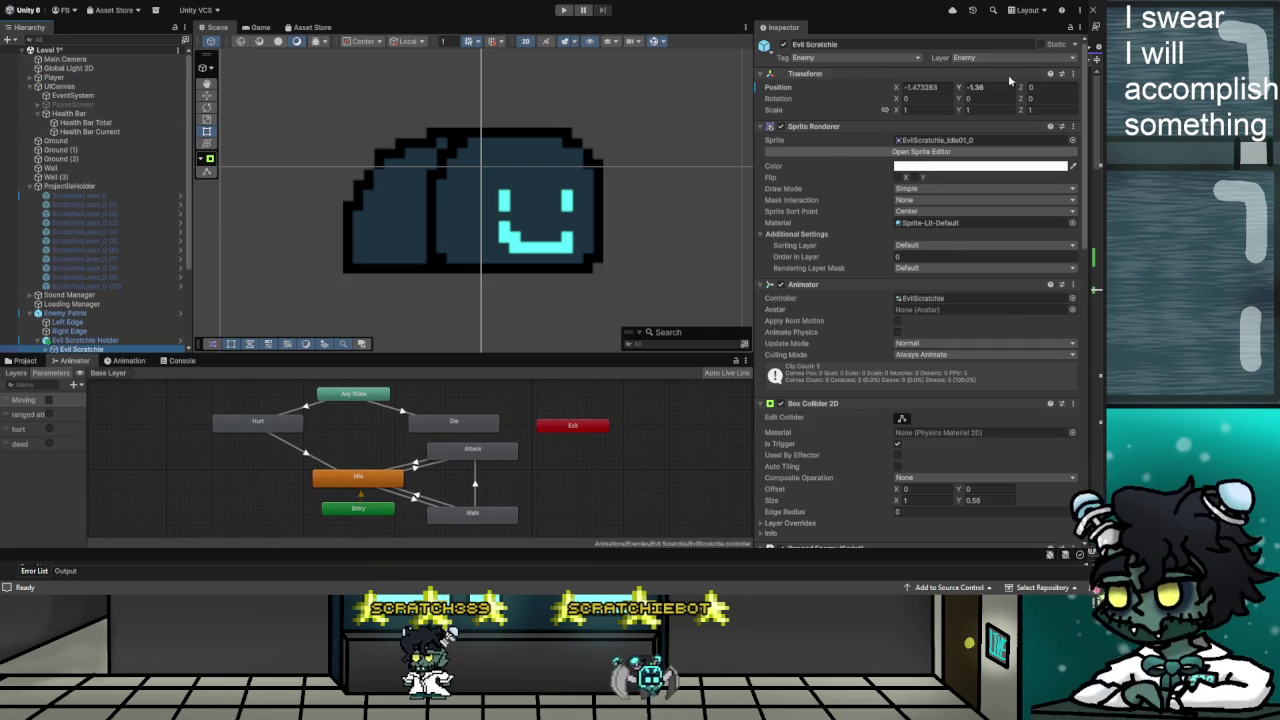
{"action": "left_click", "coordinate": [930, 245]}
{"action": "left_click", "coordinate": [930, 285]}
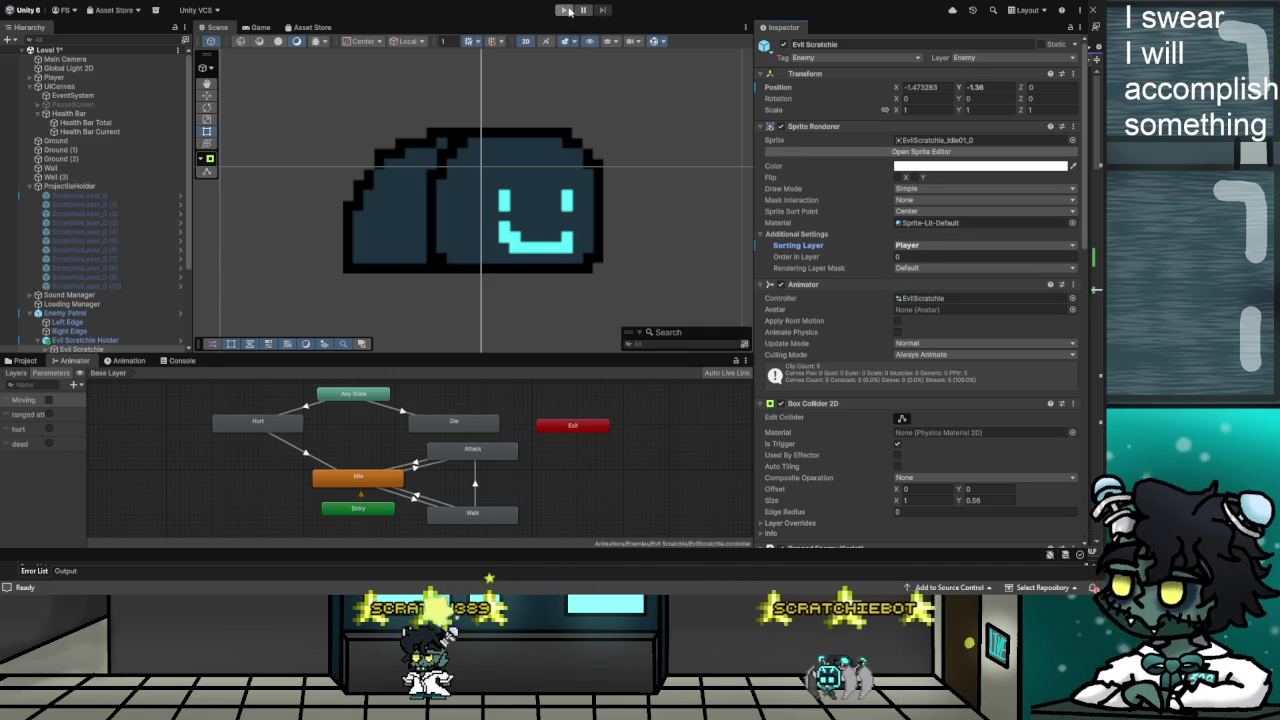
{"action": "key", "text": "ctrl+p"}
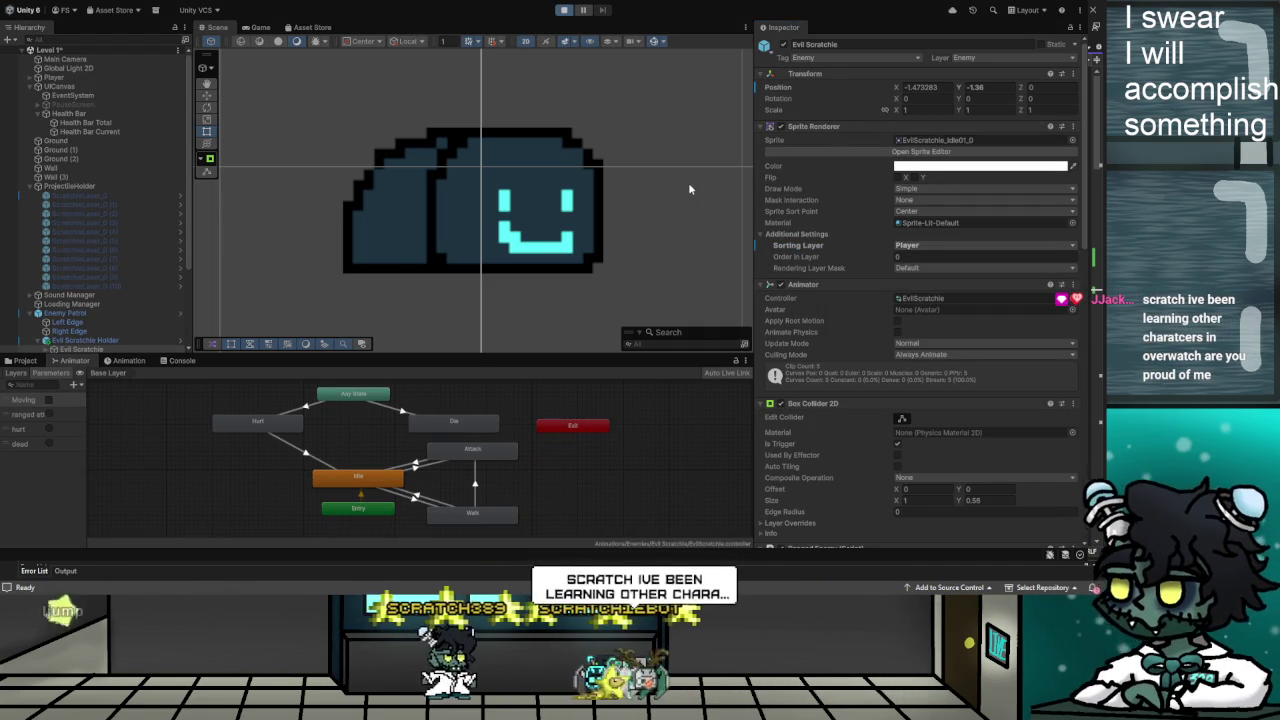
{"action": "left_click", "coordinate": [562, 11]}
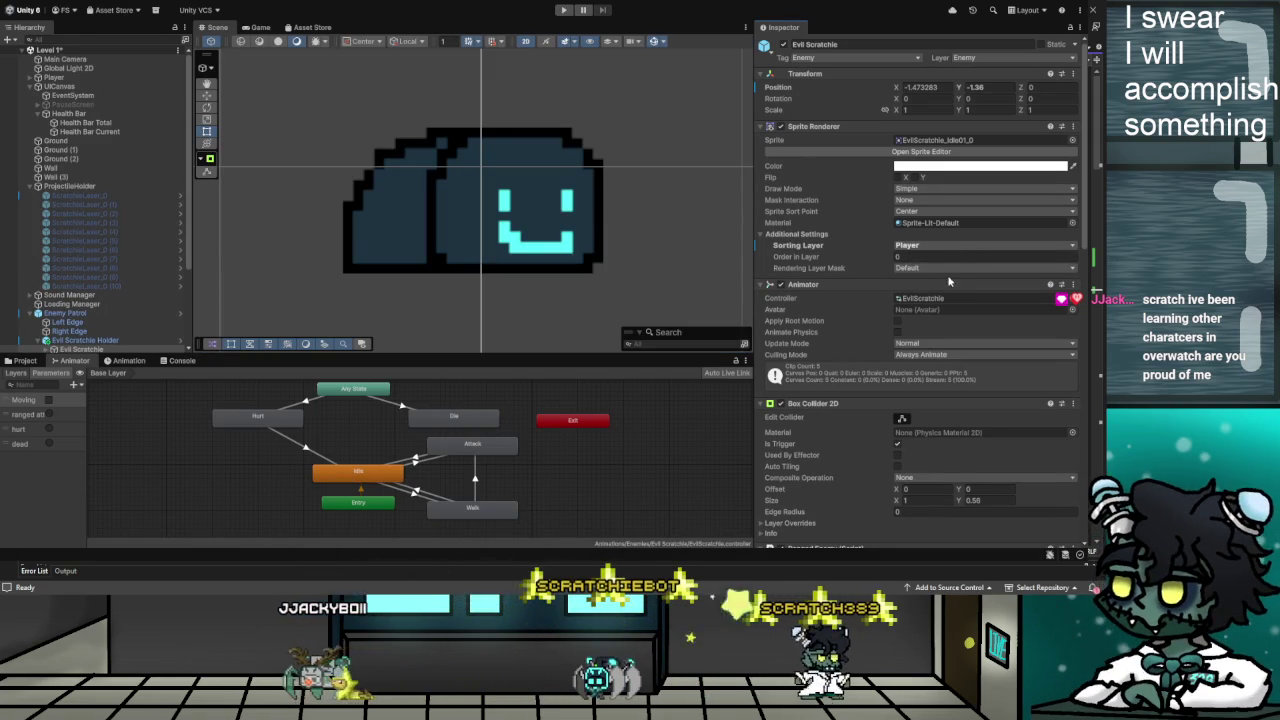
Review Evil Scratchie's components, then select the Player to compare its Rigidbody 2D settings
{"action": "scroll", "coordinate": [872, 210], "scroll_direction": "down", "scroll_amount": 10}
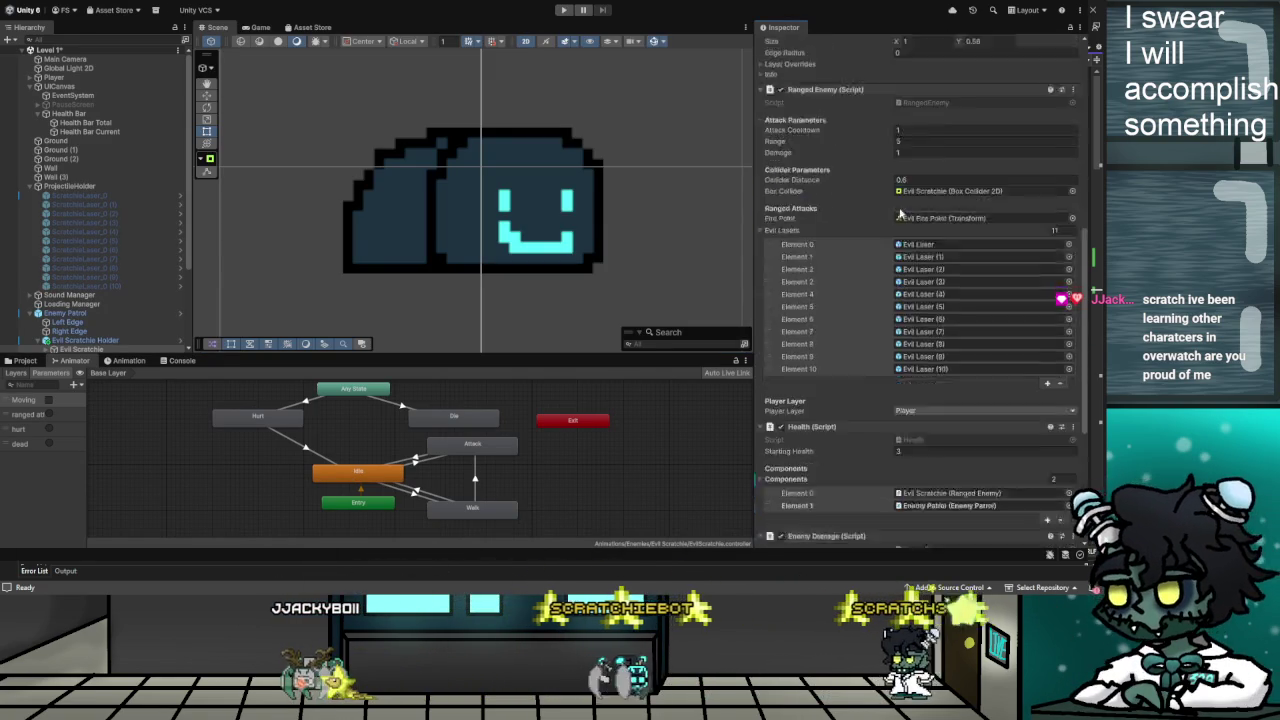
{"action": "scroll", "coordinate": [903, 231], "scroll_direction": "down", "scroll_amount": 7}
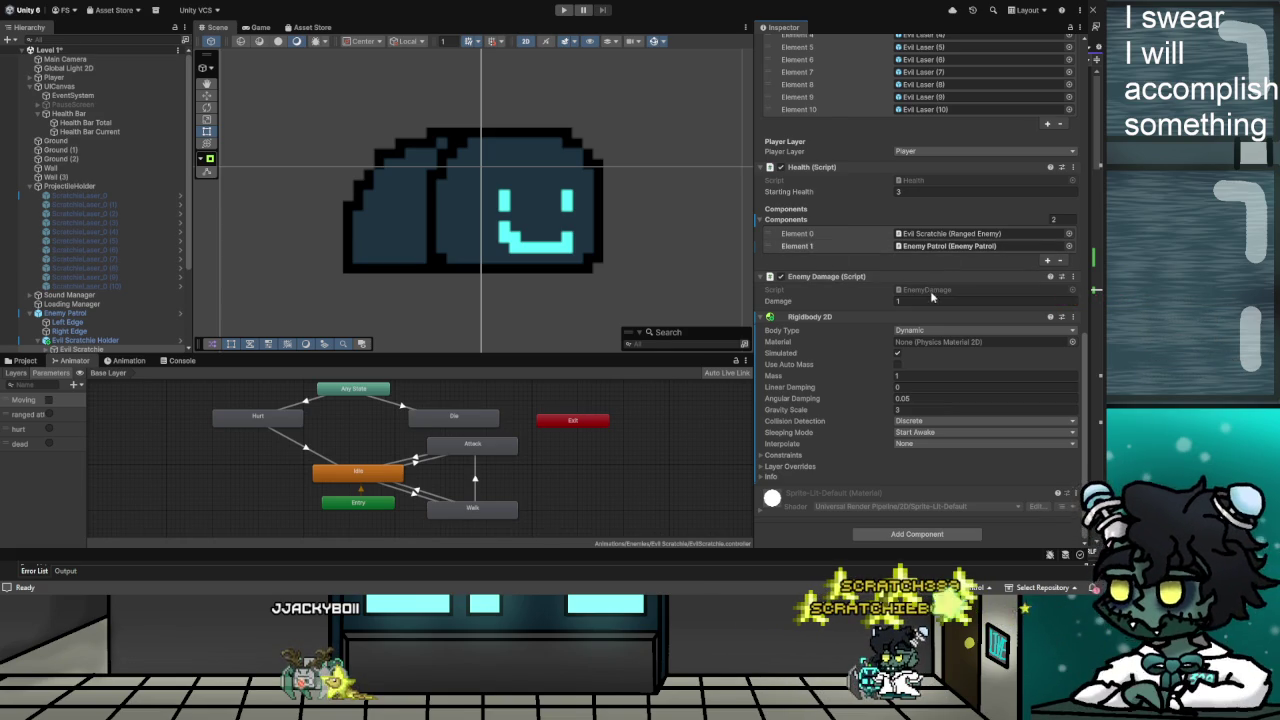
{"action": "scroll", "coordinate": [852, 412], "scroll_direction": "up", "scroll_amount": 1}
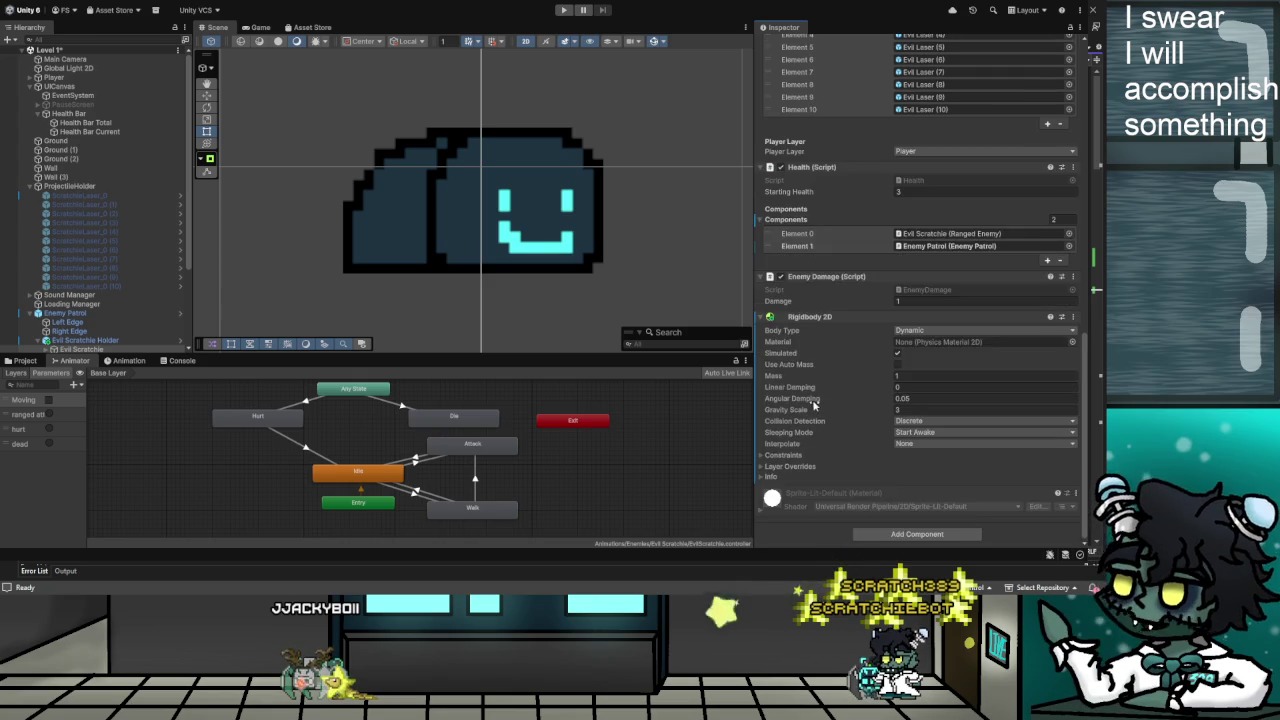
{"action": "scroll", "coordinate": [910, 402], "scroll_direction": "up", "scroll_amount": 1}
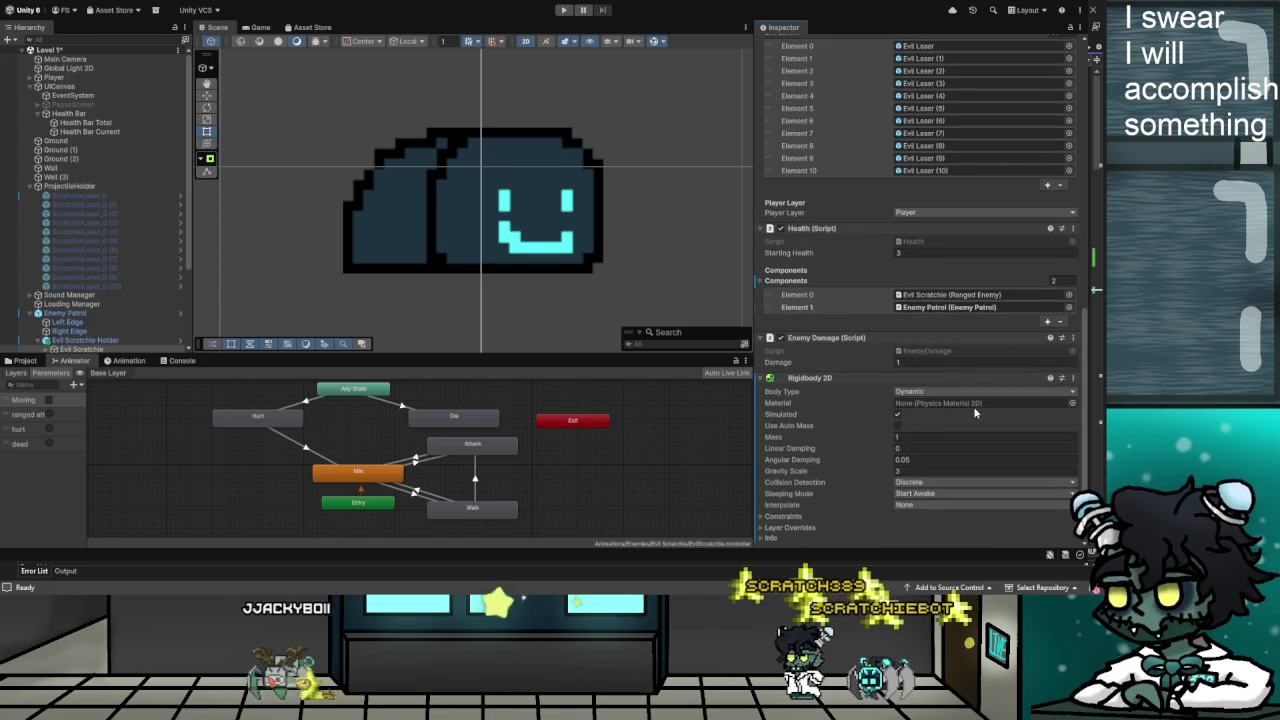
{"action": "scroll", "coordinate": [972, 409], "scroll_direction": "down", "scroll_amount": 1}
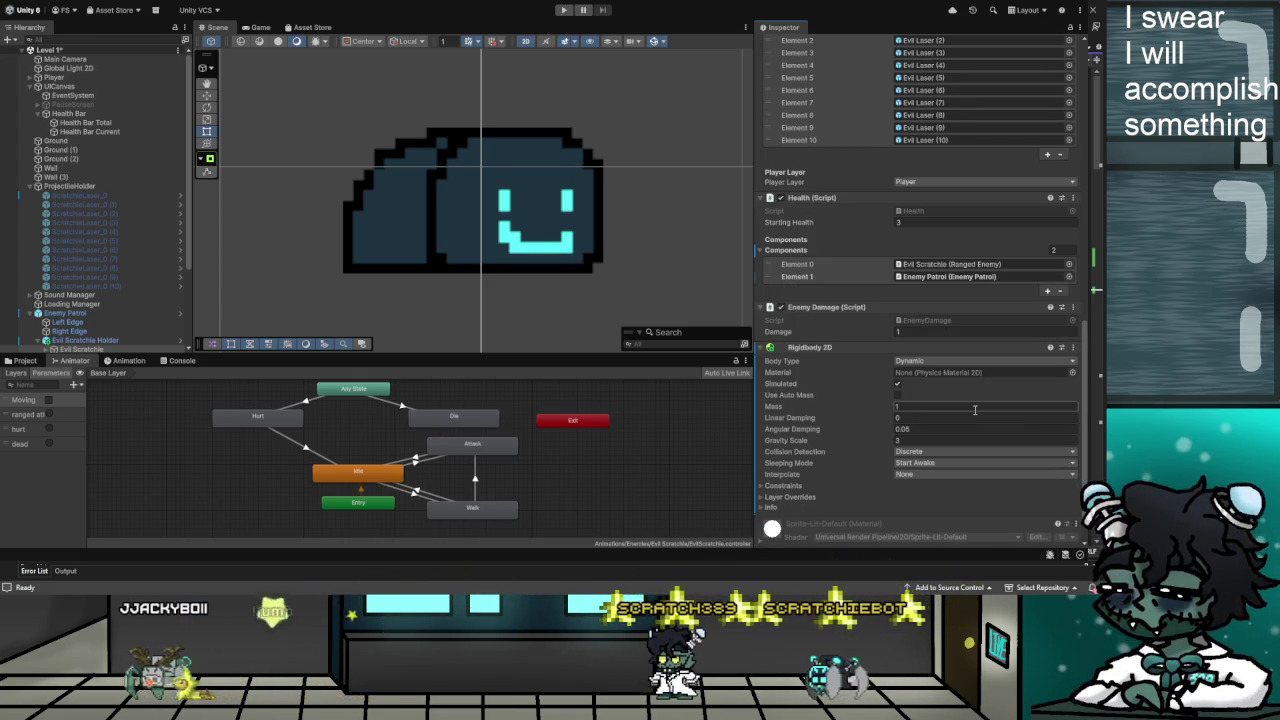
{"action": "scroll", "coordinate": [969, 418], "scroll_direction": "down", "scroll_amount": 1}
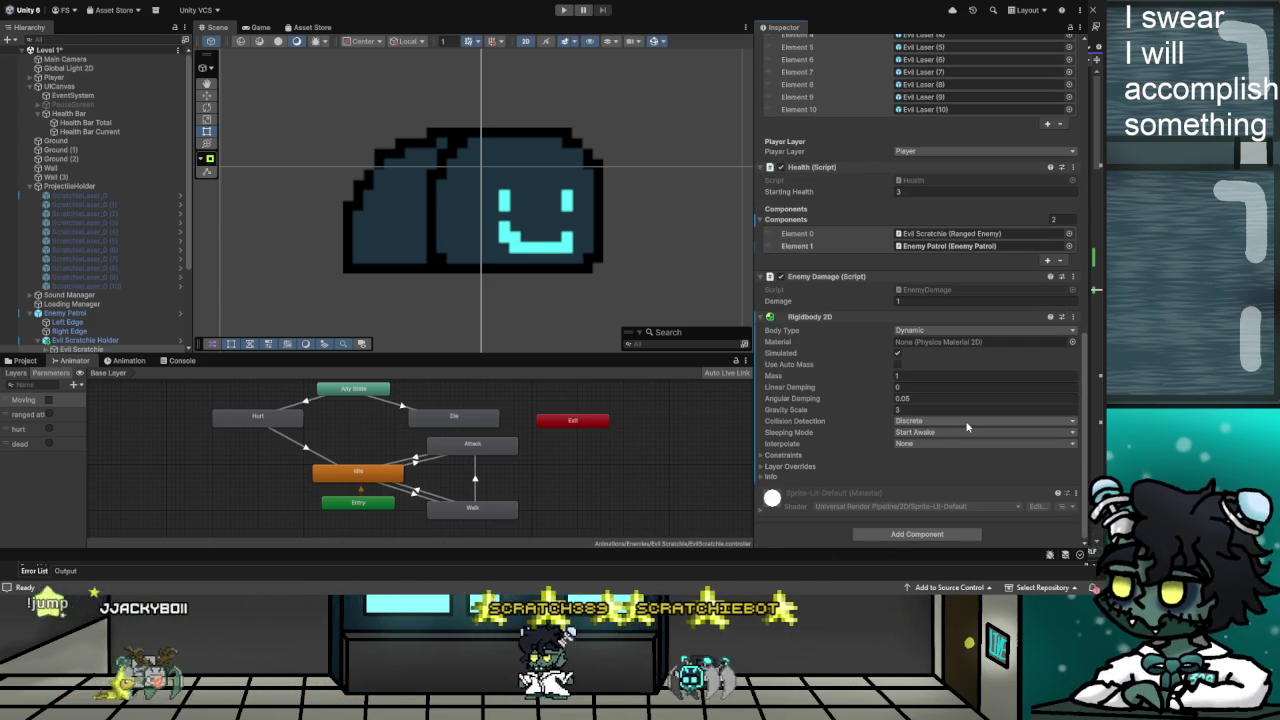
{"action": "scroll", "coordinate": [935, 455], "scroll_direction": "up", "scroll_amount": 1}
{"action": "scroll", "coordinate": [935, 455], "scroll_direction": "down", "scroll_amount": 2}
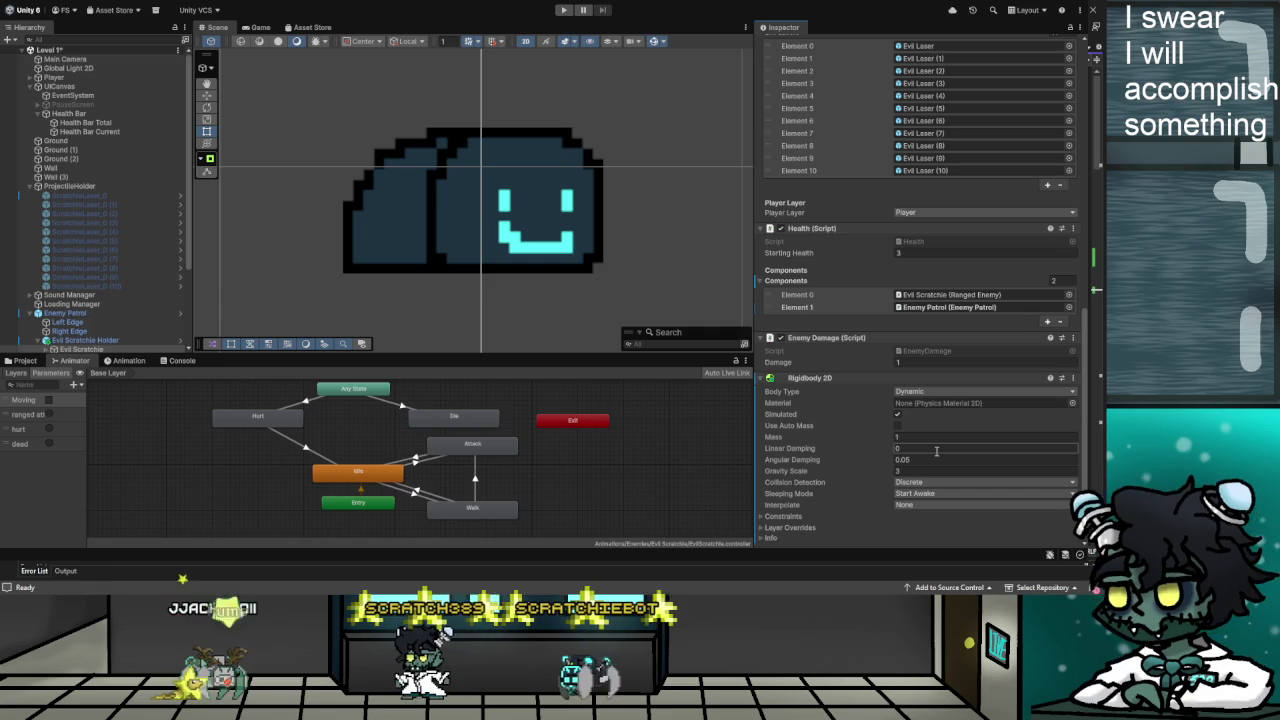
{"action": "scroll", "coordinate": [936, 455], "scroll_direction": "up", "scroll_amount": 1}
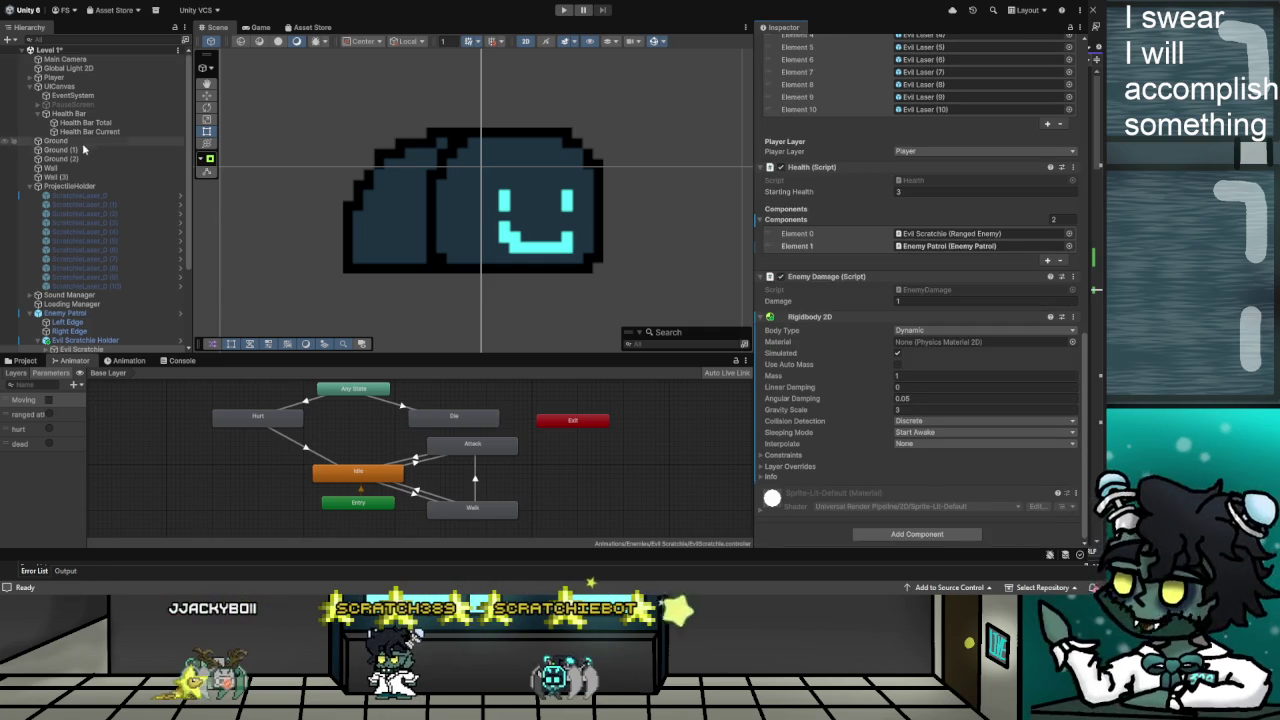
{"action": "left_click", "coordinate": [58, 78]}
{"action": "scroll", "coordinate": [898, 185], "scroll_direction": "up", "scroll_amount": 15}
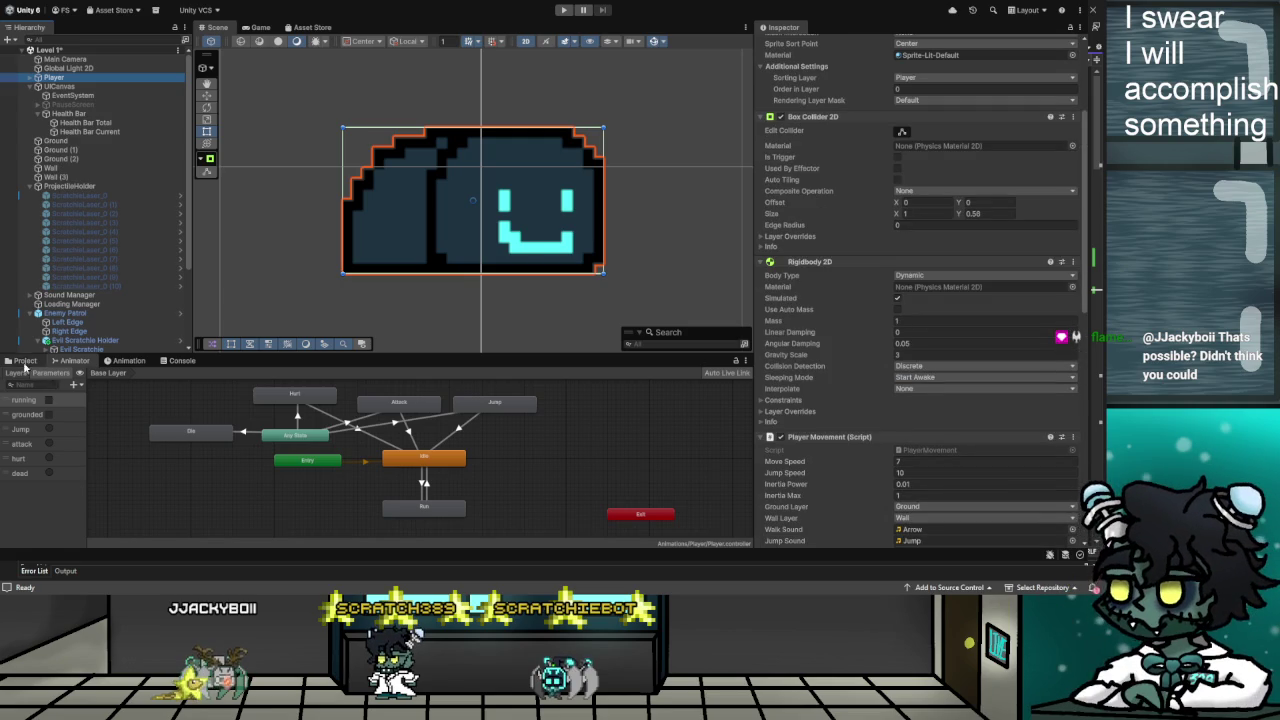
Open the Scripts/Player folder to view PlayerMovement, then select Evil Scratchie Holder
{"action": "left_click", "coordinate": [24, 361]}
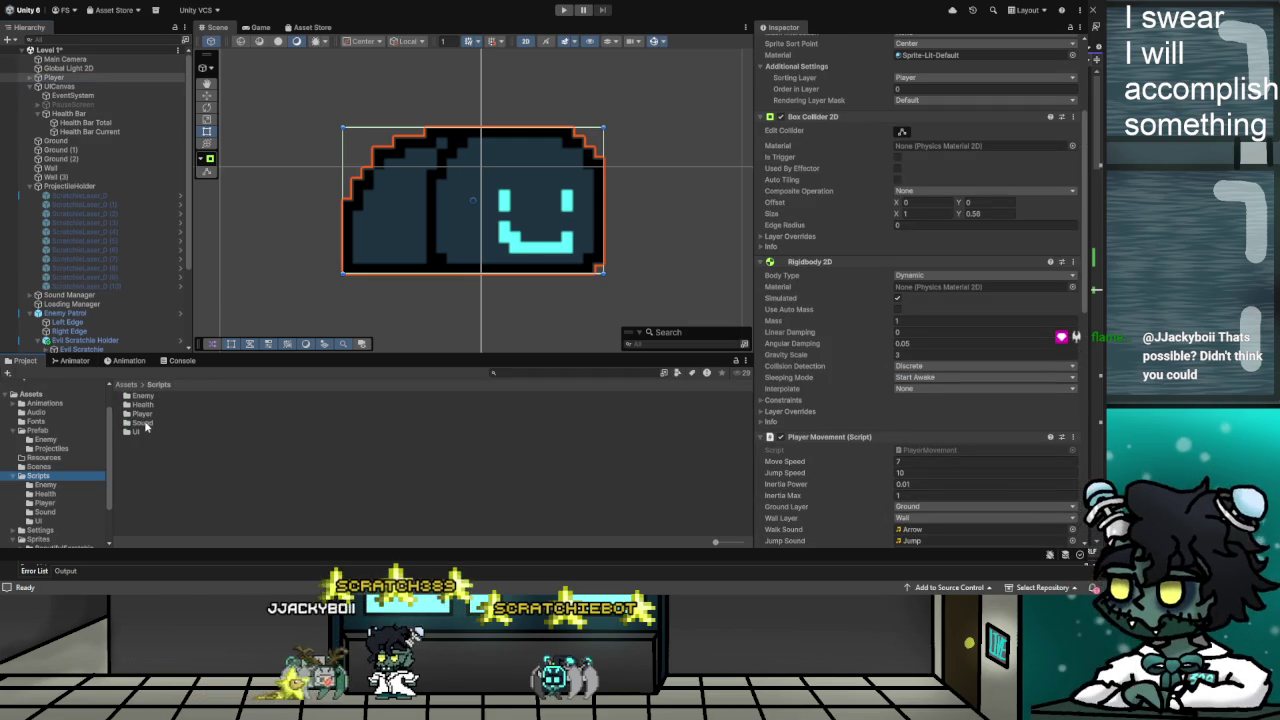
{"action": "double_click", "coordinate": [142, 413]}
{"action": "left_click", "coordinate": [155, 414]}
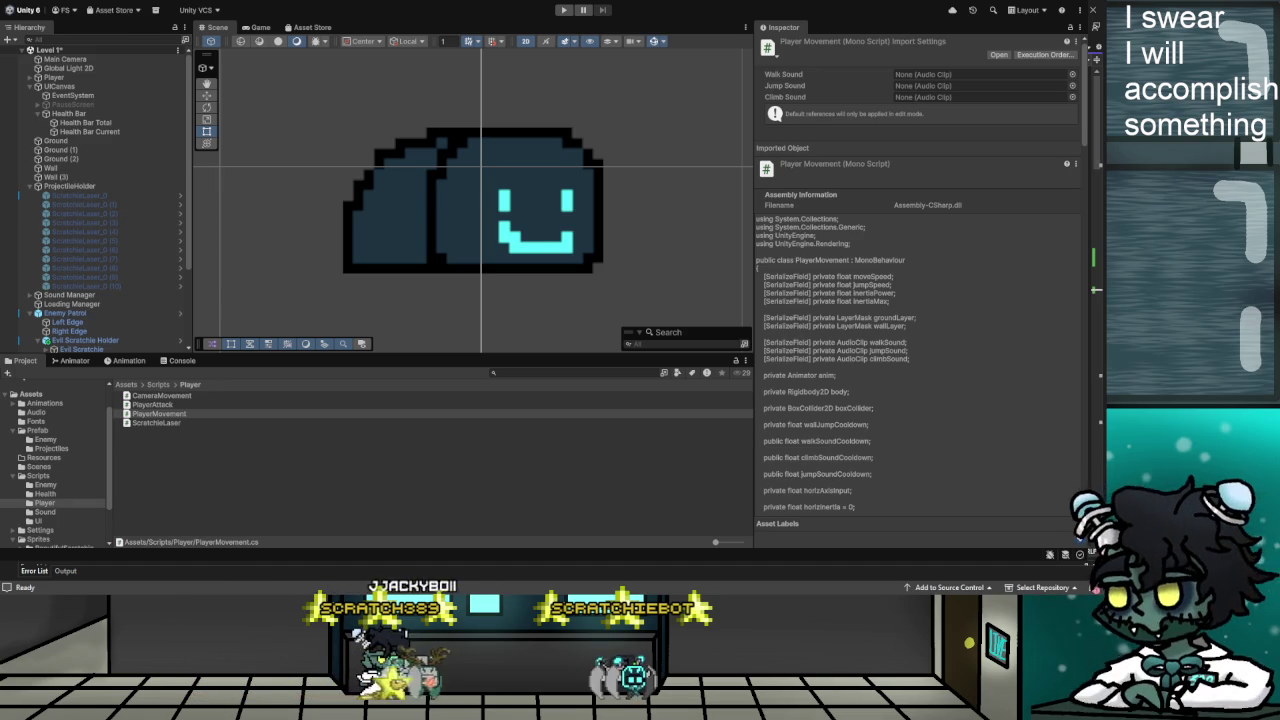
{"action": "left_click", "coordinate": [159, 413]}
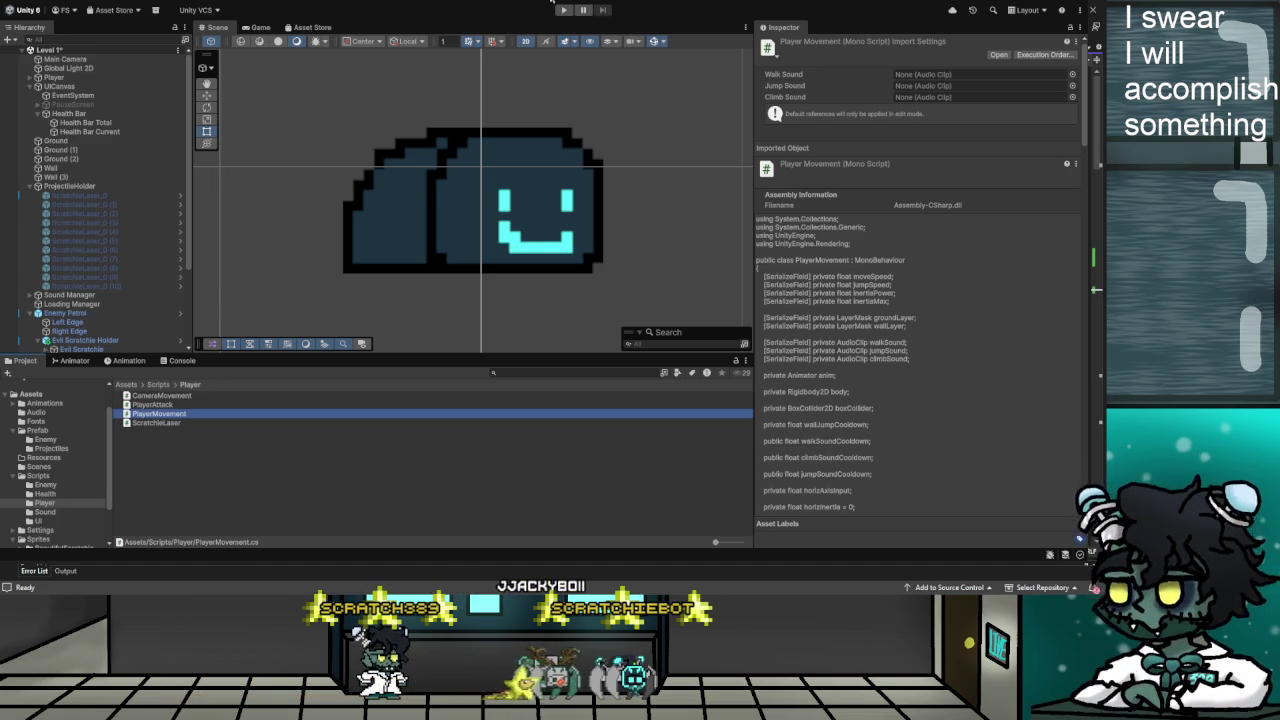
{"action": "scroll", "coordinate": [85, 290], "scroll_direction": "down", "scroll_amount": 2}
{"action": "left_click", "coordinate": [86, 272]}
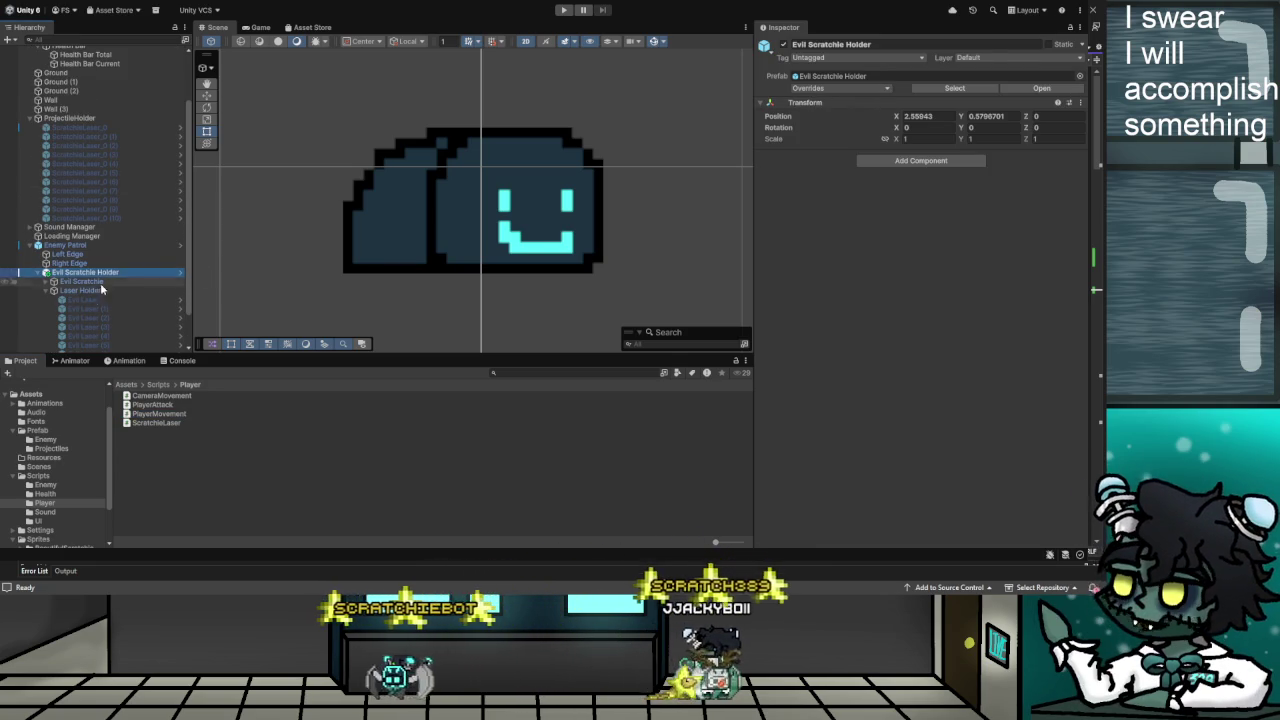
Select Evil Scratchie and scroll through its components
{"action": "left_click", "coordinate": [86, 283]}
{"action": "scroll", "coordinate": [860, 183], "scroll_direction": "down", "scroll_amount": 12}
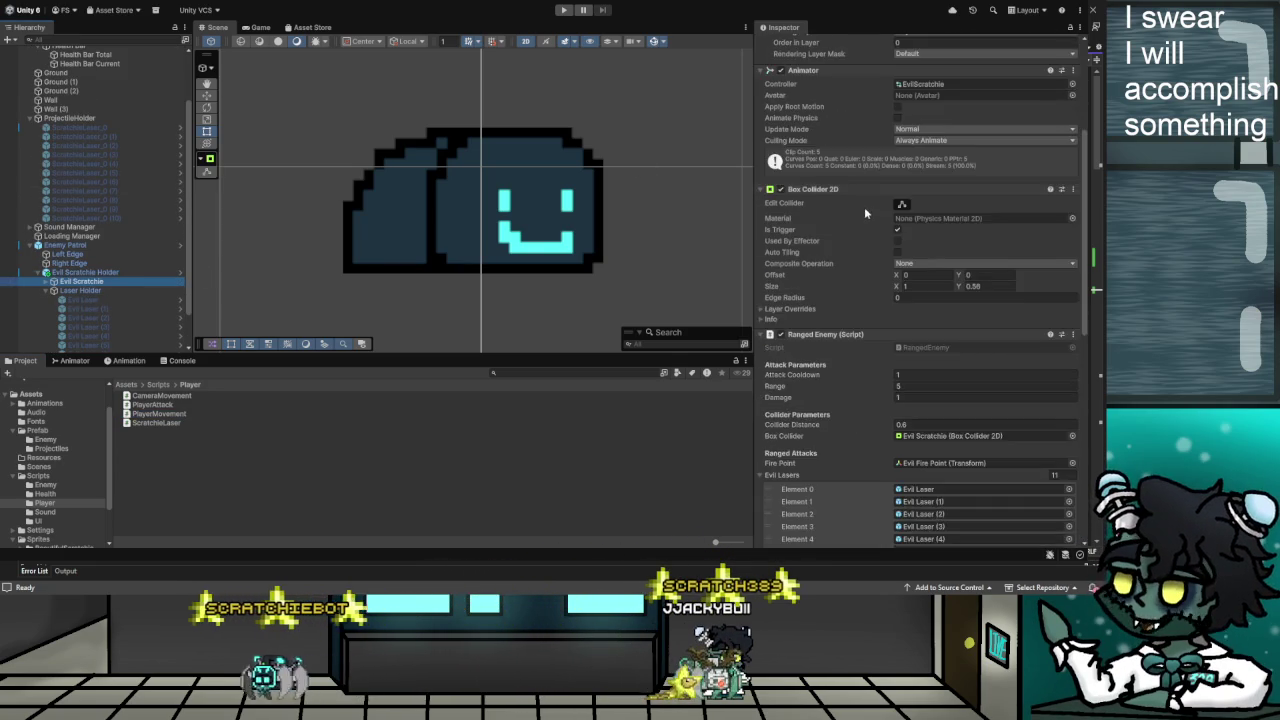
{"action": "scroll", "coordinate": [860, 300], "scroll_direction": "down", "scroll_amount": 2}
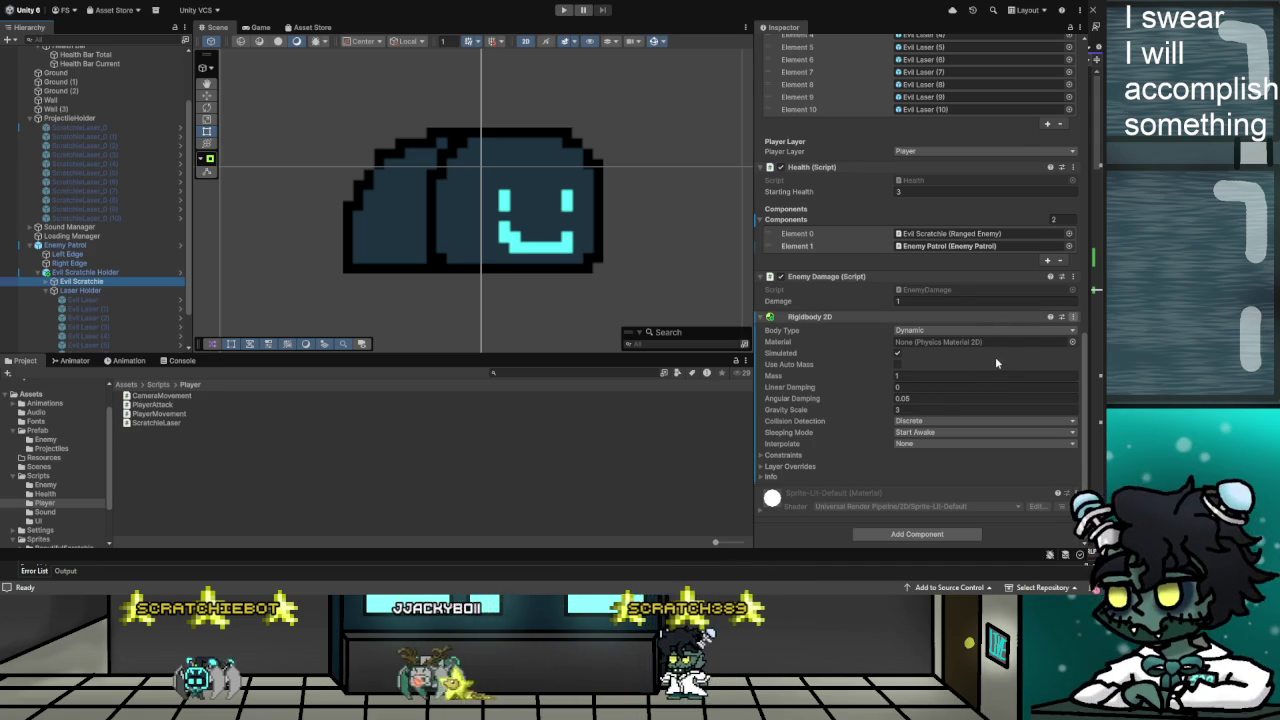
{"action": "scroll", "coordinate": [995, 363], "scroll_direction": "up", "scroll_amount": 6}
{"action": "scroll", "coordinate": [995, 363], "scroll_direction": "down", "scroll_amount": 3}
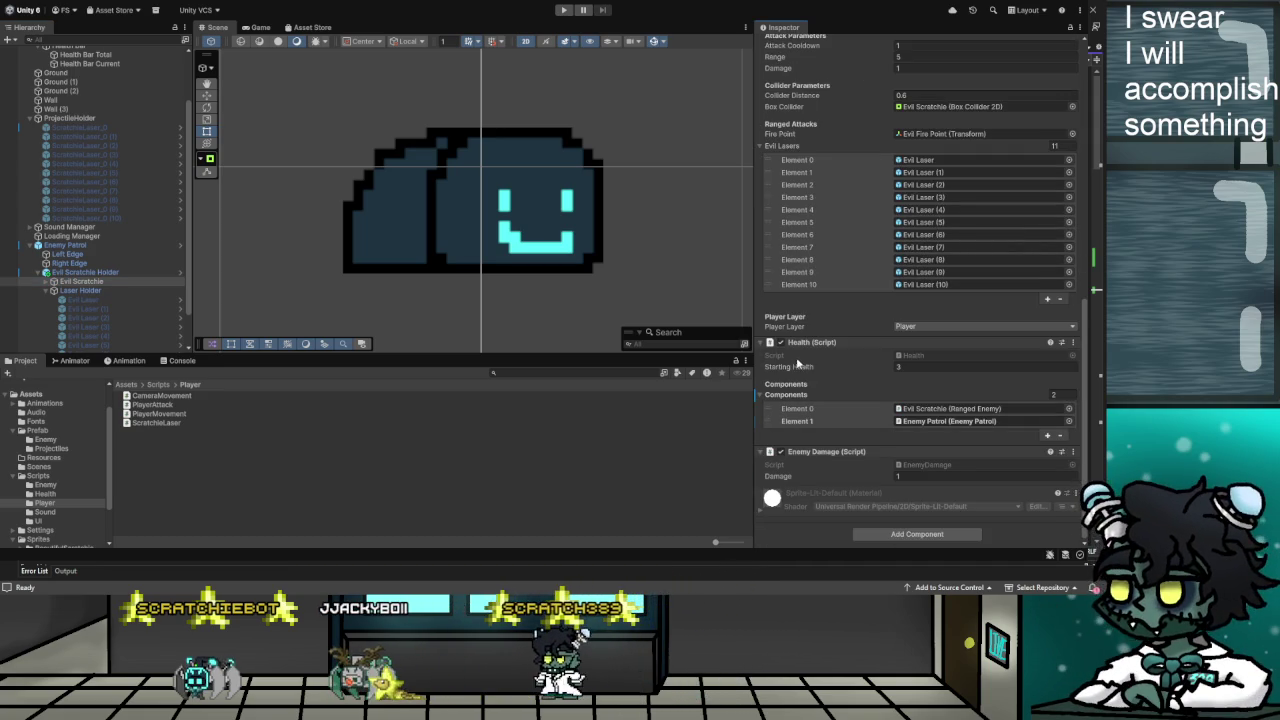
Playtest the enemy by running the player right, jumping and heading back left, then stop
{"action": "key", "text": "ctrl+p"}
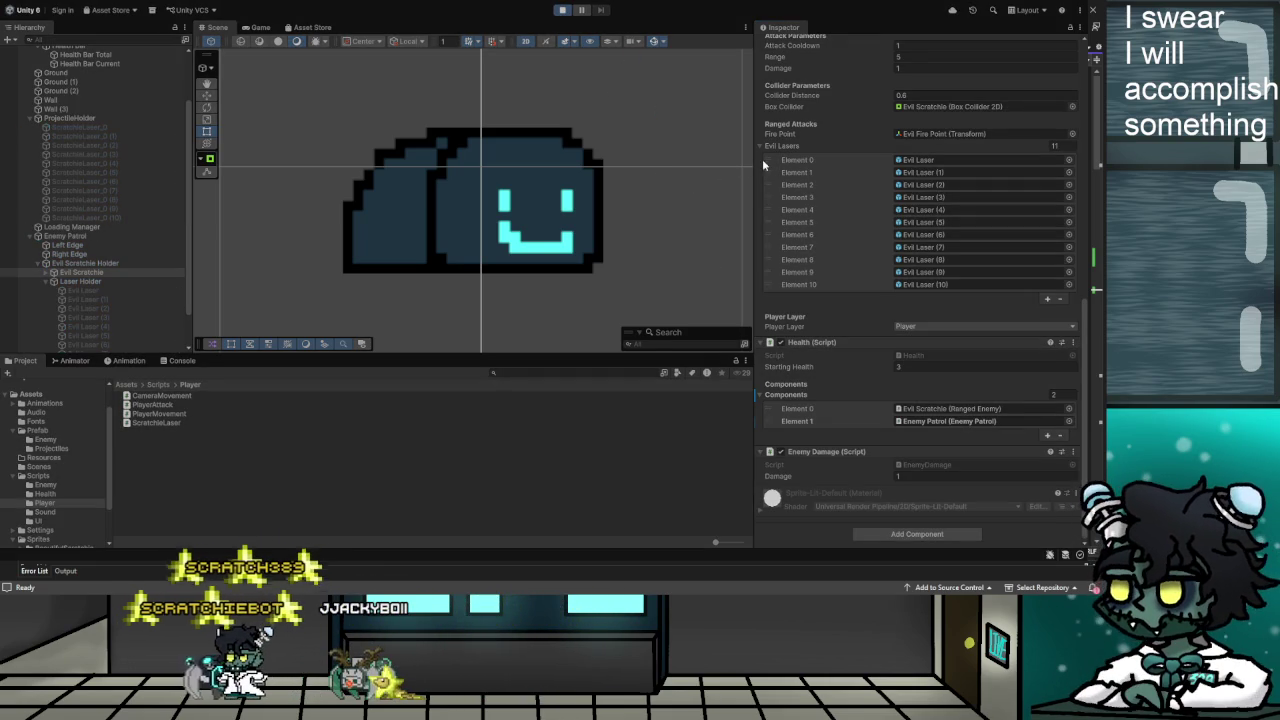
{"action": "key", "text": "d"}
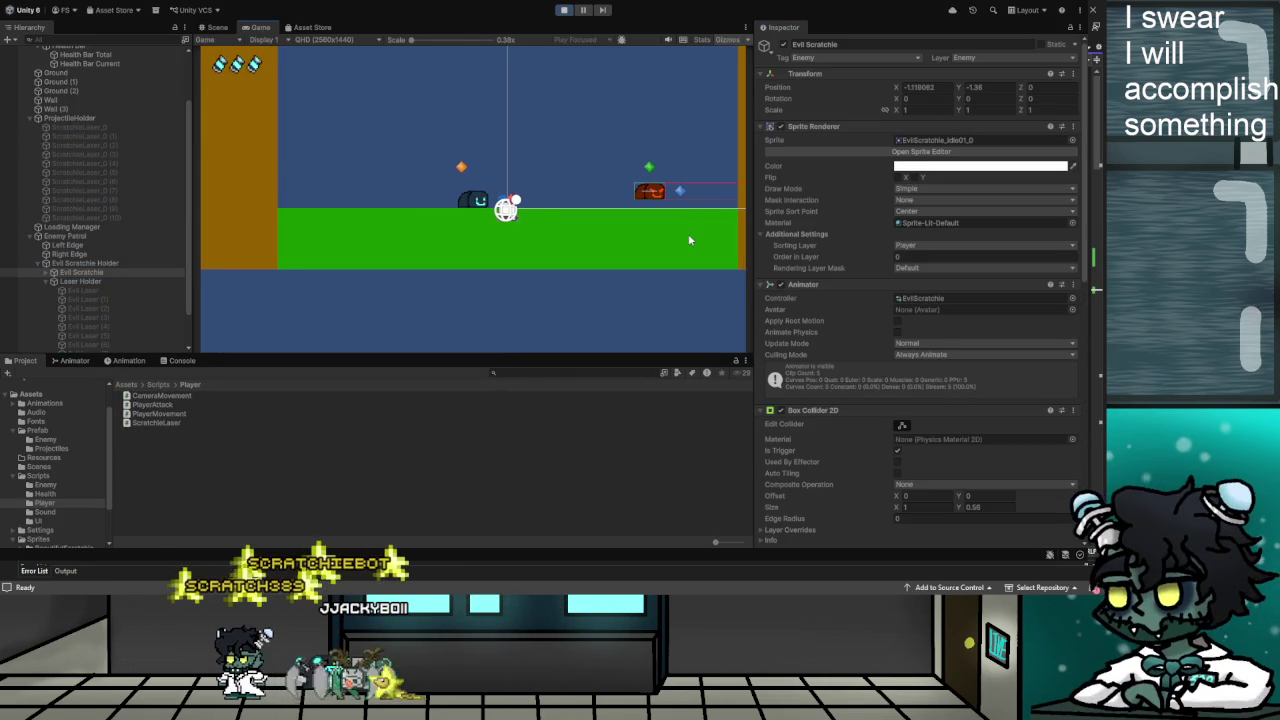
{"action": "key", "text": "d"}
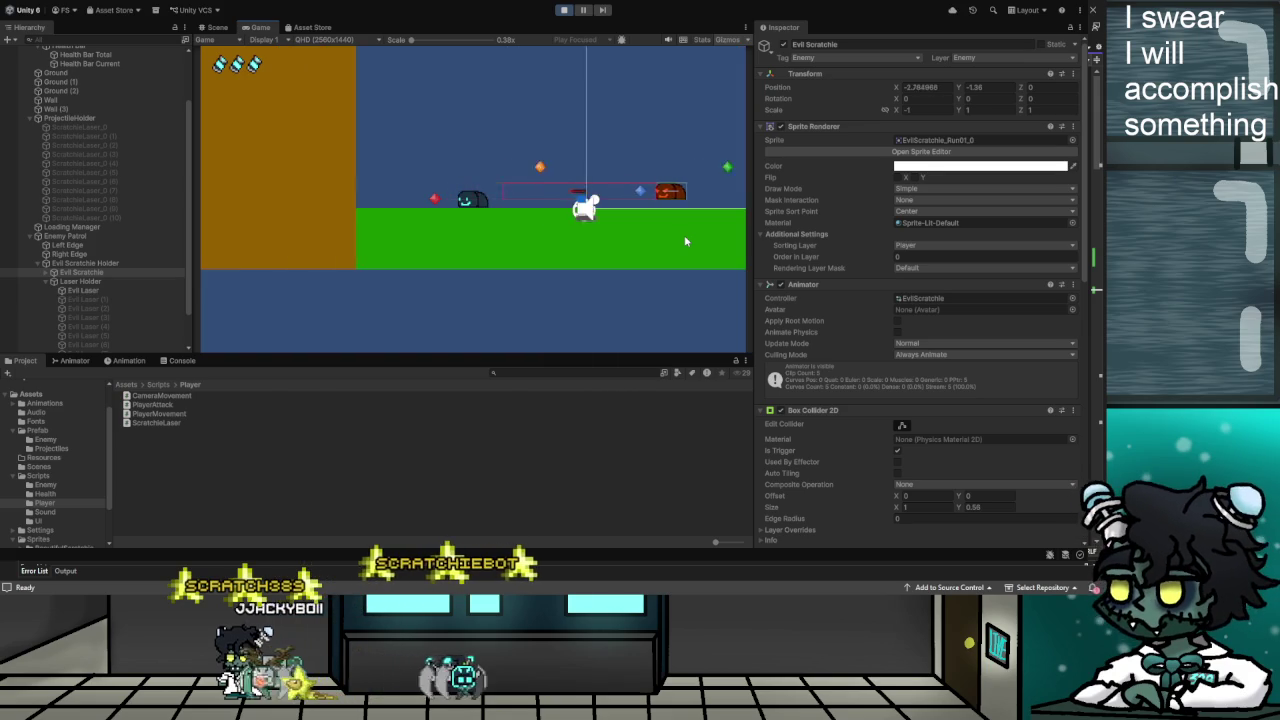
{"action": "key", "text": "space"}
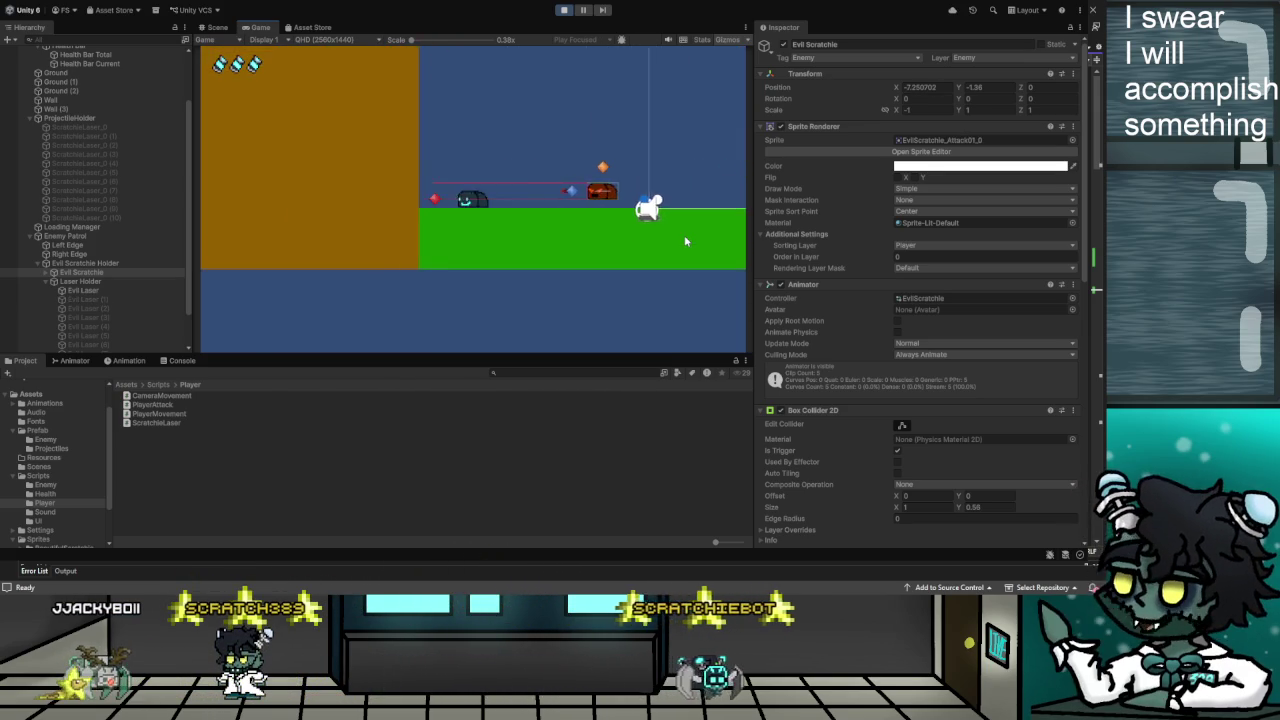
{"action": "key", "text": "a"}
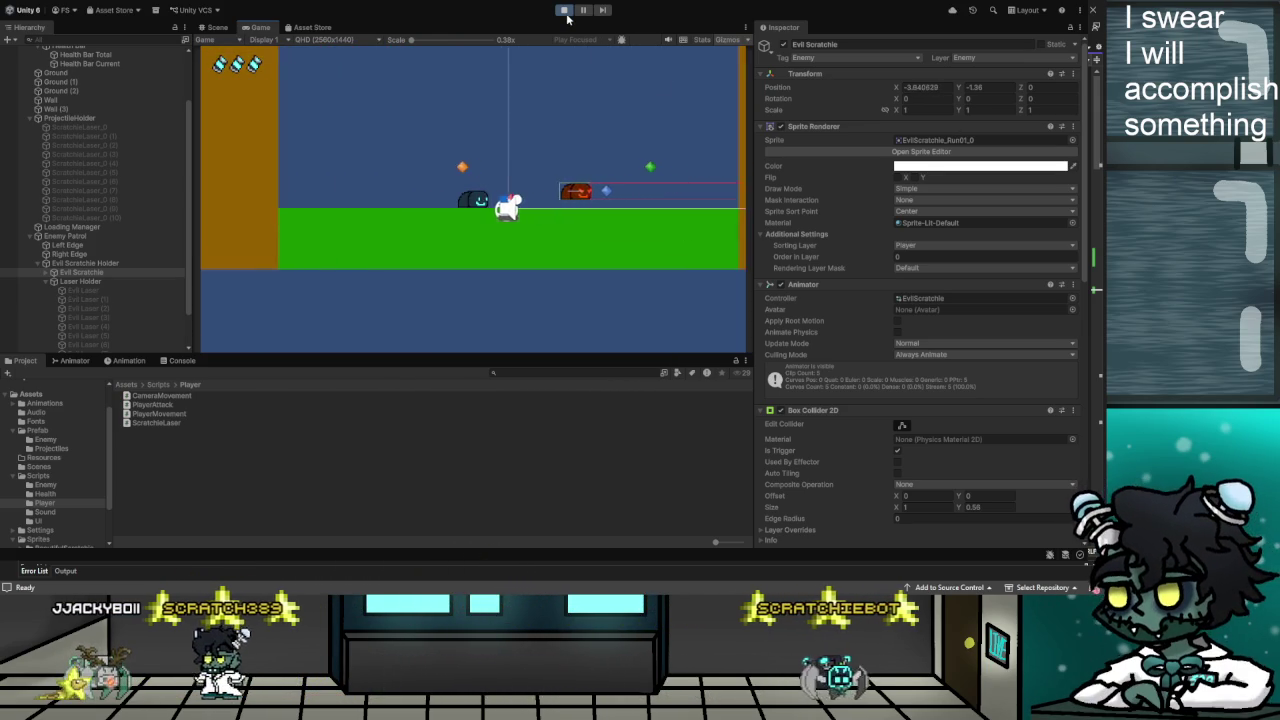
{"action": "left_click", "coordinate": [566, 14]}
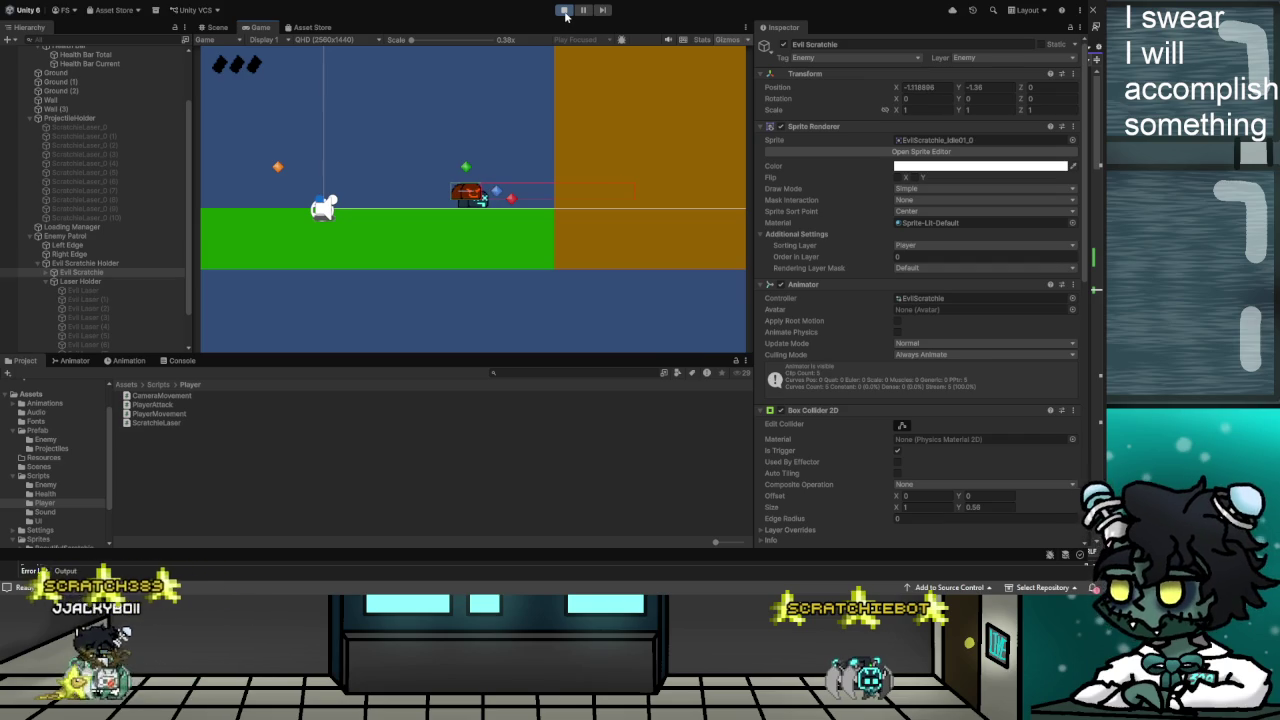
{"action": "scroll", "coordinate": [927, 400], "scroll_direction": "down", "scroll_amount": 15}
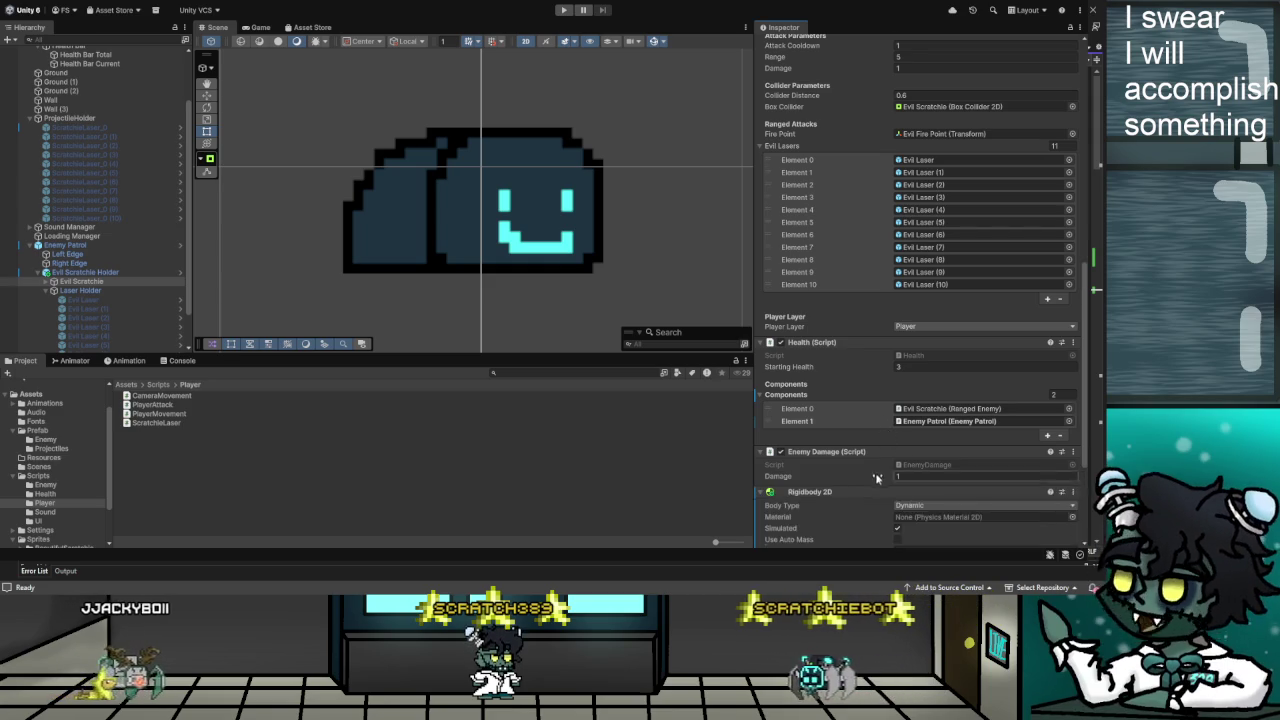
{"action": "key", "text": "ctrl+z"}
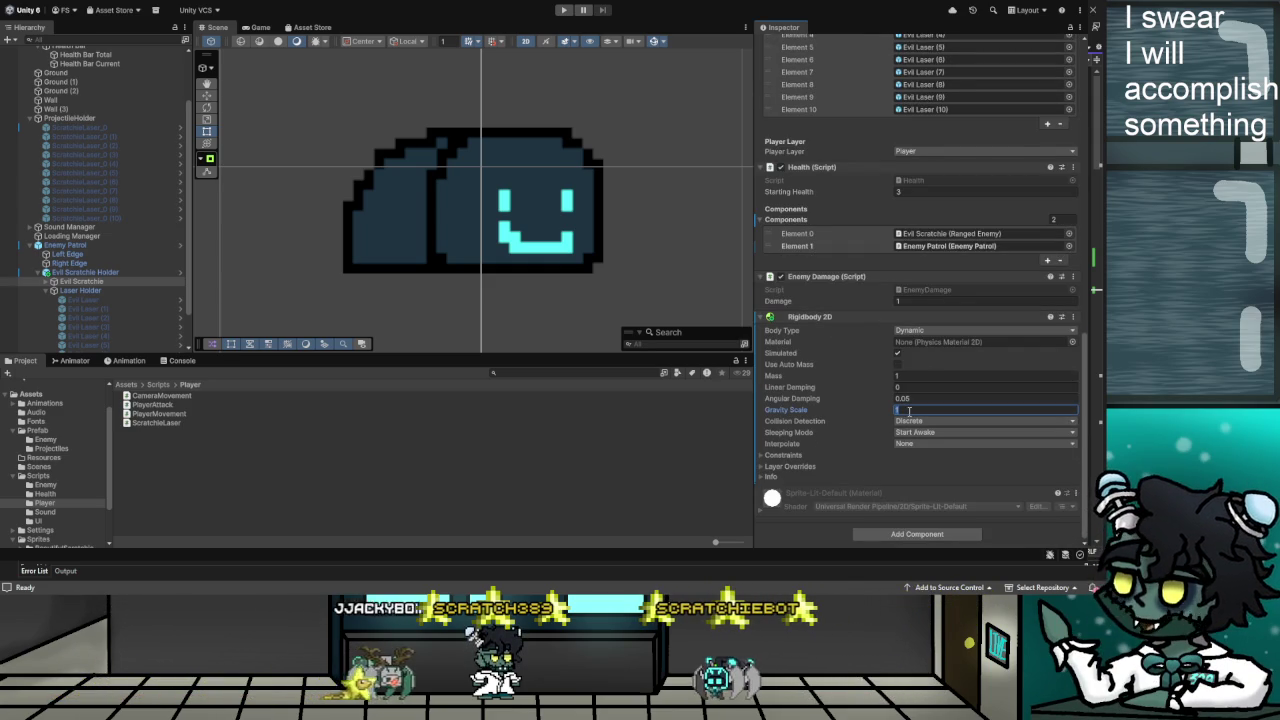
{"action": "type", "text": "0"}
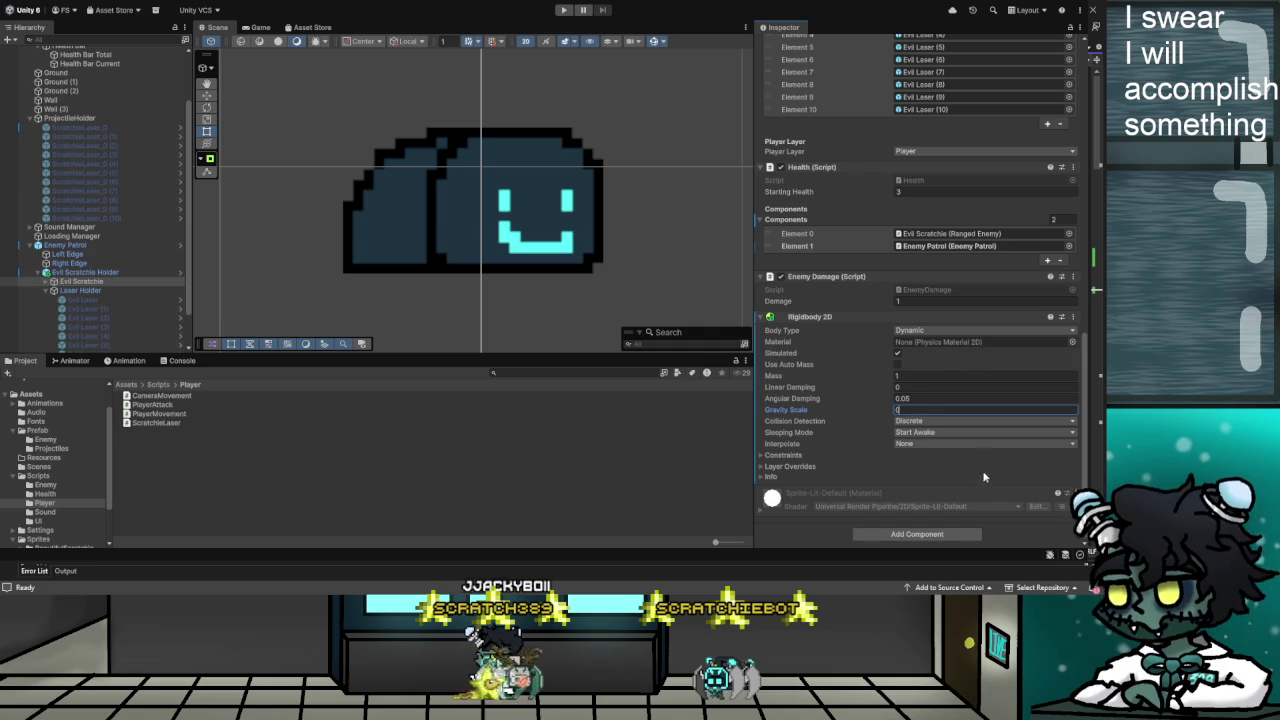
{"action": "left_click", "coordinate": [564, 10]}
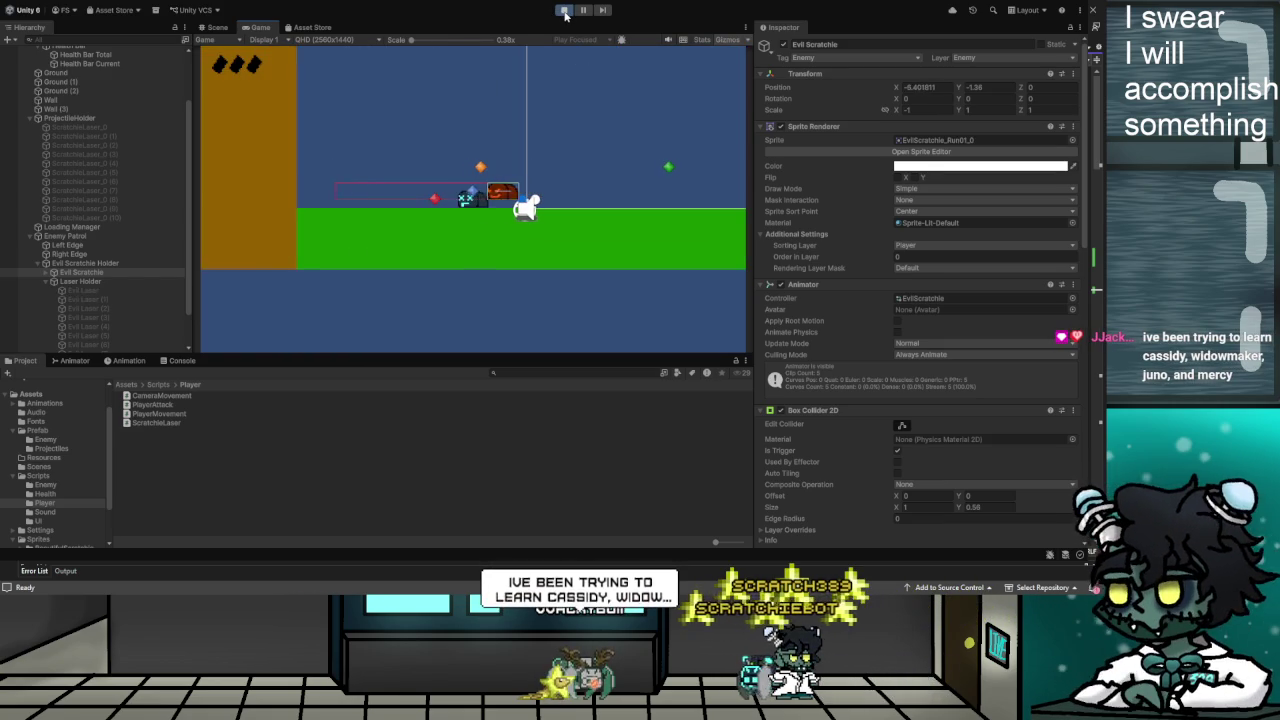
{"action": "left_click", "coordinate": [563, 10]}
{"action": "scroll", "coordinate": [953, 445], "scroll_direction": "down", "scroll_amount": 10}
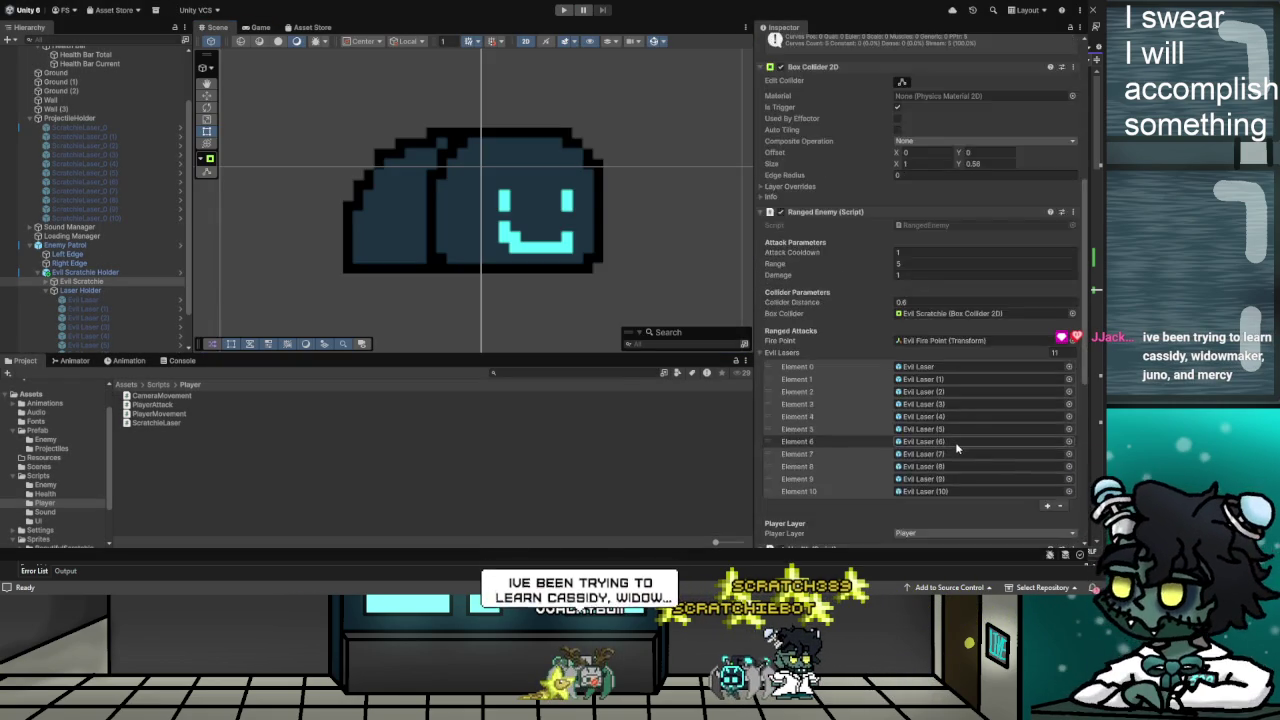
{"action": "scroll", "coordinate": [953, 445], "scroll_direction": "down", "scroll_amount": 5}
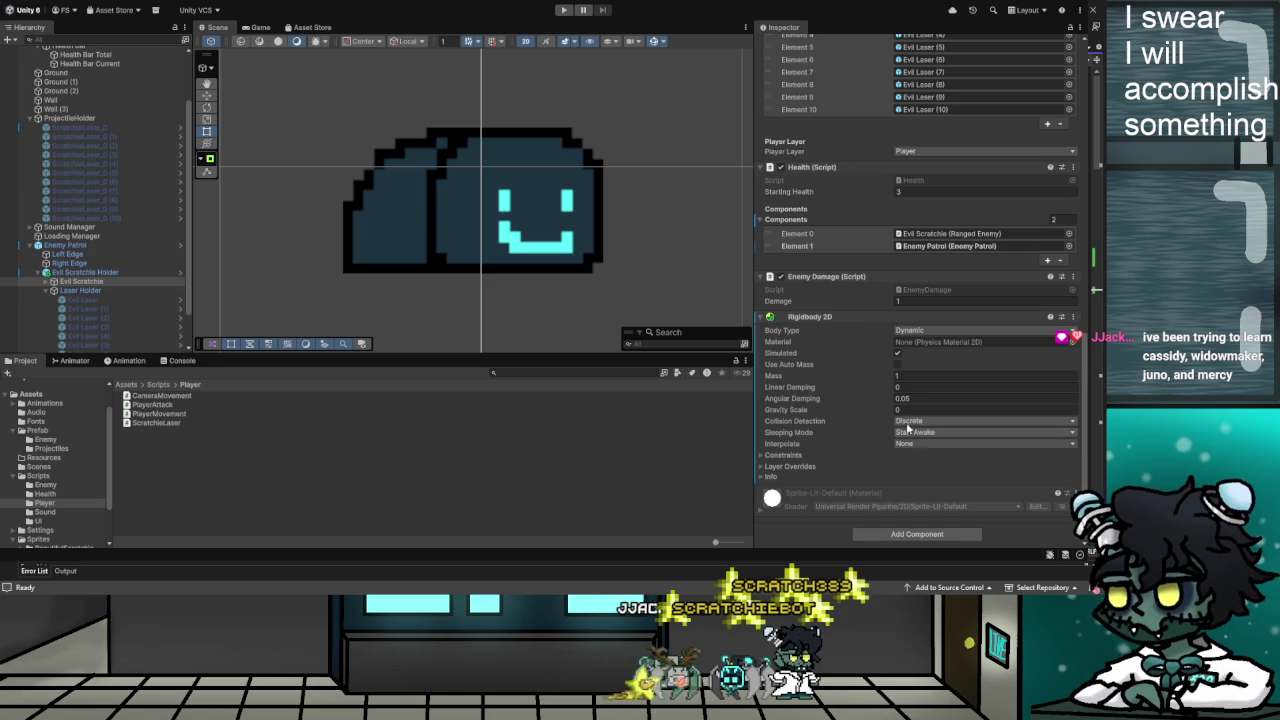
{"action": "scroll", "coordinate": [889, 400], "scroll_direction": "up", "scroll_amount": 2}
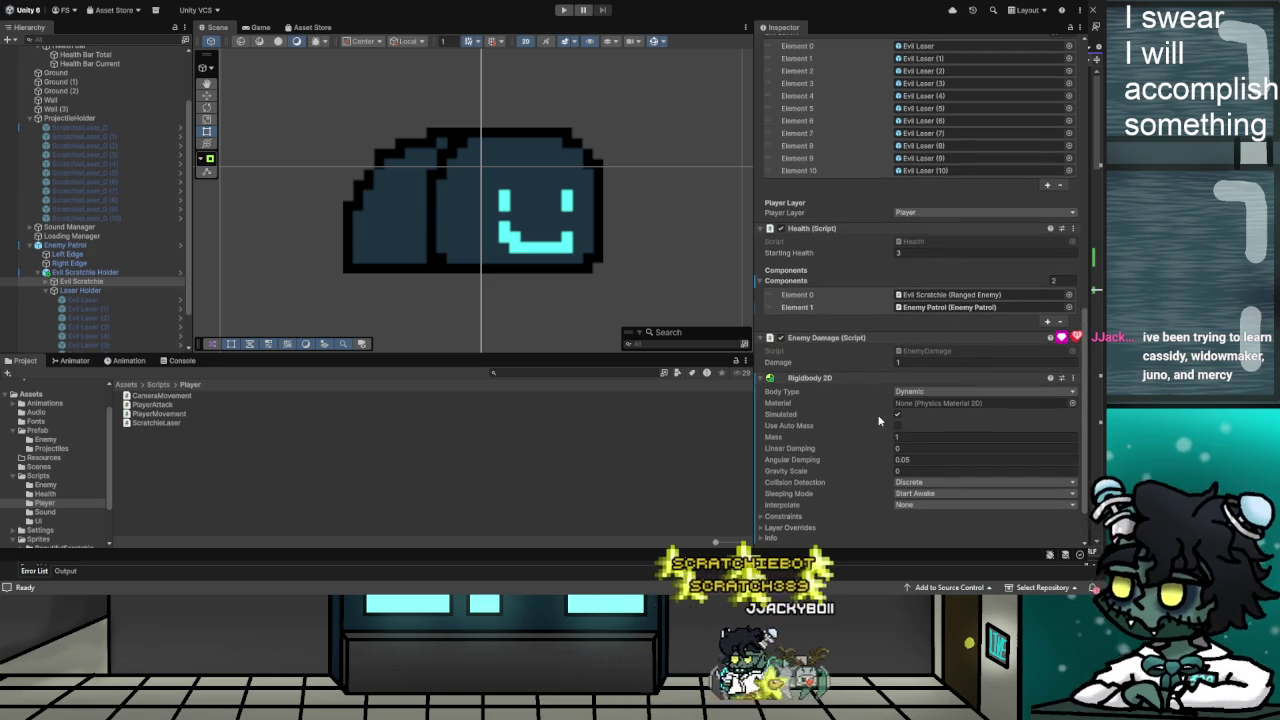
{"action": "scroll", "coordinate": [866, 450], "scroll_direction": "down", "scroll_amount": 1}
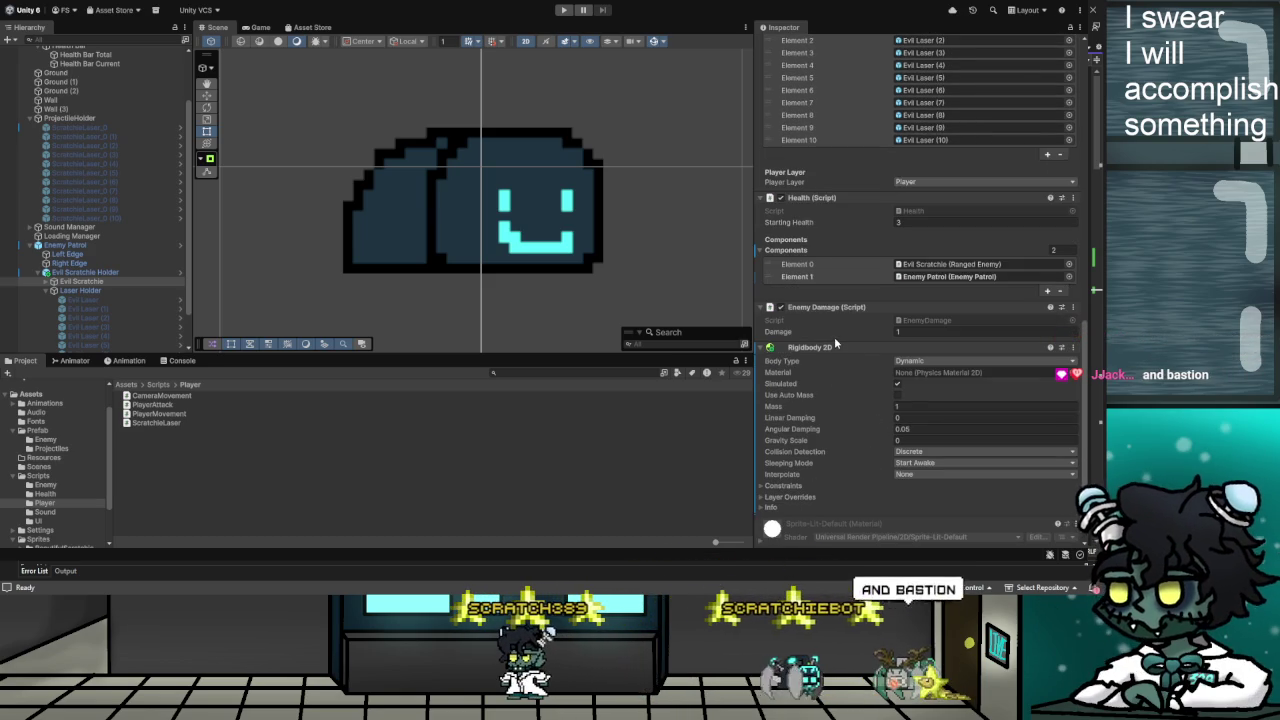
{"action": "scroll", "coordinate": [46, 212], "scroll_direction": "up", "scroll_amount": 3}
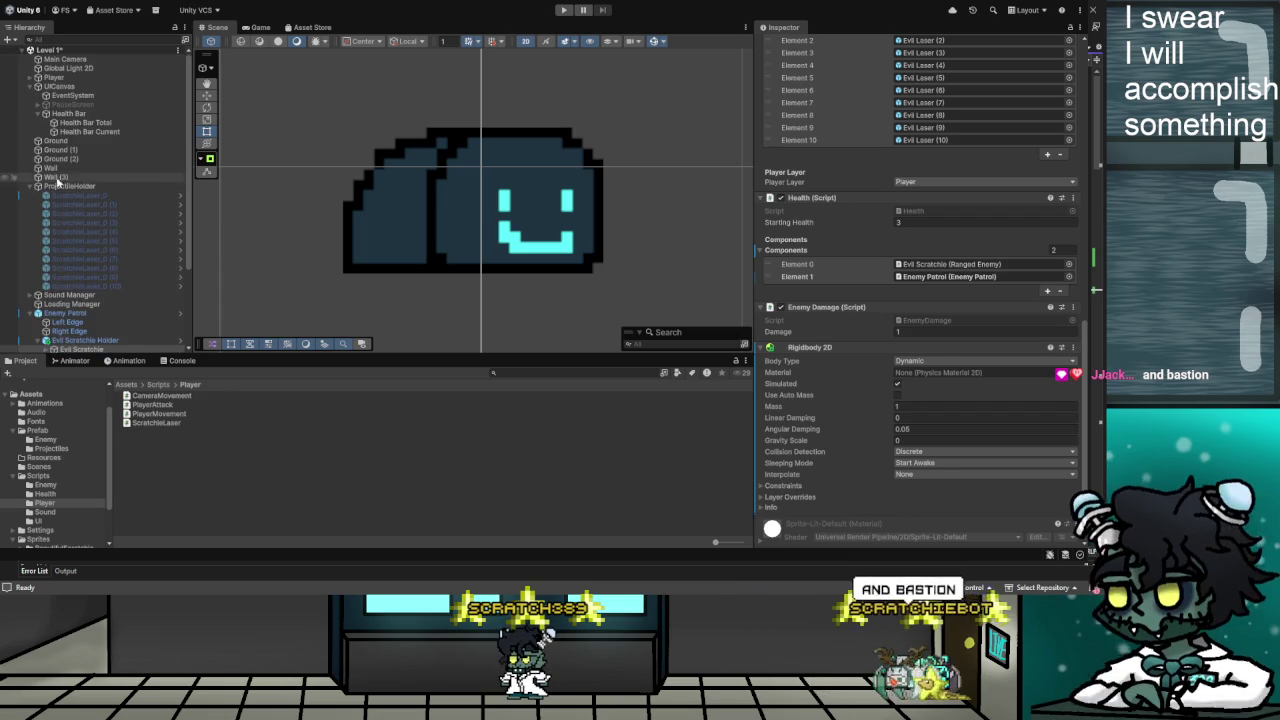
{"action": "left_click", "coordinate": [52, 168]}
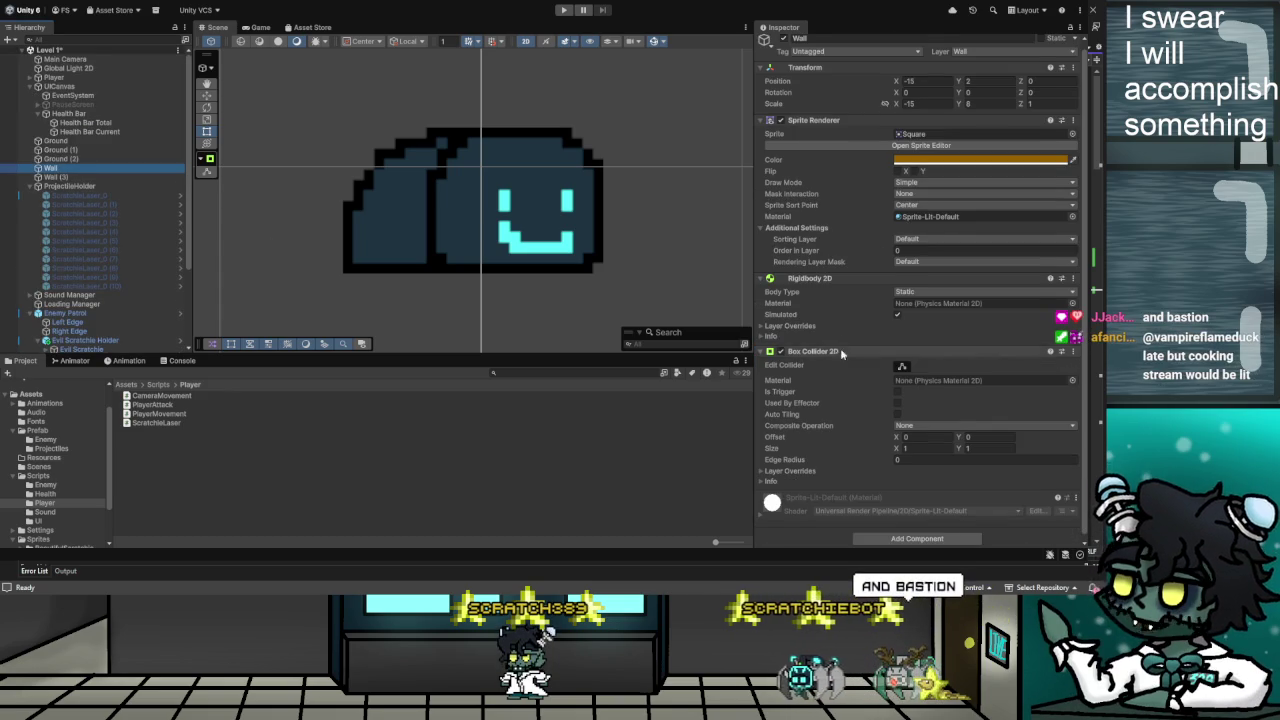
{"action": "scroll", "coordinate": [841, 369], "scroll_direction": "up", "scroll_amount": 1}
{"action": "scroll", "coordinate": [843, 377], "scroll_direction": "down", "scroll_amount": 1}
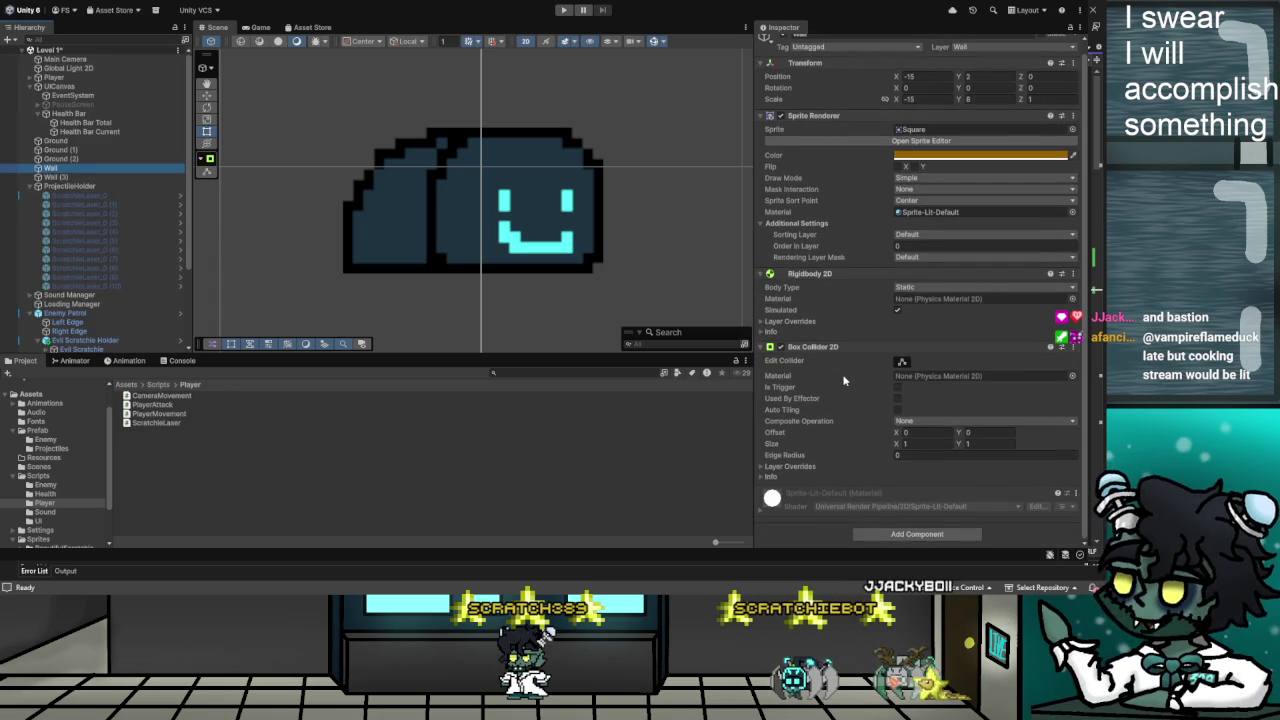
{"action": "scroll", "coordinate": [872, 398], "scroll_direction": "up", "scroll_amount": 1}
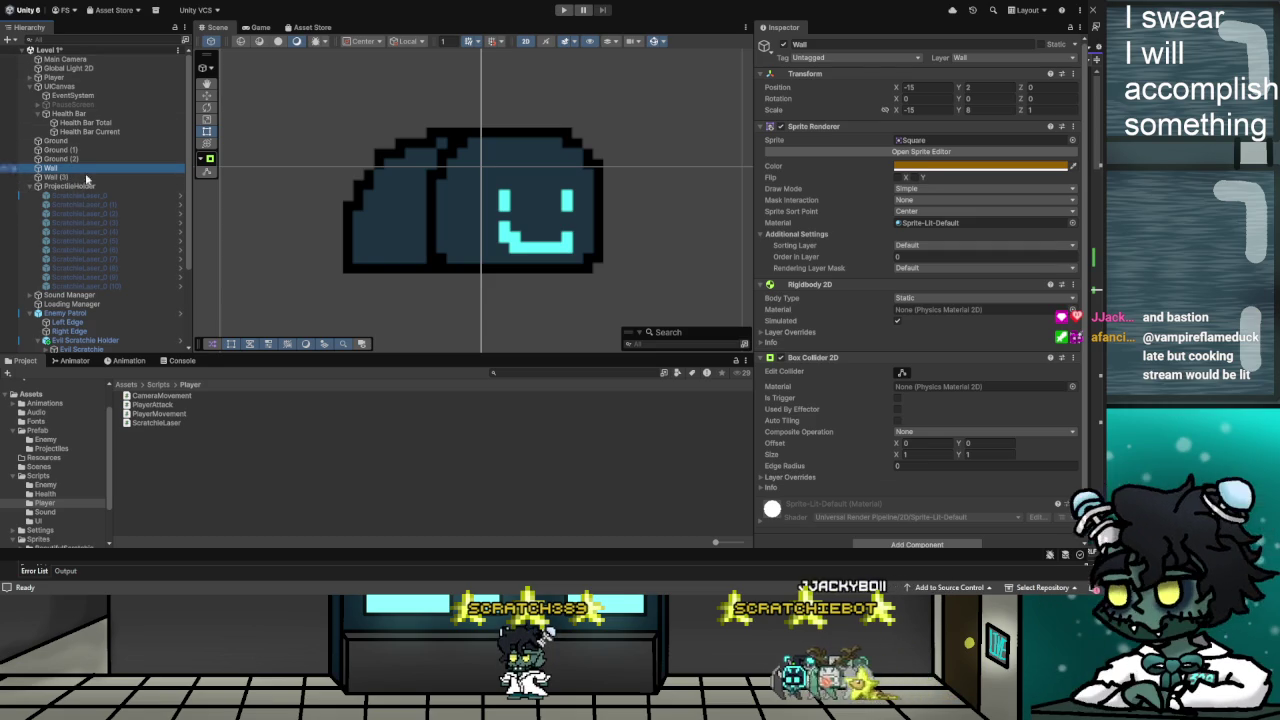
{"action": "scroll", "coordinate": [87, 185], "scroll_direction": "down", "scroll_amount": 3}
{"action": "scroll", "coordinate": [80, 237], "scroll_direction": "up", "scroll_amount": 3}
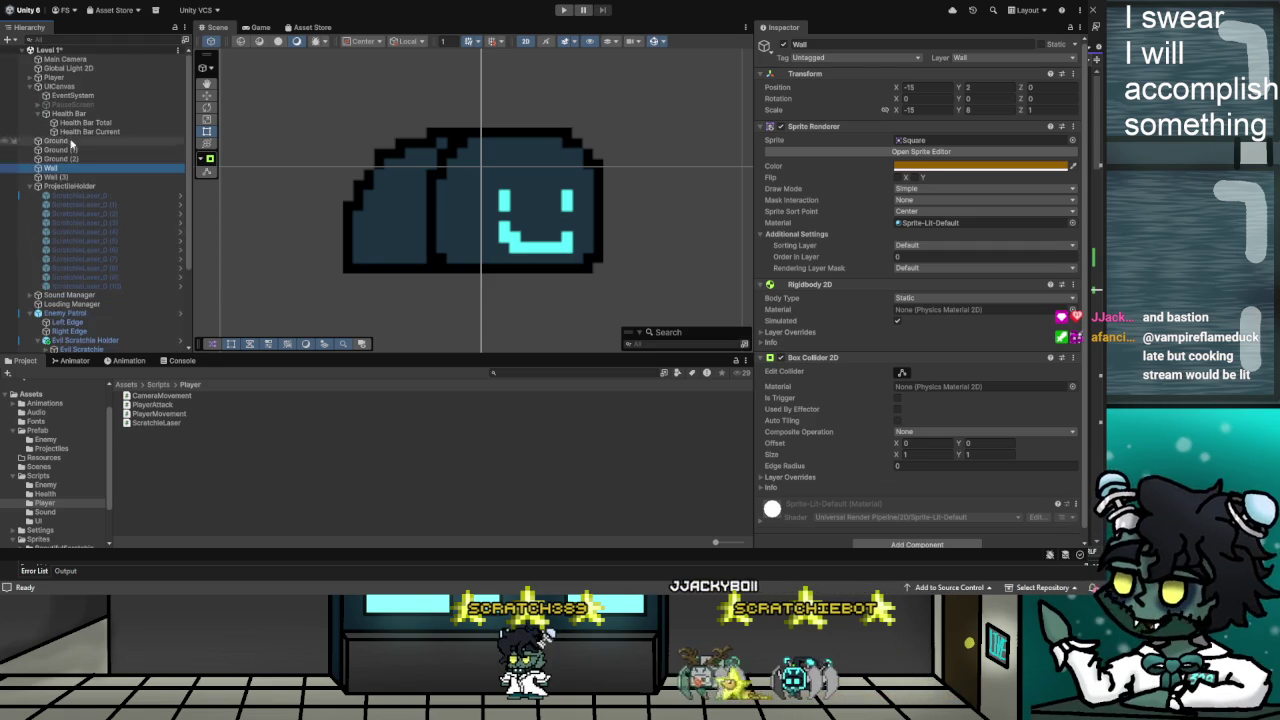
{"action": "scroll", "coordinate": [63, 78], "scroll_direction": "down", "scroll_amount": 5}
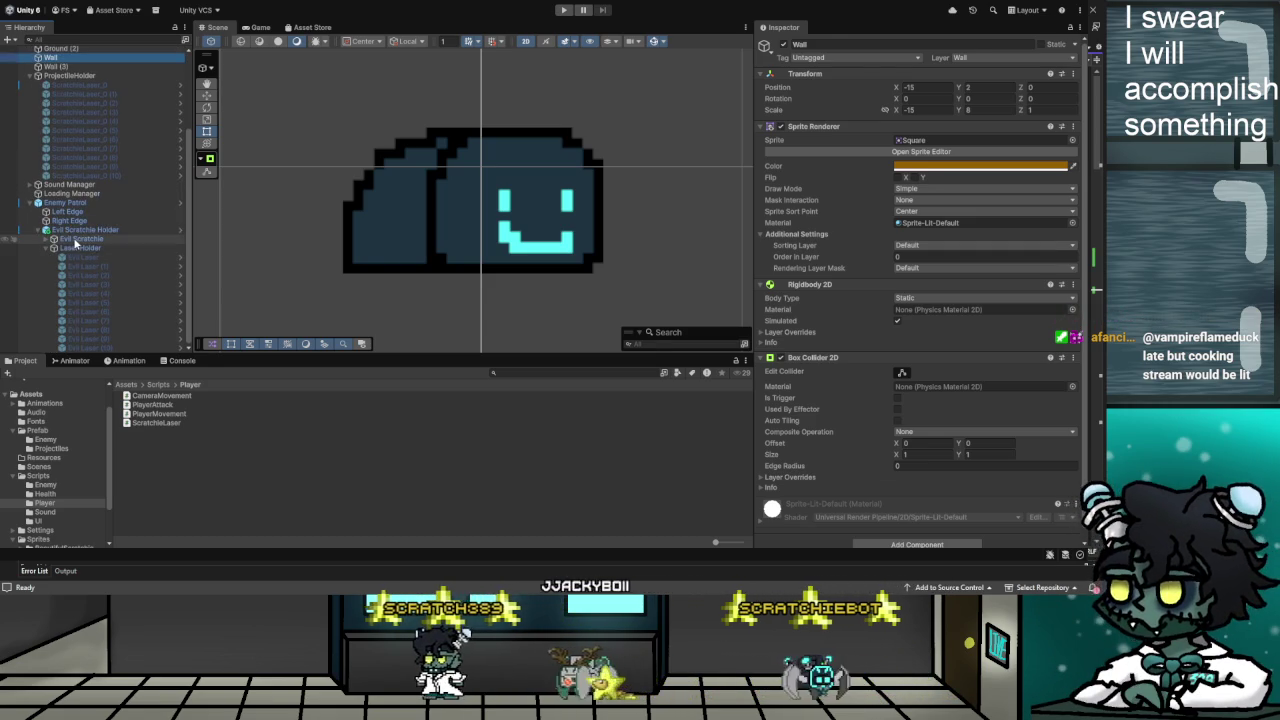
{"action": "left_click", "coordinate": [81, 239]}
{"action": "scroll", "coordinate": [1017, 443], "scroll_direction": "down", "scroll_amount": 15}
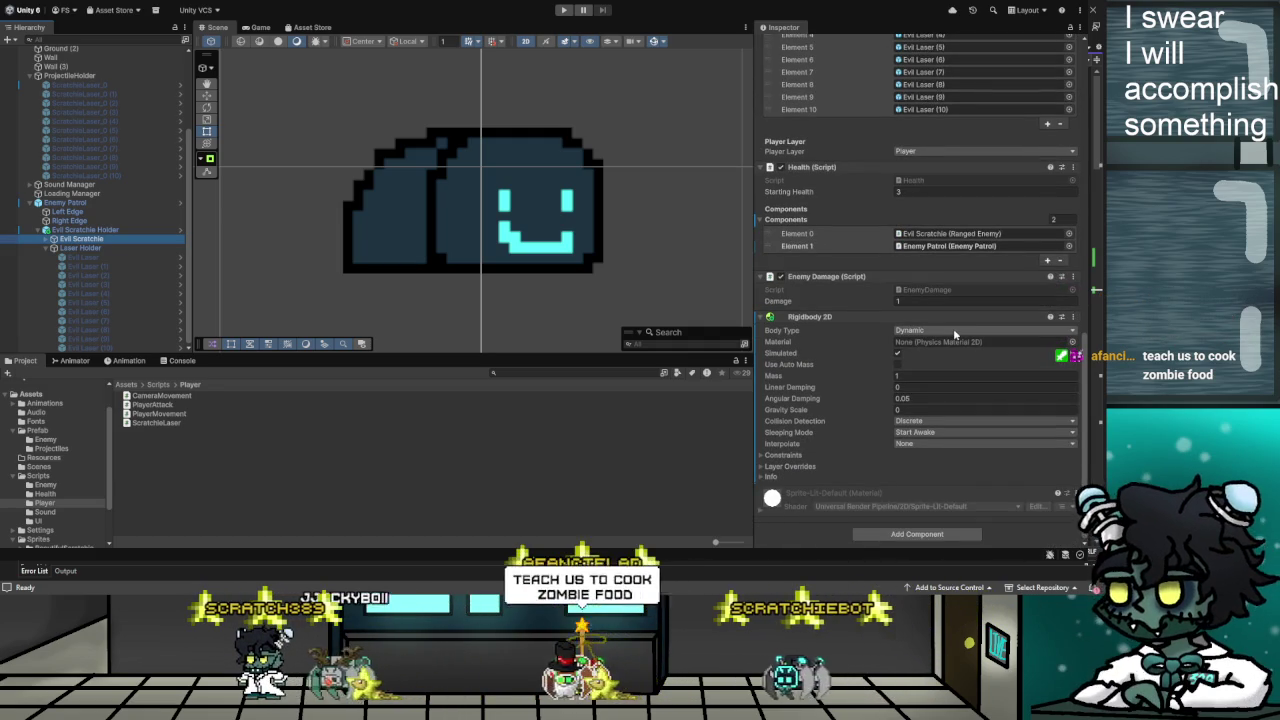
{"action": "left_click", "coordinate": [950, 345]}
{"action": "left_click", "coordinate": [930, 372]}
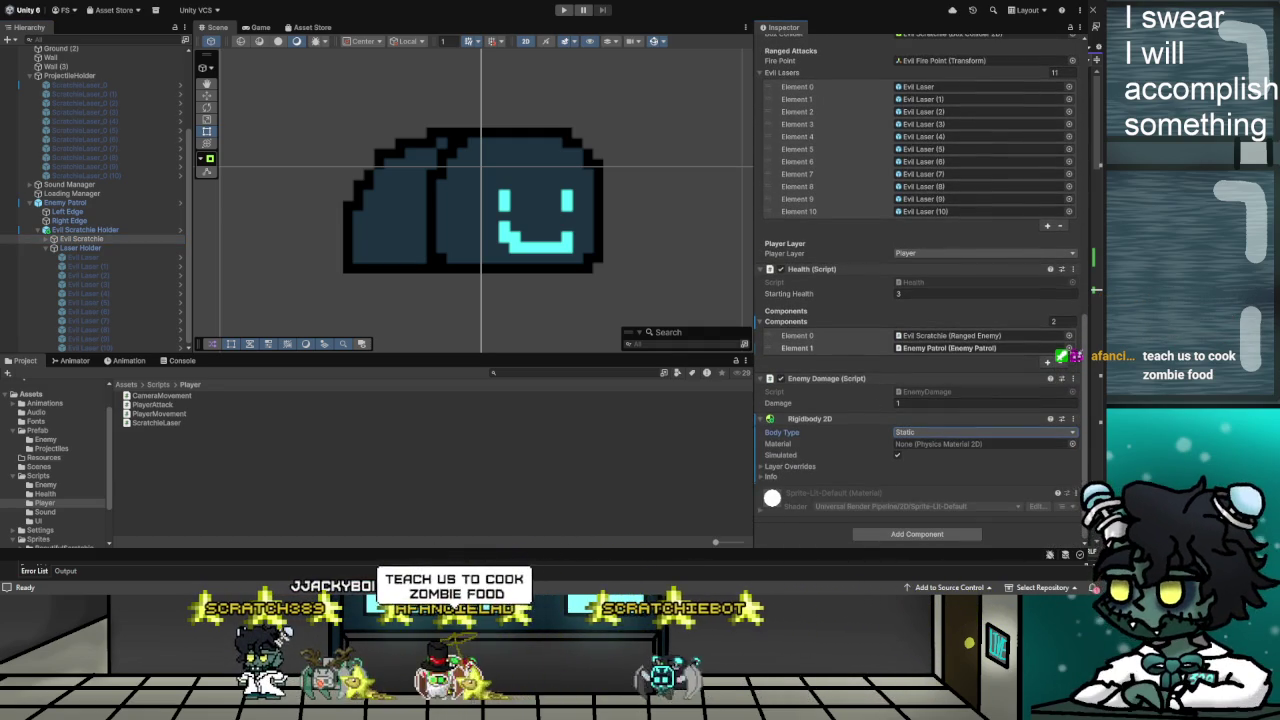
Run a quick playtest of the level with the Static Evil Scratchie, then stop it
{"action": "key", "text": "ctrl+p"}
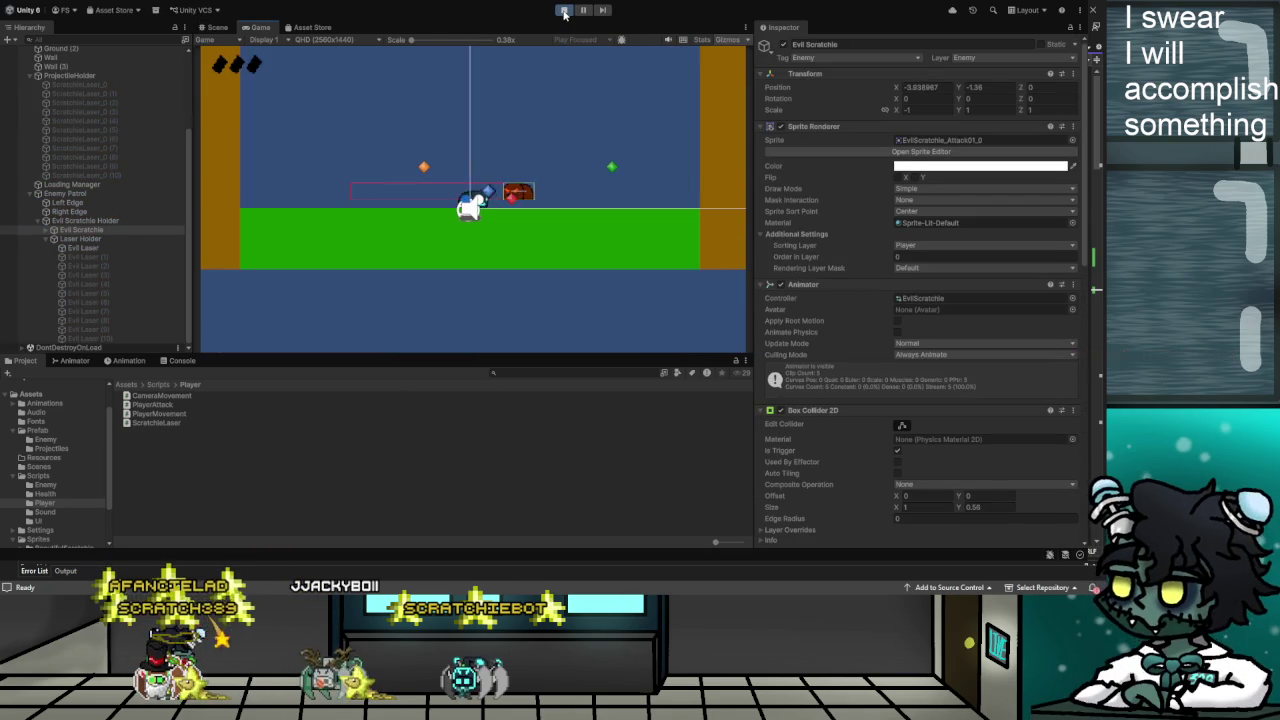
{"action": "left_click", "coordinate": [564, 11]}
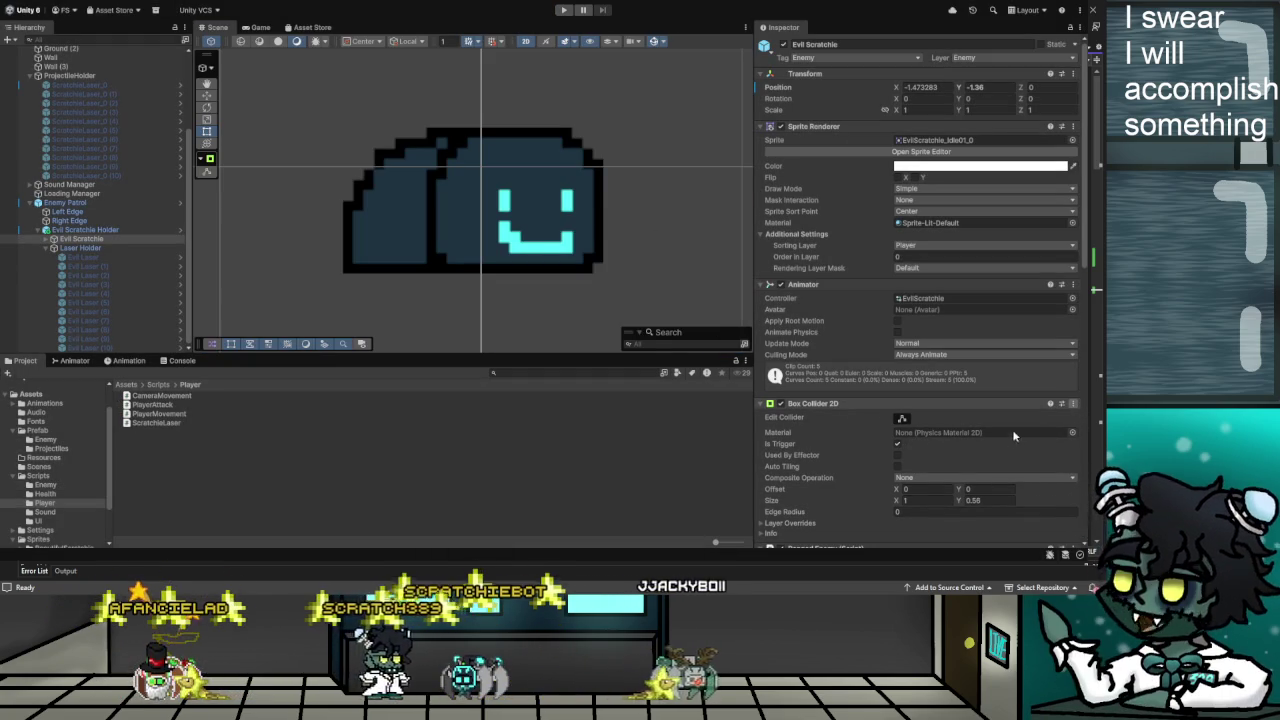
Delete the enemy's Box Collider 2D, then undo to restore it
{"action": "key", "text": "Delete"}
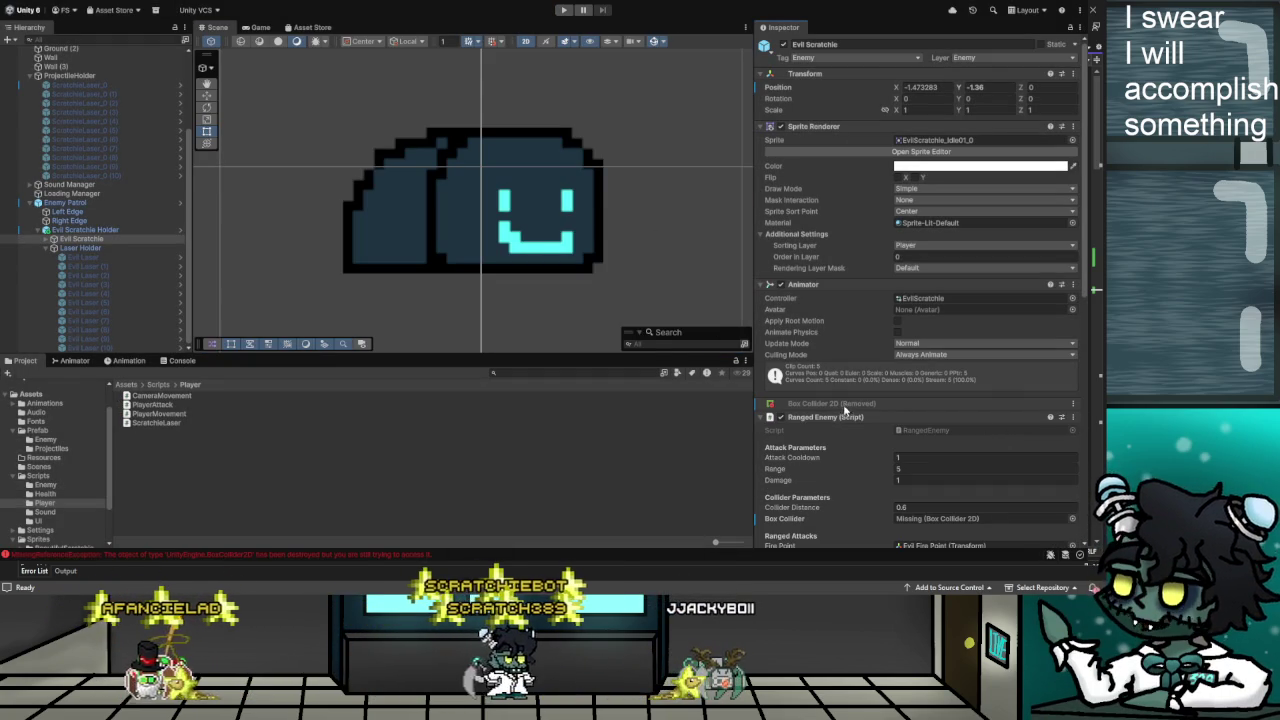
{"action": "scroll", "coordinate": [812, 380], "scroll_direction": "down", "scroll_amount": 1}
{"action": "scroll", "coordinate": [808, 376], "scroll_direction": "down", "scroll_amount": 2}
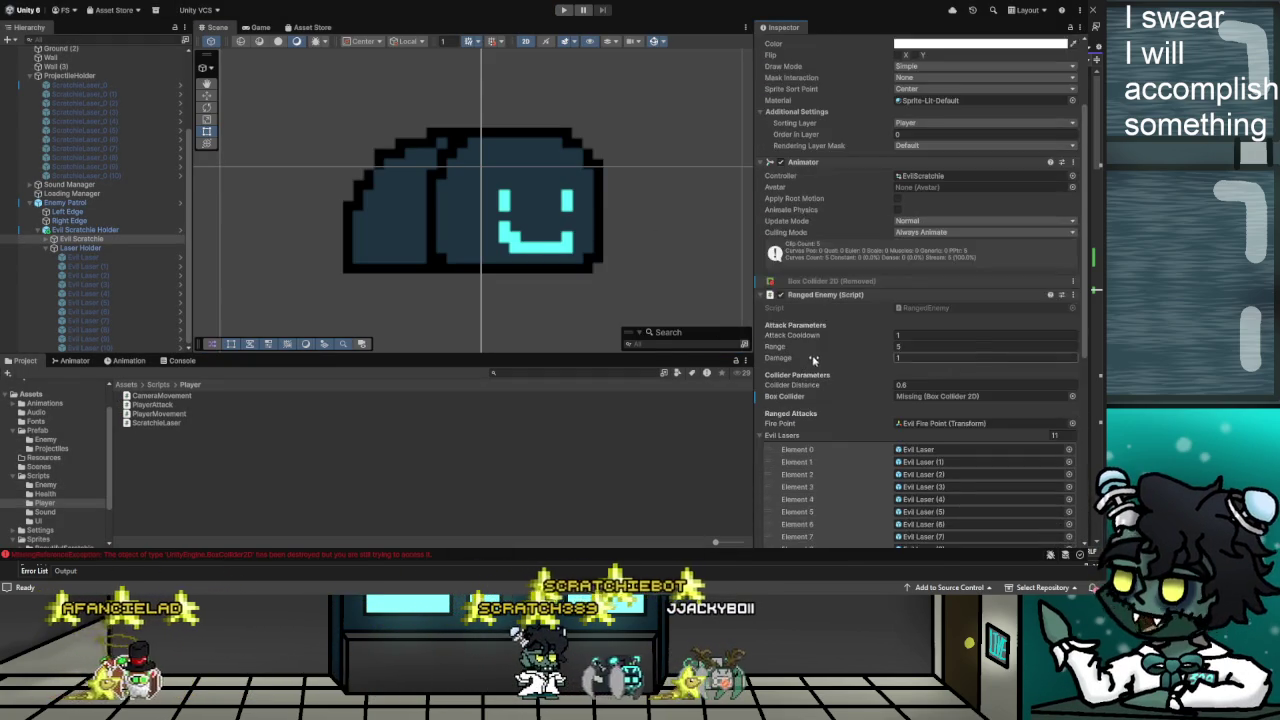
{"action": "scroll", "coordinate": [827, 355], "scroll_direction": "down", "scroll_amount": 3}
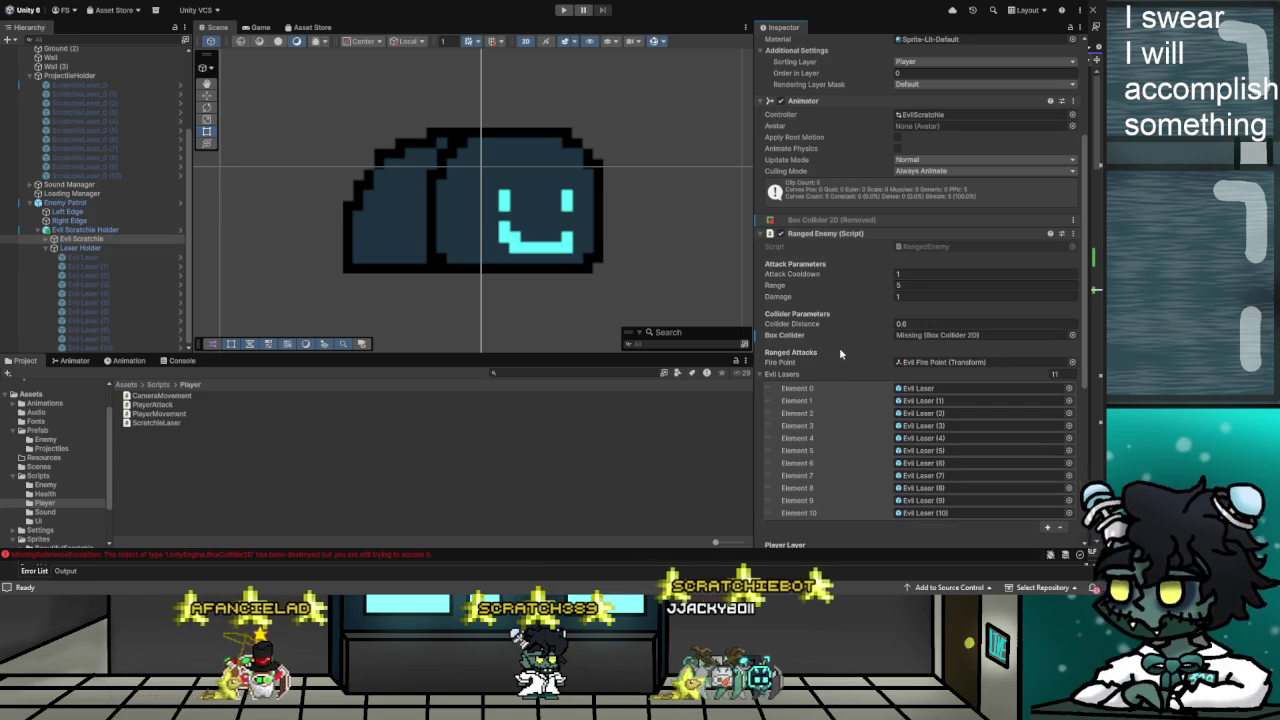
{"action": "scroll", "coordinate": [839, 347], "scroll_direction": "down", "scroll_amount": 10}
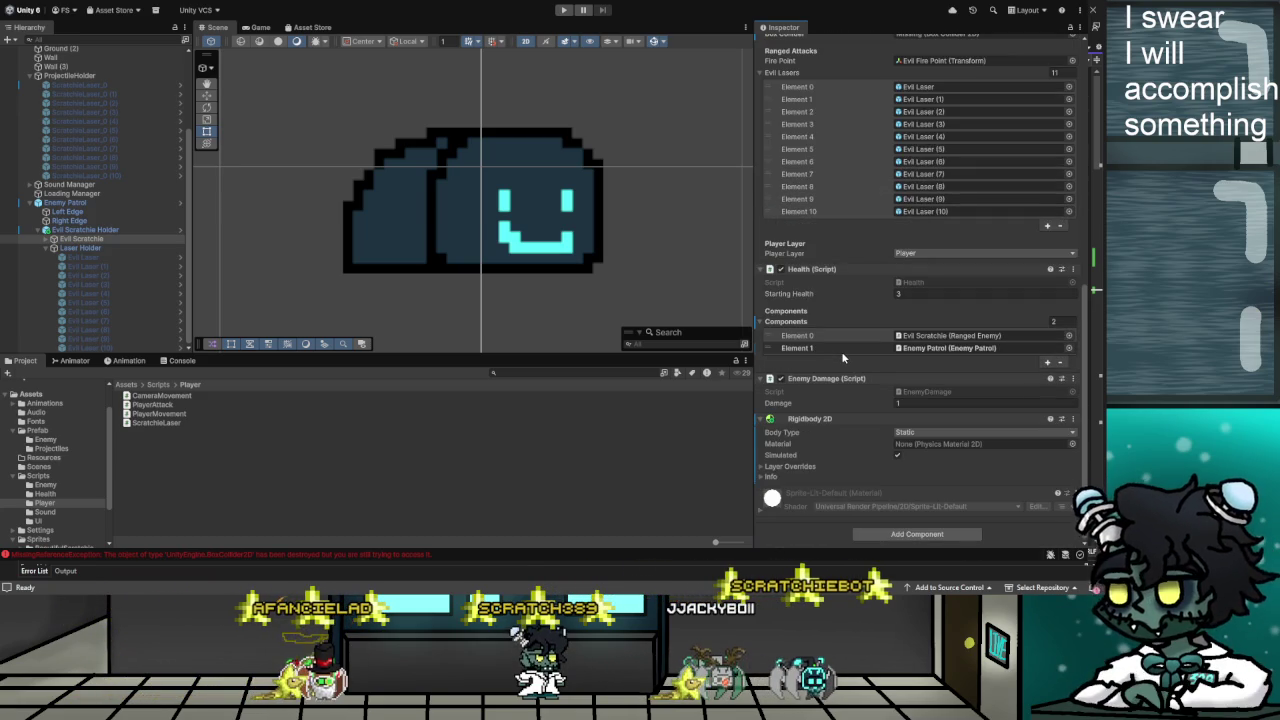
{"action": "scroll", "coordinate": [842, 351], "scroll_direction": "up", "scroll_amount": 10}
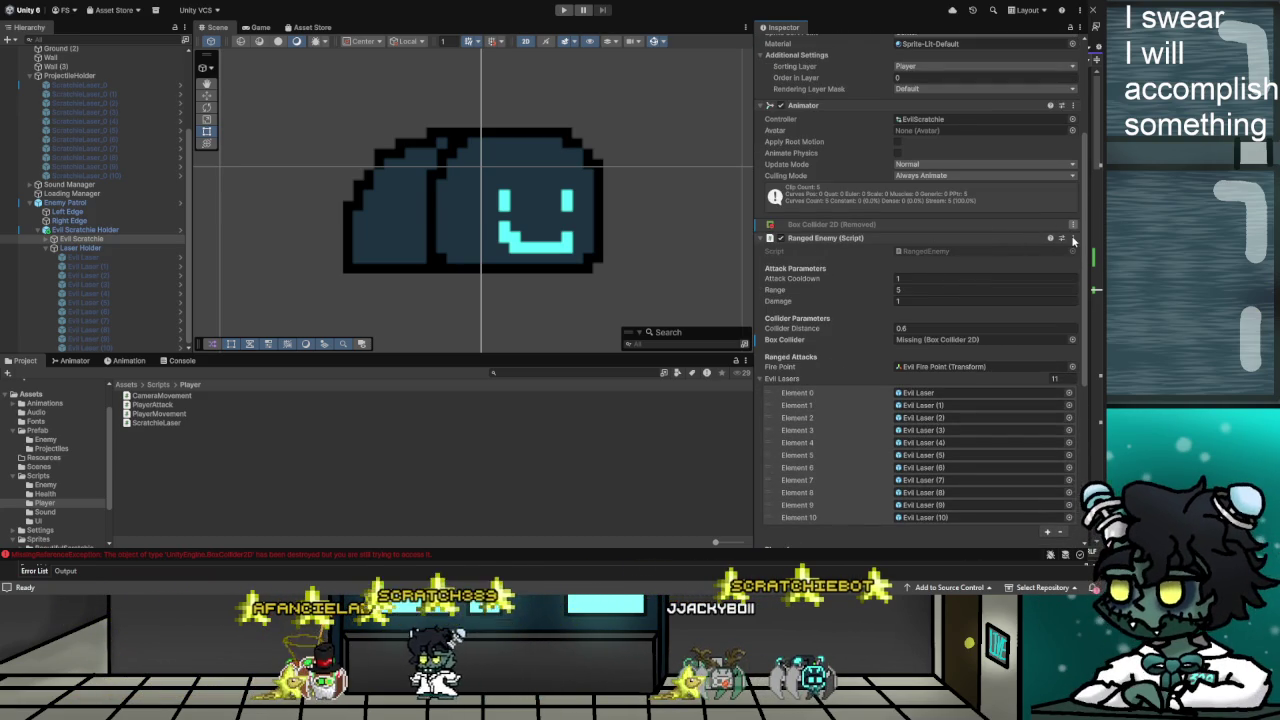
{"action": "key", "text": "ctrl+z"}
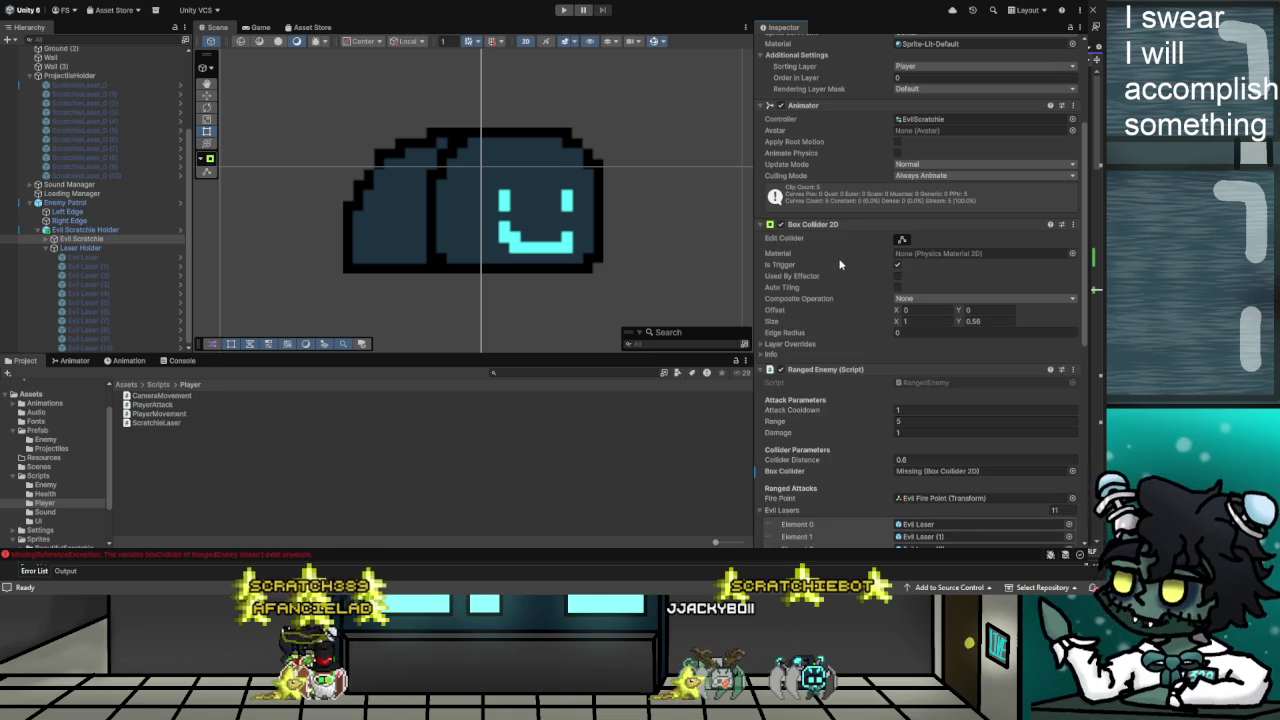
Collapse and remove the Rigidbody 2D component, then start a new playtest
{"action": "scroll", "coordinate": [865, 360], "scroll_direction": "down", "scroll_amount": 15}
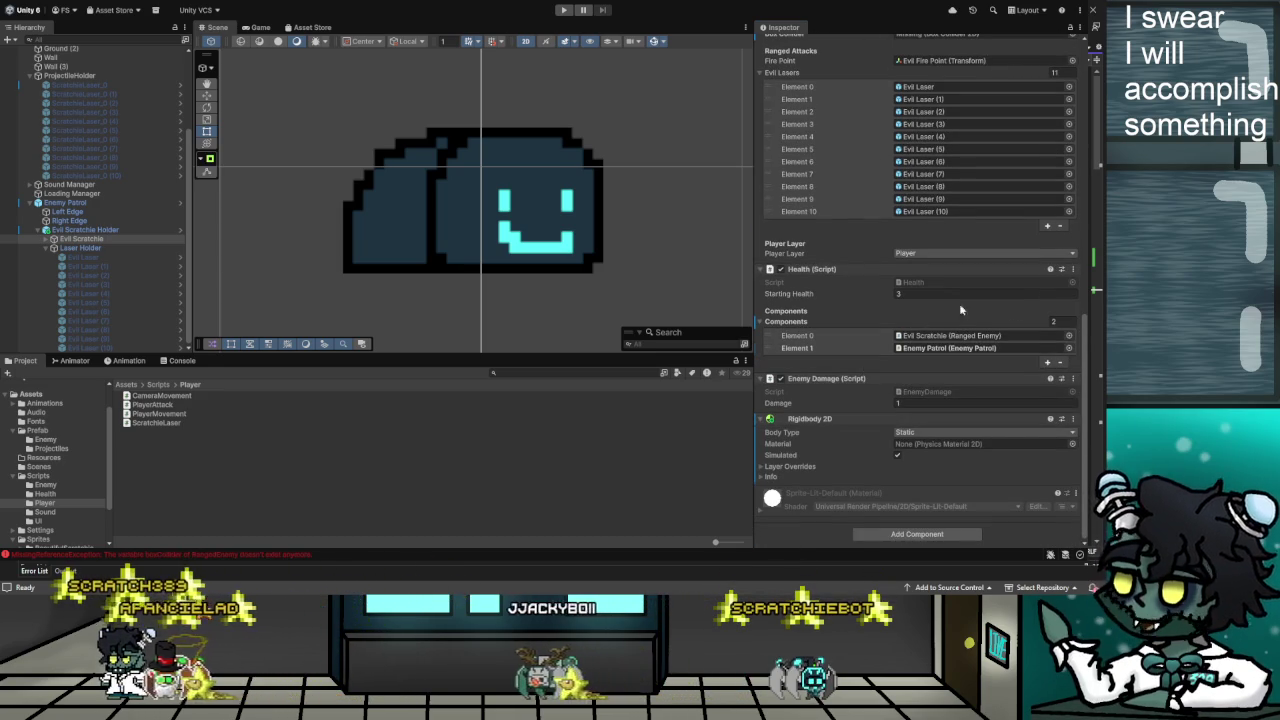
{"action": "left_click", "coordinate": [844, 418]}
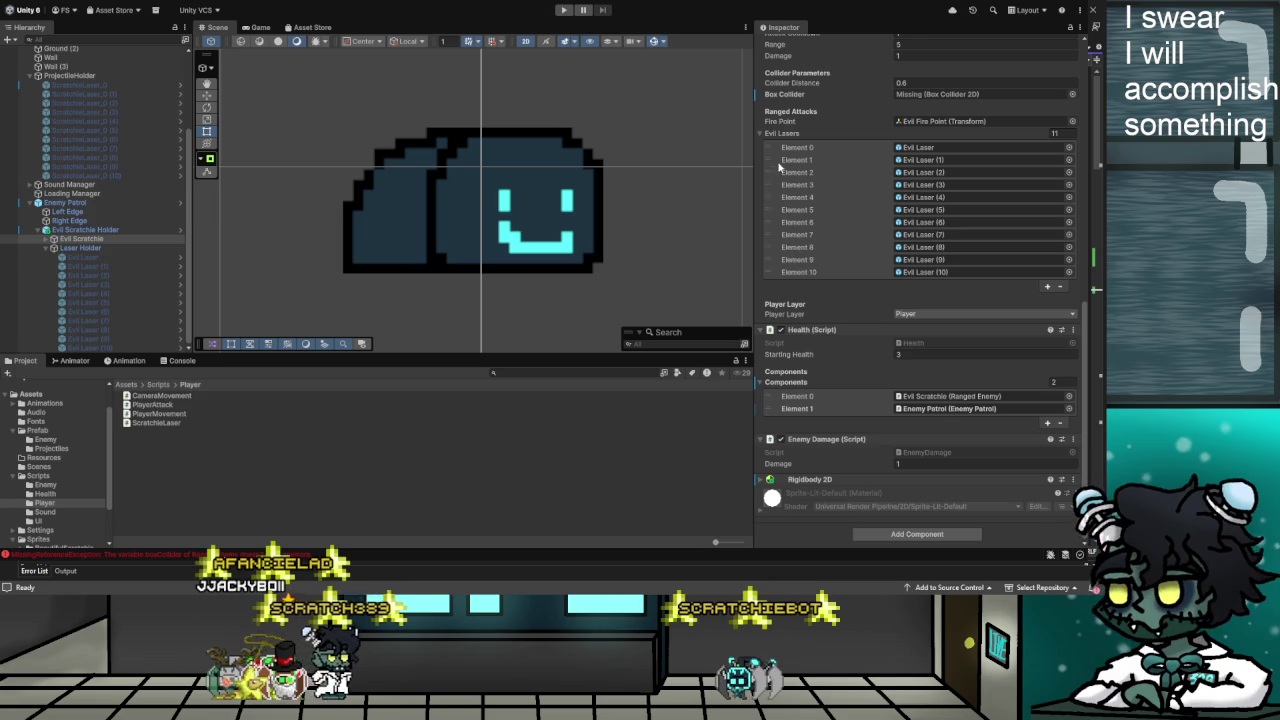
{"action": "scroll", "coordinate": [800, 200], "scroll_direction": "up", "scroll_amount": 4}
{"action": "scroll", "coordinate": [860, 380], "scroll_direction": "down", "scroll_amount": 4}
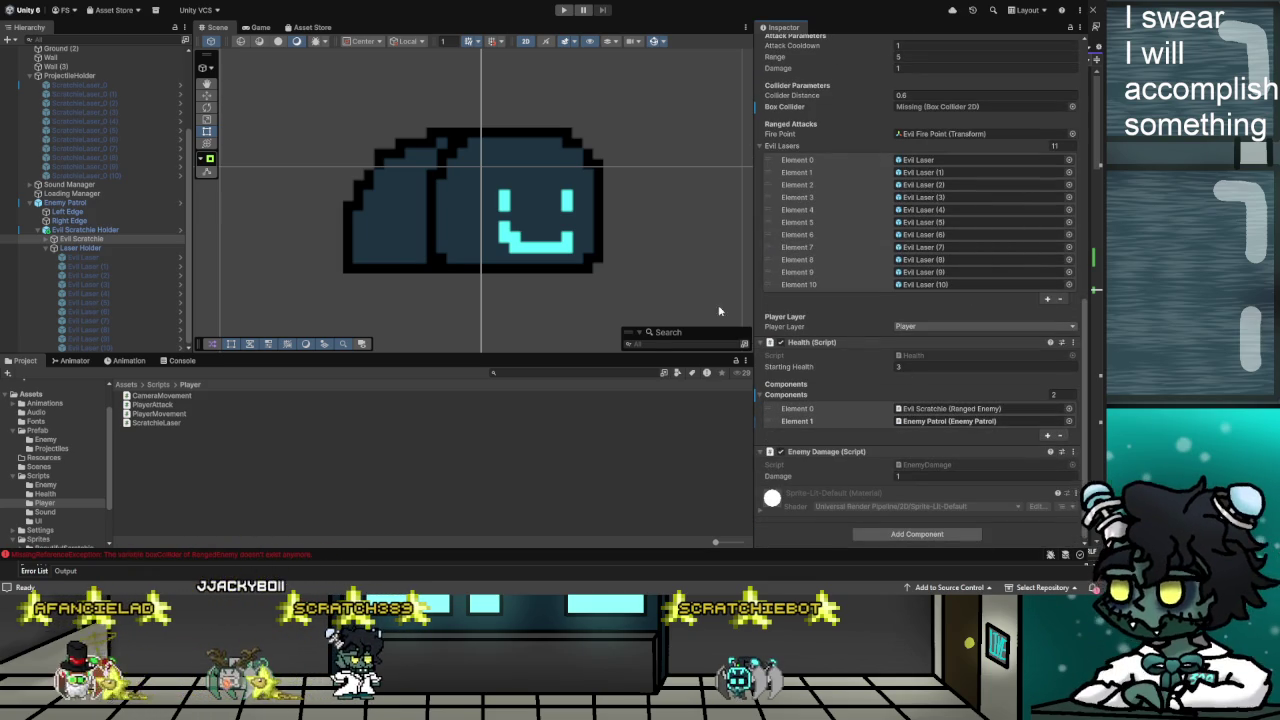
{"action": "left_click", "coordinate": [563, 10]}
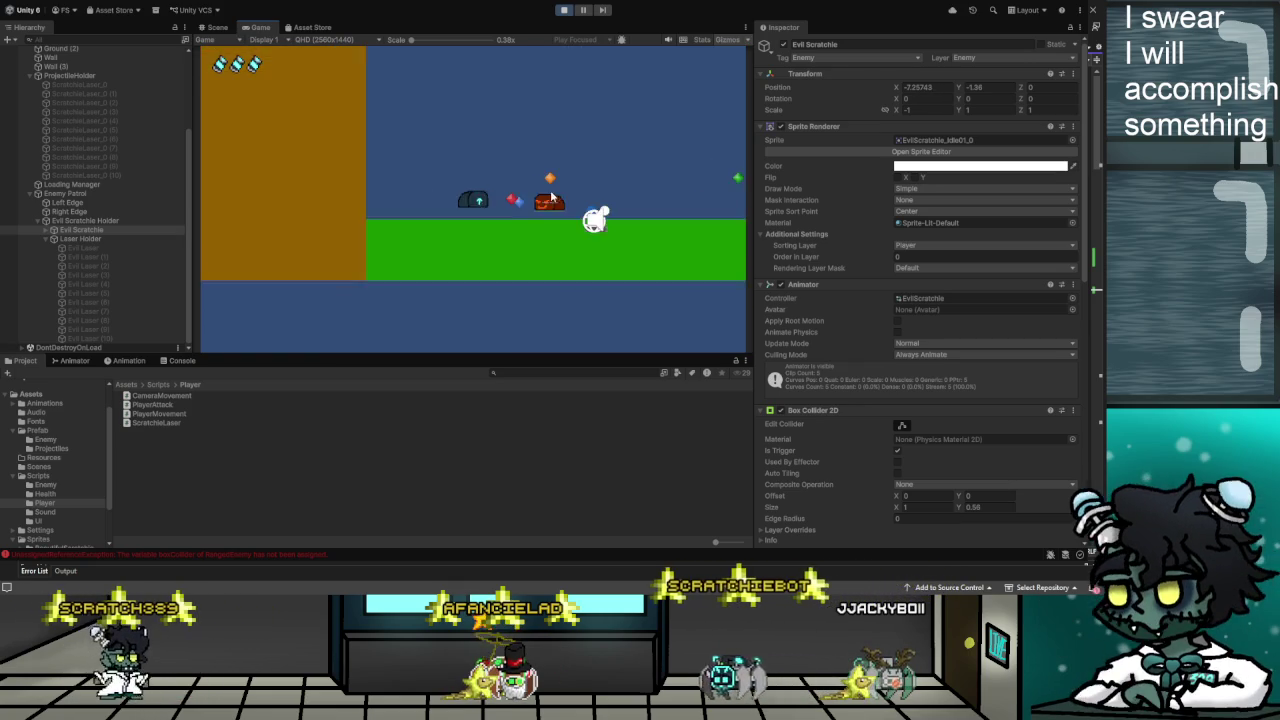
Stop the playtest, select Evil Scratchie, then deselect it to empty the Inspector
{"action": "left_click", "coordinate": [564, 11]}
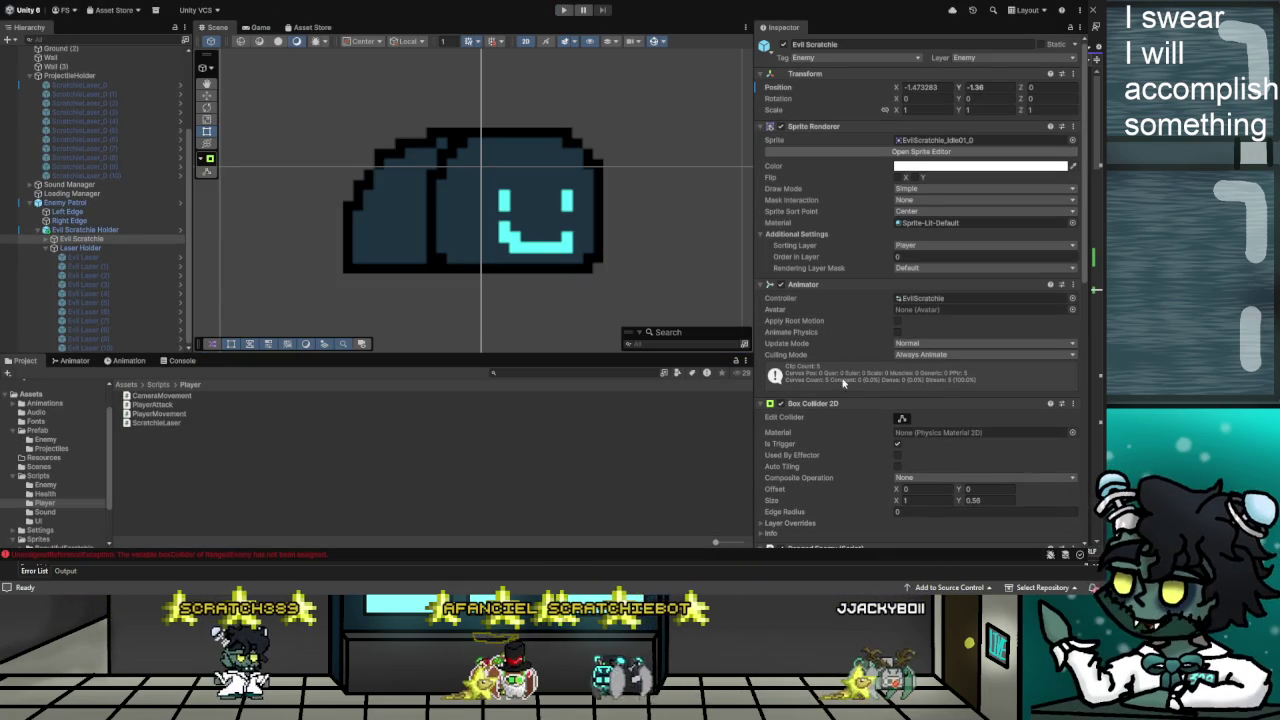
{"action": "scroll", "coordinate": [850, 426], "scroll_direction": "down", "scroll_amount": 10}
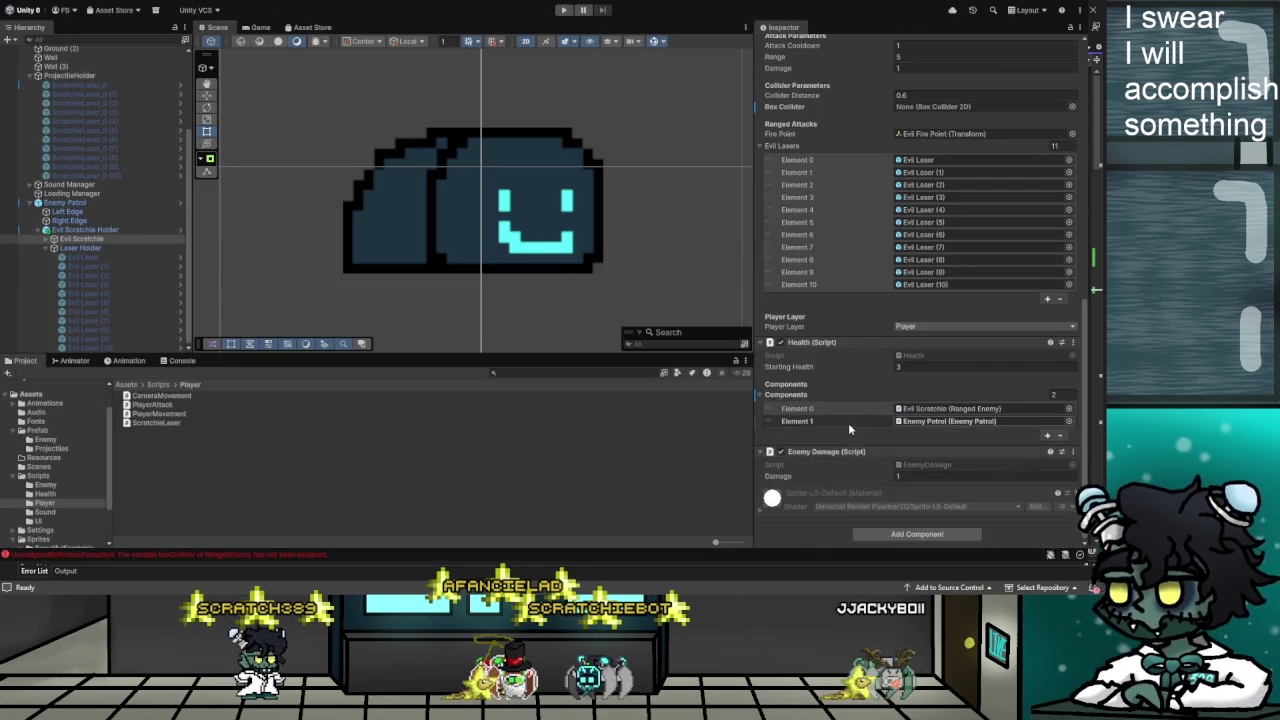
{"action": "left_click", "coordinate": [85, 240]}
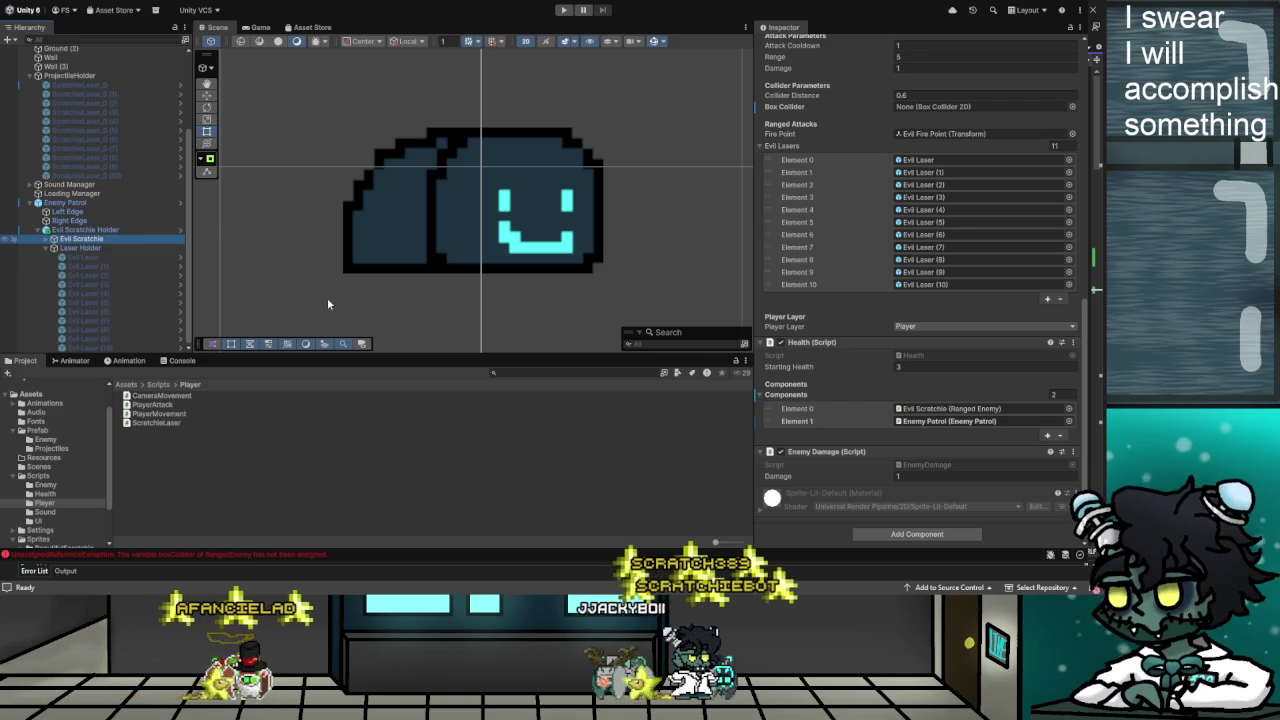
{"action": "left_click", "coordinate": [703, 476]}
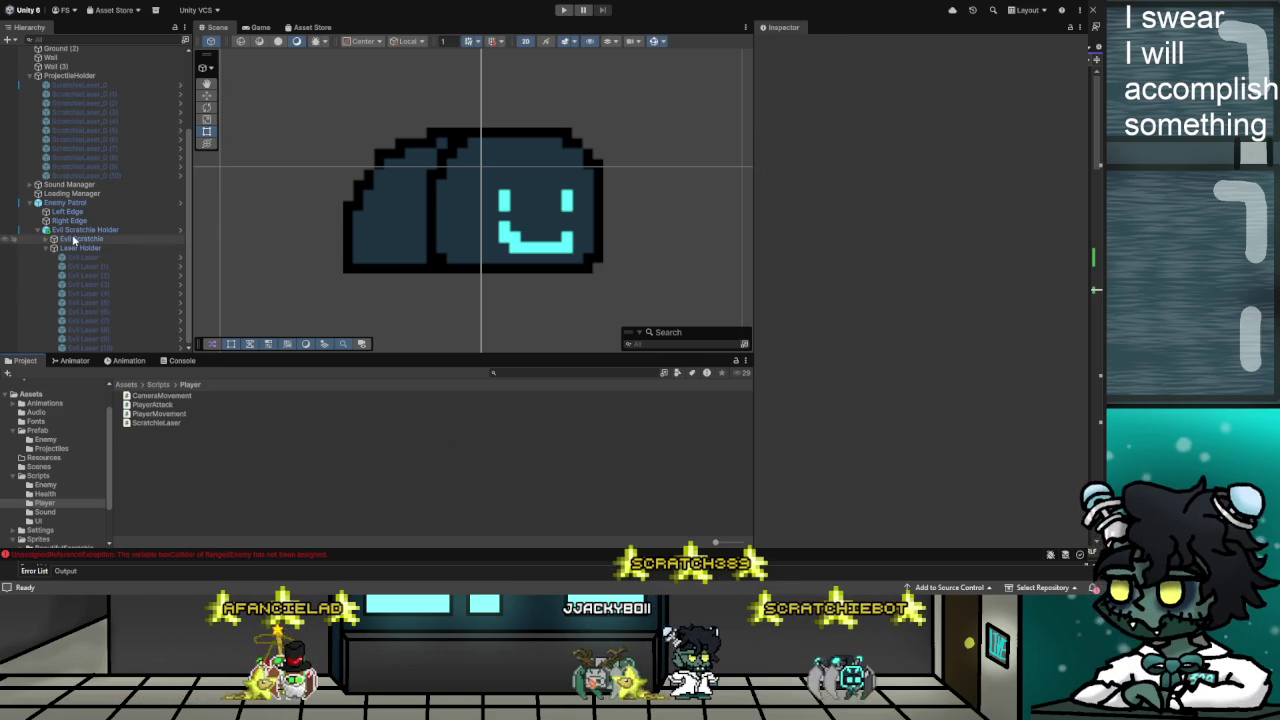
Select Evil Scratchie and review its components in the Inspector
{"action": "left_click", "coordinate": [80, 239]}
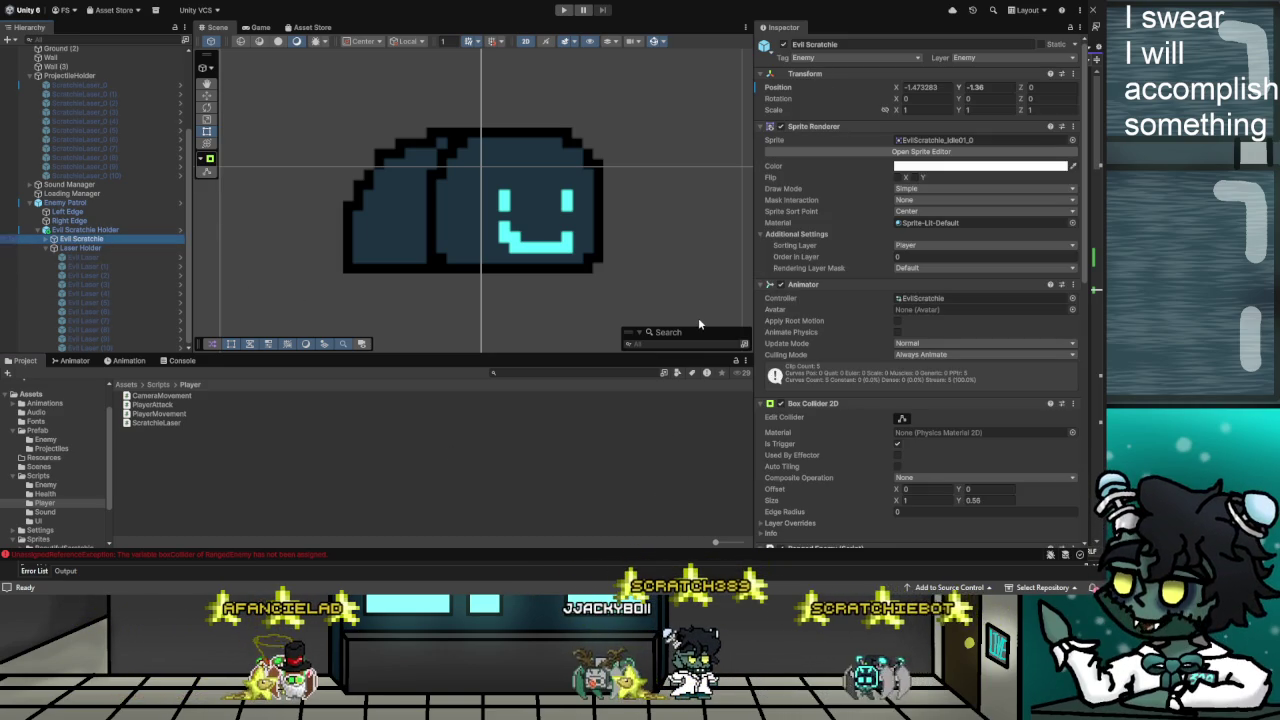
{"action": "scroll", "coordinate": [854, 318], "scroll_direction": "down", "scroll_amount": 10}
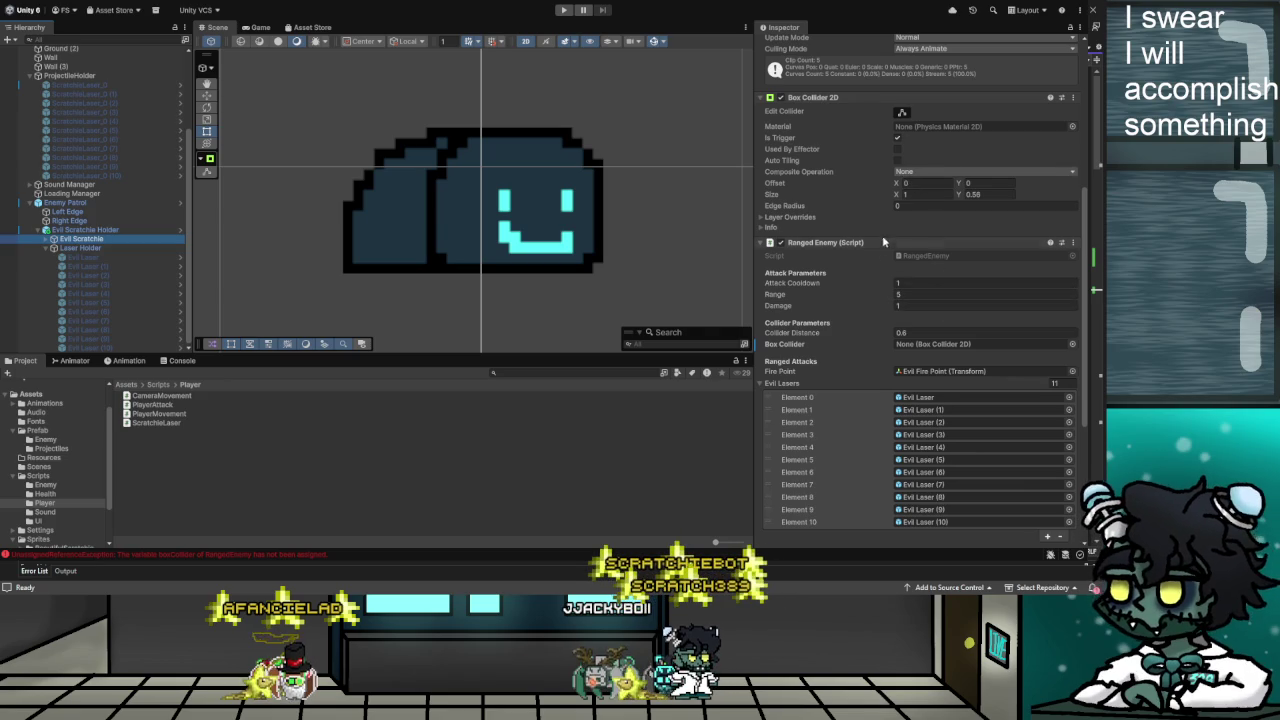
{"action": "scroll", "coordinate": [871, 252], "scroll_direction": "down", "scroll_amount": 4}
{"action": "scroll", "coordinate": [868, 265], "scroll_direction": "down", "scroll_amount": 4}
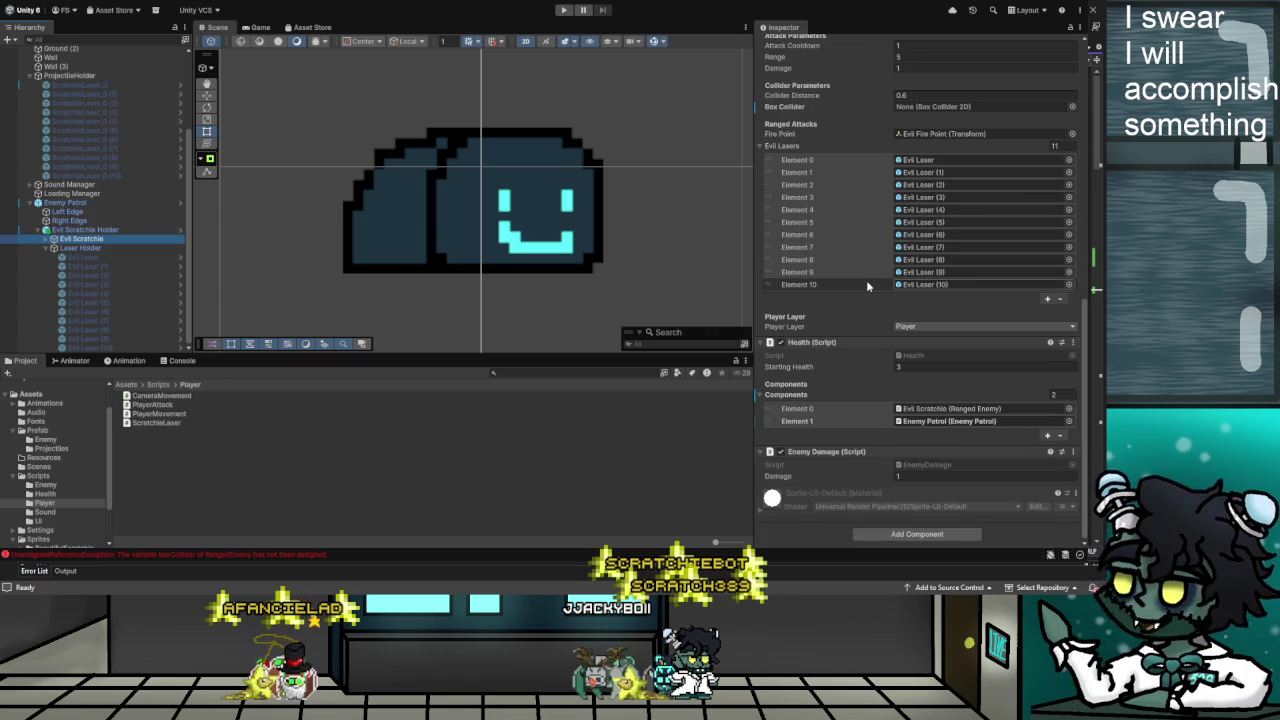
{"action": "scroll", "coordinate": [855, 290], "scroll_direction": "up", "scroll_amount": 1}
{"action": "scroll", "coordinate": [830, 285], "scroll_direction": "down", "scroll_amount": 1}
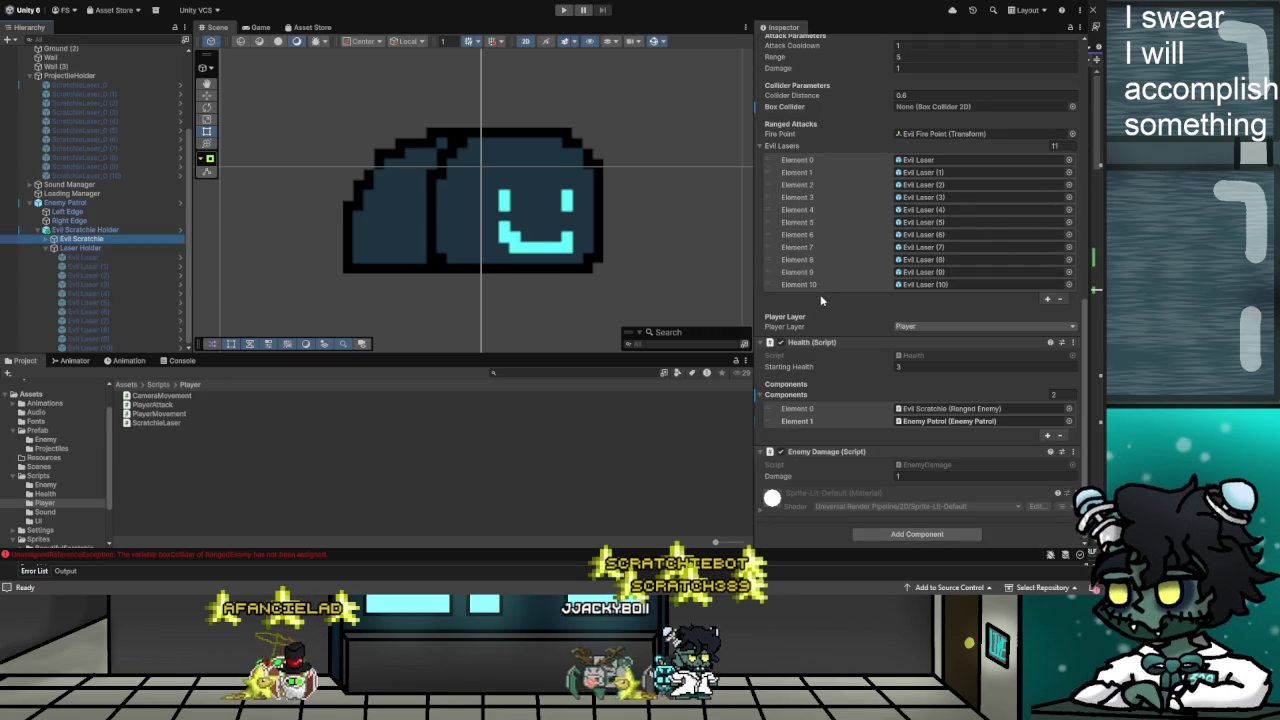
{"action": "scroll", "coordinate": [821, 294], "scroll_direction": "up", "scroll_amount": 15}
{"action": "scroll", "coordinate": [822, 295], "scroll_direction": "up", "scroll_amount": 3}
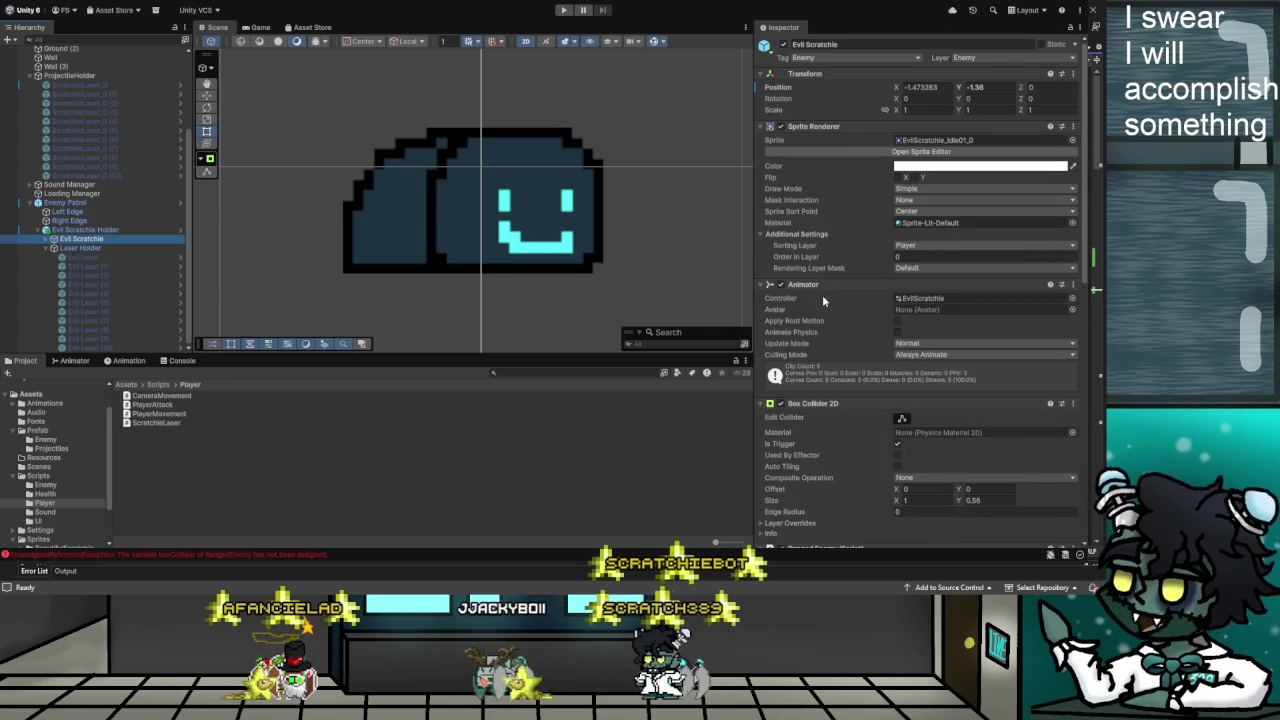
{"action": "scroll", "coordinate": [822, 295], "scroll_direction": "down", "scroll_amount": 3}
{"action": "scroll", "coordinate": [822, 295], "scroll_direction": "up", "scroll_amount": 3}
{"action": "scroll", "coordinate": [690, 244], "scroll_direction": "down", "scroll_amount": 6}
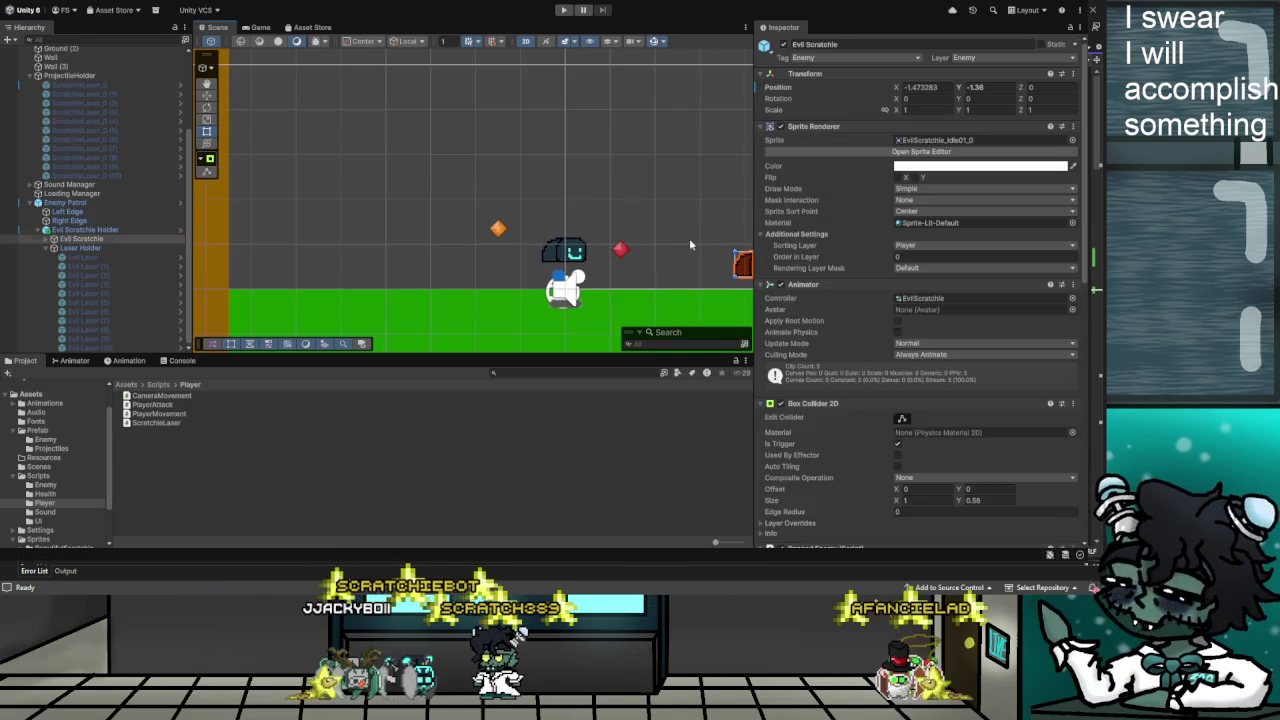
Bring the enemy into view, reselect Evil Scratchie and set its Position Y to -1.6
{"action": "mouse_move", "coordinate": [622, 193]}
{"action": "left_mouse_down"}
{"action": "mouse_move", "coordinate": [420, 159]}
{"action": "mouse_move", "coordinate": [406, 142]}
{"action": "left_mouse_up"}
{"action": "left_click", "coordinate": [547, 222]}
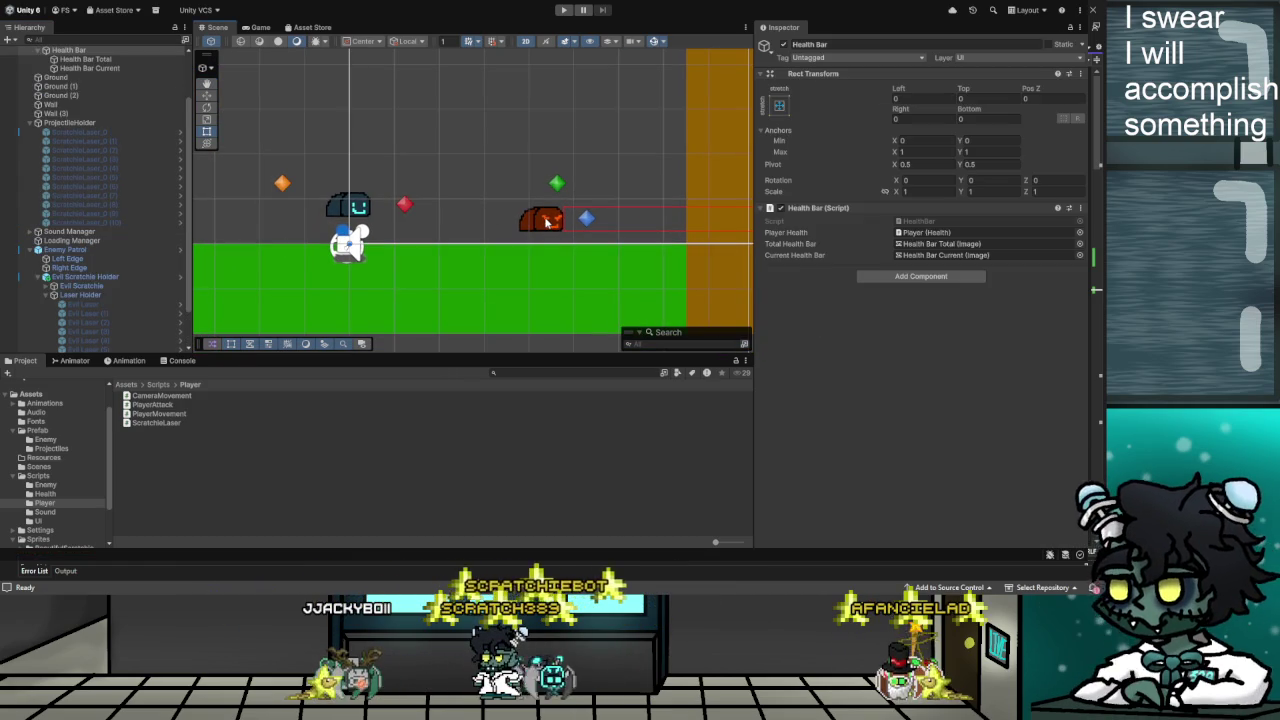
{"action": "left_click", "coordinate": [85, 286]}
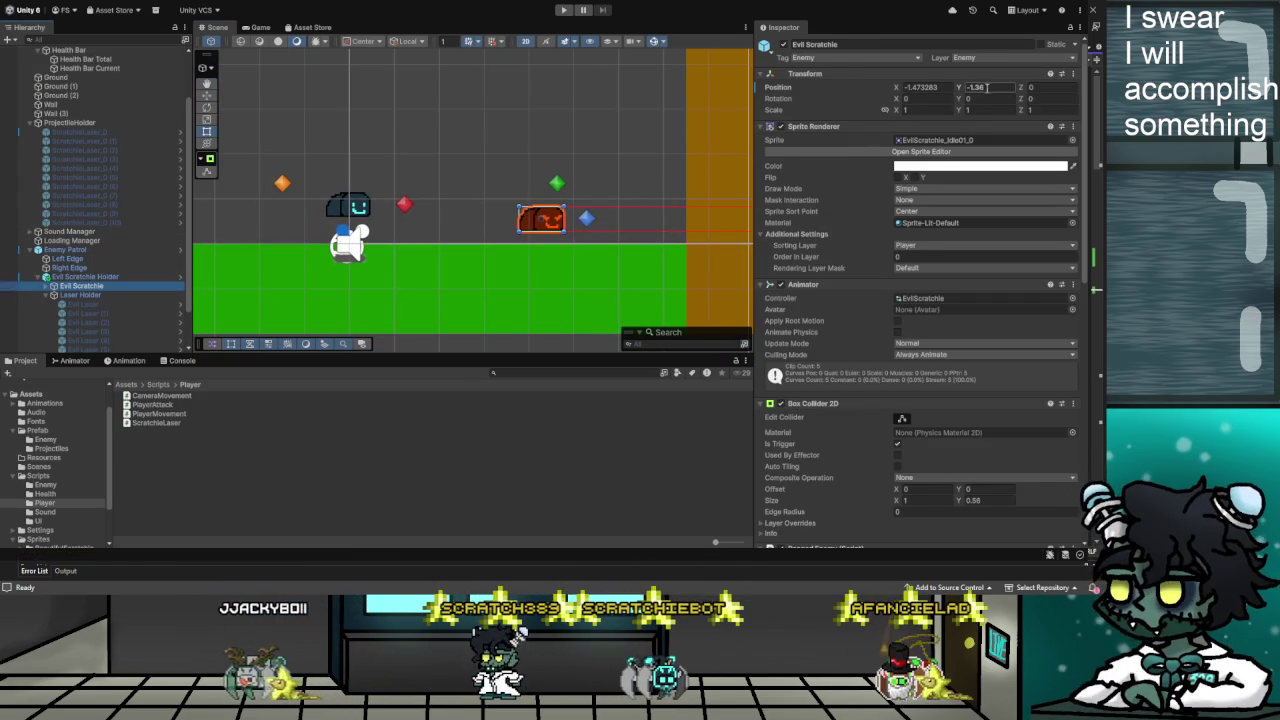
{"action": "left_click", "coordinate": [978, 89]}
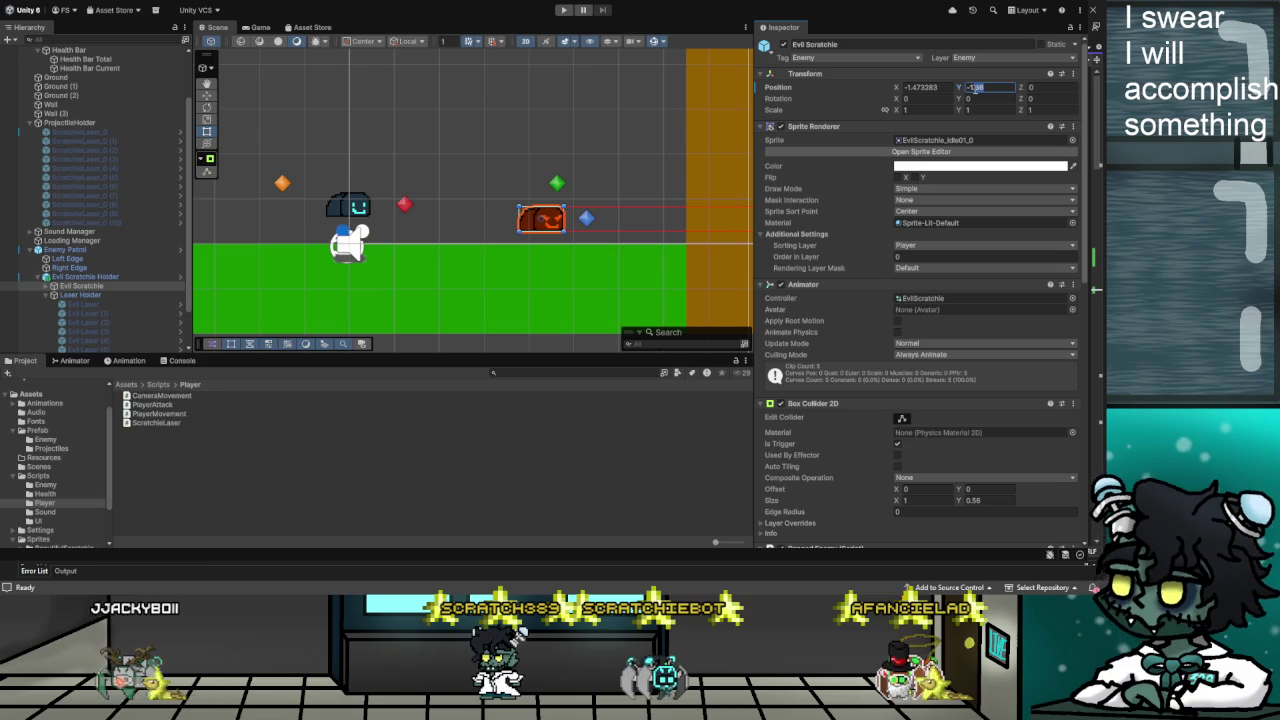
{"action": "type", "text": "-1.6"}
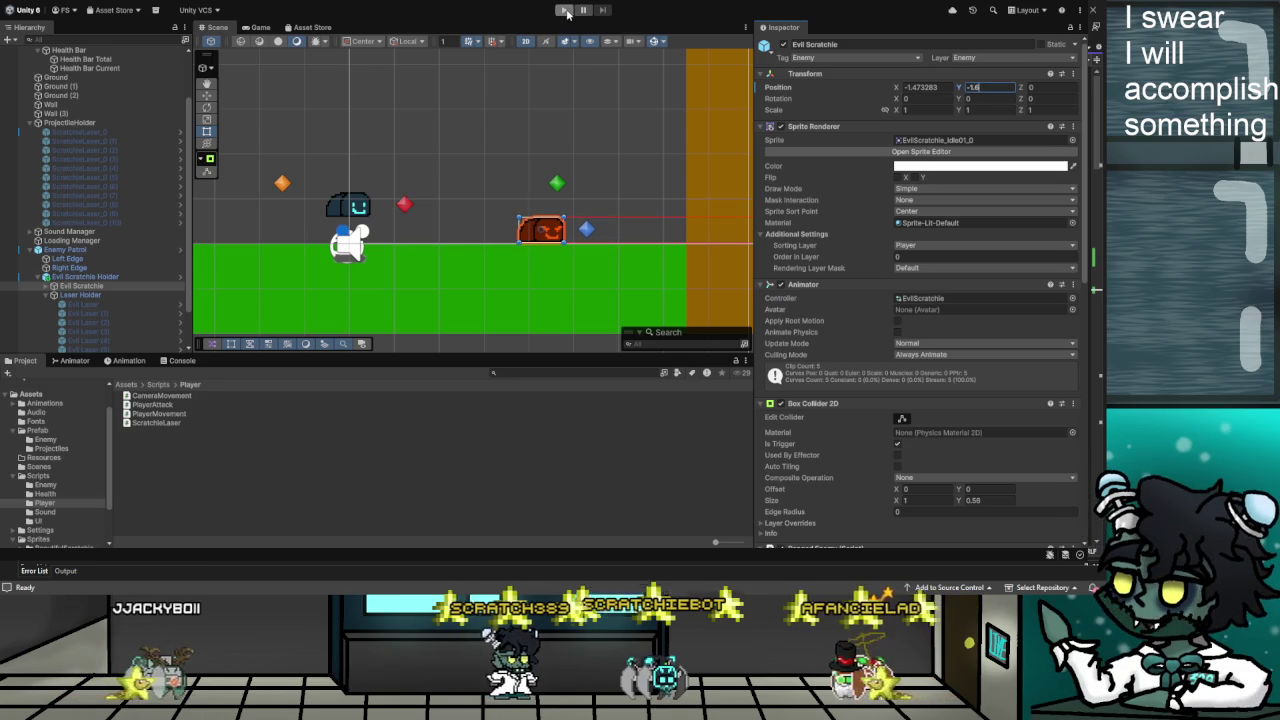
{"action": "left_click", "coordinate": [565, 11]}
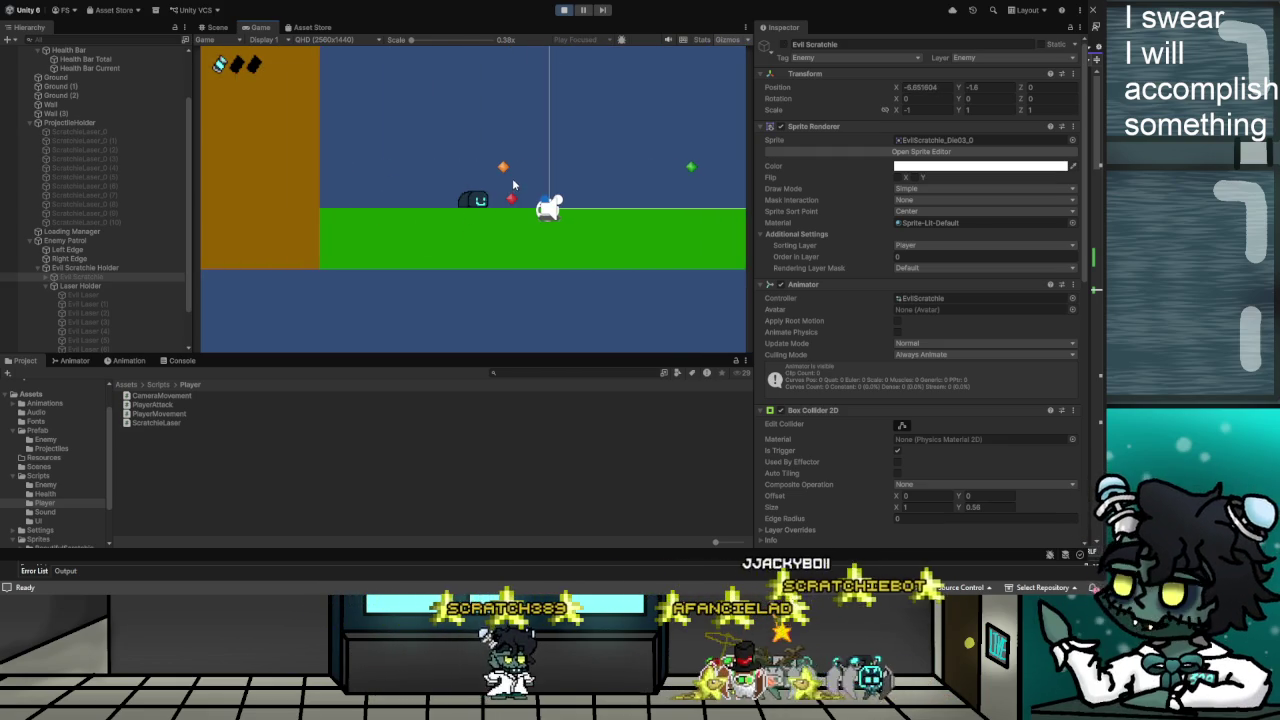
{"action": "left_click", "coordinate": [564, 11]}
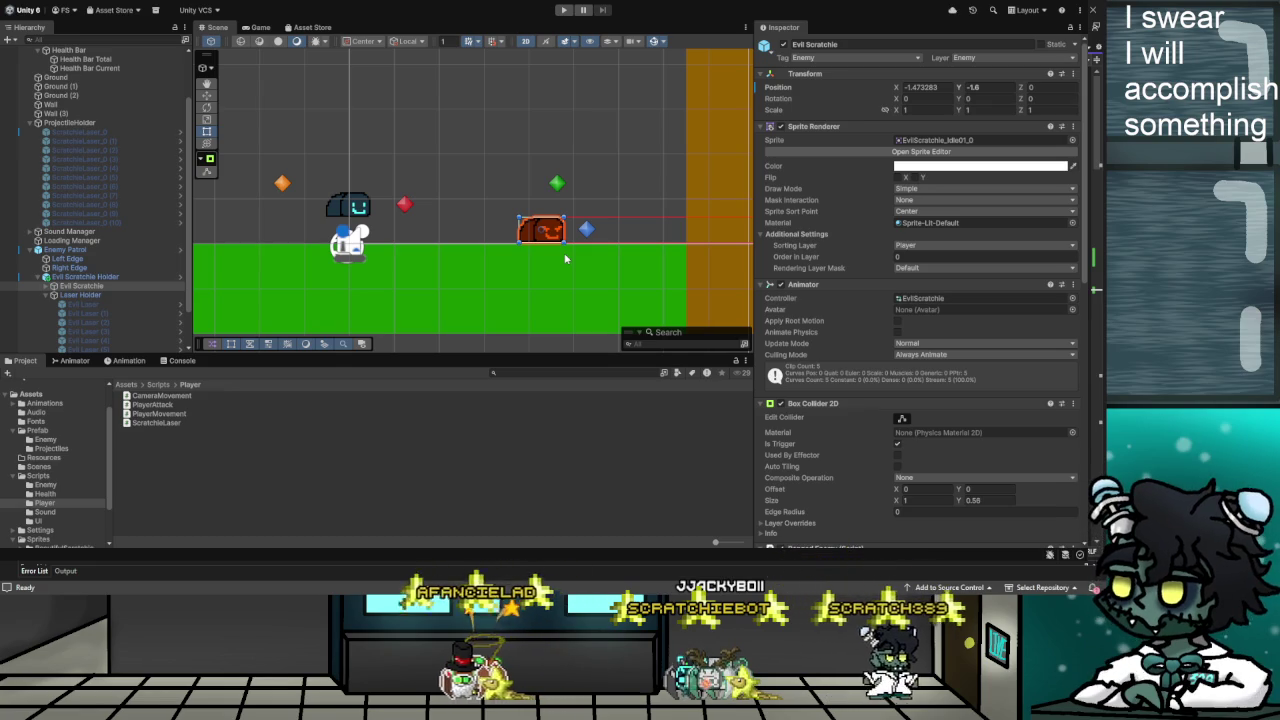
Select the Evil Scratchie object to review it, then clear the selection
{"action": "scroll", "coordinate": [565, 258], "scroll_direction": "down", "scroll_amount": 1}
{"action": "scroll", "coordinate": [565, 258], "scroll_direction": "down", "scroll_amount": 3}
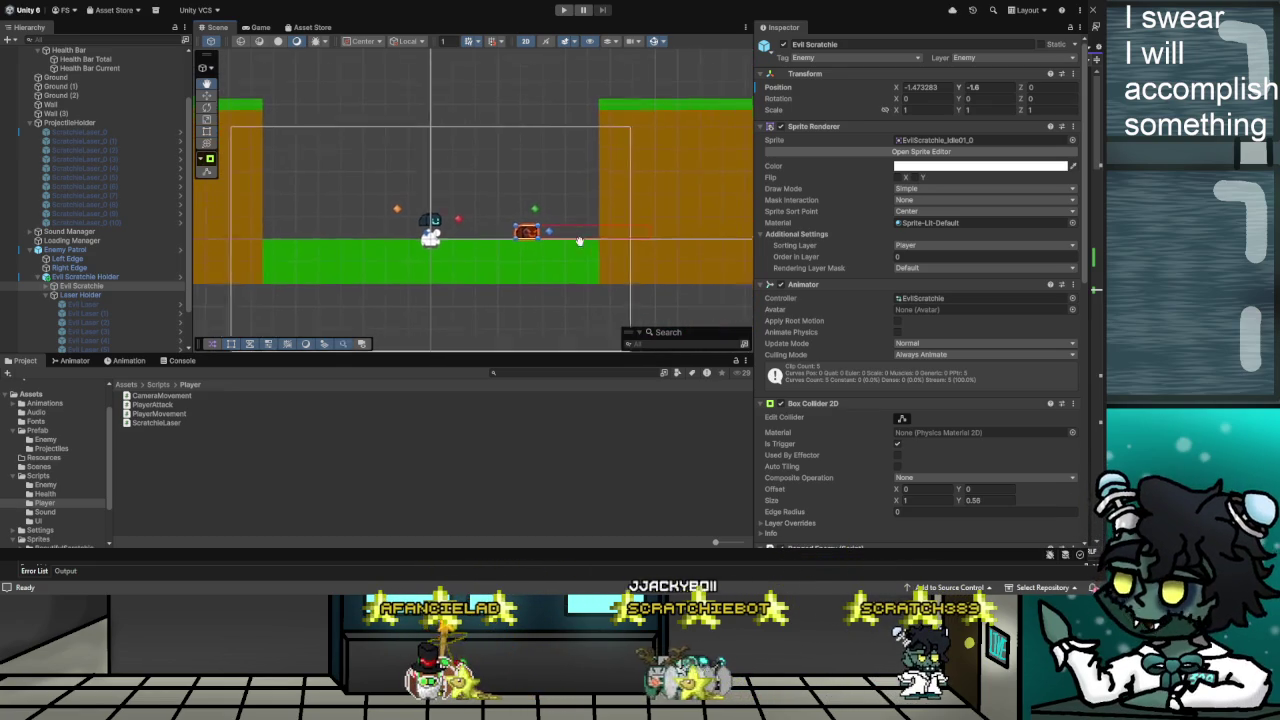
{"action": "left_click", "coordinate": [70, 288]}
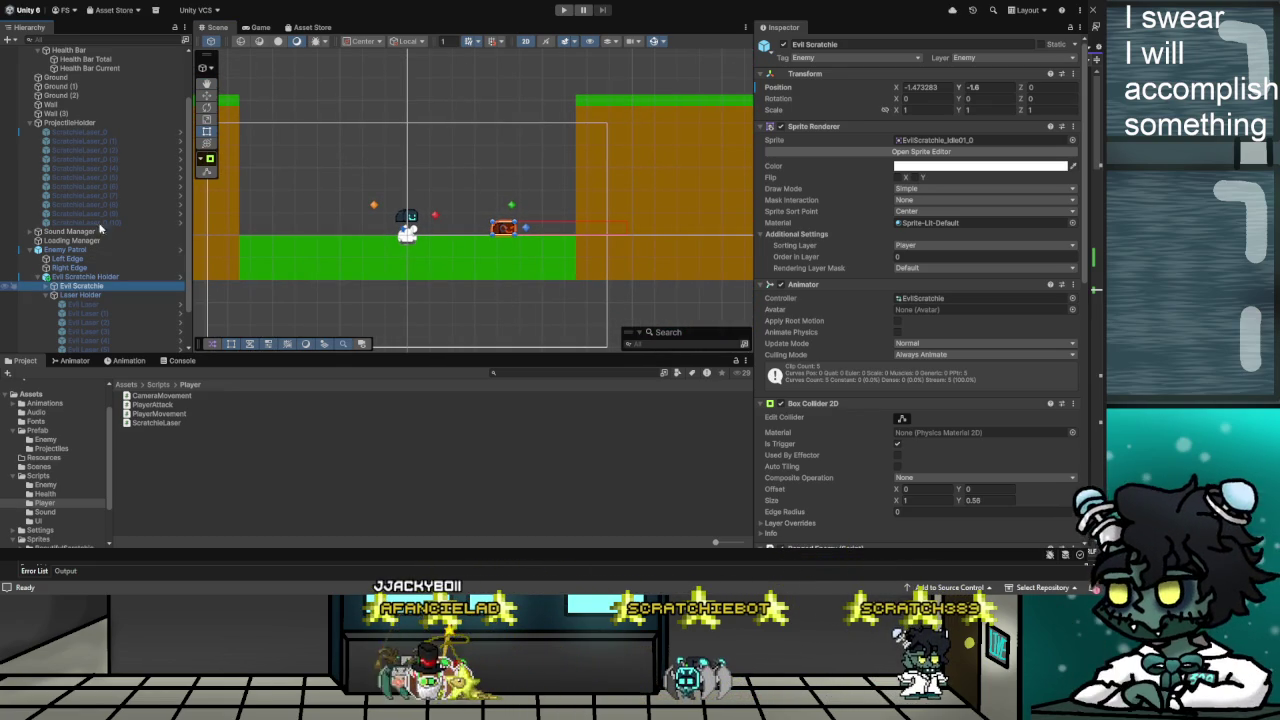
{"action": "scroll", "coordinate": [55, 290], "scroll_direction": "down", "scroll_amount": 2}
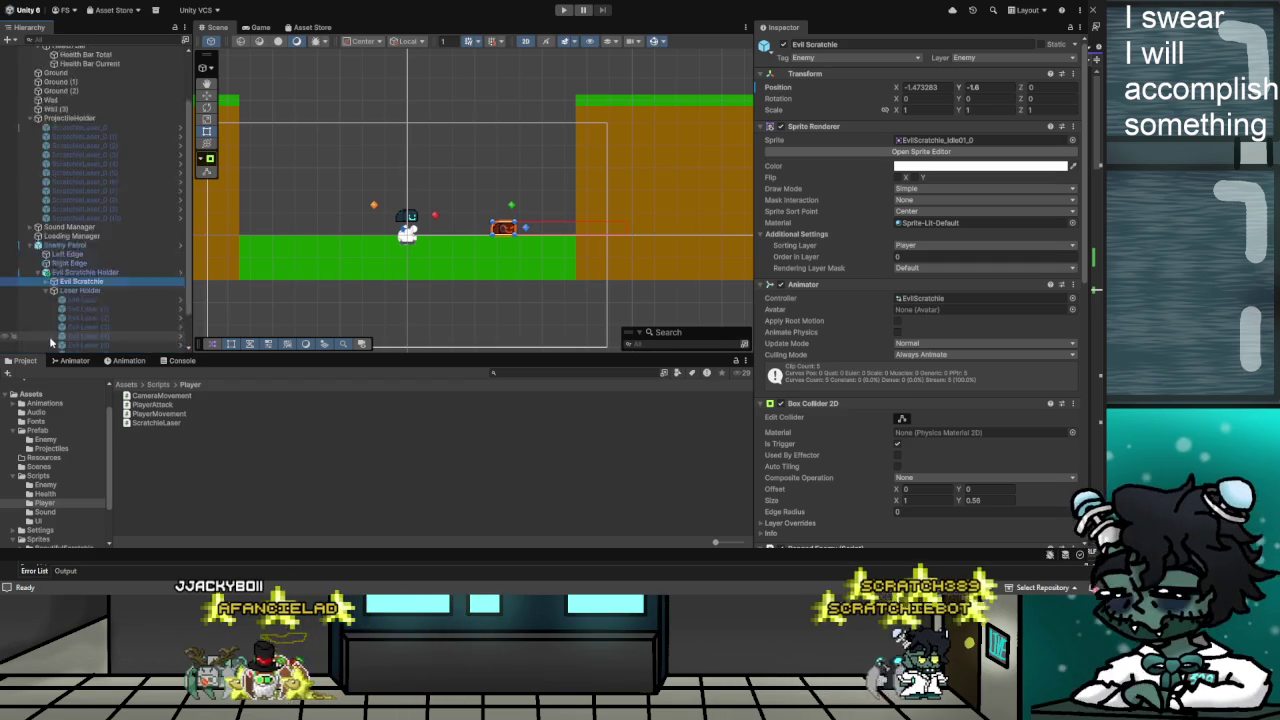
{"action": "scroll", "coordinate": [70, 231], "scroll_direction": "down", "scroll_amount": 1}
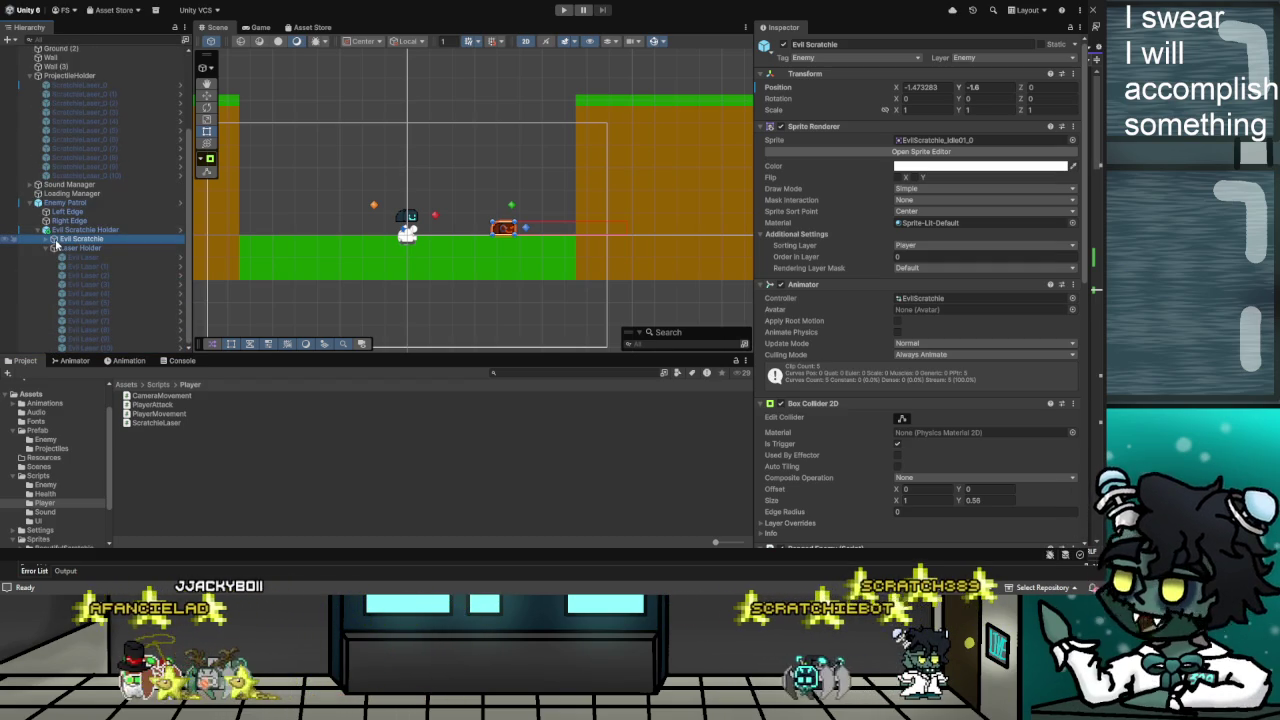
{"action": "left_click", "coordinate": [344, 481]}
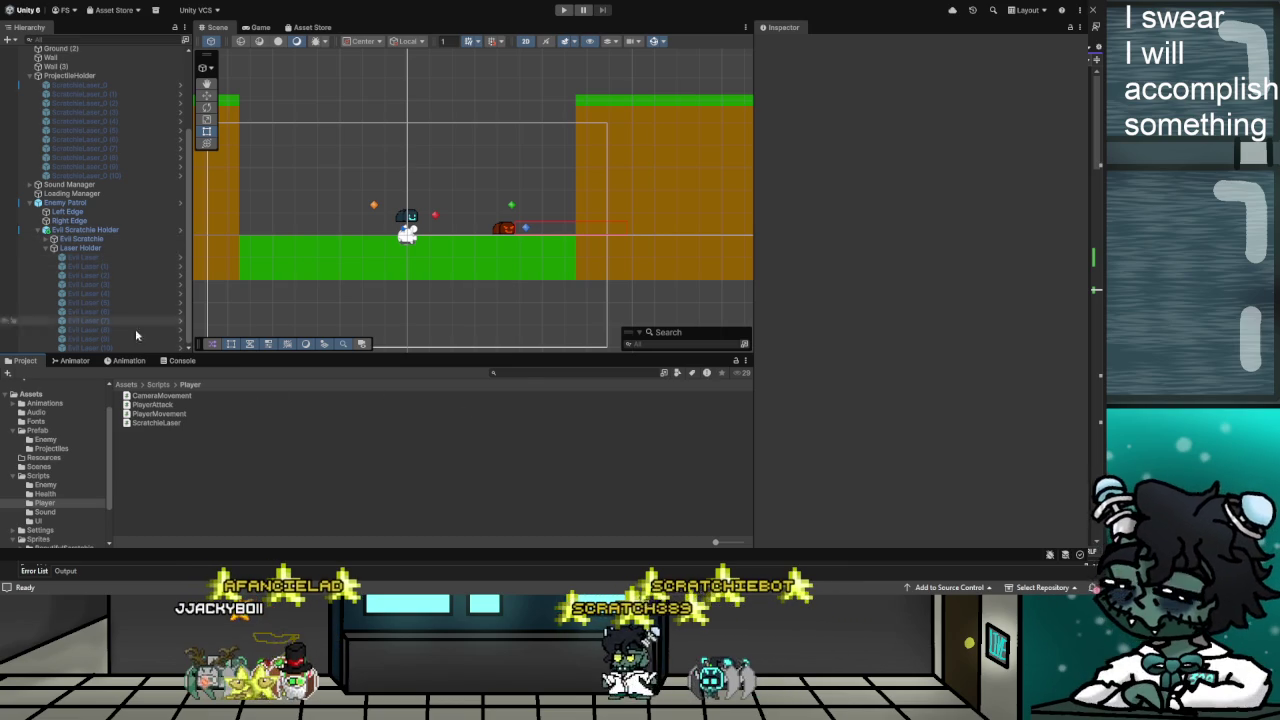
Open the Prefab > Enemy folder and drag Evil Scratchie Holder into it
{"action": "left_click", "coordinate": [40, 430]}
{"action": "left_click", "coordinate": [45, 439]}
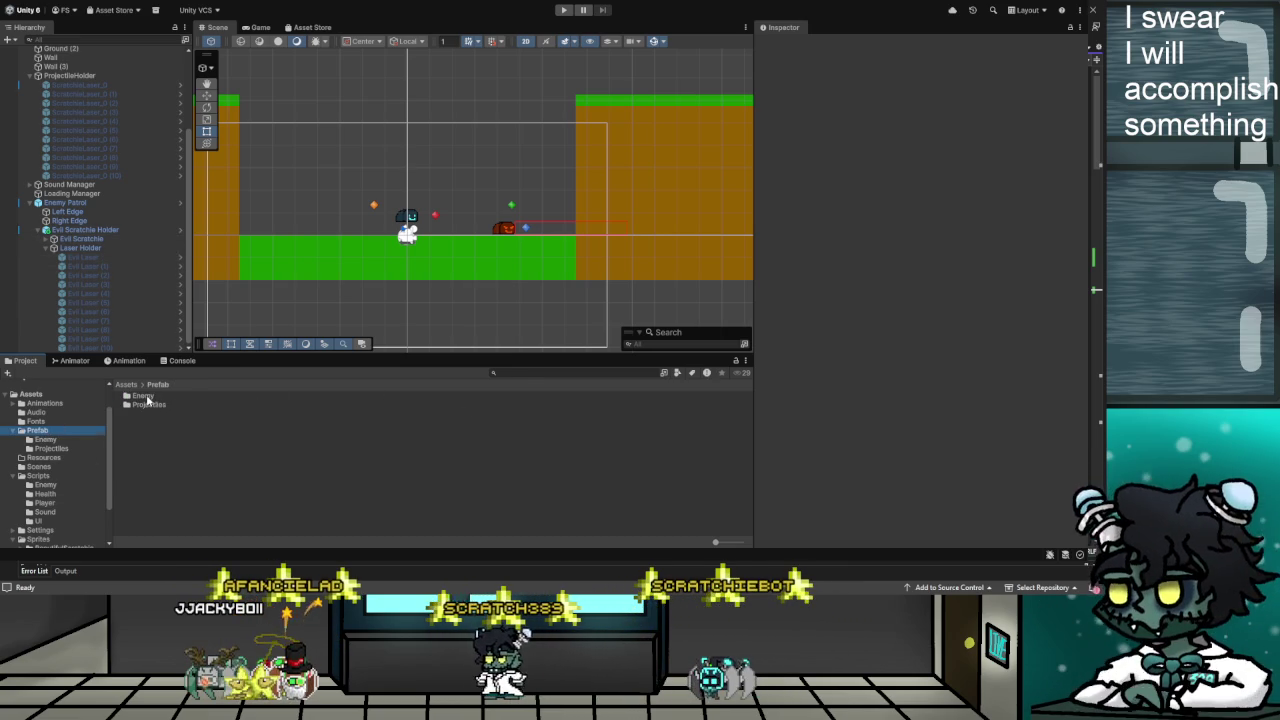
{"action": "left_click_drag", "start_coordinate": [71, 231], "coordinate": [193, 425]}
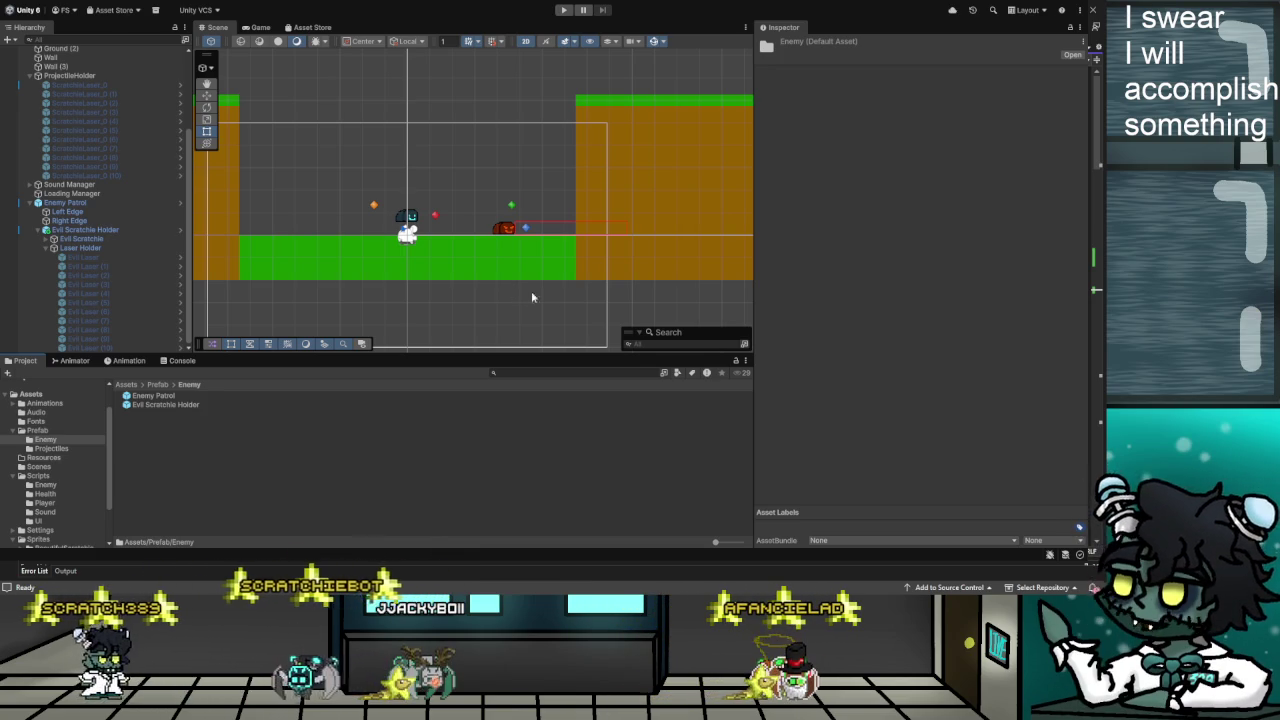
Save Evil Scratchie Holder as a Prefab Variant and delete the original prefab
{"action": "left_click_drag", "start_coordinate": [575, 296], "coordinate": [161, 436]}
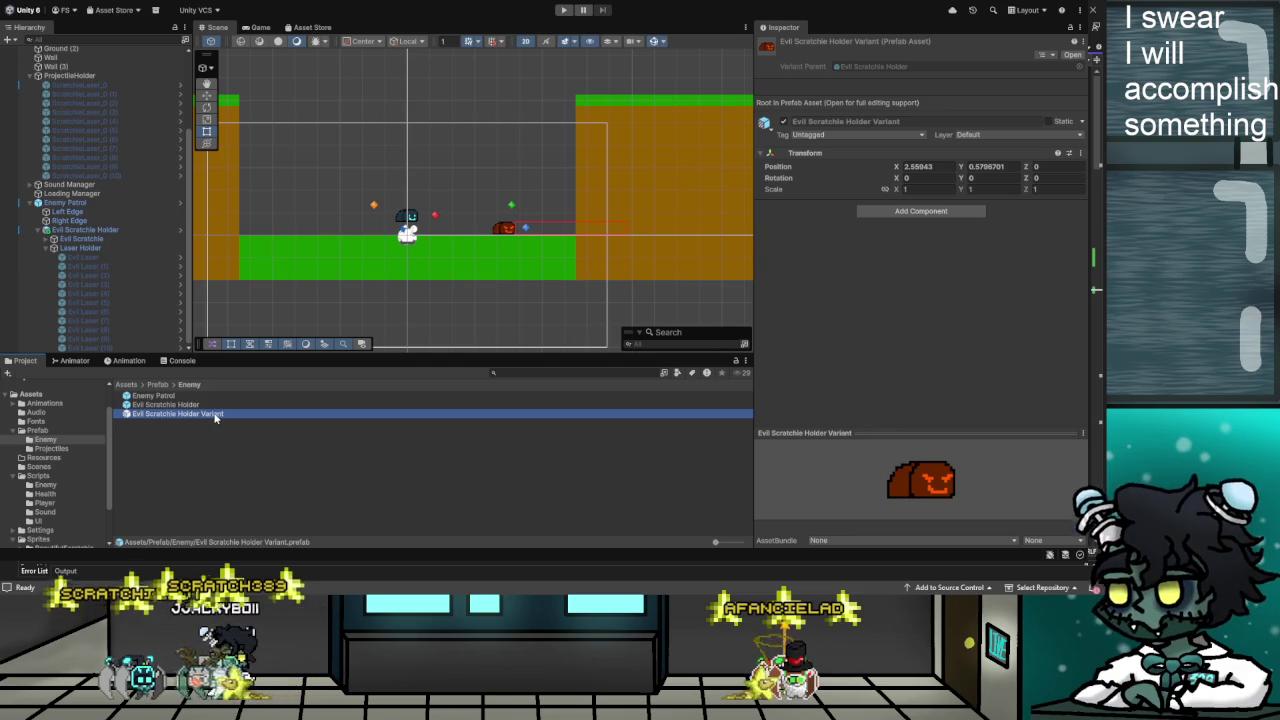
{"action": "left_click", "coordinate": [184, 405]}
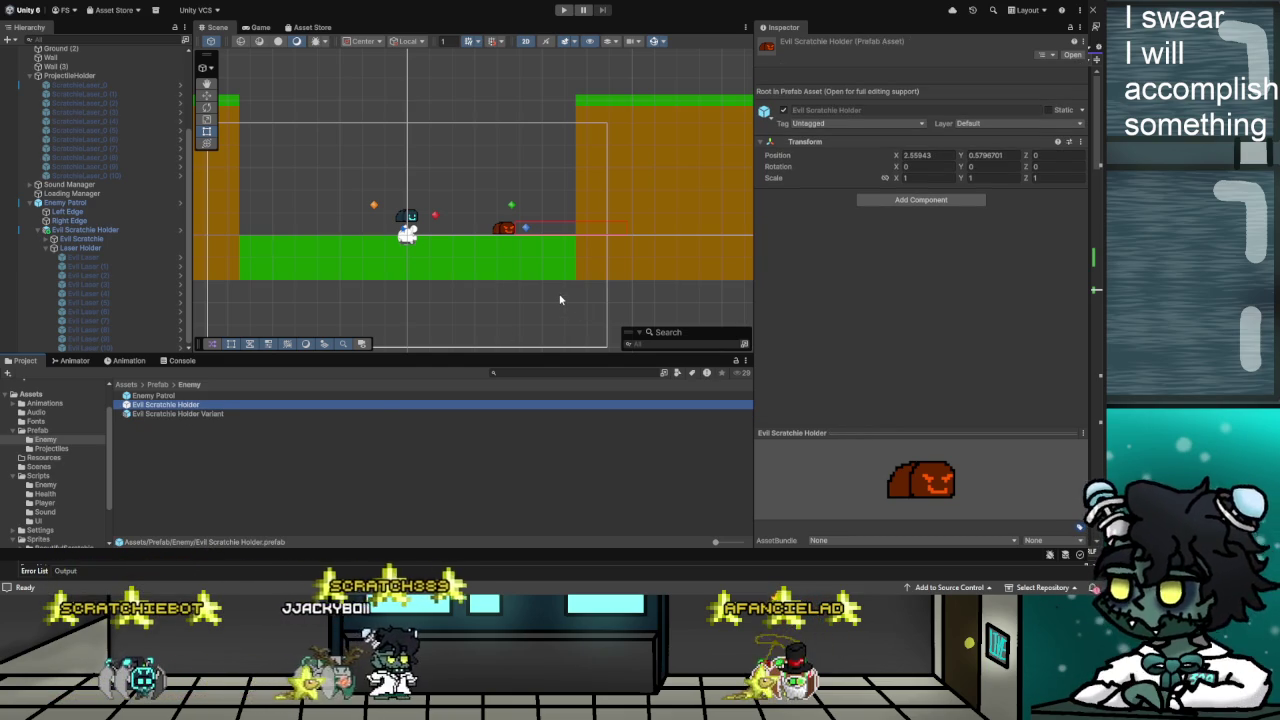
{"action": "key", "text": "Delete"}
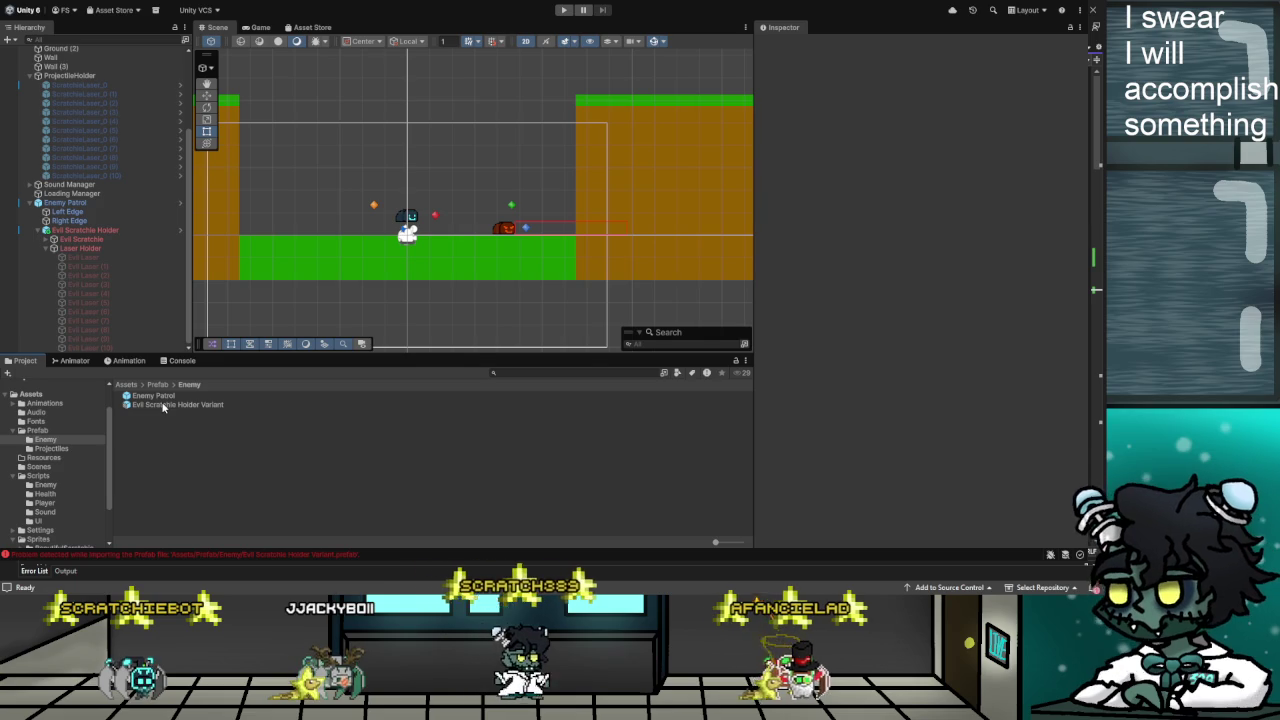
Replace the level's Evil Scratchie Holder with the variant and open the variant for editing
{"action": "left_click", "coordinate": [86, 231]}
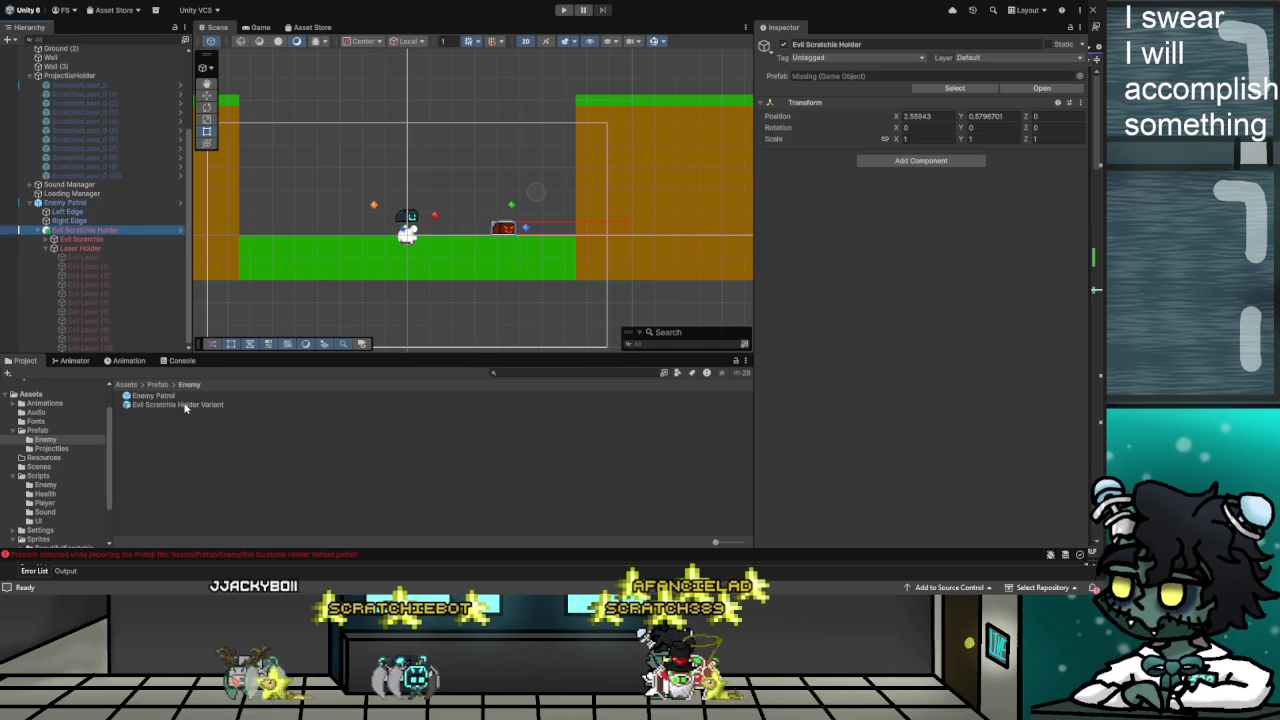
{"action": "key", "text": "Delete"}
{"action": "mouse_move", "coordinate": [163, 409]}
{"action": "left_mouse_down"}
{"action": "mouse_move", "coordinate": [71, 314]}
{"action": "mouse_move", "coordinate": [145, 398]}
{"action": "left_mouse_up"}
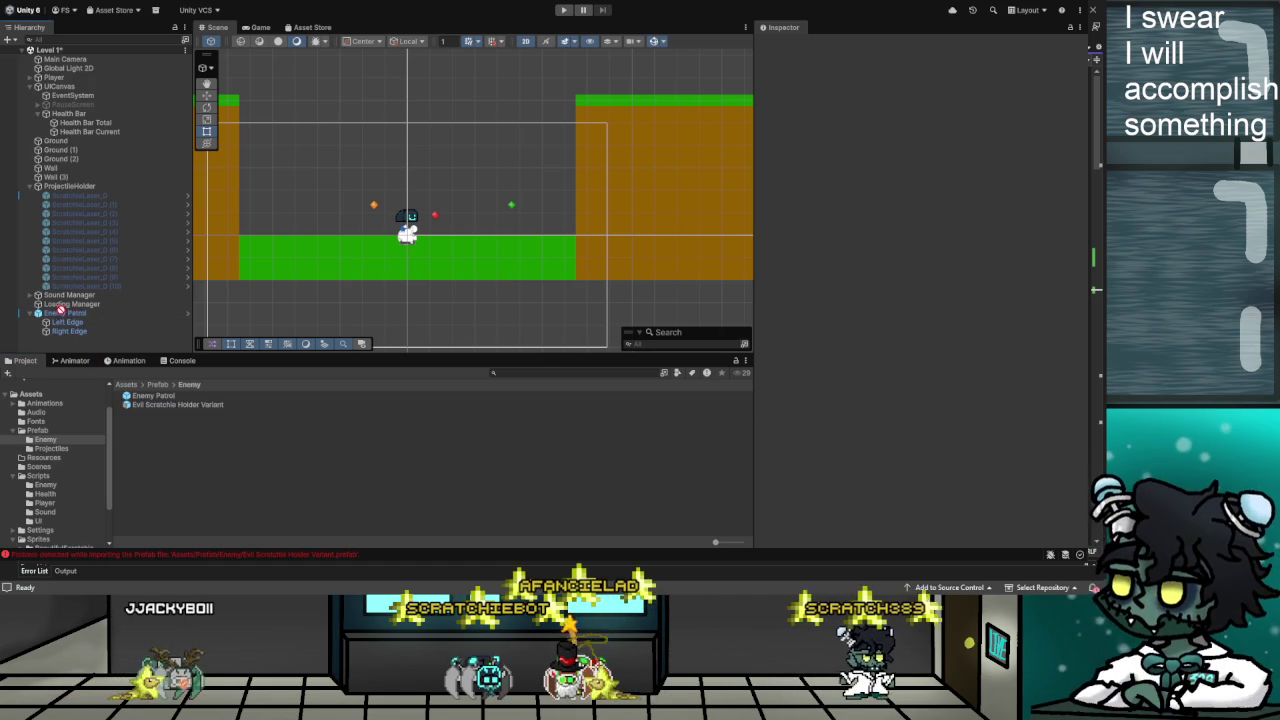
{"action": "left_click_drag", "start_coordinate": [137, 400], "coordinate": [170, 406]}
{"action": "double_click", "coordinate": [170, 406]}
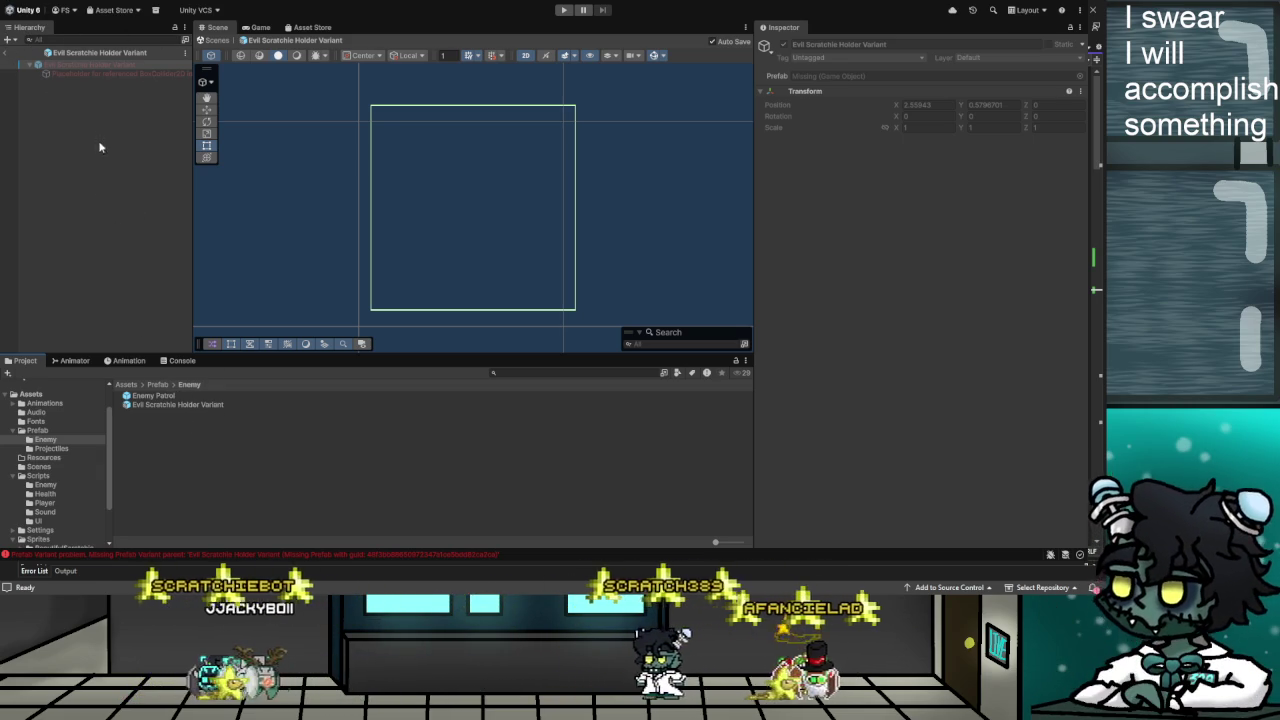
{"action": "left_click", "coordinate": [92, 65]}
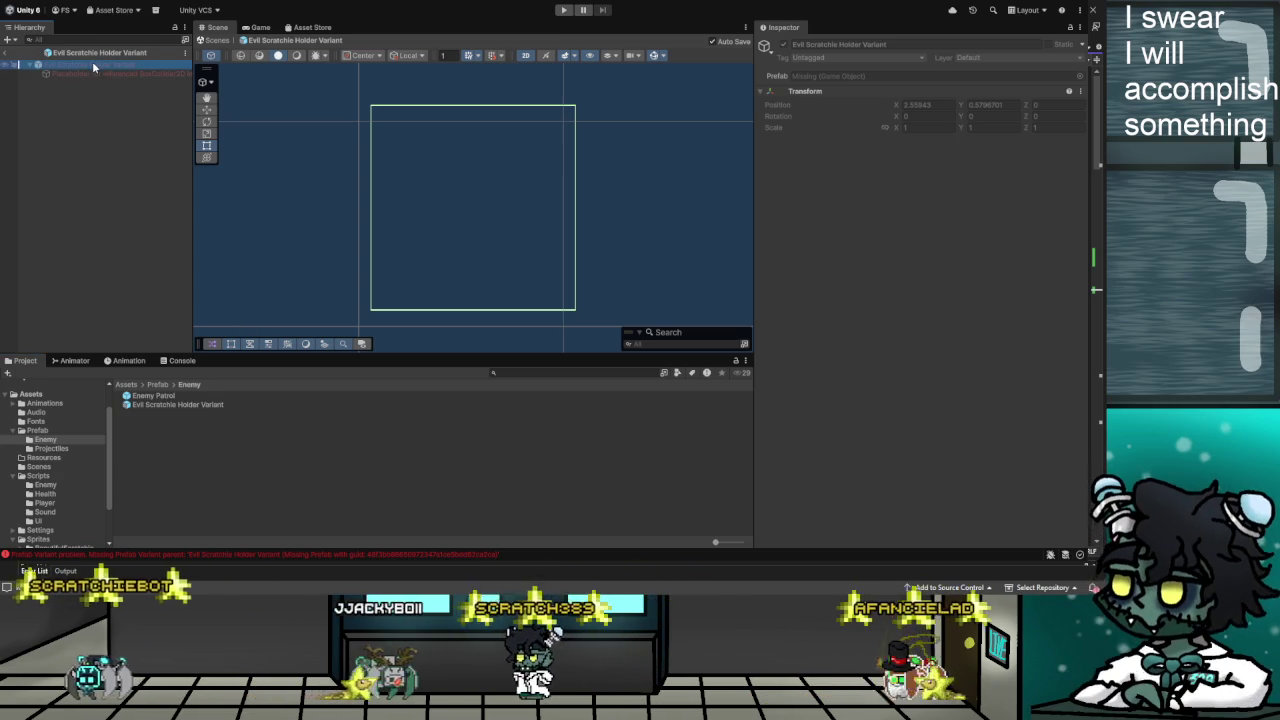
{"action": "left_click", "coordinate": [367, 461]}
{"action": "left_click", "coordinate": [160, 396]}
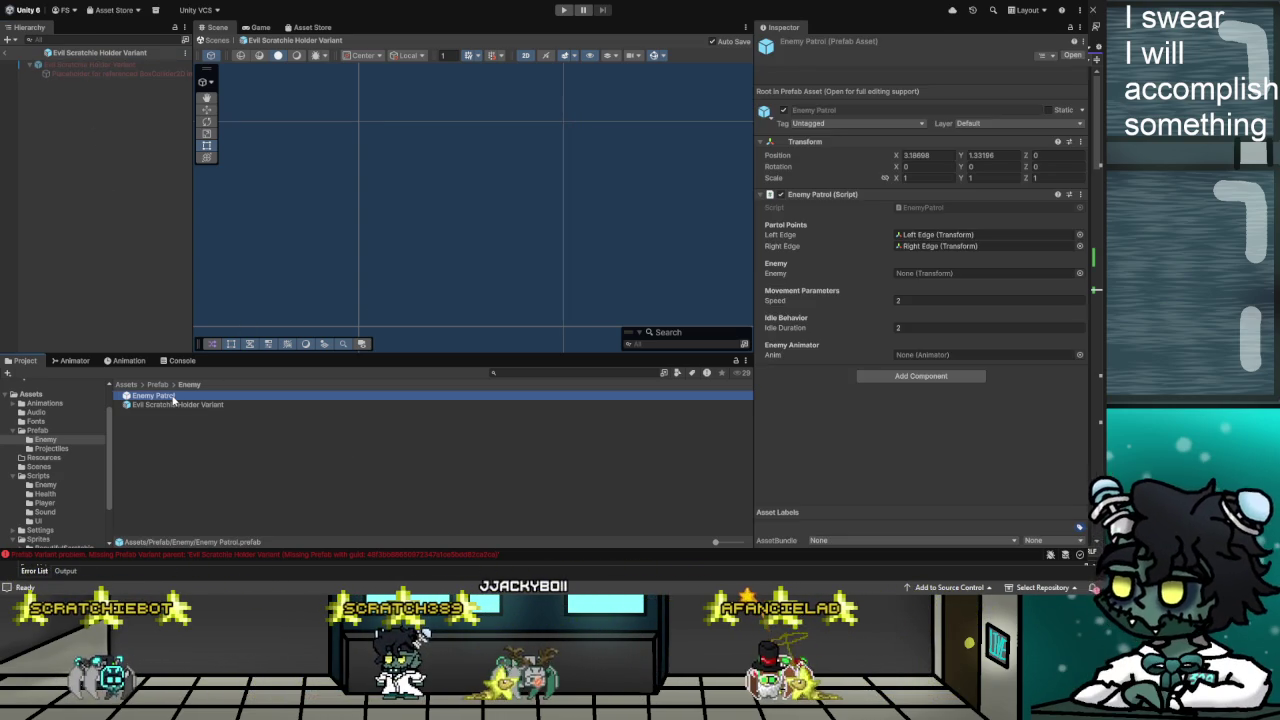
{"action": "left_click", "coordinate": [171, 405]}
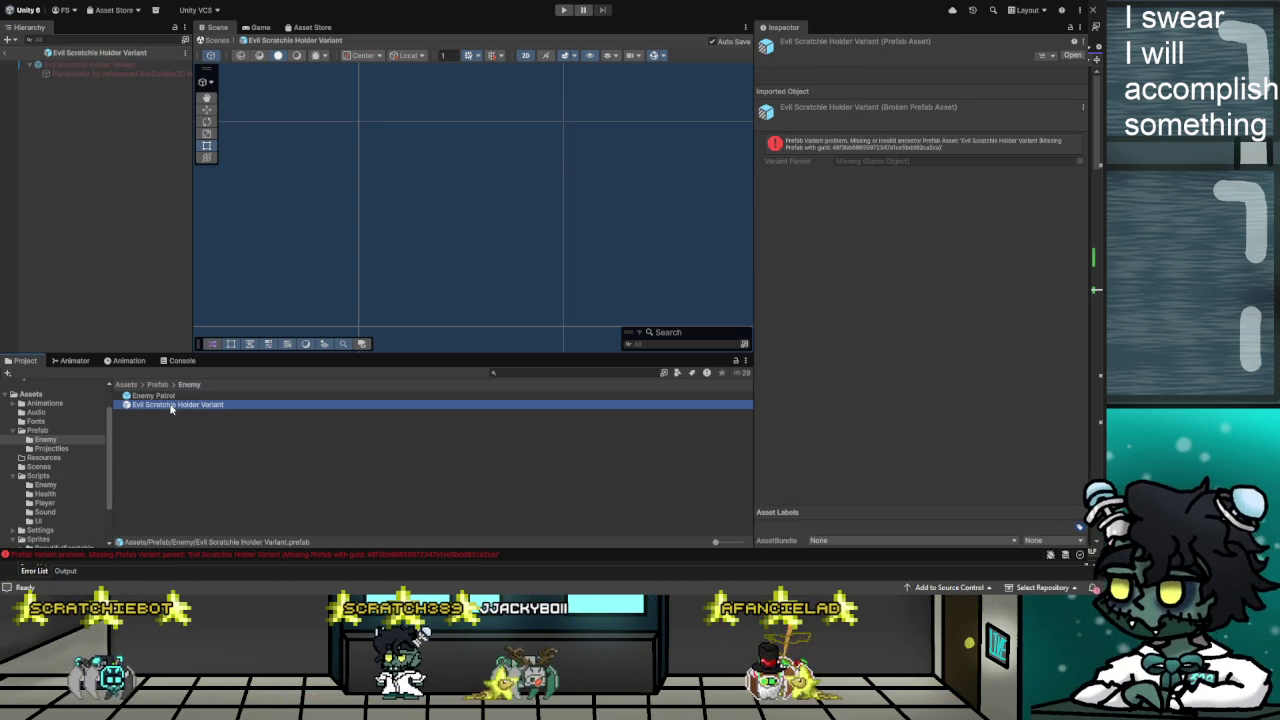
{"action": "double_click", "coordinate": [171, 405]}
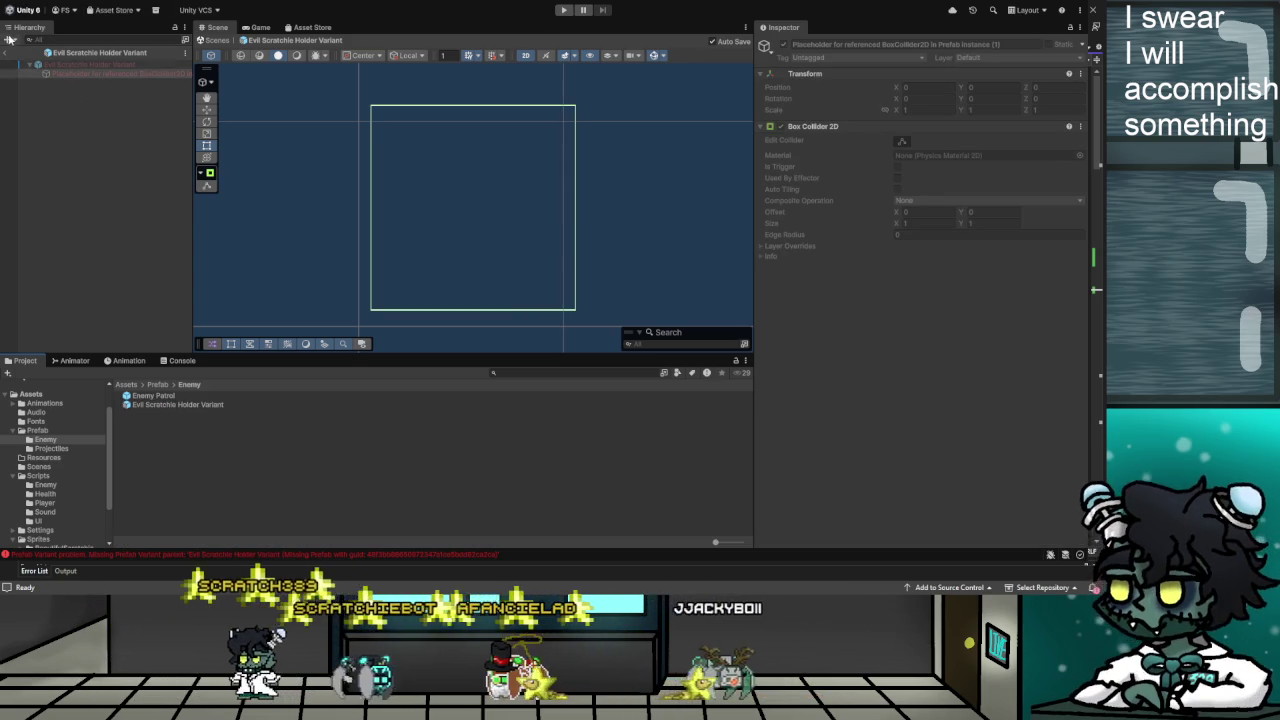
{"action": "left_click", "coordinate": [152, 395]}
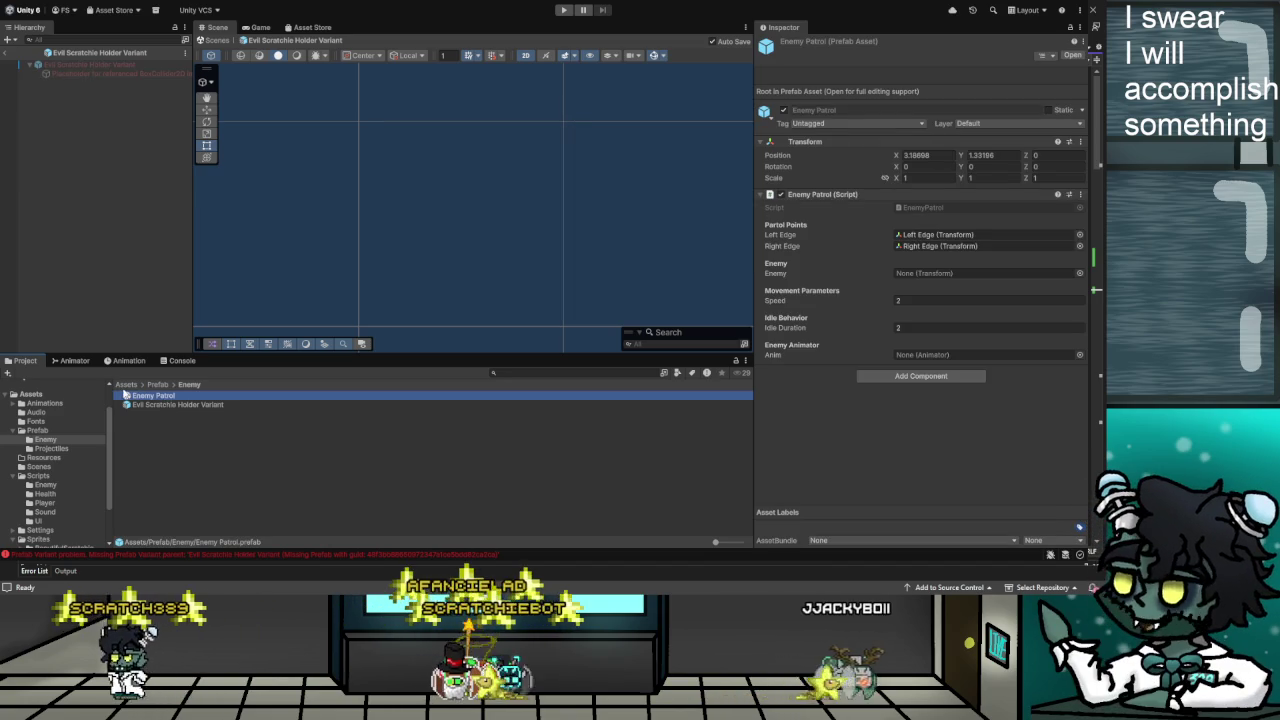
{"action": "left_click", "coordinate": [126, 384]}
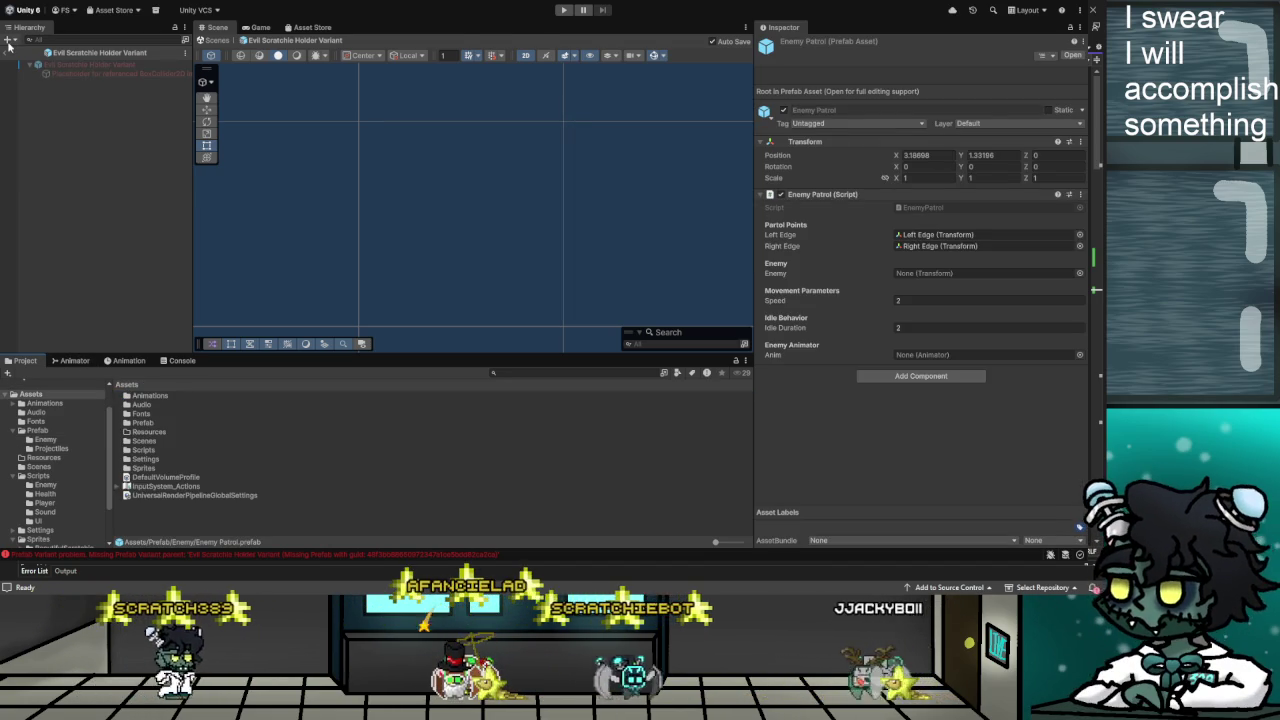
{"action": "left_click", "coordinate": [38, 52]}
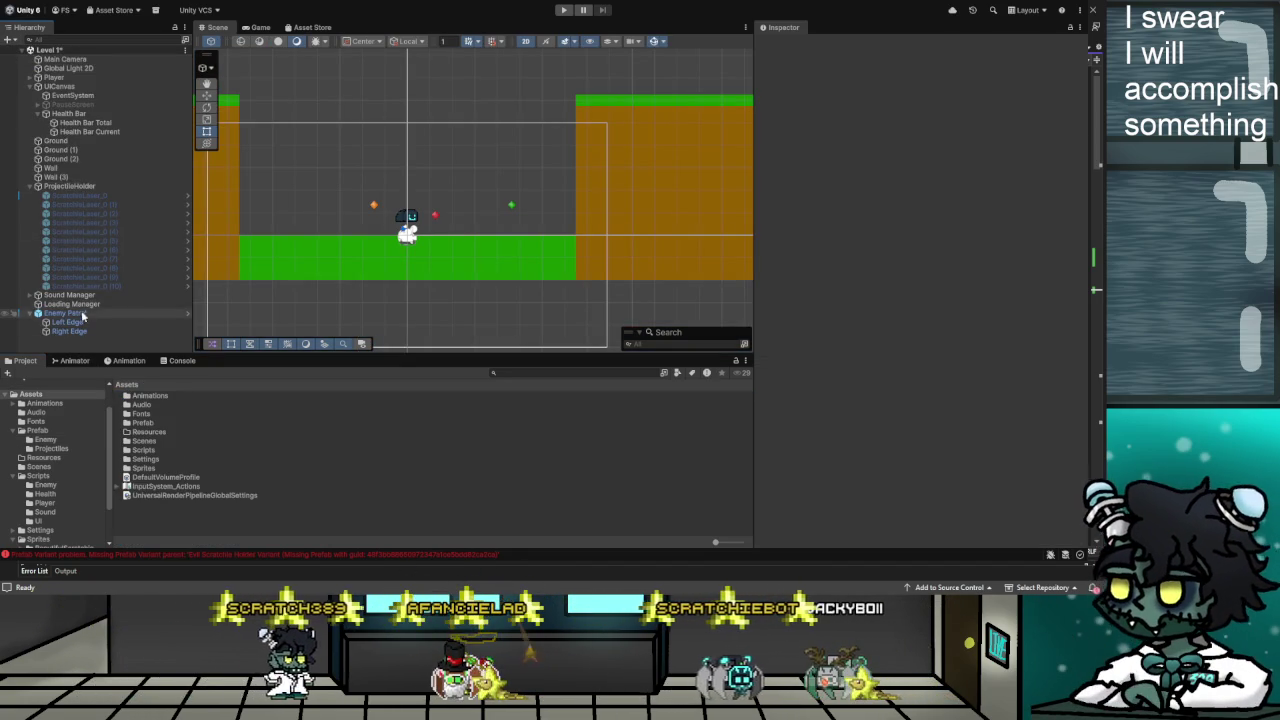
{"action": "double_click", "coordinate": [145, 423]}
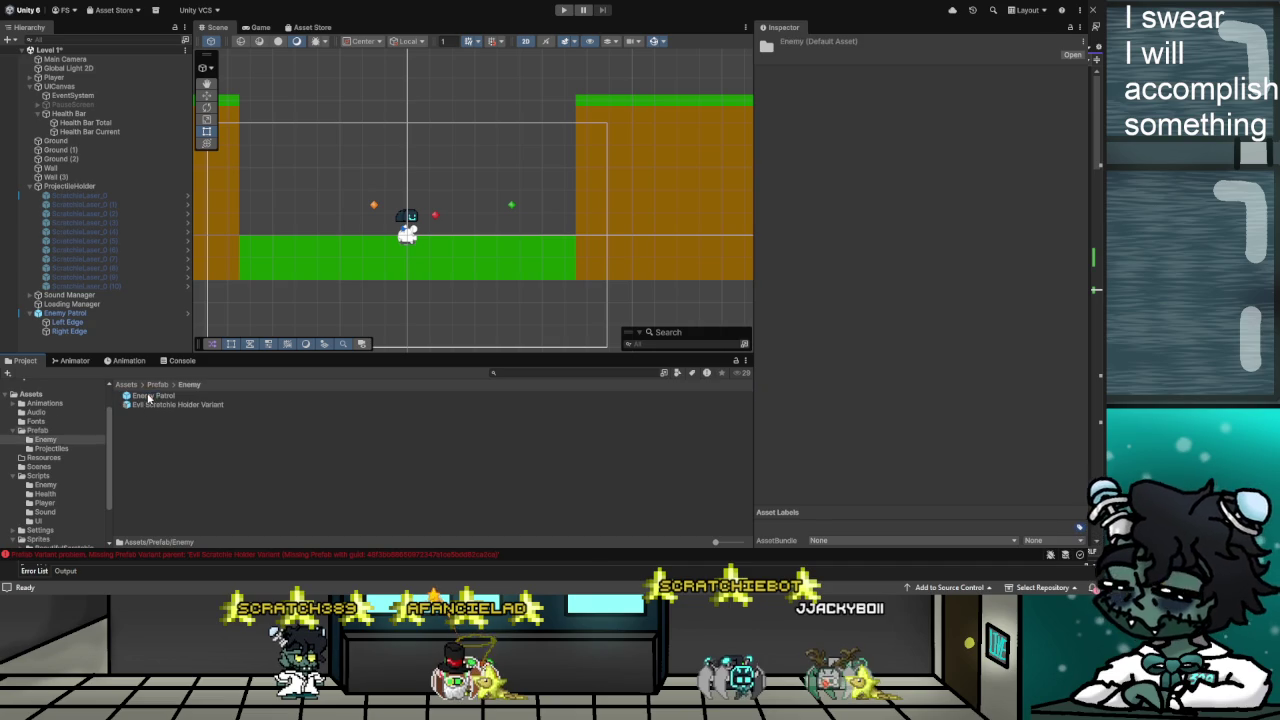
{"action": "left_click", "coordinate": [155, 406]}
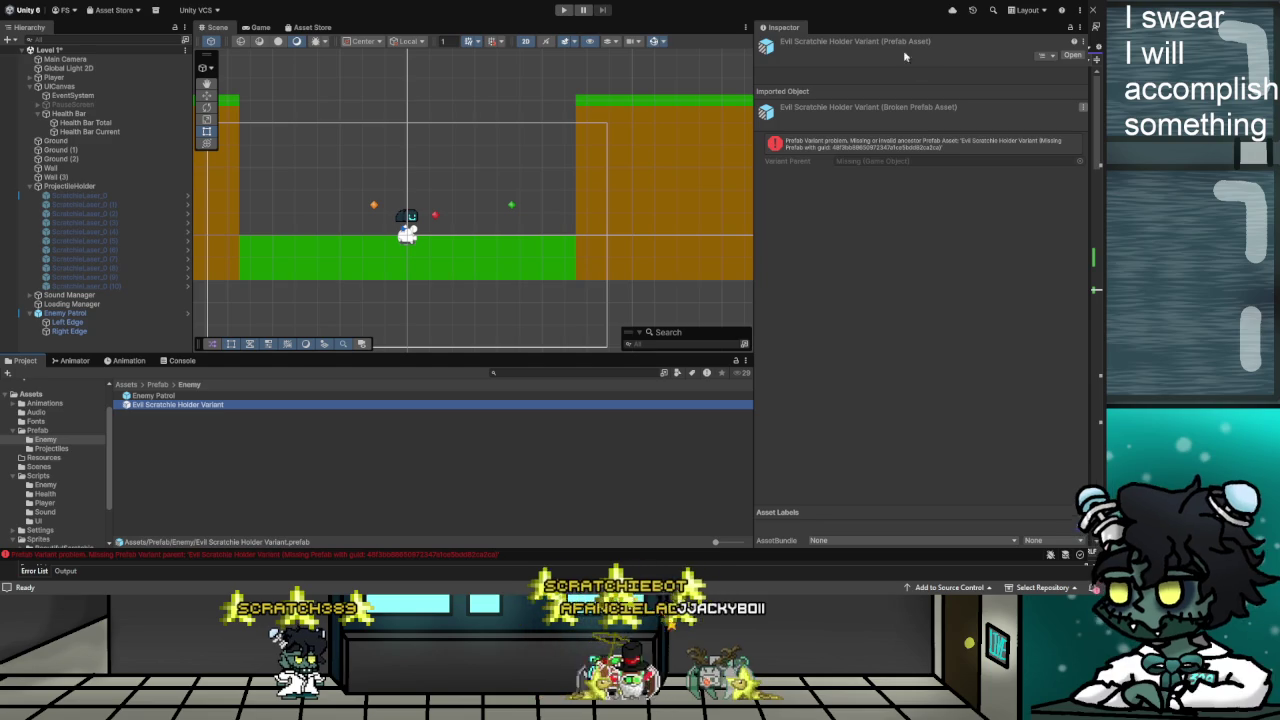
{"action": "left_click", "coordinate": [1072, 57]}
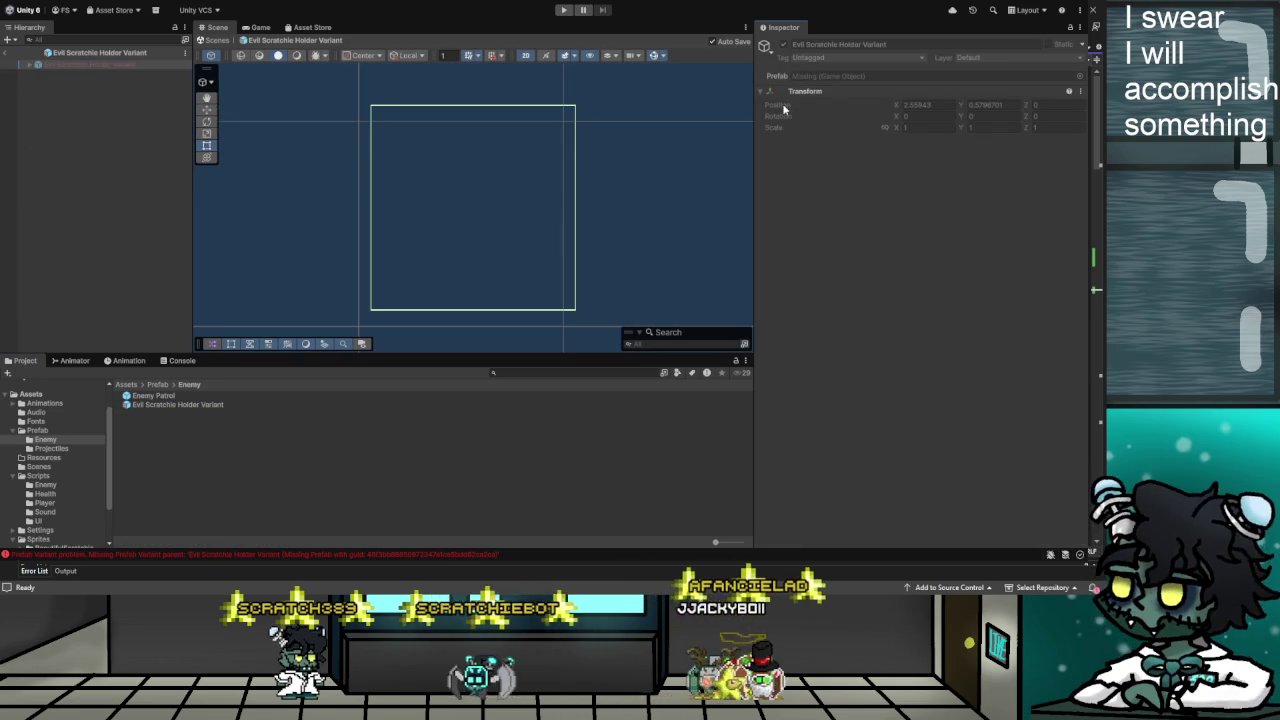
{"action": "left_click", "coordinate": [7, 54]}
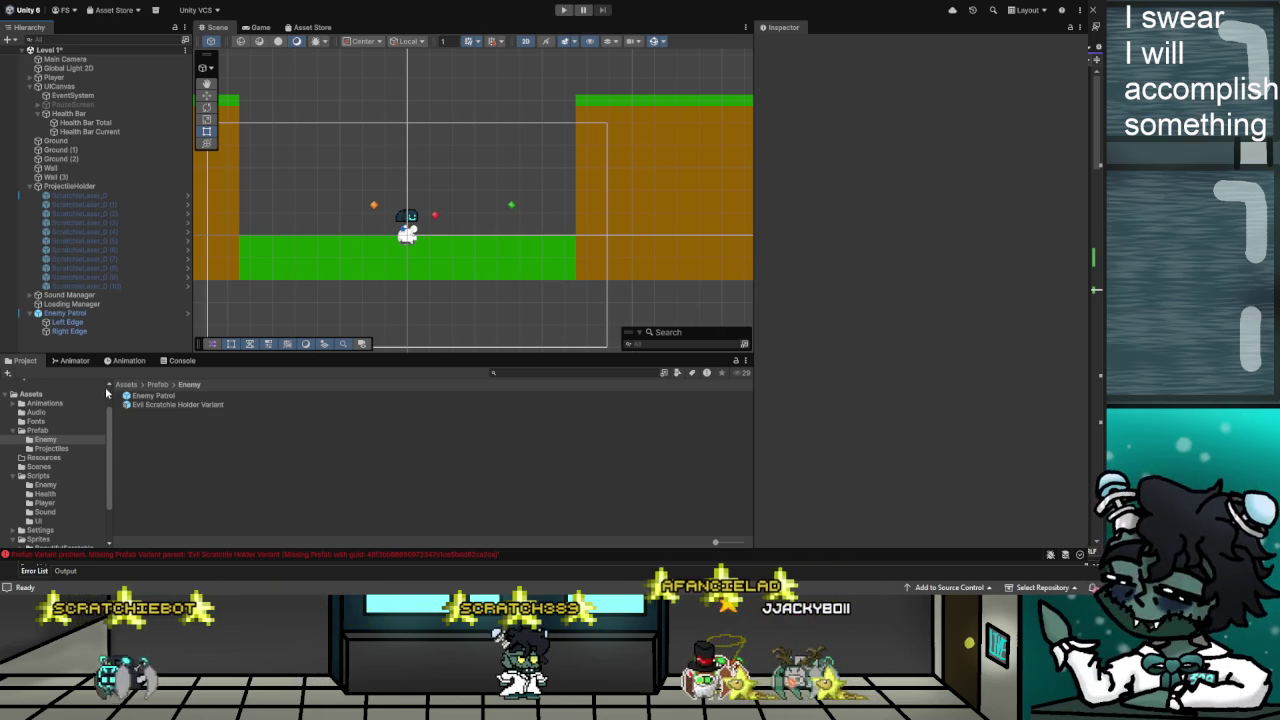
Inspect the broken Evil Scratchie Holder Variant and try parenting it under Enemy Patrol
{"action": "scroll", "coordinate": [45, 422], "scroll_direction": "down", "scroll_amount": 3}
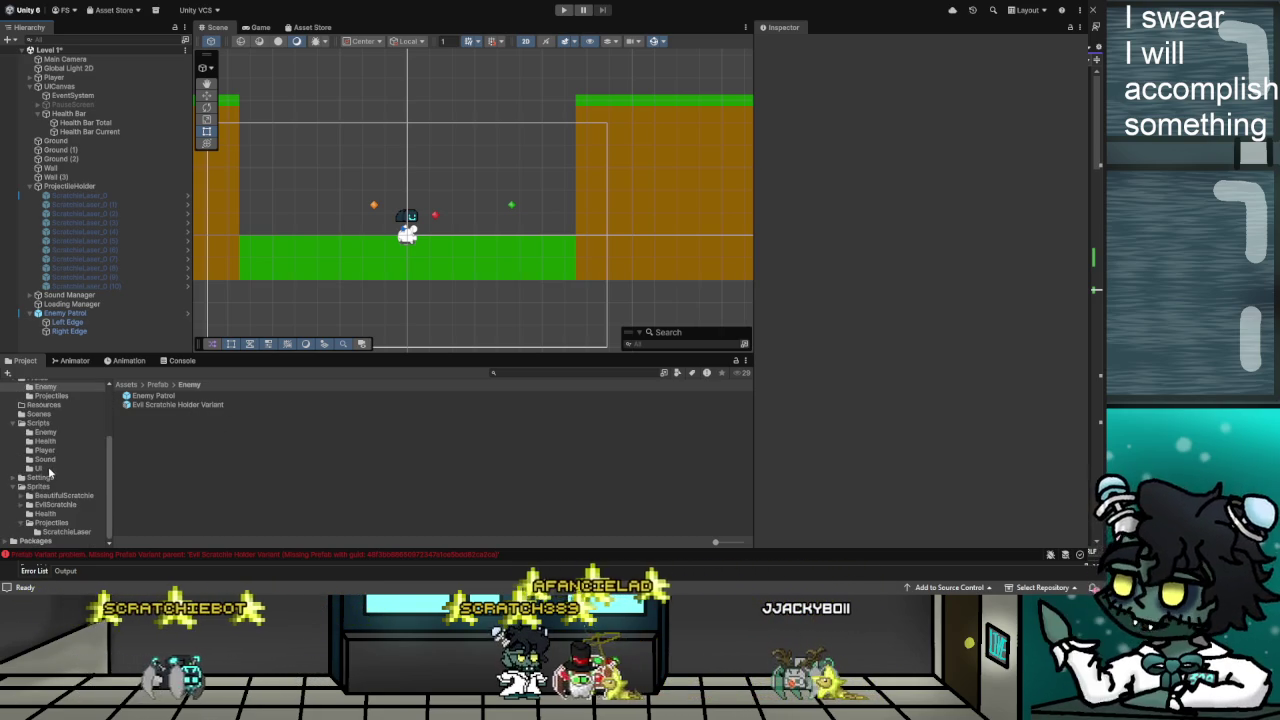
{"action": "scroll", "coordinate": [45, 422], "scroll_direction": "up", "scroll_amount": 2}
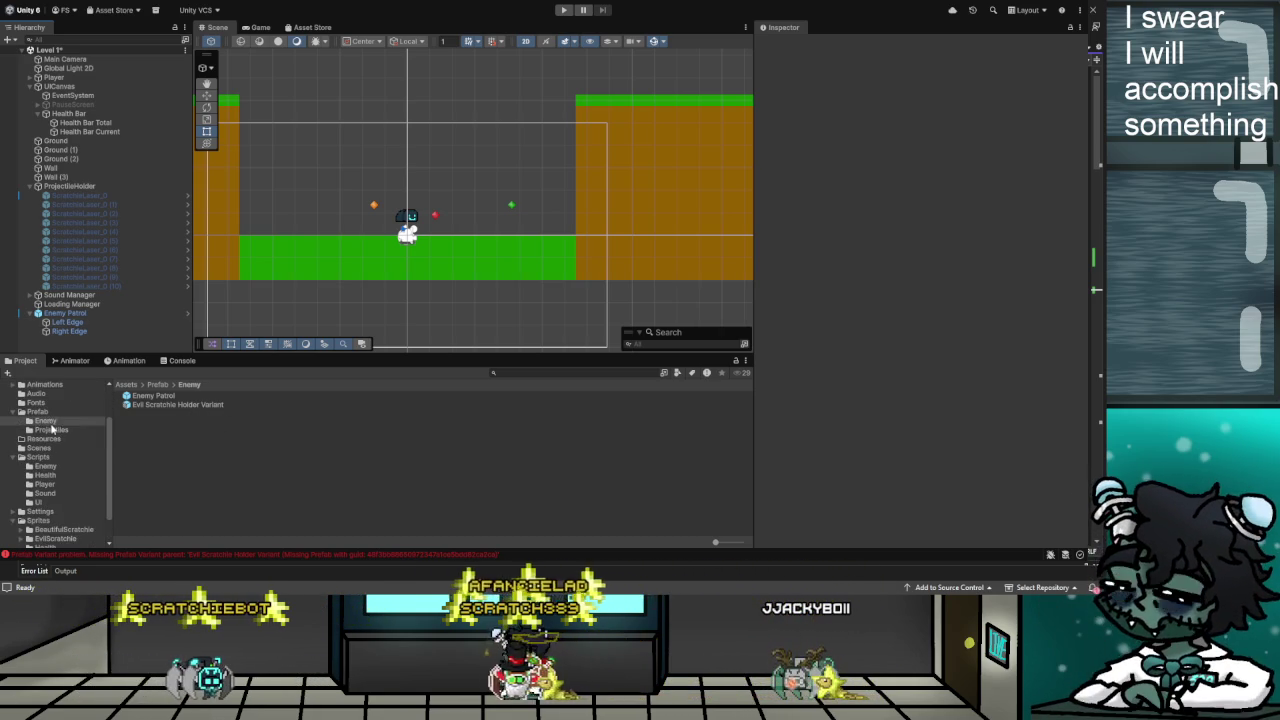
{"action": "left_click", "coordinate": [175, 405]}
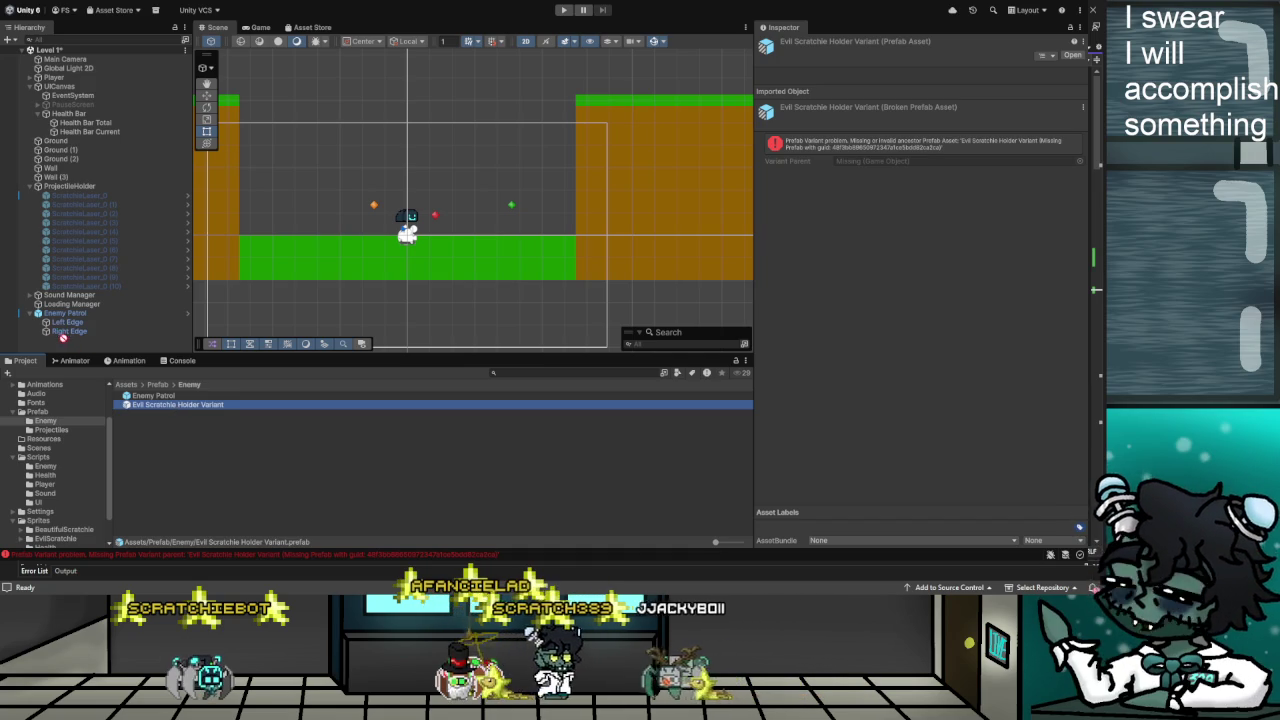
{"action": "left_click_drag", "start_coordinate": [63, 338], "coordinate": [69, 313]}
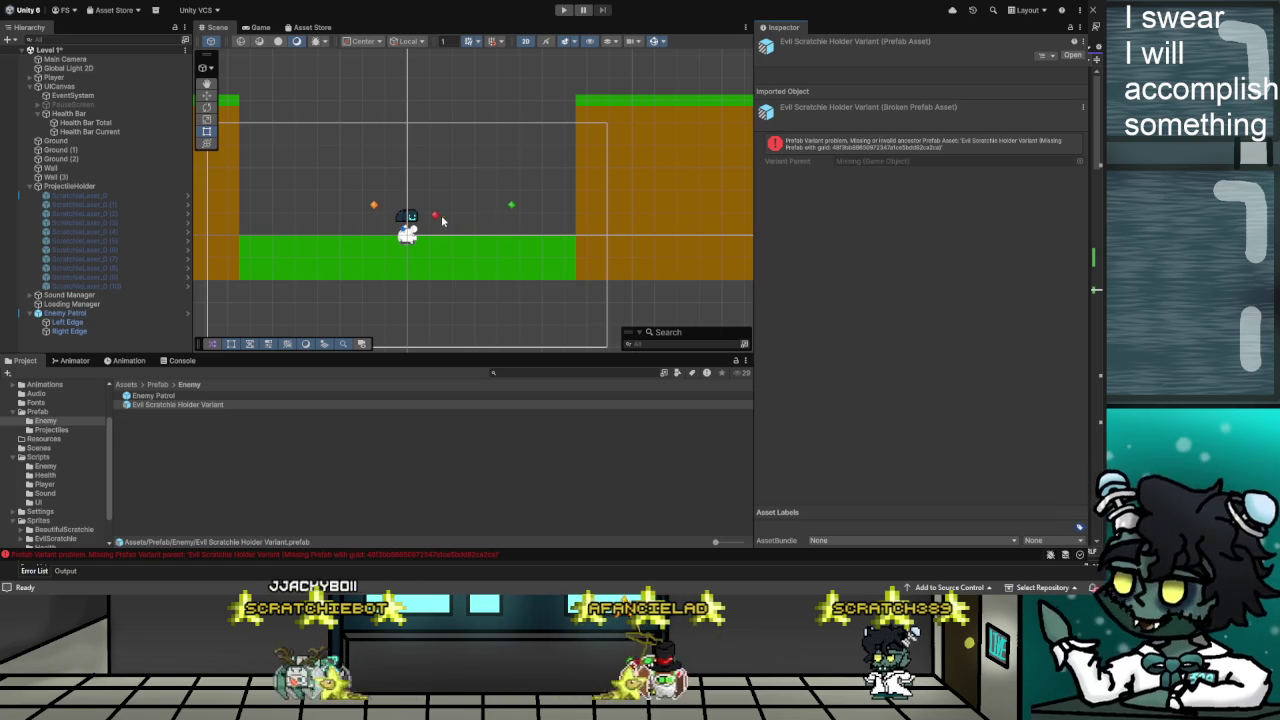
Browse the project folders to Sprites > EvilScratchie > IdleFrames
{"action": "scroll", "coordinate": [441, 219], "scroll_direction": "up", "scroll_amount": 3}
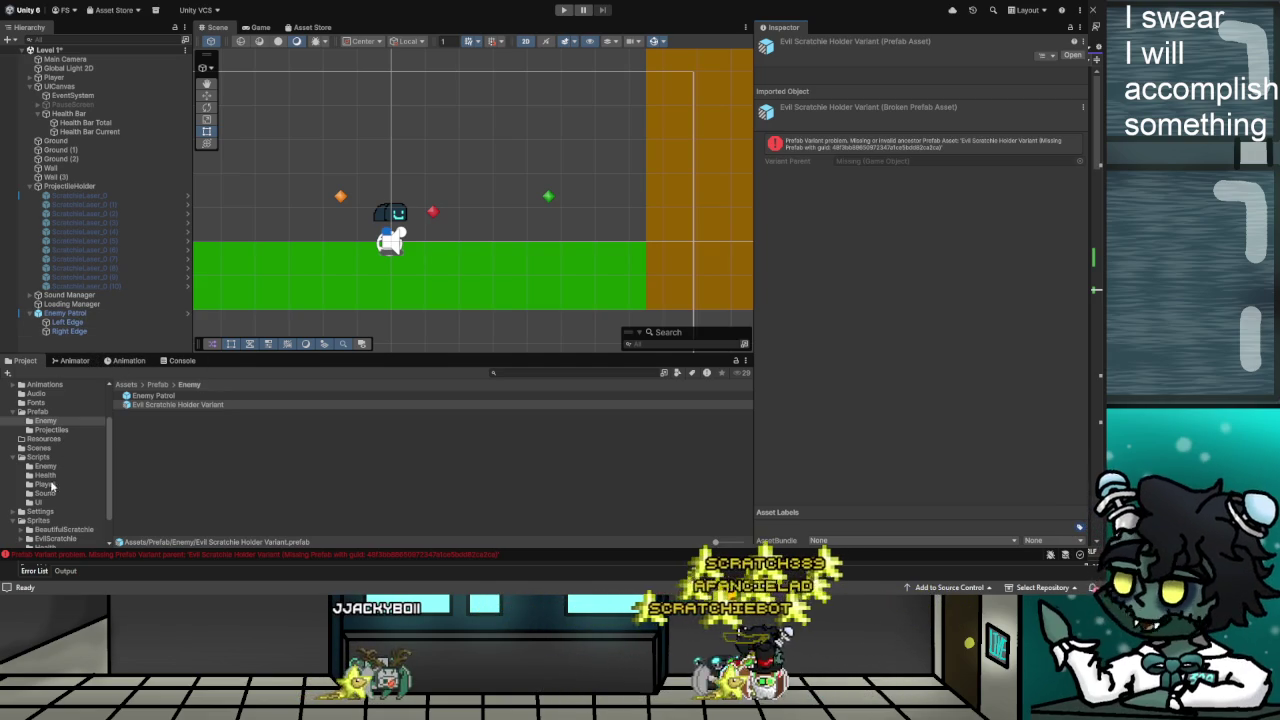
{"action": "scroll", "coordinate": [40, 420], "scroll_direction": "up", "scroll_amount": 3}
{"action": "scroll", "coordinate": [58, 426], "scroll_direction": "down", "scroll_amount": 3}
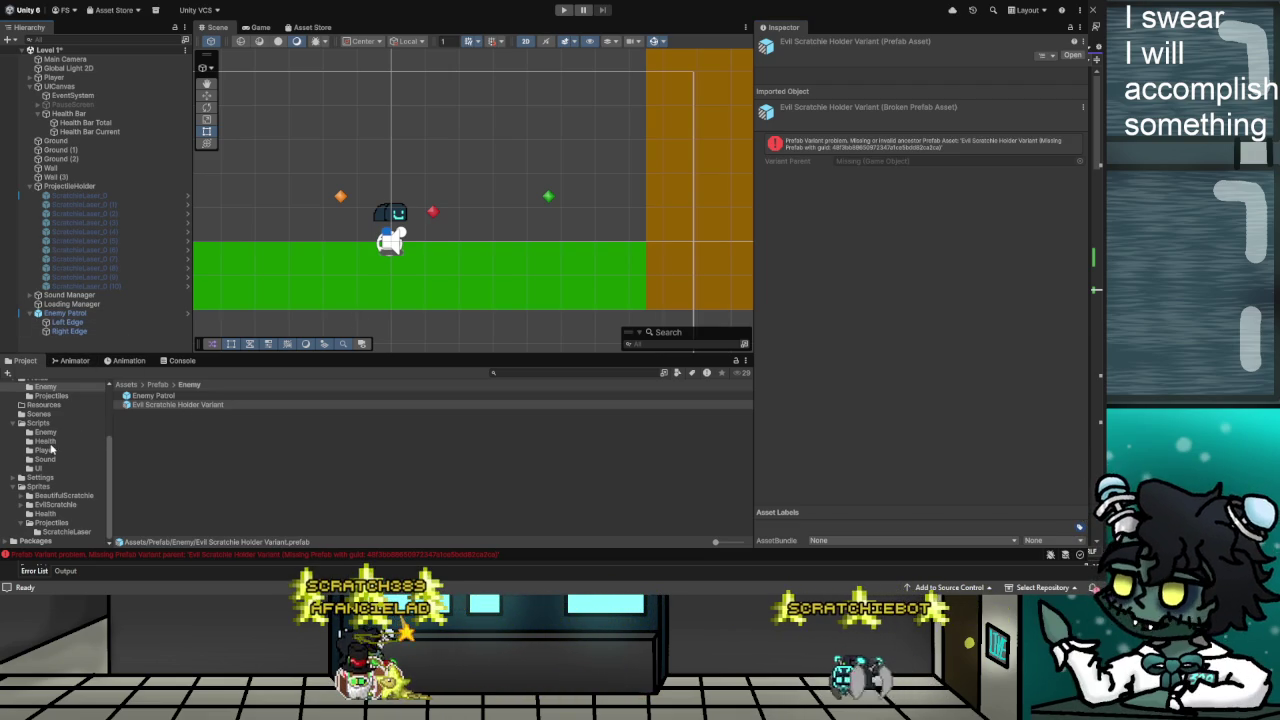
{"action": "left_click", "coordinate": [48, 440]}
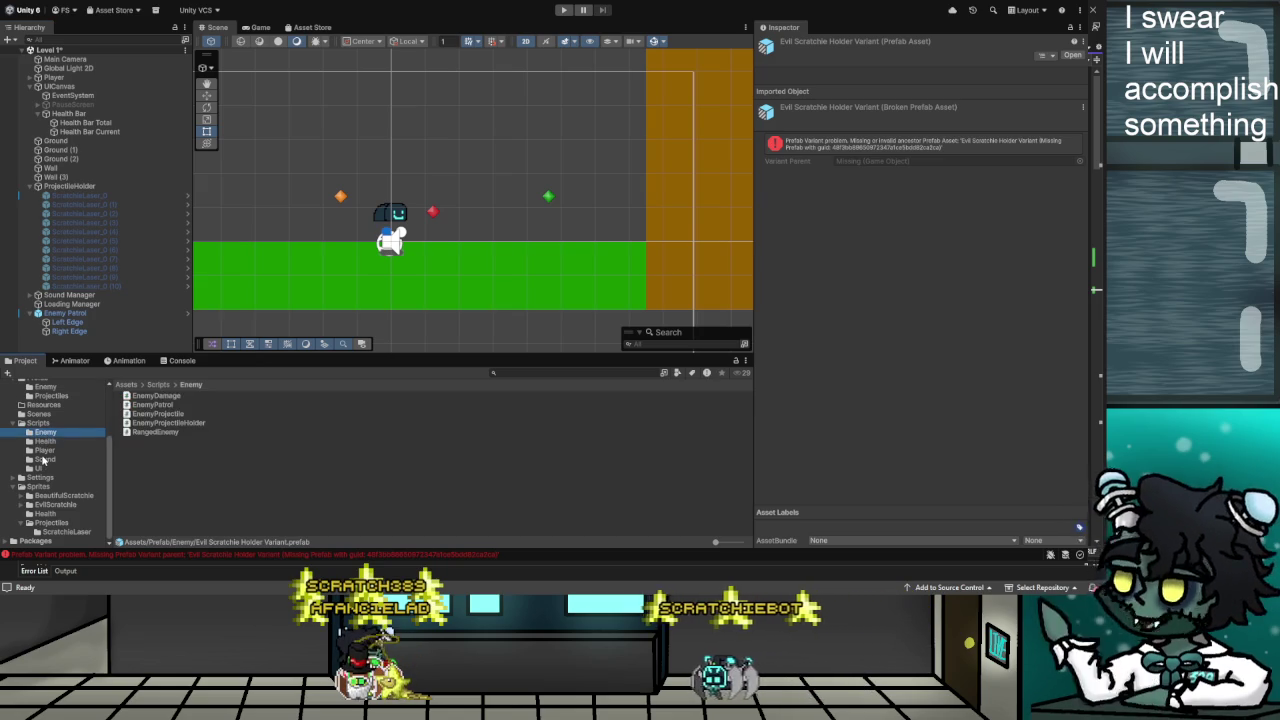
{"action": "left_click", "coordinate": [46, 432]}
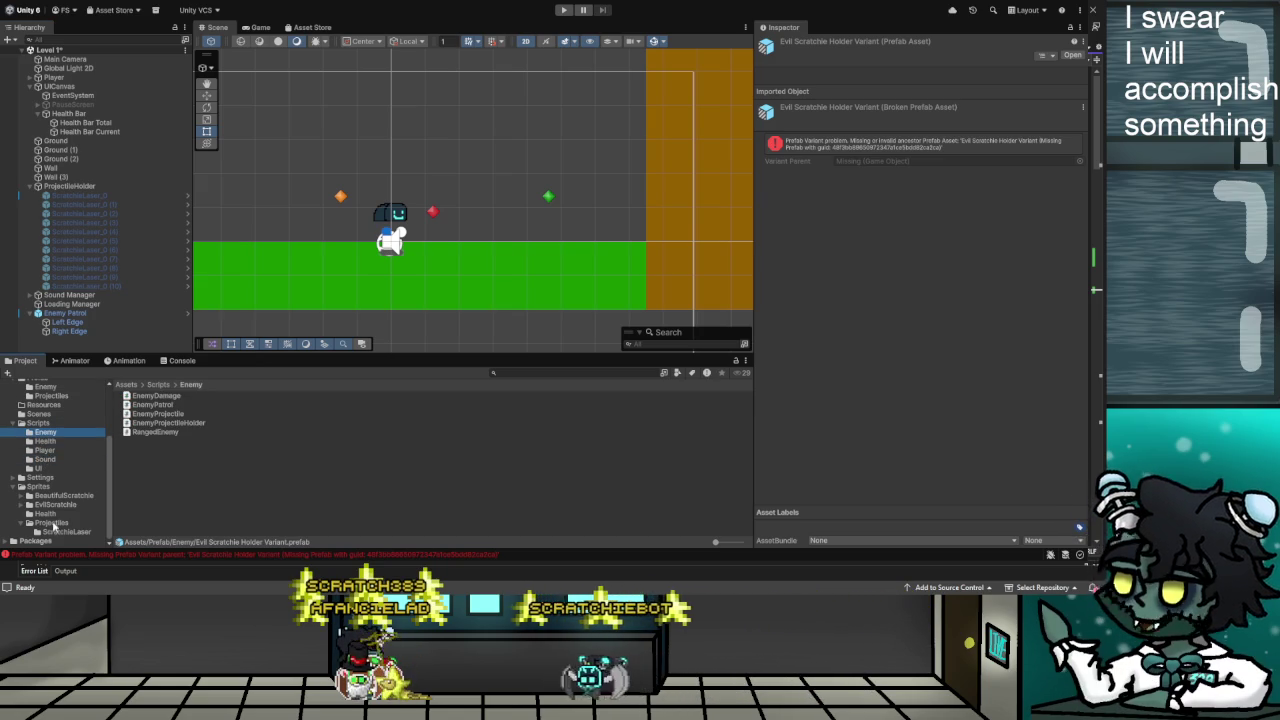
{"action": "left_click", "coordinate": [52, 523]}
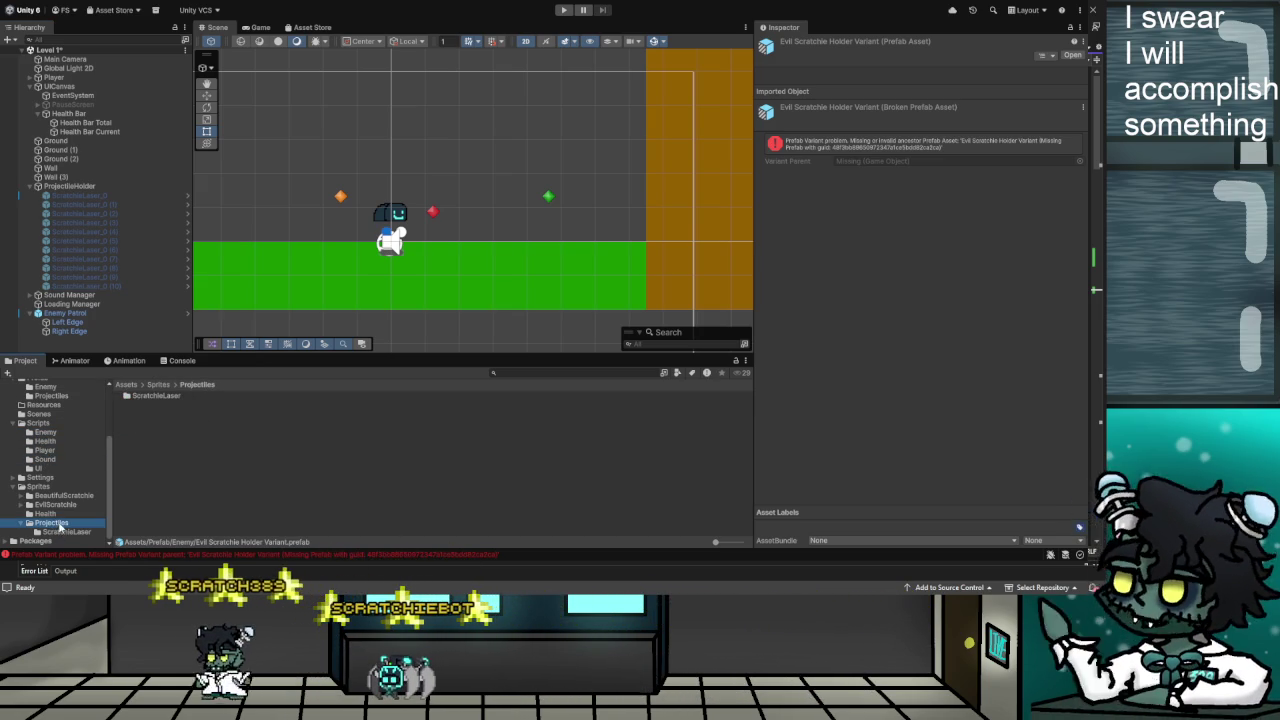
{"action": "left_click", "coordinate": [60, 531]}
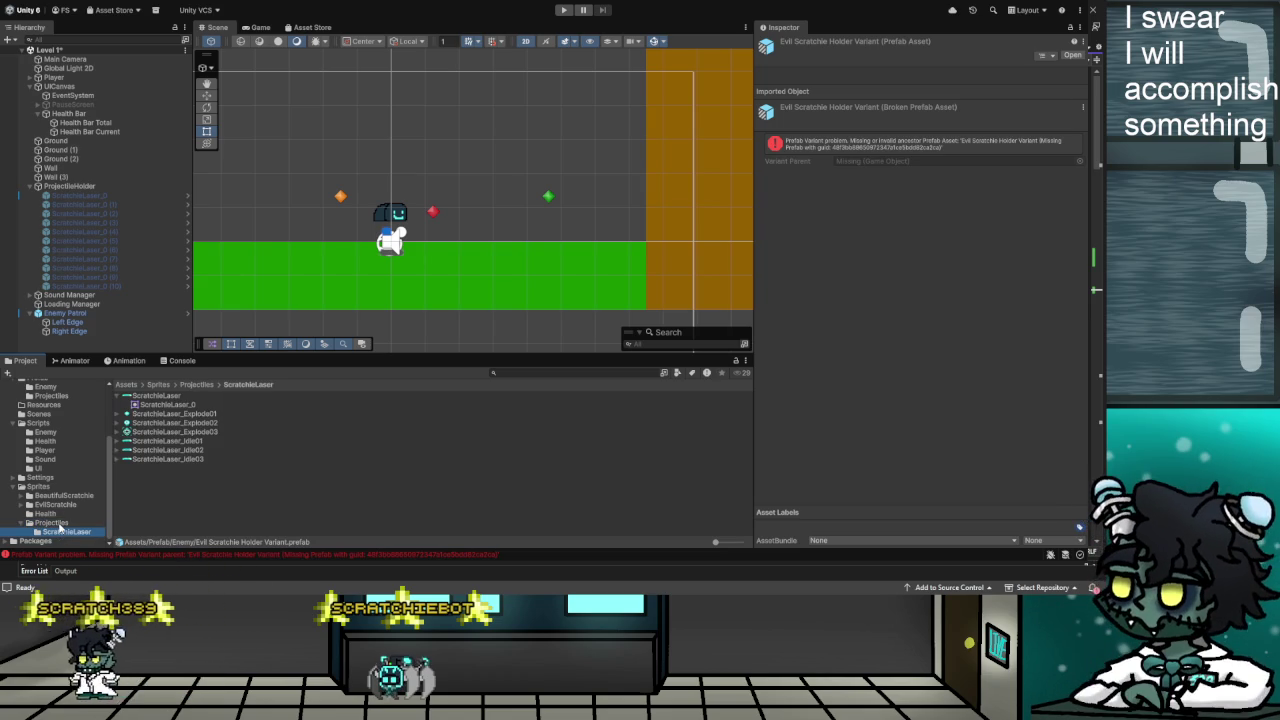
{"action": "left_click", "coordinate": [54, 523]}
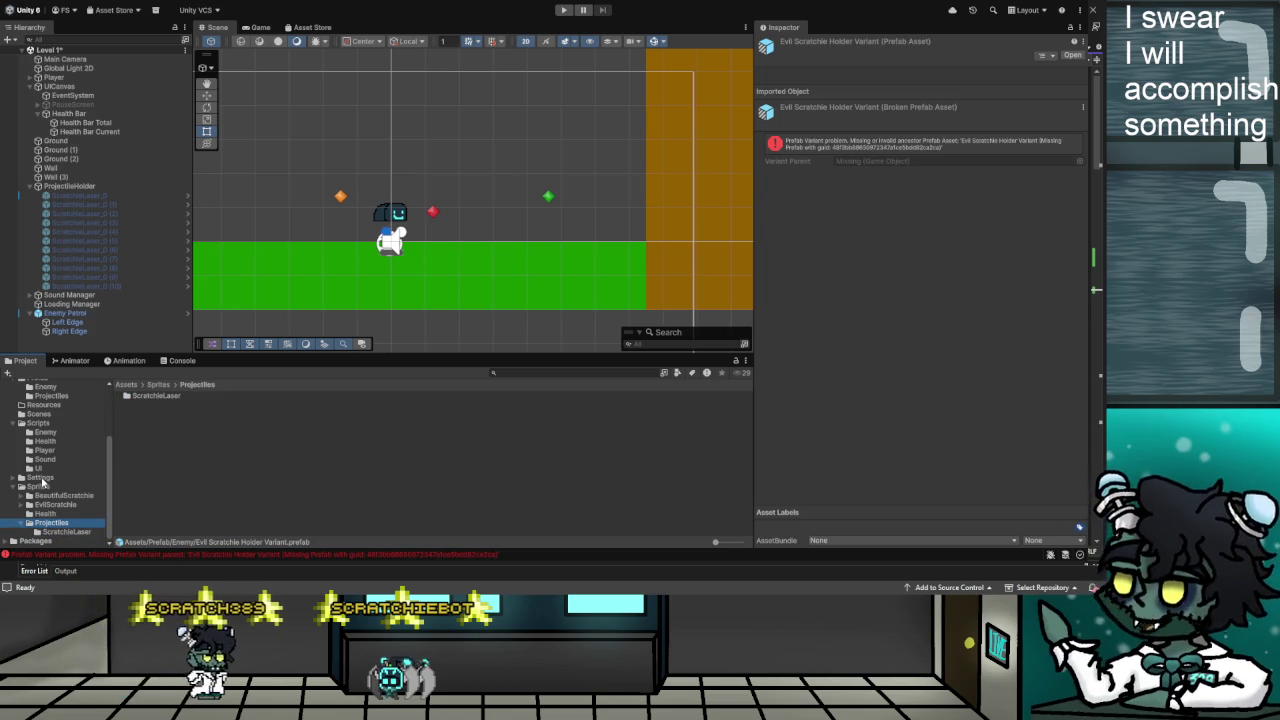
{"action": "left_click", "coordinate": [52, 504]}
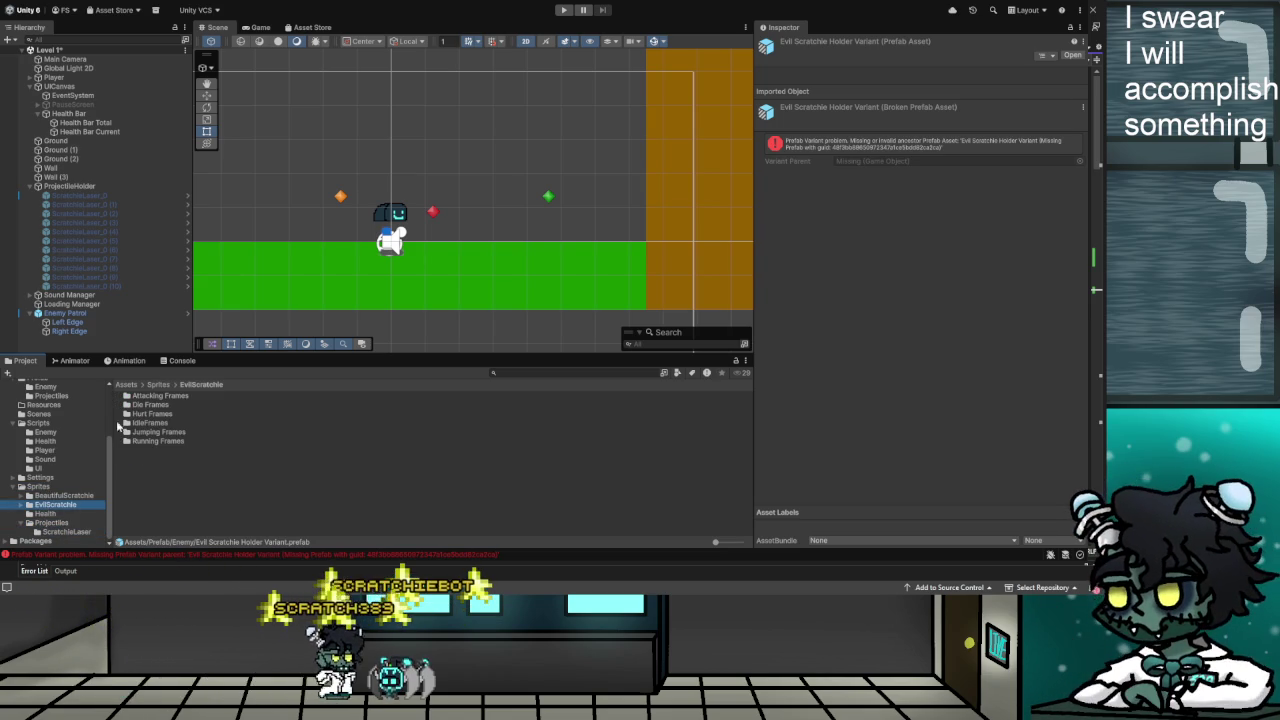
{"action": "double_click", "coordinate": [147, 424]}
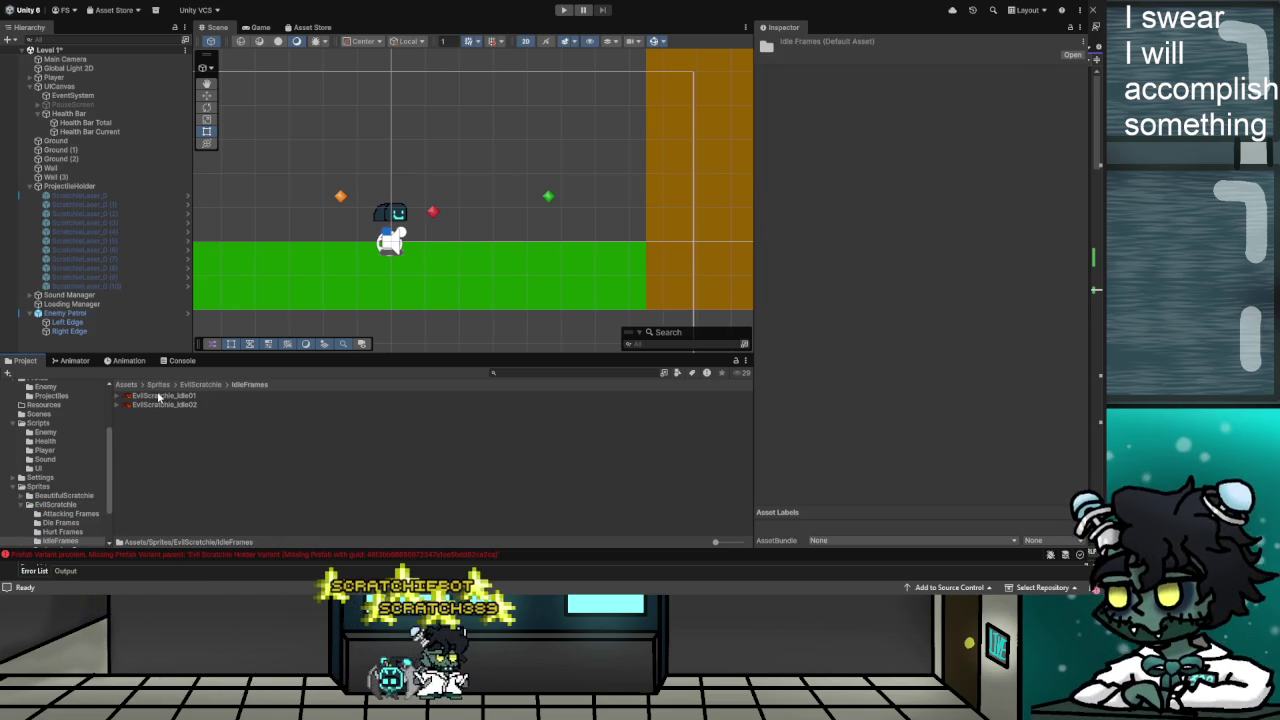
Place EvilScratchie_Idle01 into the scene and give it an Animator component
{"action": "left_click_drag", "start_coordinate": [503, 217], "coordinate": [497, 216]}
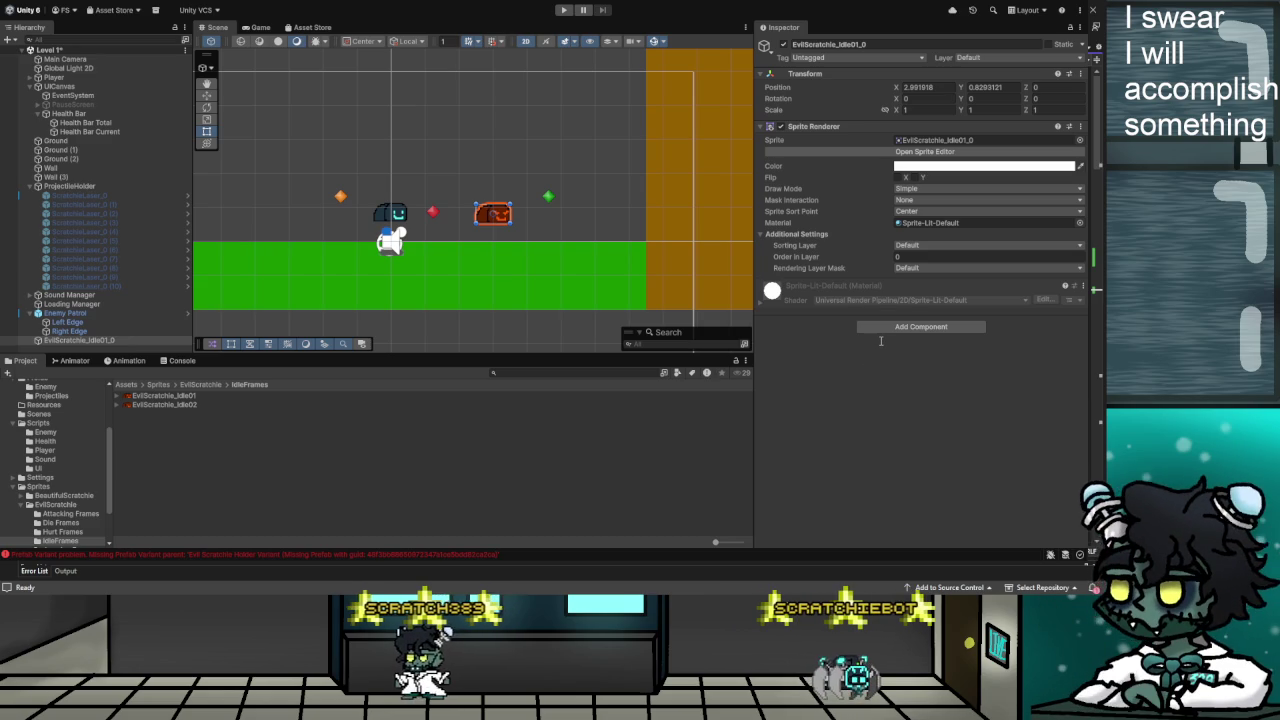
{"action": "key", "text": "ctrl+z"}
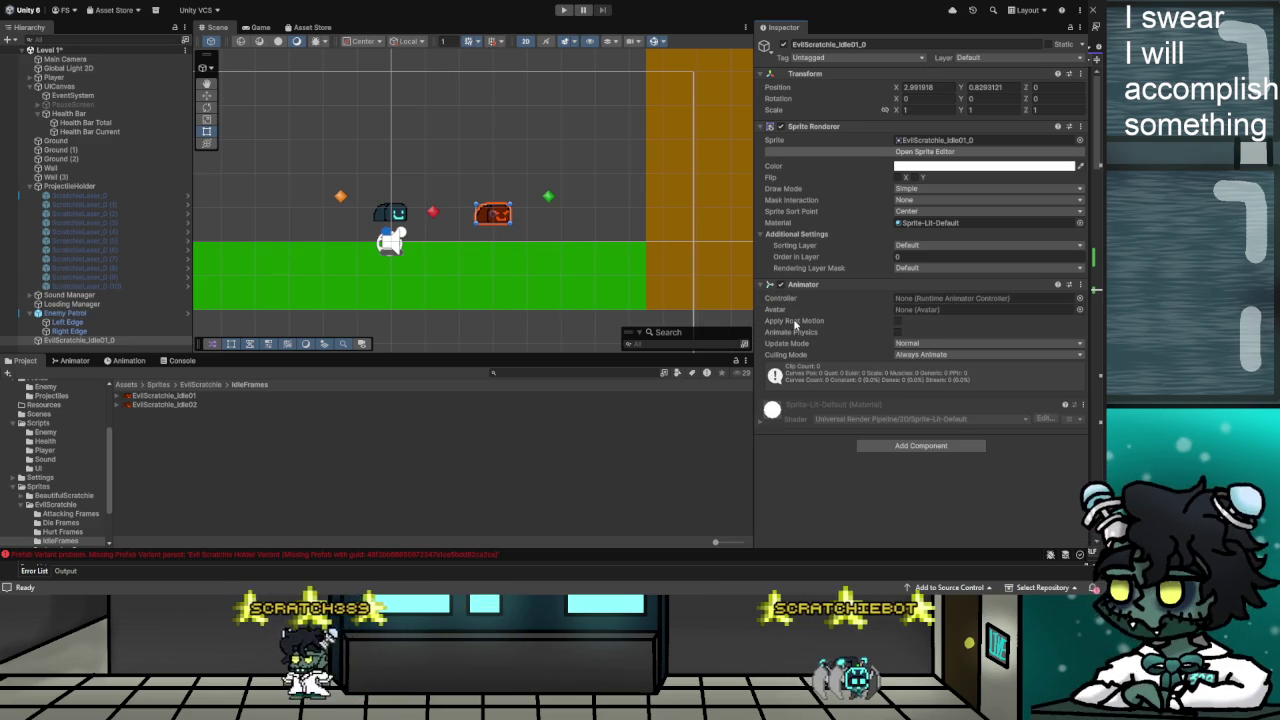
{"action": "left_click", "coordinate": [70, 360]}
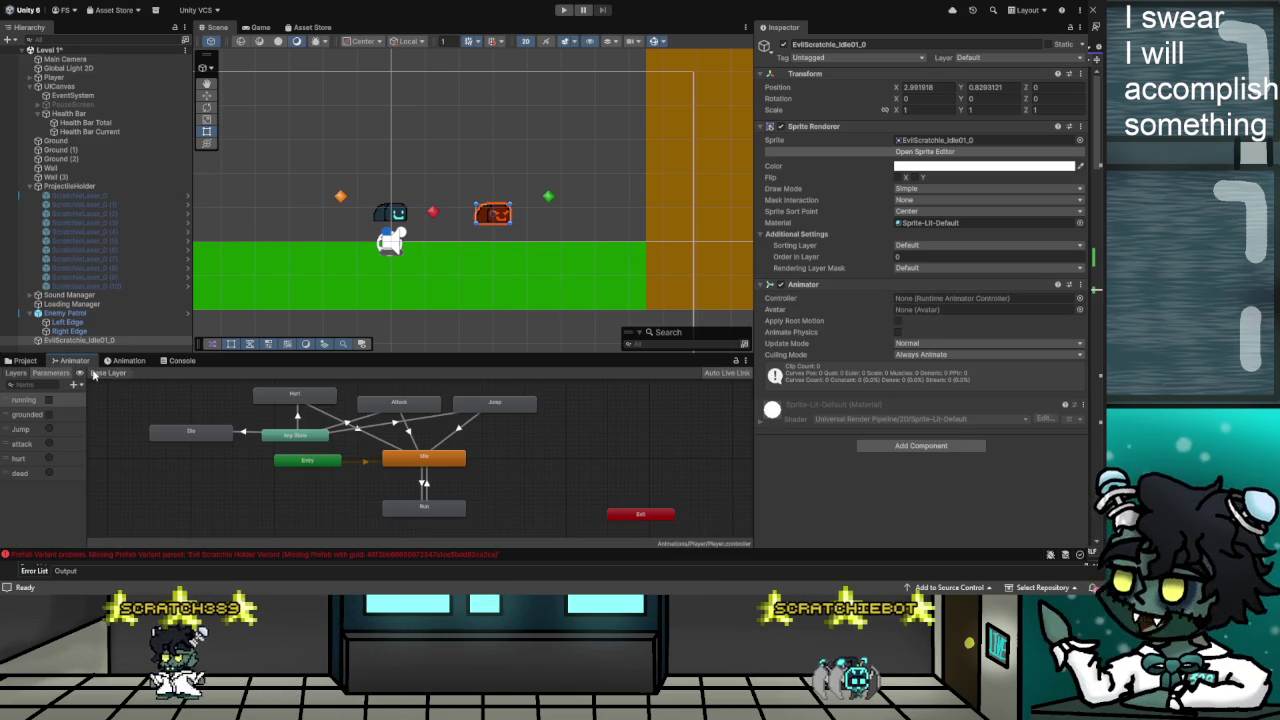
Open the Animations > Enemies > Evil Scratchie folder and reselect EvilScratchie_Idle01_0
{"action": "left_click", "coordinate": [23, 362]}
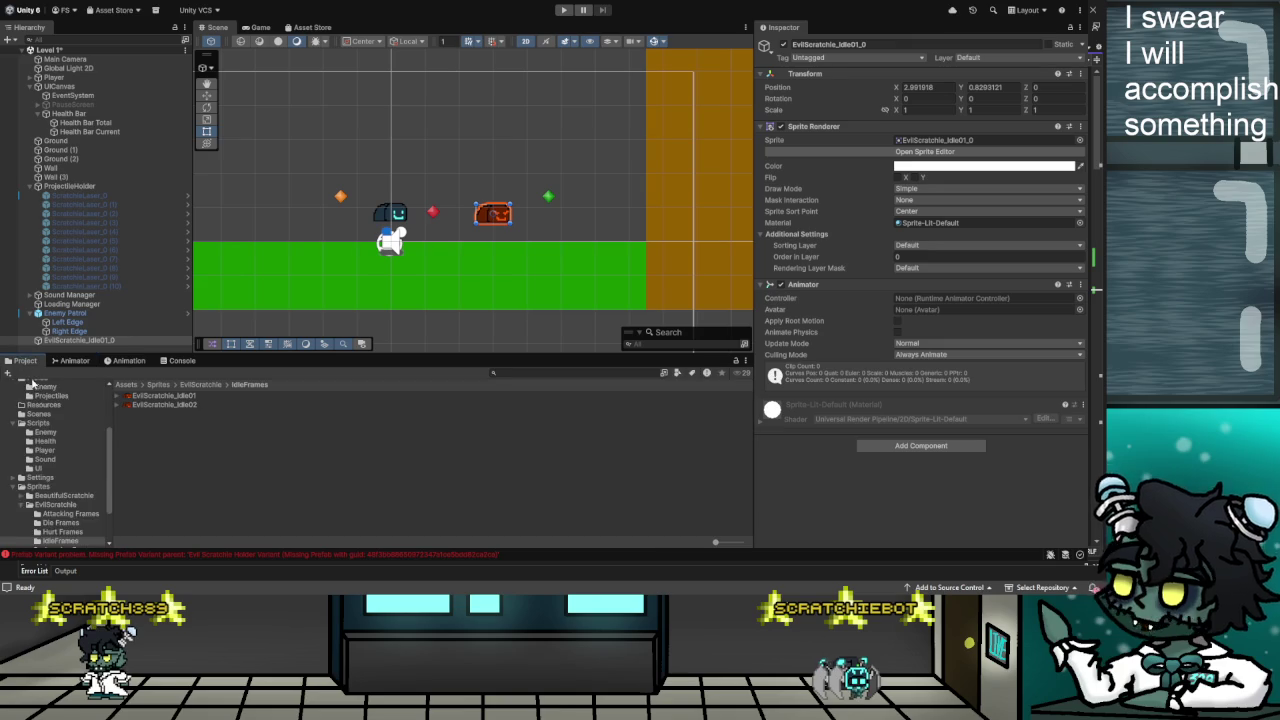
{"action": "left_click", "coordinate": [14, 437]}
{"action": "left_click", "coordinate": [22, 446]}
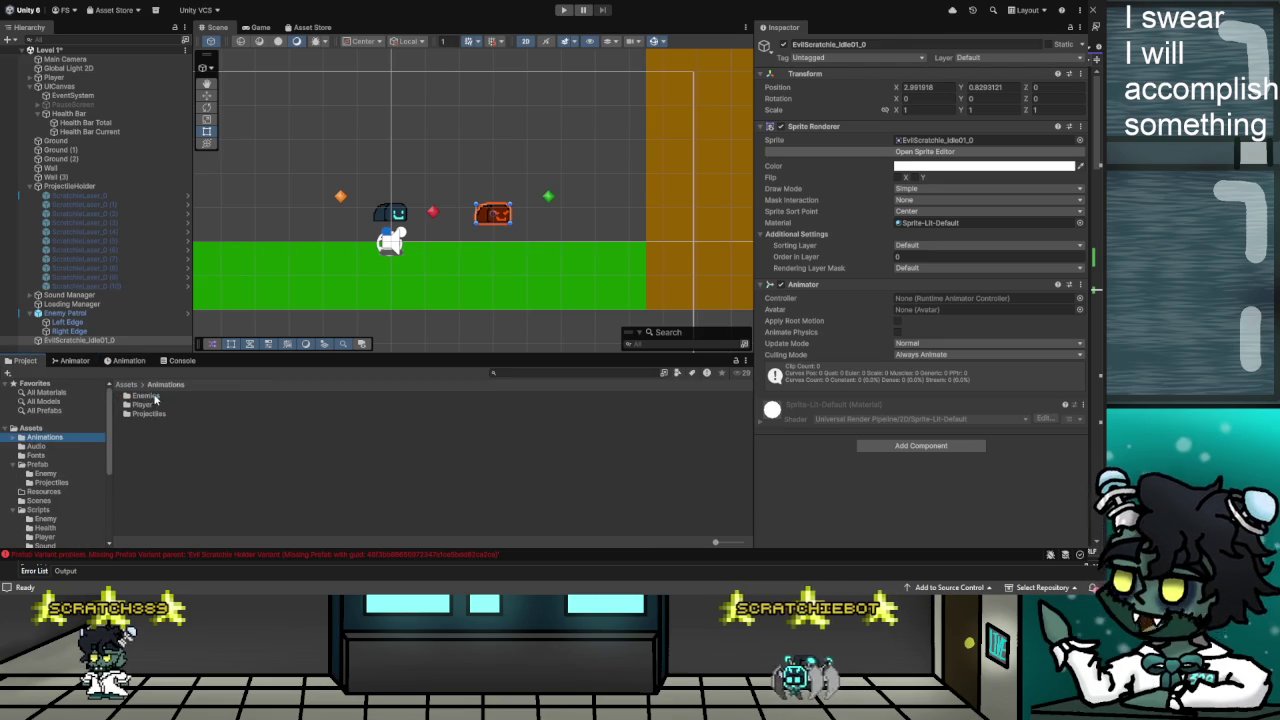
{"action": "left_click", "coordinate": [63, 455]}
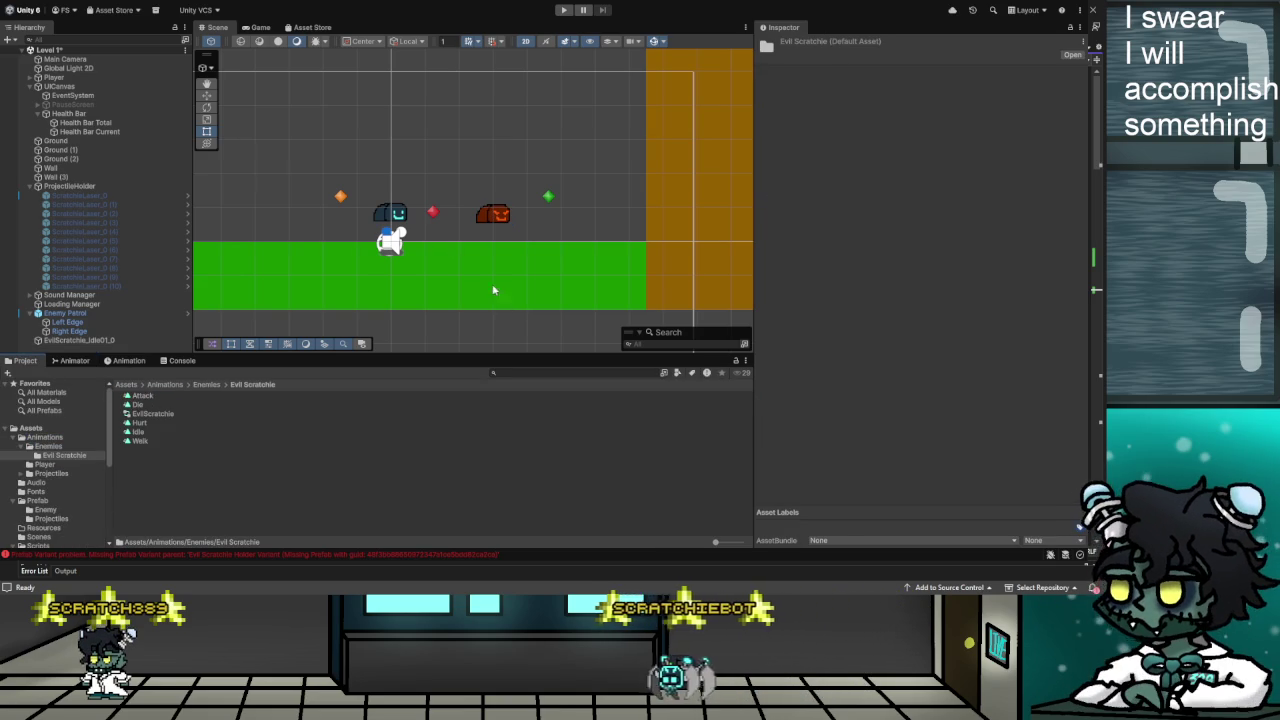
{"action": "left_click", "coordinate": [80, 340]}
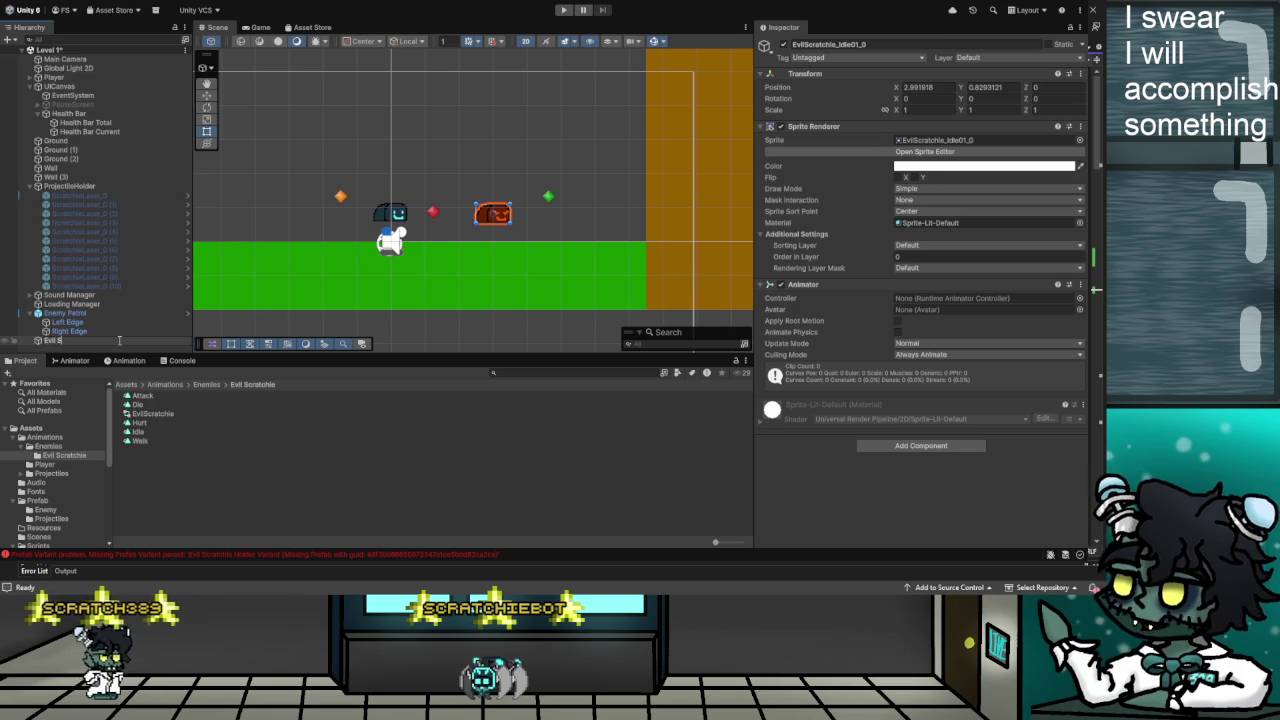
Rename the object to Evil Scratchie and make it a child of Enemy Patrol
{"action": "type", "text": "cratchie"}
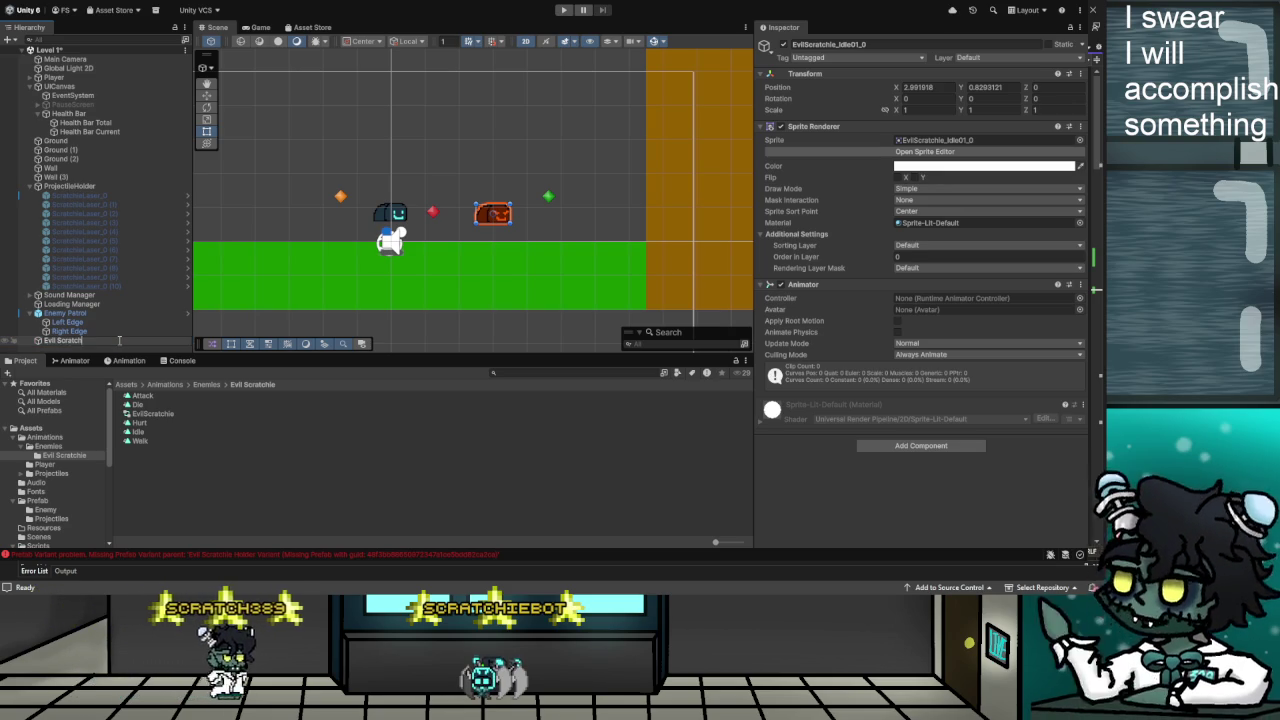
{"action": "key", "text": "Return"}
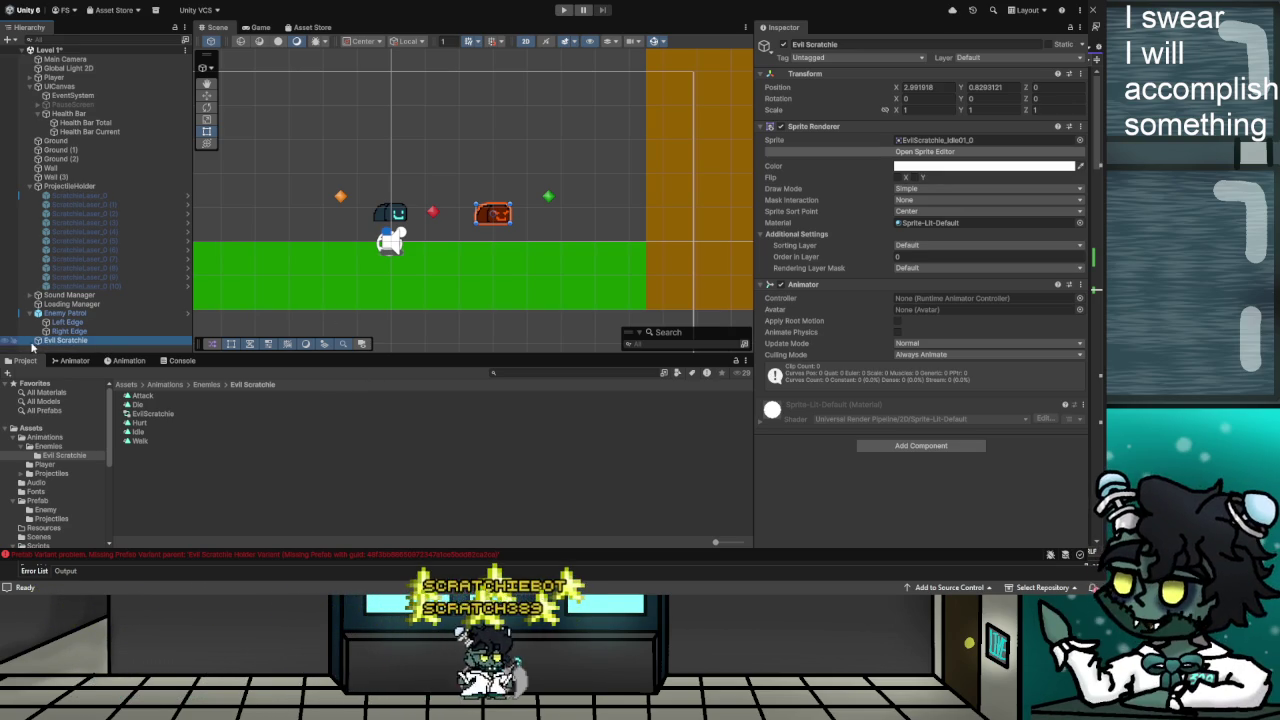
{"action": "left_click_drag", "start_coordinate": [44, 344], "coordinate": [54, 315]}
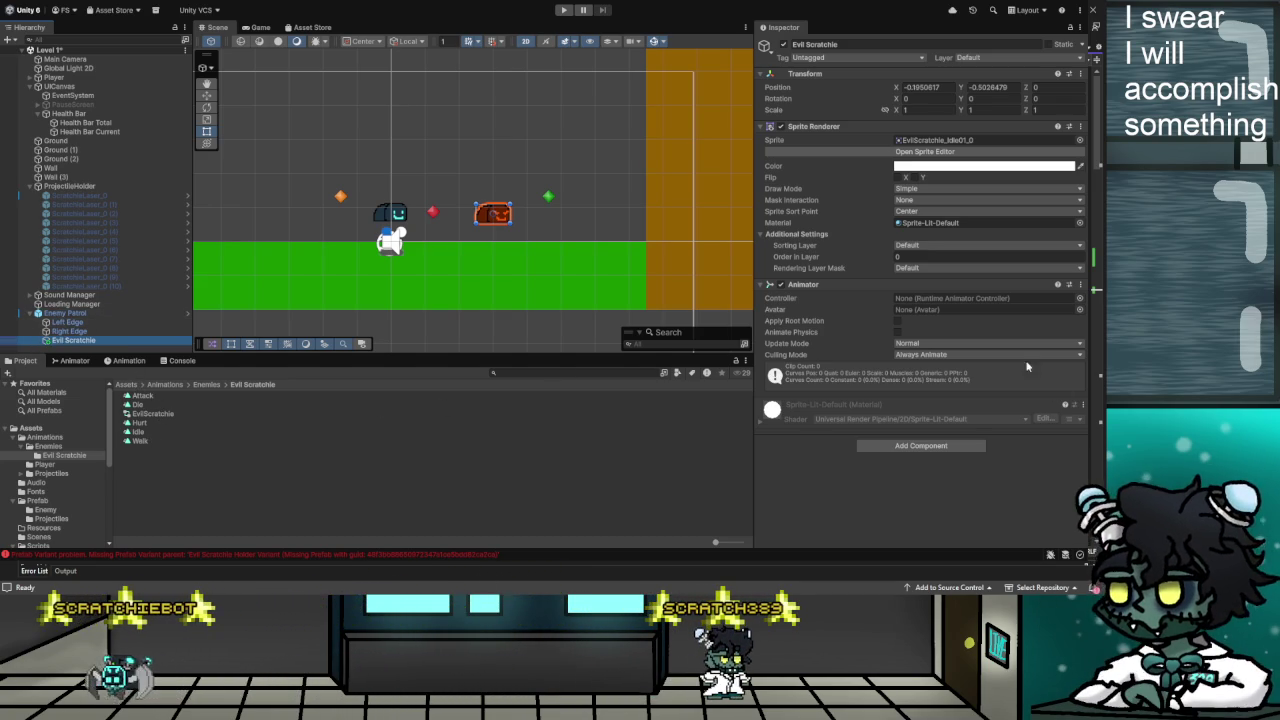
Assign the EvilScratchie controller to the Animator and review its state graph and Idle clip
{"action": "mouse_move", "coordinate": [150, 413]}
{"action": "left_mouse_down"}
{"action": "mouse_move", "coordinate": [822, 457]}
{"action": "mouse_move", "coordinate": [861, 350]}
{"action": "mouse_move", "coordinate": [933, 303]}
{"action": "left_mouse_up"}
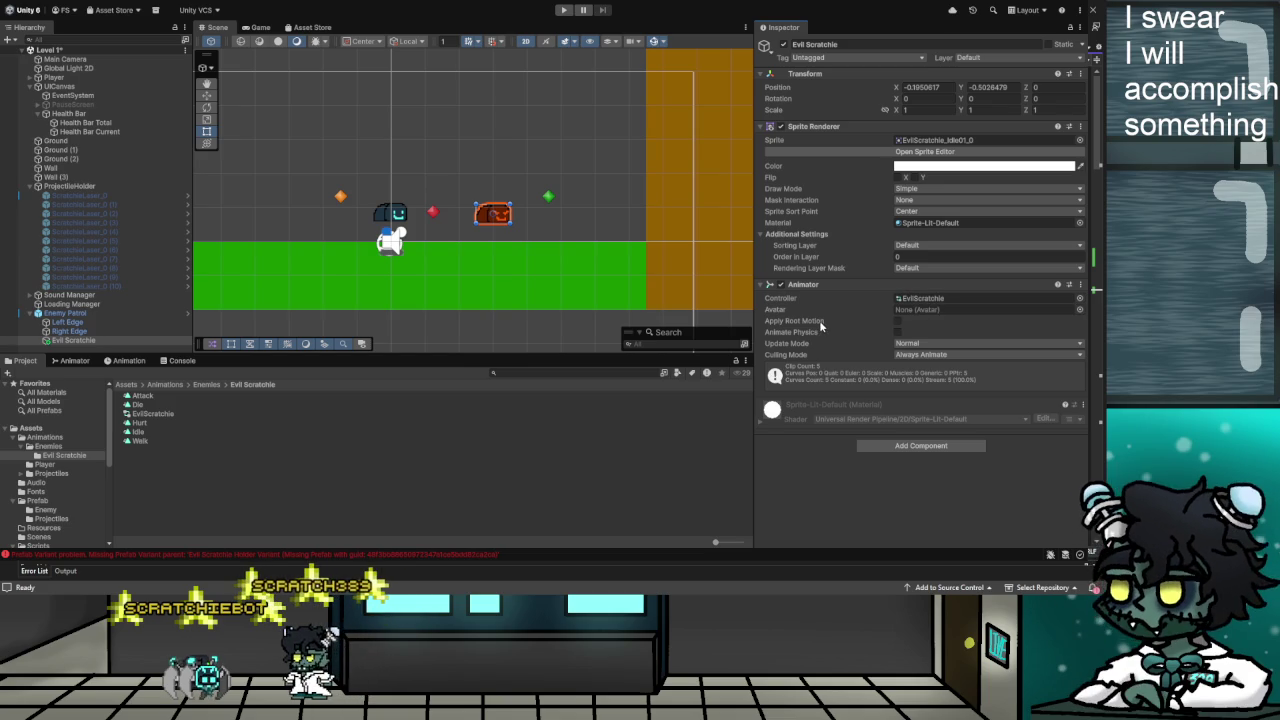
{"action": "left_click", "coordinate": [931, 299]}
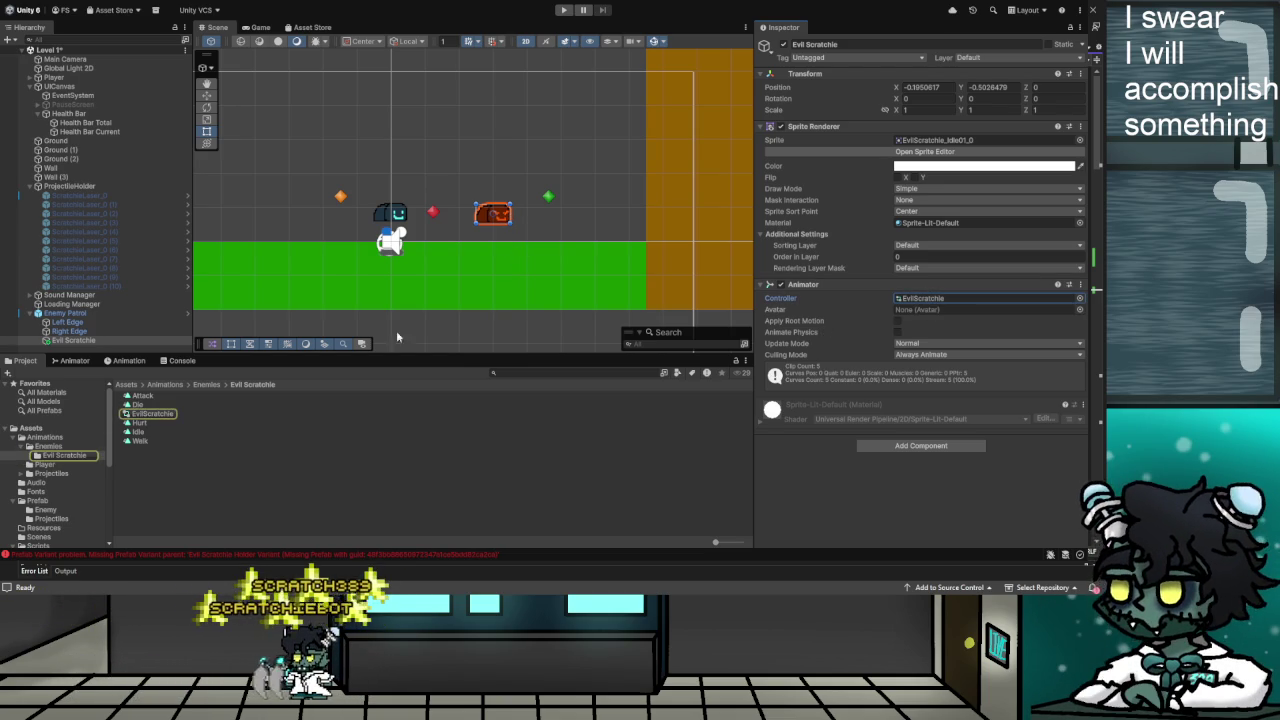
{"action": "left_click", "coordinate": [72, 361]}
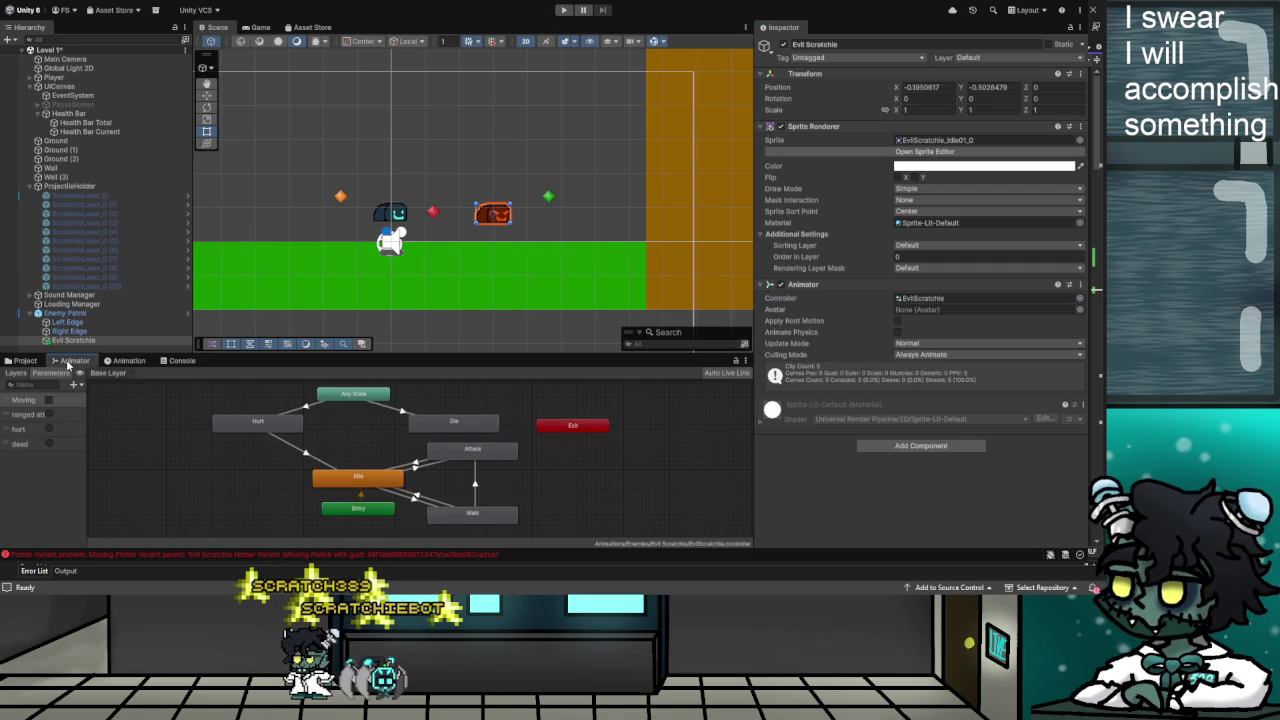
{"action": "left_click", "coordinate": [127, 361]}
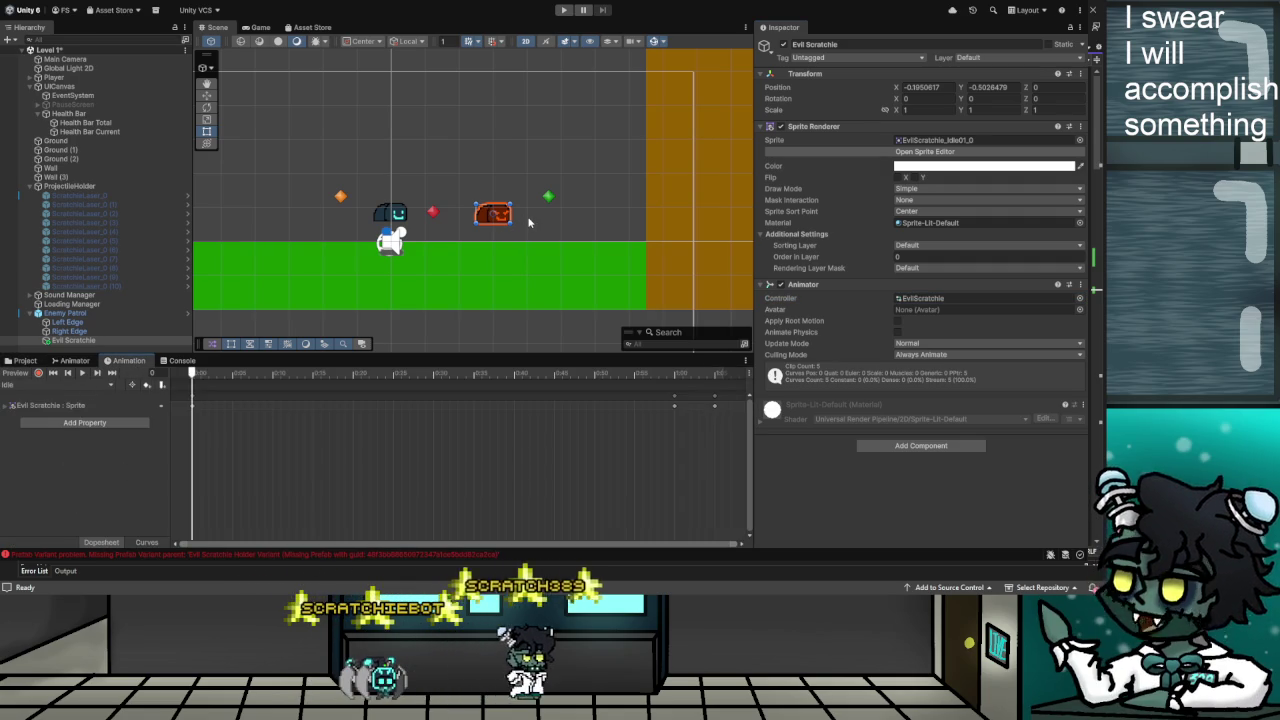
{"action": "left_click", "coordinate": [74, 361]}
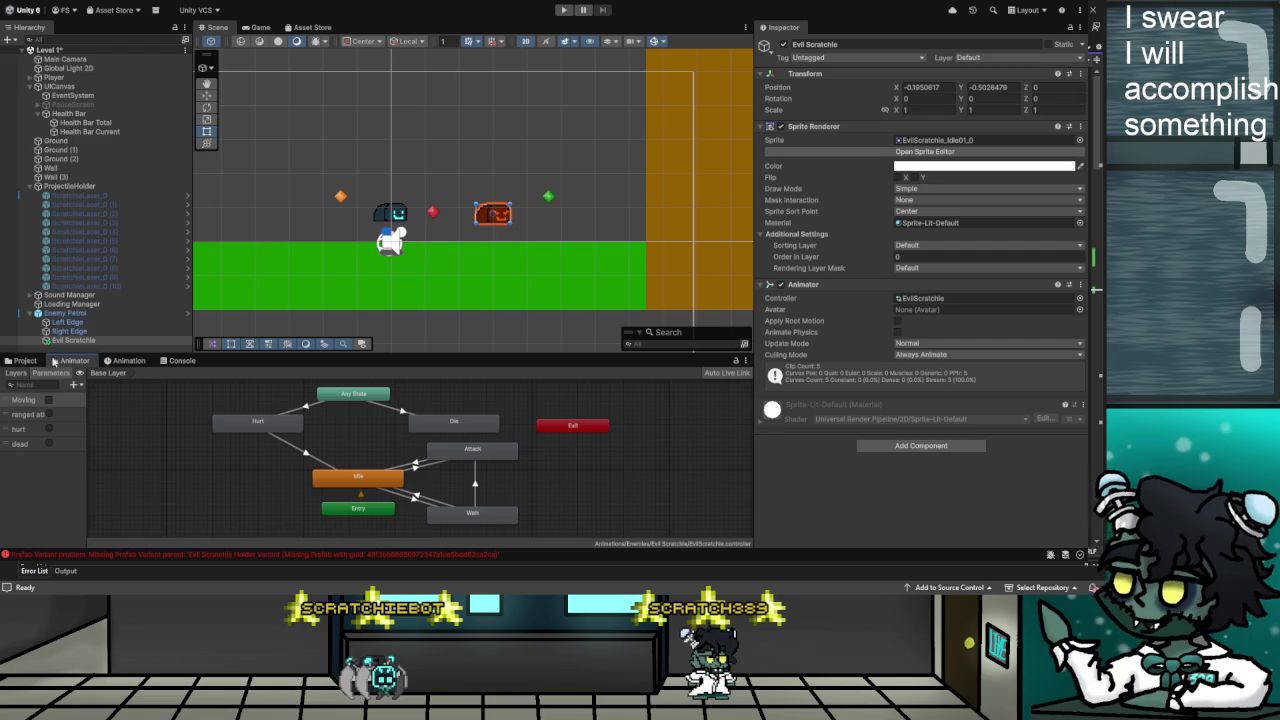
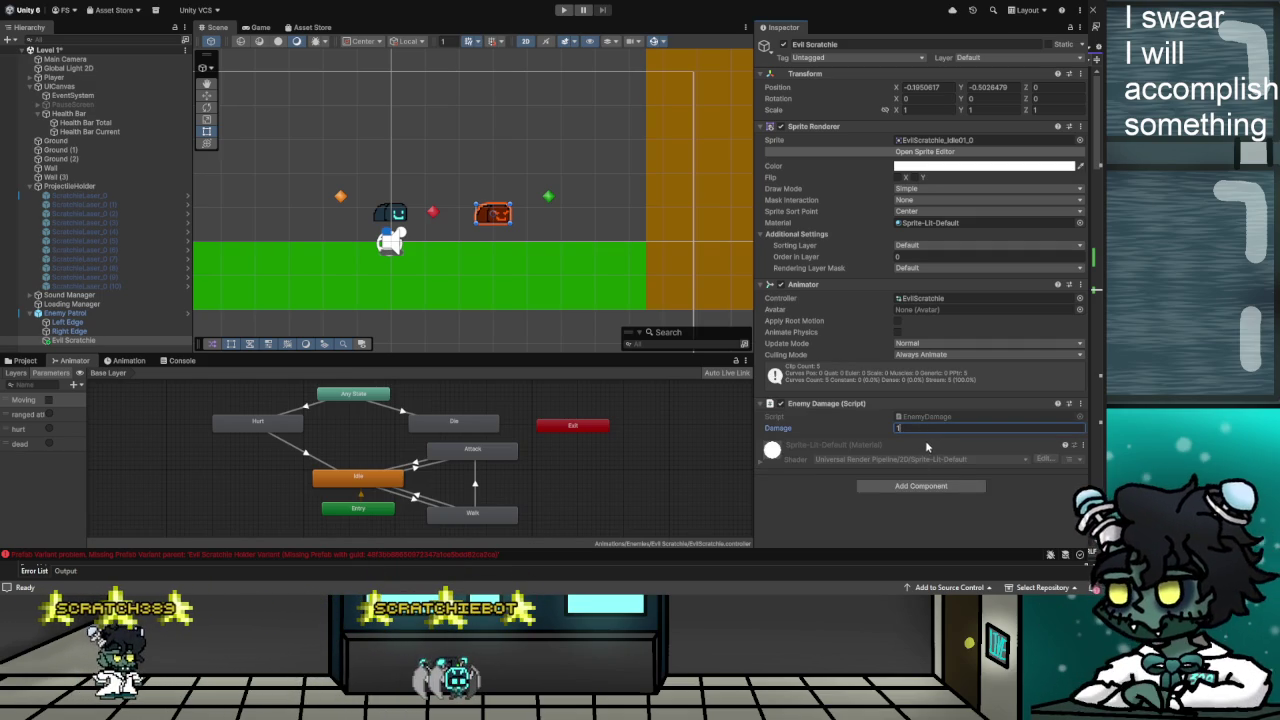
Add a Box Collider 2D with Is Trigger ticked, then attach the Ranged Enemy script
{"action": "left_click", "coordinate": [903, 488]}
{"action": "left_click", "coordinate": [888, 448]}
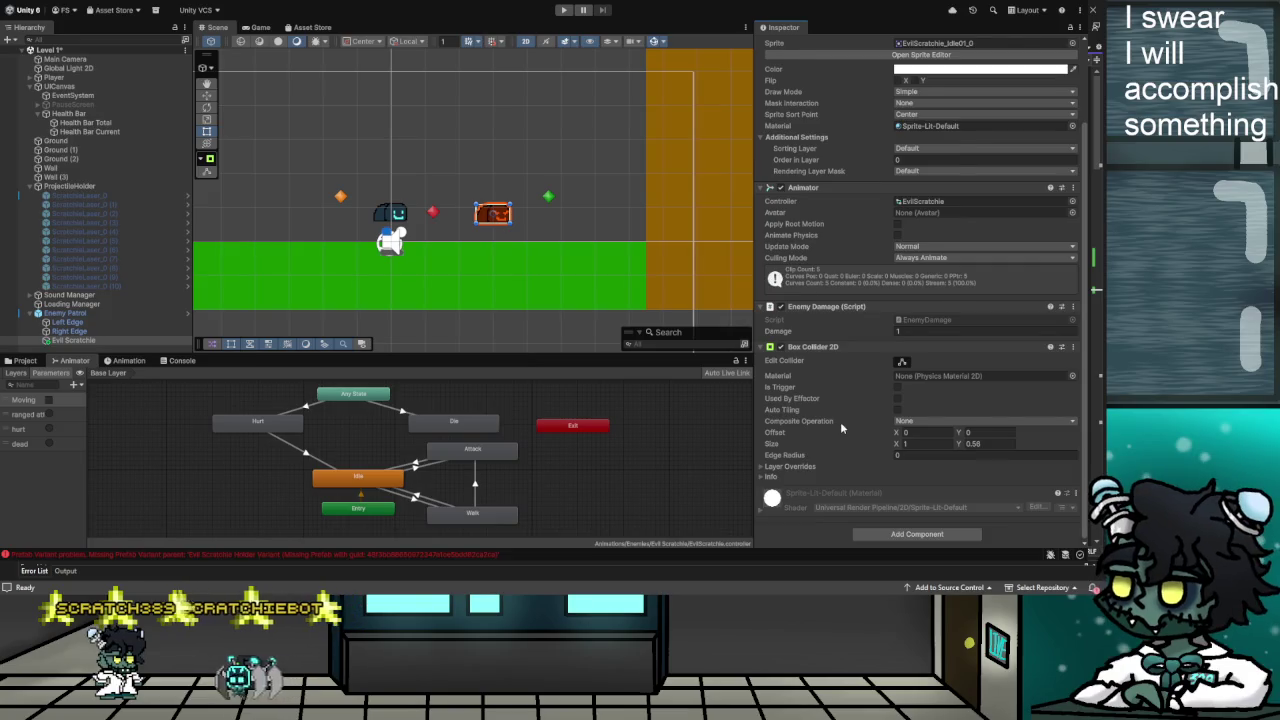
{"action": "scroll", "coordinate": [834, 419], "scroll_direction": "up", "scroll_amount": 1}
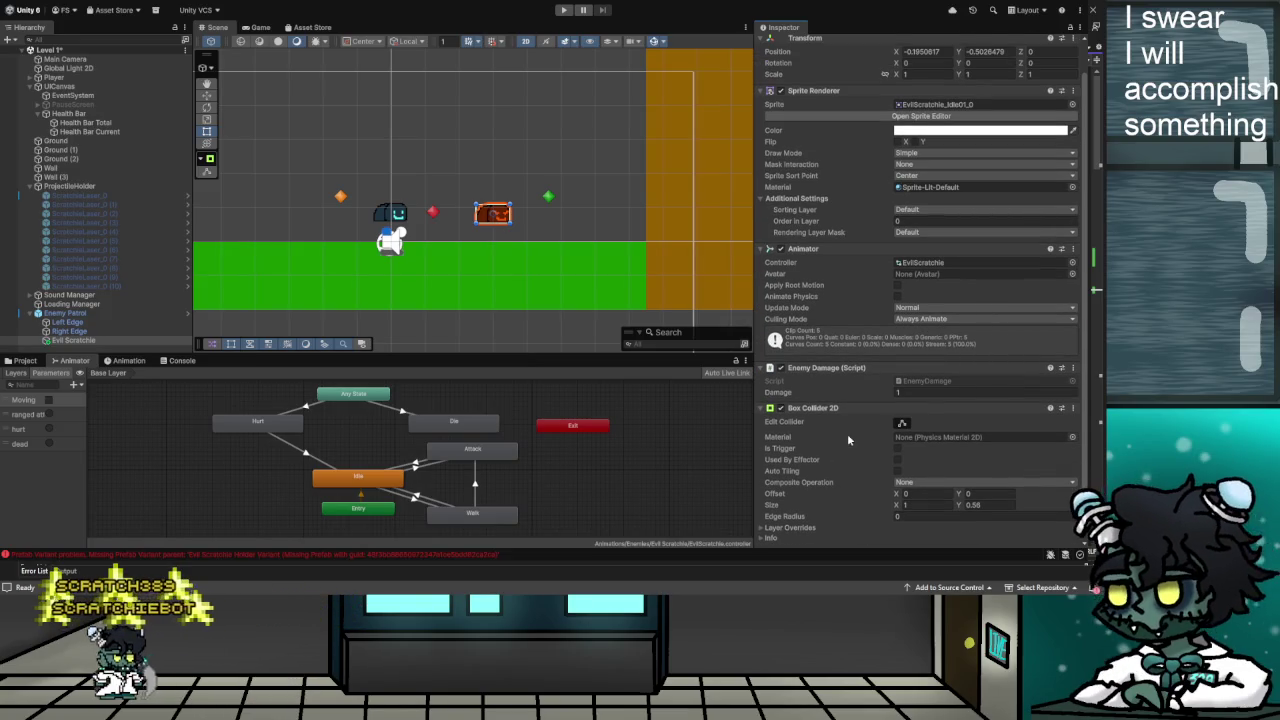
{"action": "left_click", "coordinate": [897, 449]}
{"action": "scroll", "coordinate": [849, 458], "scroll_direction": "down", "scroll_amount": 2}
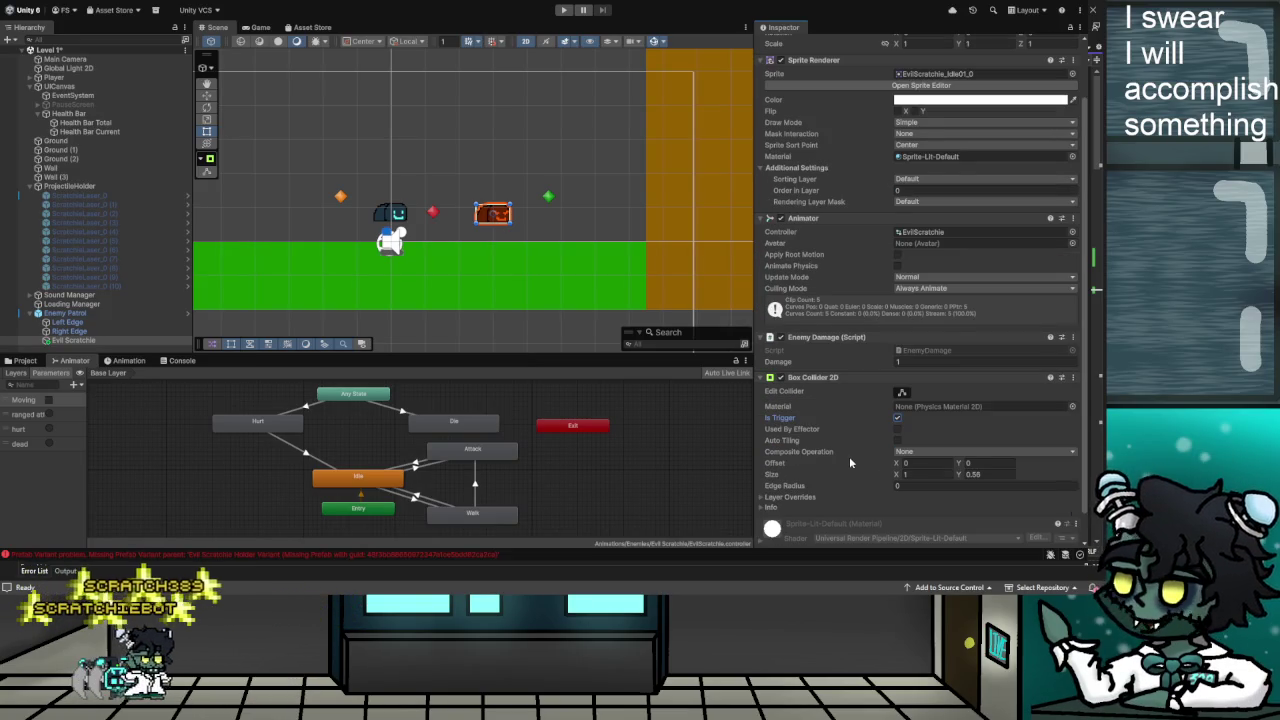
{"action": "scroll", "coordinate": [850, 460], "scroll_direction": "up", "scroll_amount": 1}
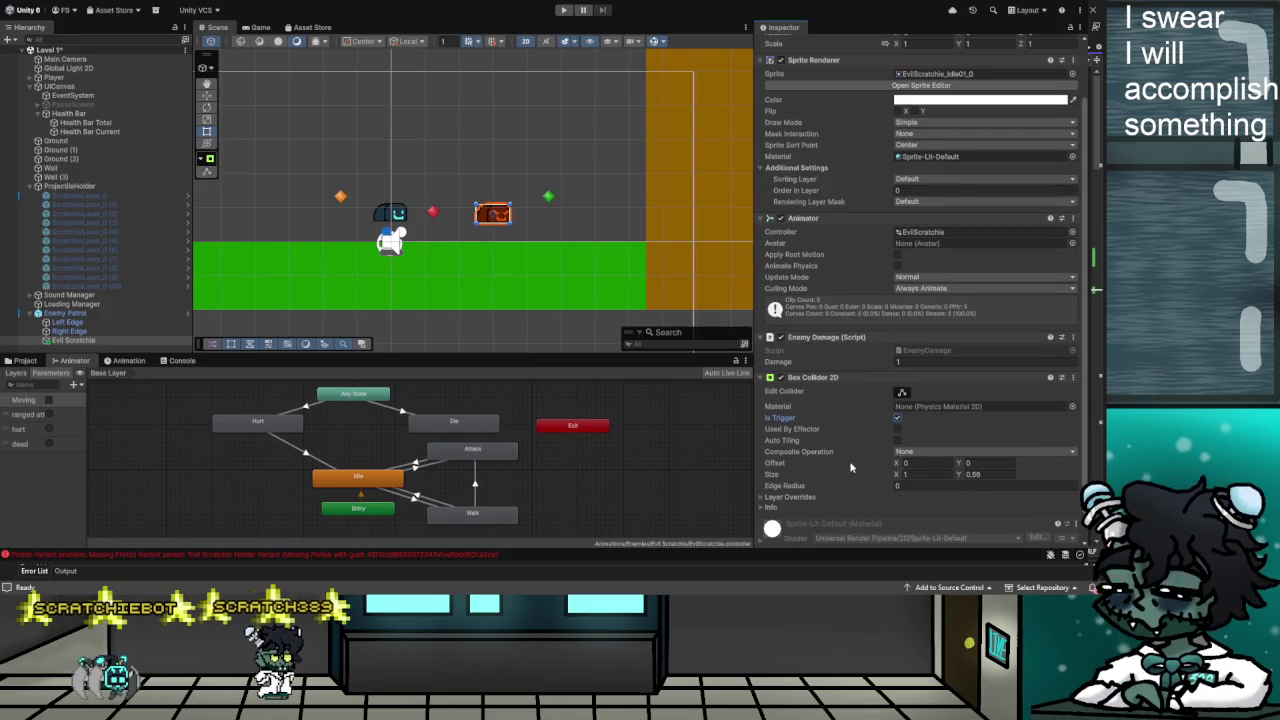
{"action": "scroll", "coordinate": [851, 461], "scroll_direction": "down", "scroll_amount": 1}
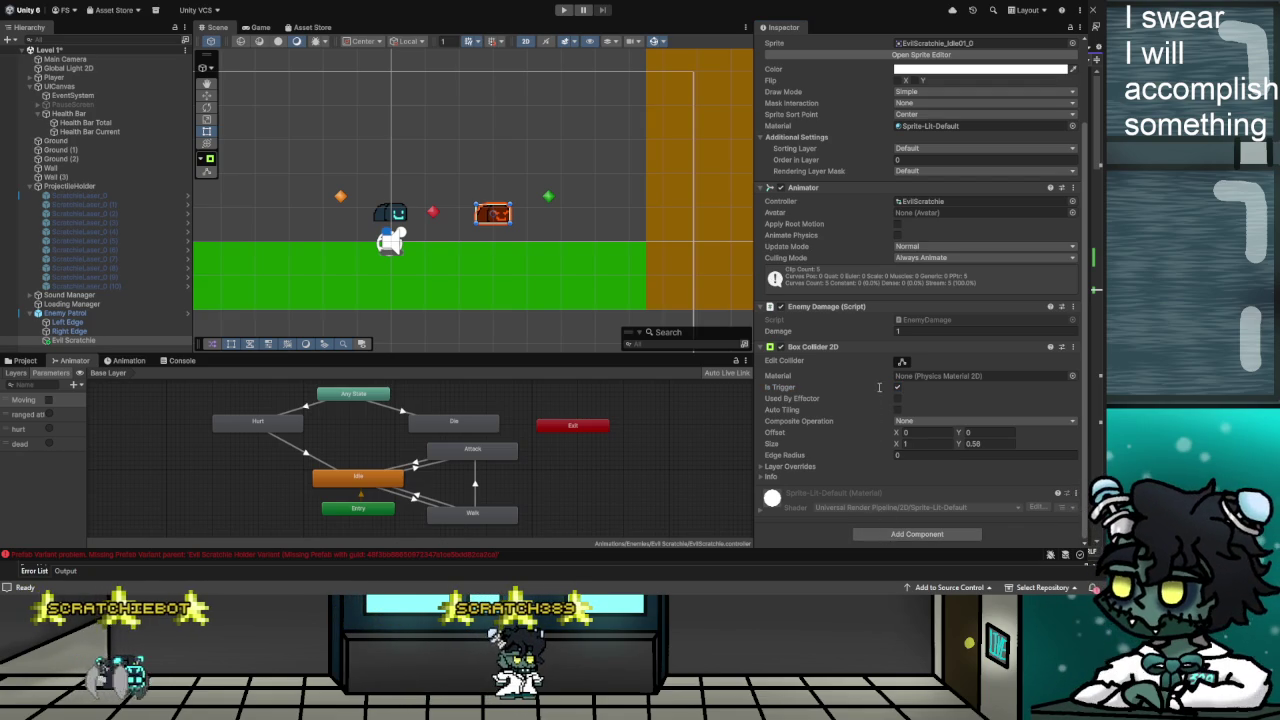
{"action": "scroll", "coordinate": [868, 428], "scroll_direction": "up", "scroll_amount": 1}
{"action": "scroll", "coordinate": [870, 427], "scroll_direction": "down", "scroll_amount": 1}
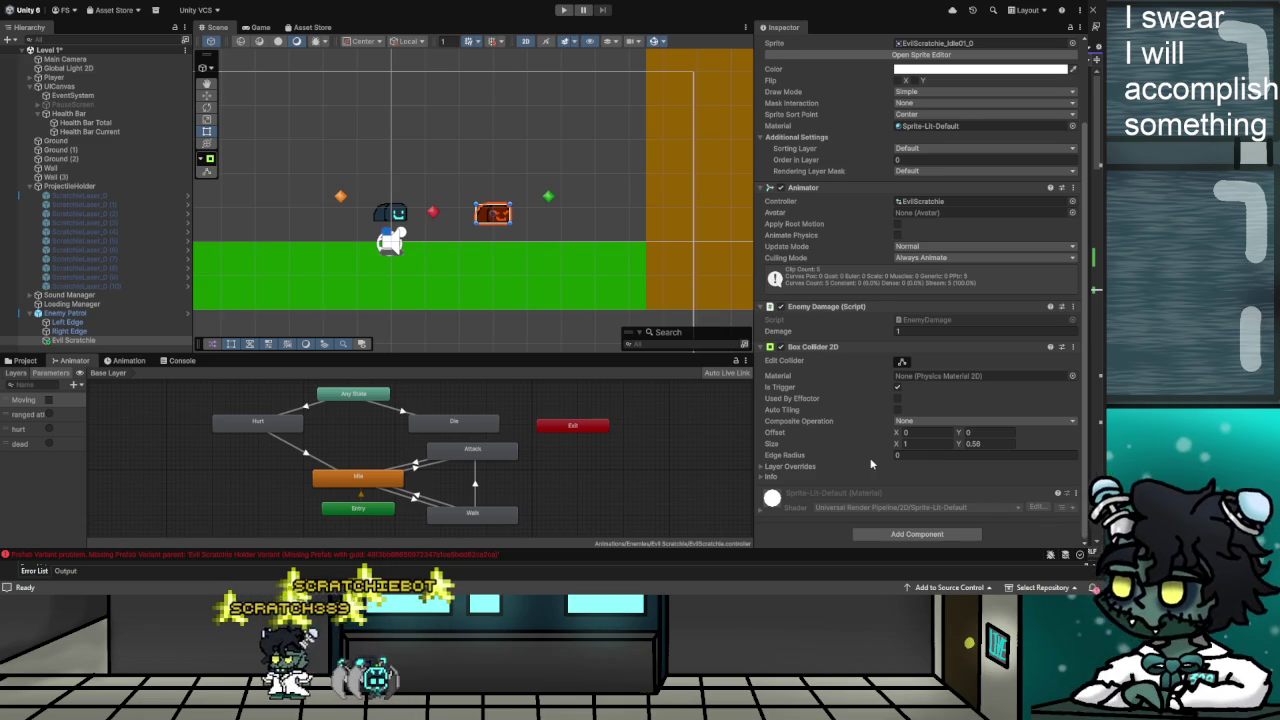
{"action": "scroll", "coordinate": [860, 452], "scroll_direction": "down", "scroll_amount": 3}
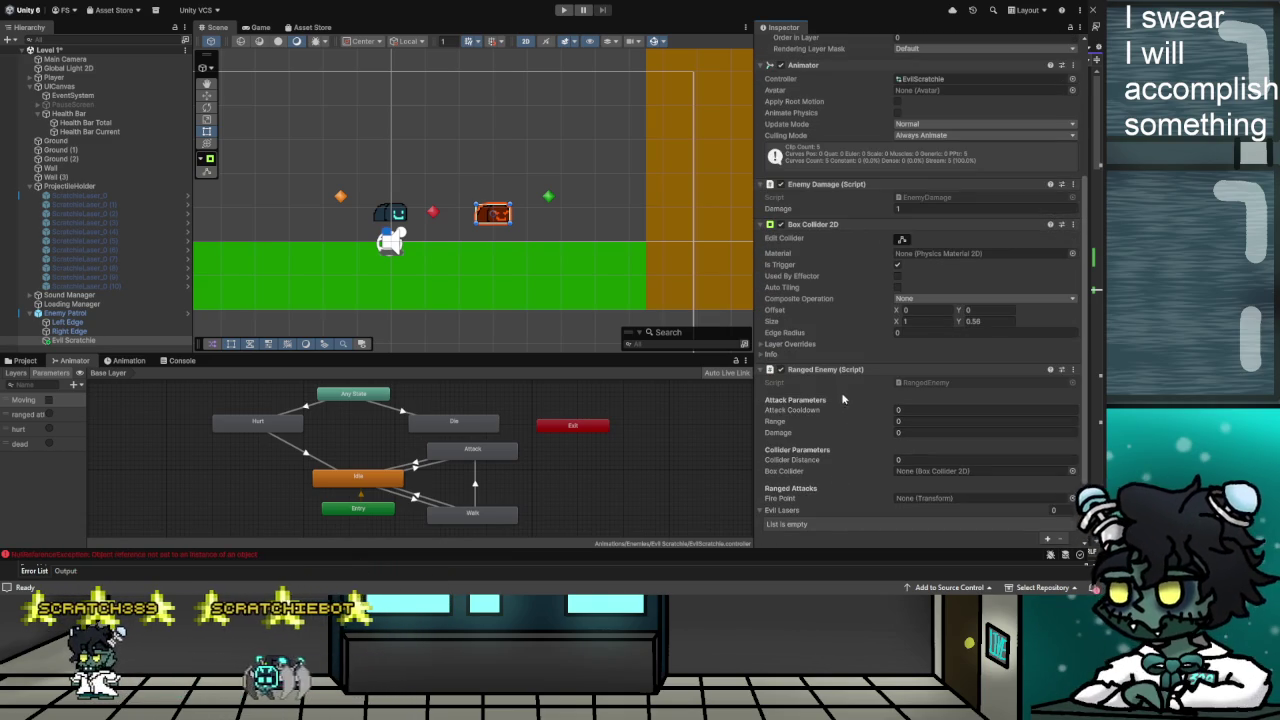
Set attack cooldown 1, range 5, damage 1 and link Evil Scratchie's Box Collider 2D
{"action": "left_click", "coordinate": [924, 413]}
{"action": "type", "text": "1"}
{"action": "left_click", "coordinate": [911, 421]}
{"action": "type", "text": "7"}
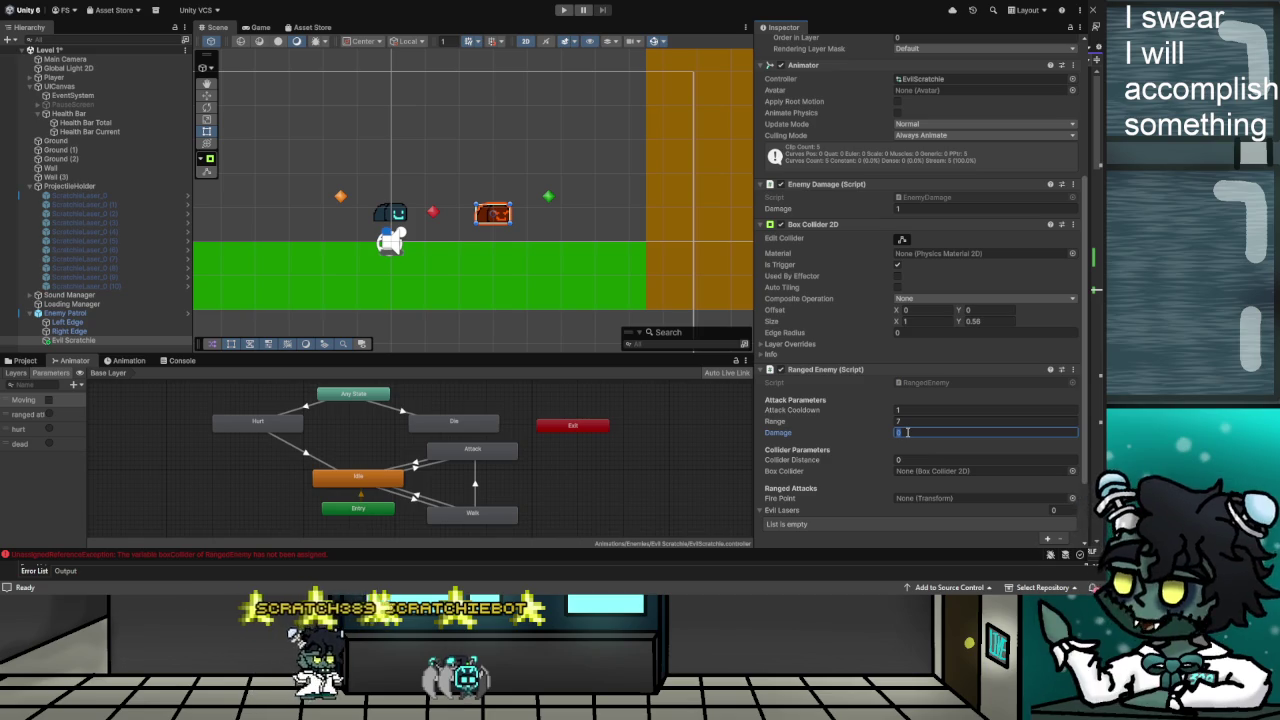
{"action": "scroll", "coordinate": [907, 433], "scroll_direction": "down", "scroll_amount": 2}
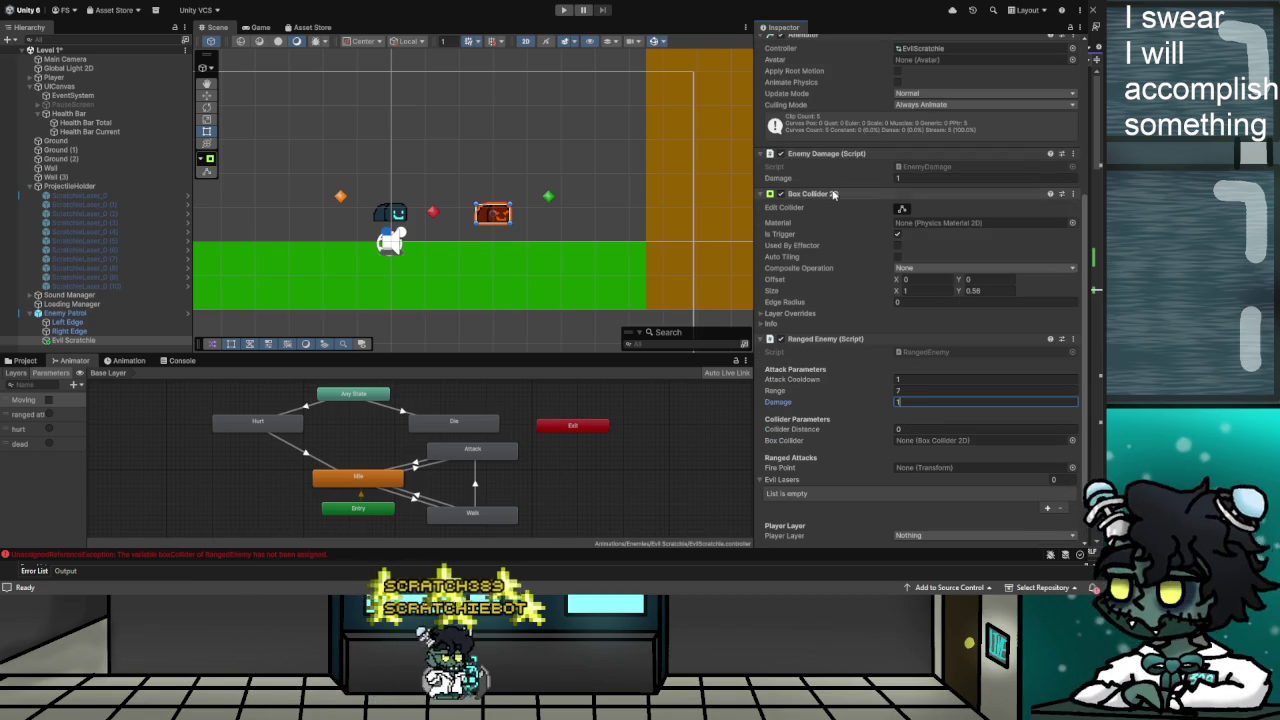
{"action": "mouse_move", "coordinate": [833, 198]}
{"action": "left_mouse_down"}
{"action": "mouse_move", "coordinate": [866, 354]}
{"action": "mouse_move", "coordinate": [930, 446]}
{"action": "left_mouse_up"}
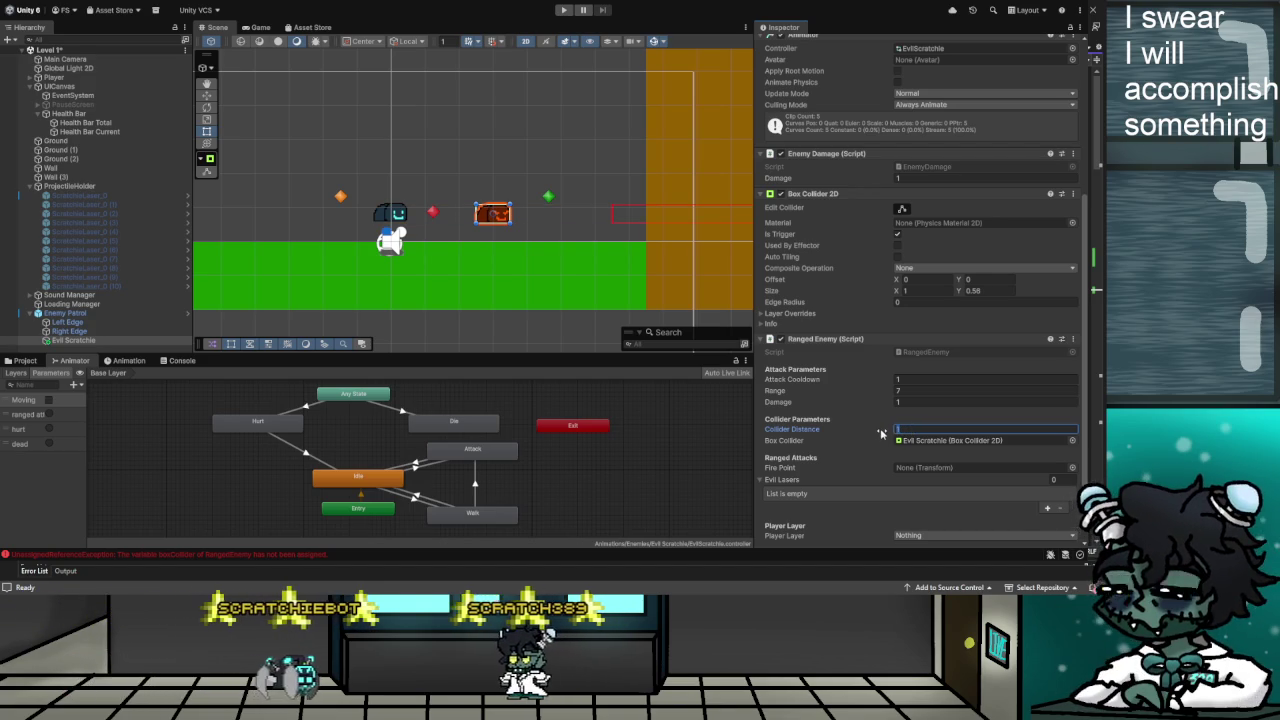
Set the Ranged Enemy's Collider Distance to 0.6
{"action": "key", "text": "BackSpace"}
{"action": "type", "text": "0"}
{"action": "scroll", "coordinate": [915, 340], "scroll_direction": "down", "scroll_amount": 2}
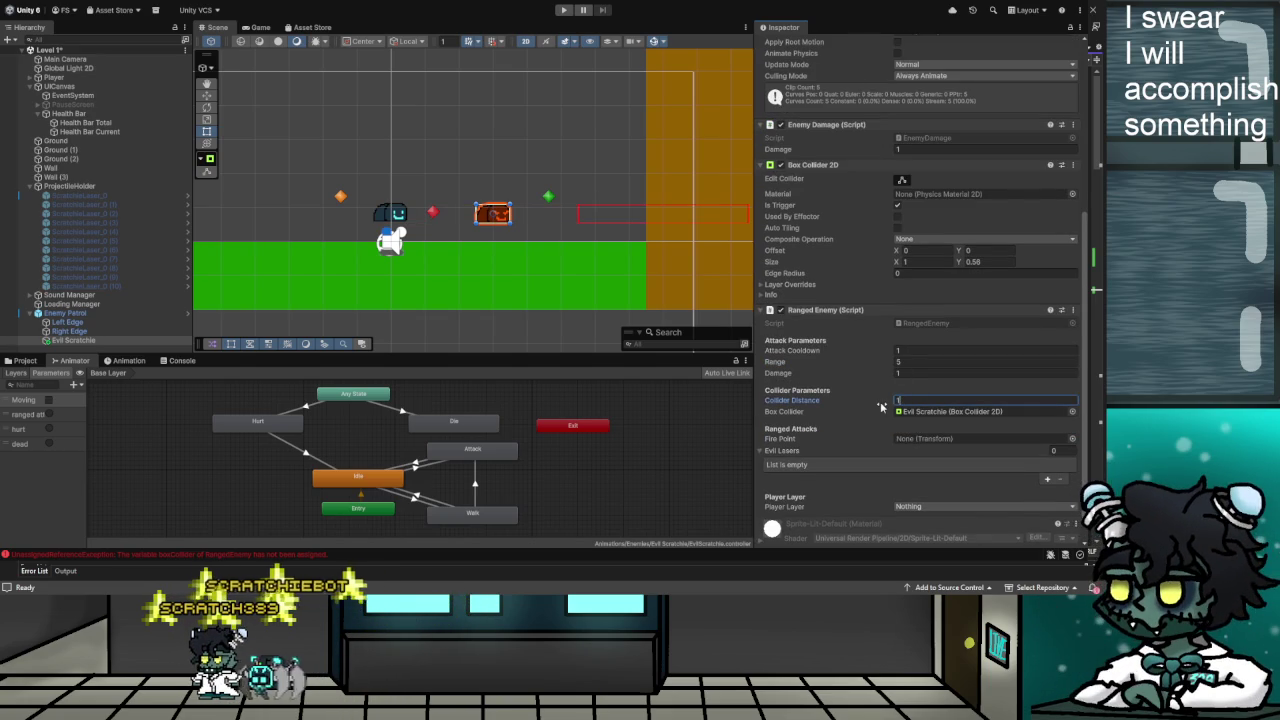
{"action": "key", "text": "BackSpace"}
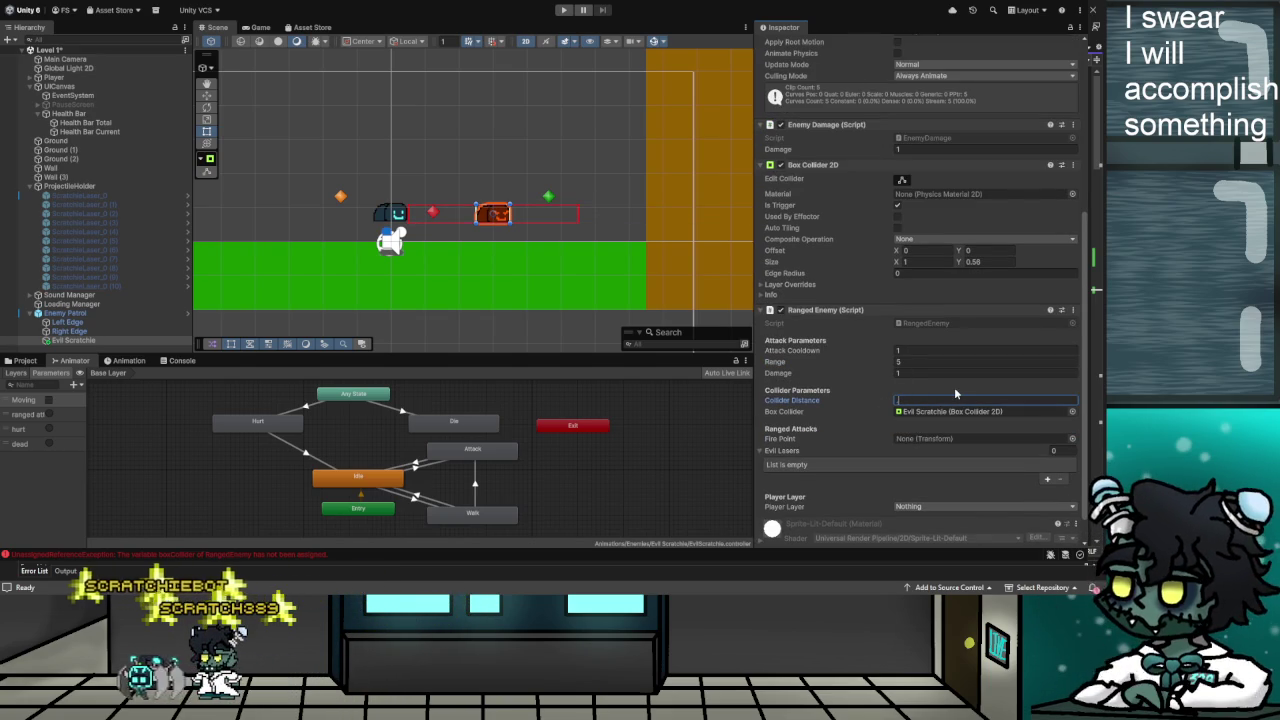
{"action": "type", "text": "0.63"}
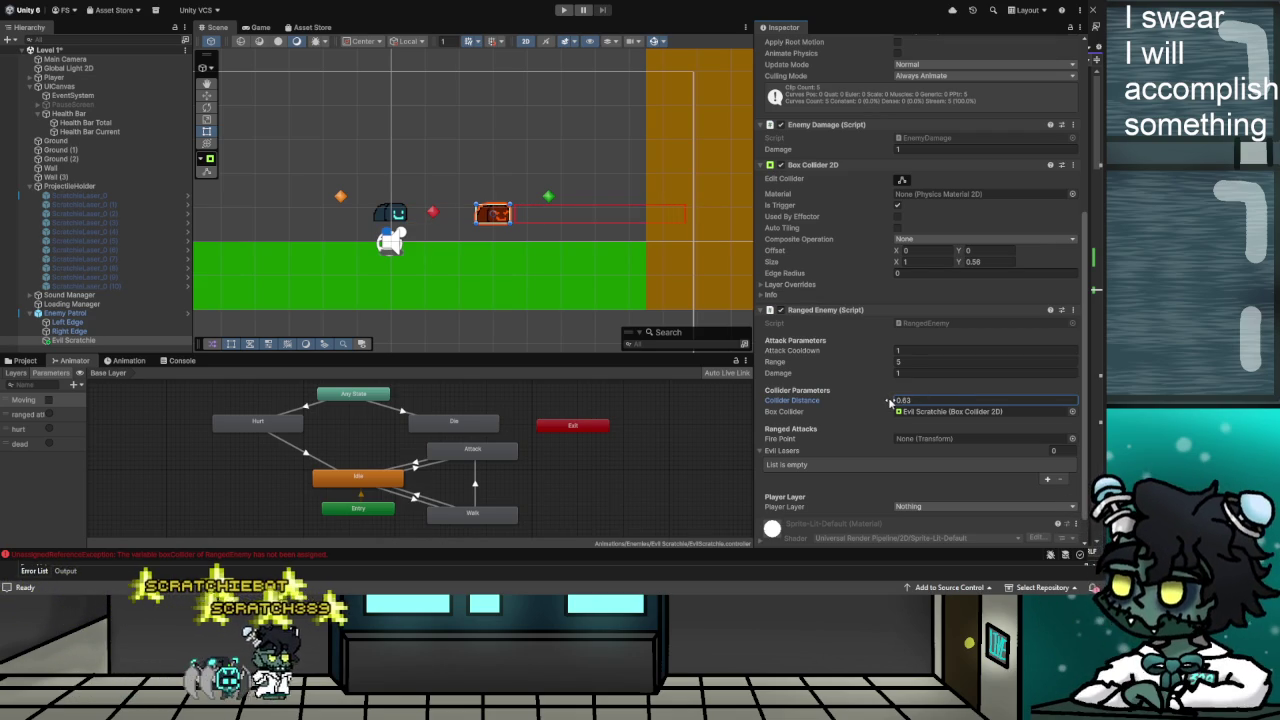
{"action": "left_click", "coordinate": [934, 398]}
{"action": "scroll", "coordinate": [976, 379], "scroll_direction": "down", "scroll_amount": 1}
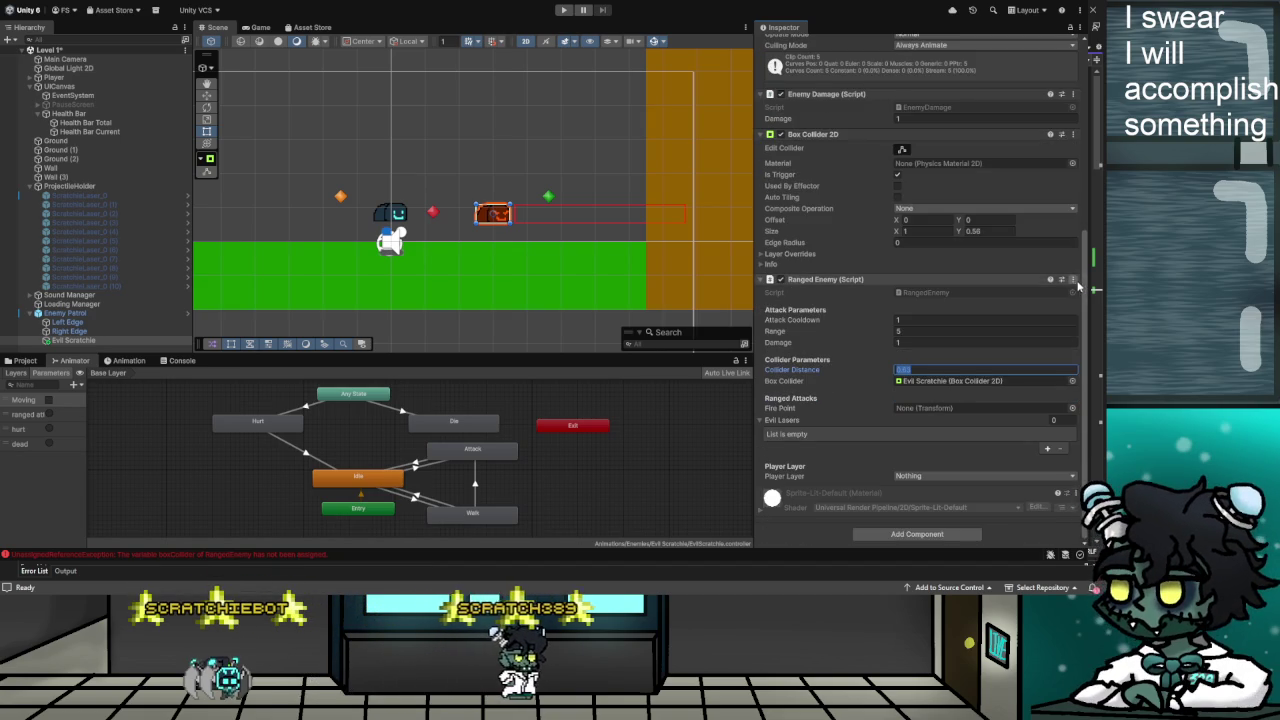
{"action": "key", "text": "Return"}
{"action": "left_click", "coordinate": [913, 377]}
{"action": "type", "text": "0.609"}
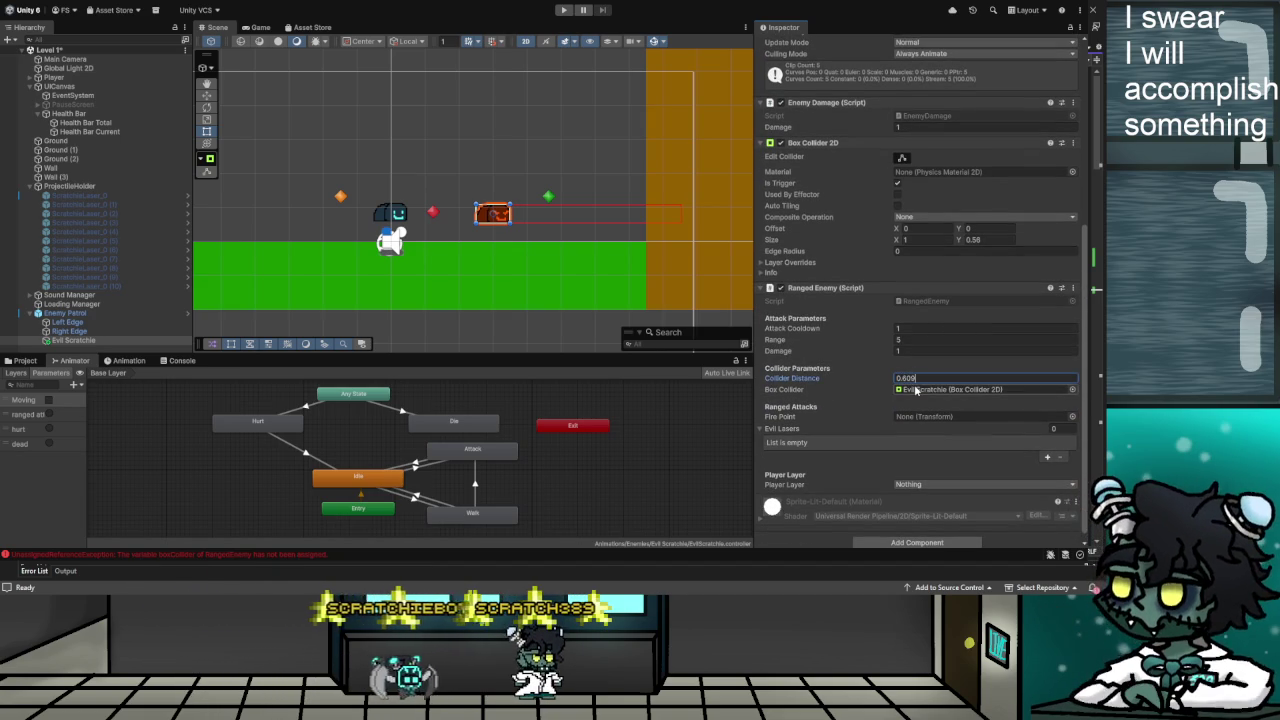
{"action": "key", "text": "BackSpace"}
{"action": "key", "text": "BackSpace"}
{"action": "scroll", "coordinate": [940, 381], "scroll_direction": "down", "scroll_amount": 1}
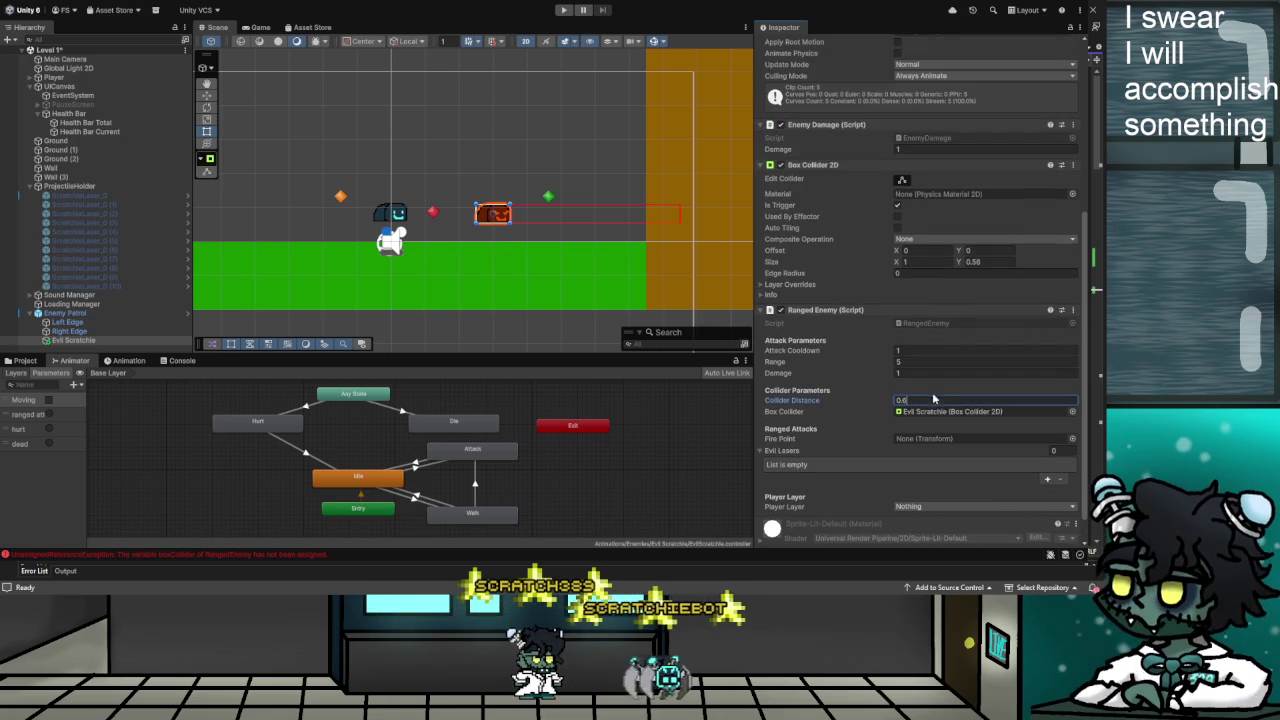
{"action": "key", "text": "Return"}
{"action": "scroll", "coordinate": [1085, 340], "scroll_direction": "down", "scroll_amount": 1}
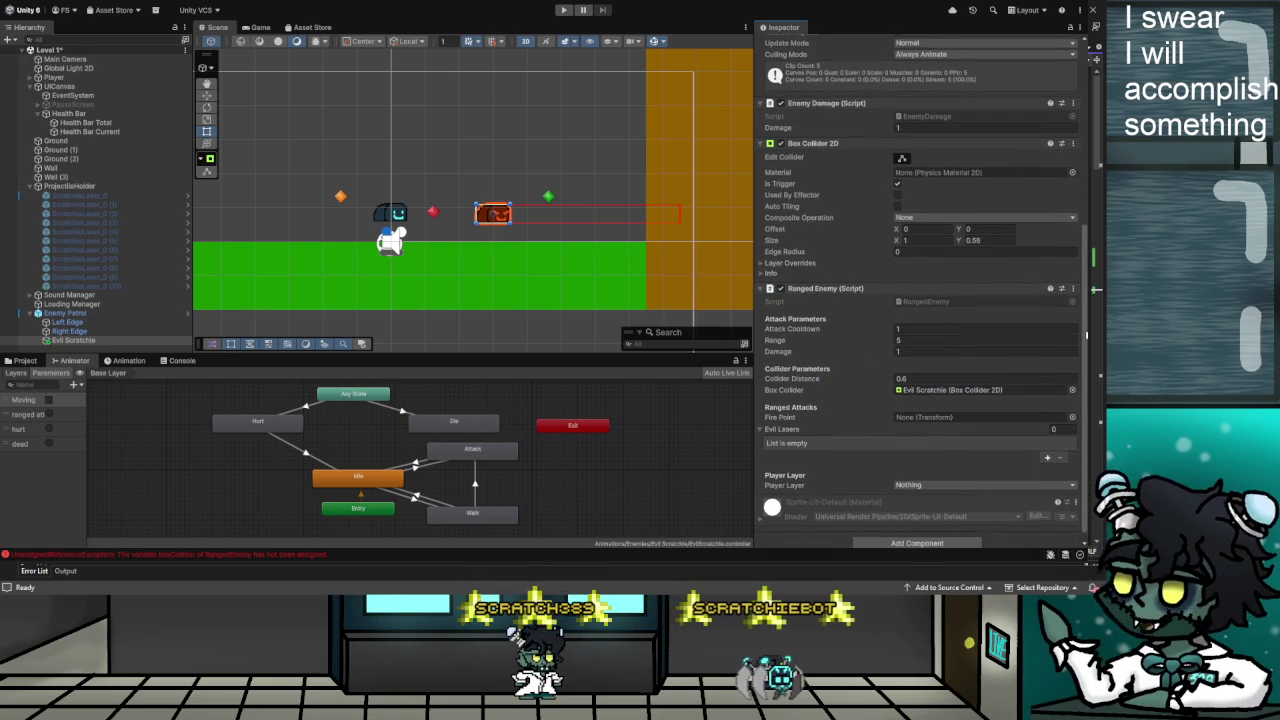
{"action": "scroll", "coordinate": [1085, 332], "scroll_direction": "down", "scroll_amount": 1}
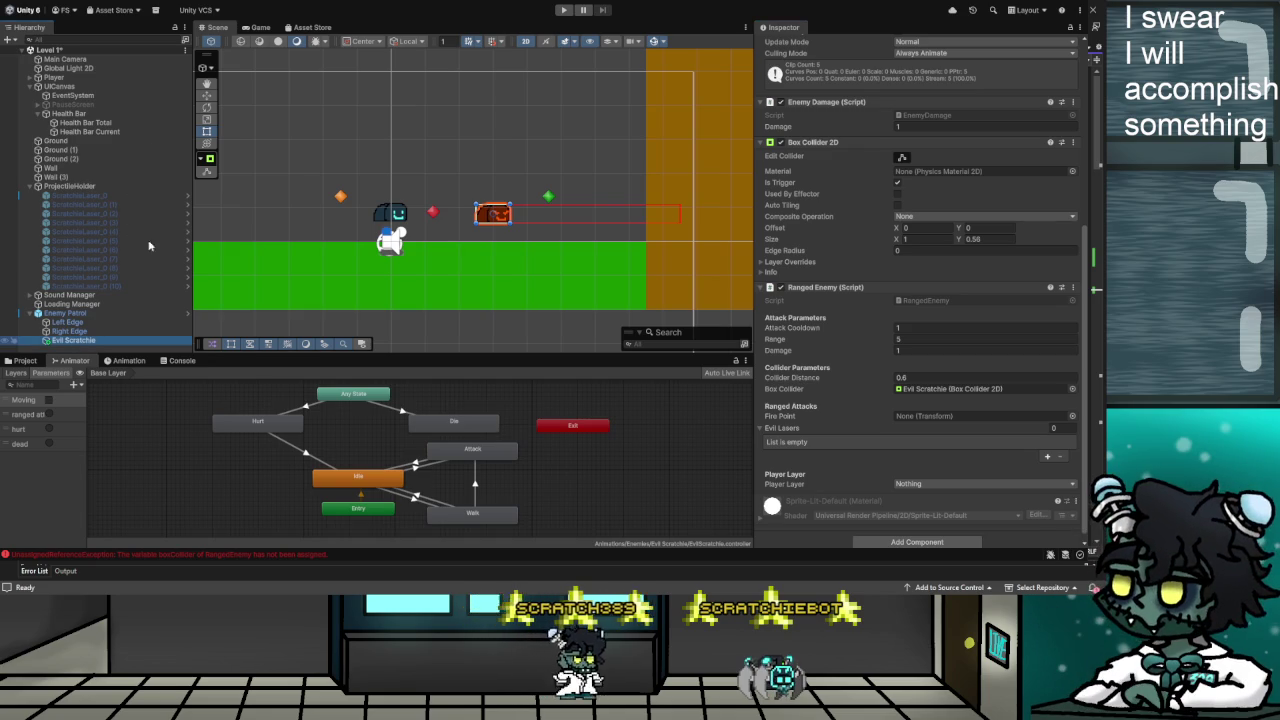
Create an empty child named Fire Point at Position X 1
{"action": "key", "text": "alt+shift+n"}
{"action": "type", "text": "Fi"}
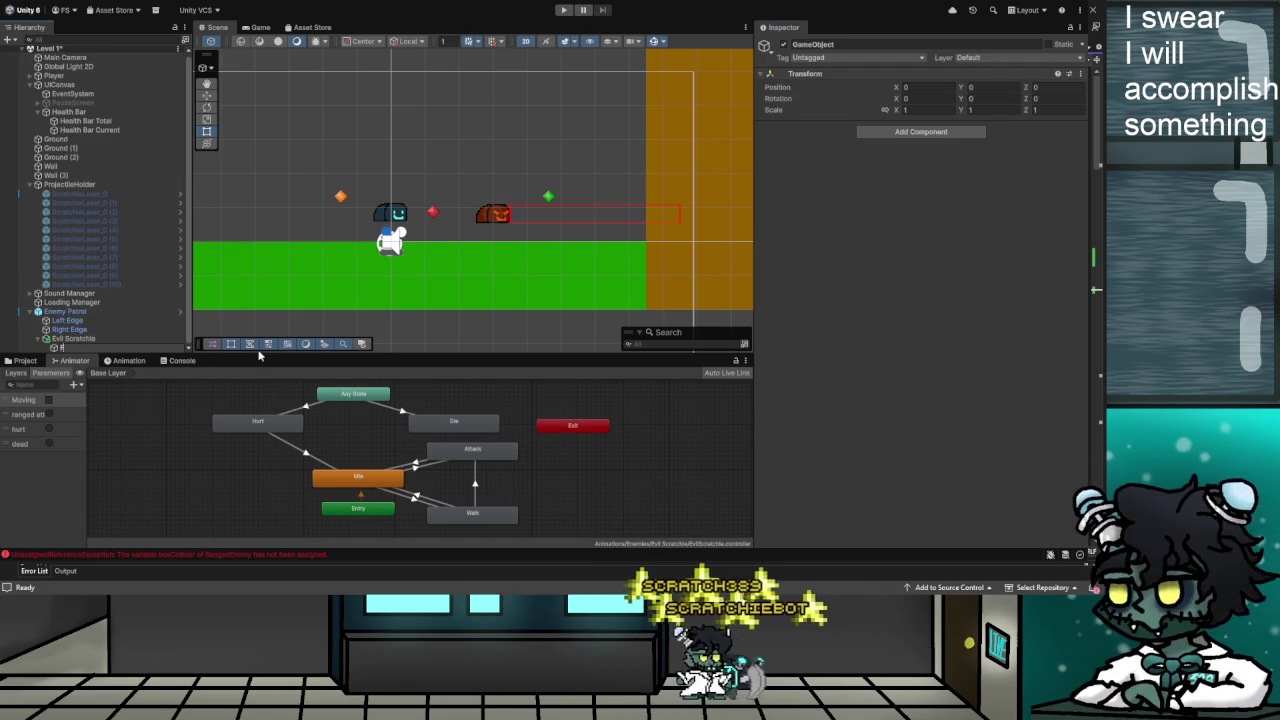
{"action": "type", "text": "re Point"}
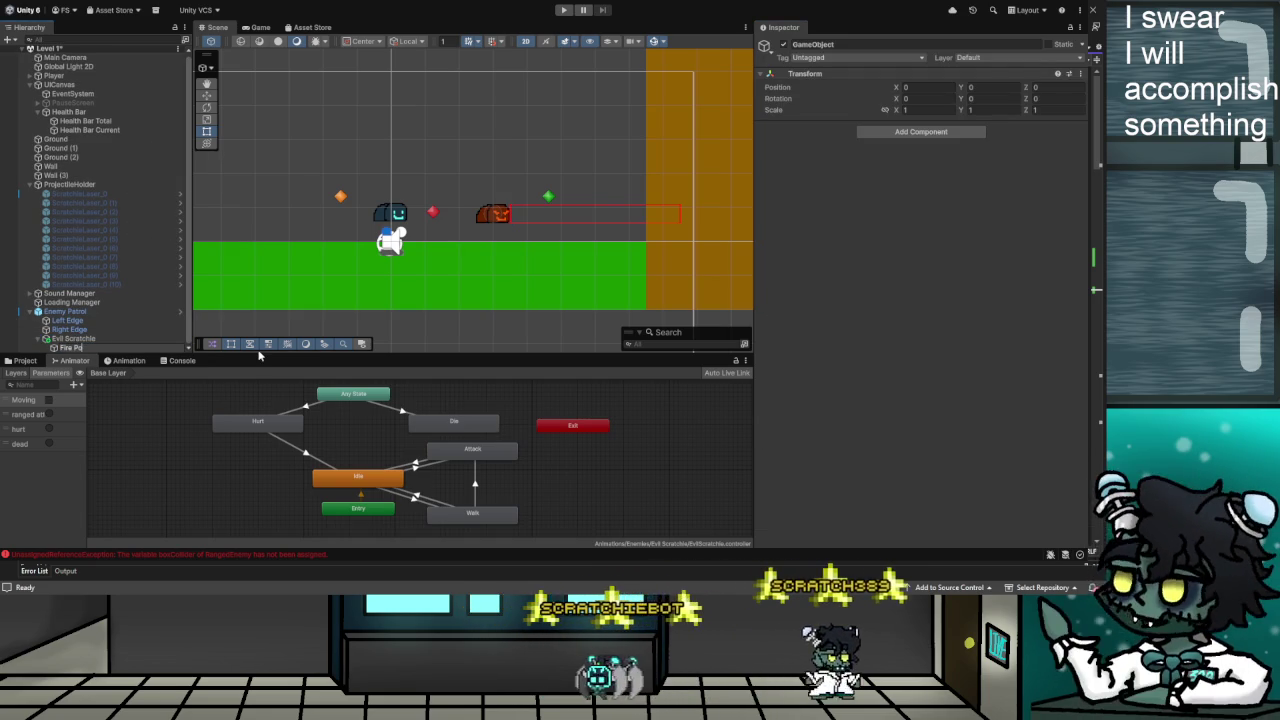
{"action": "key", "text": "Return"}
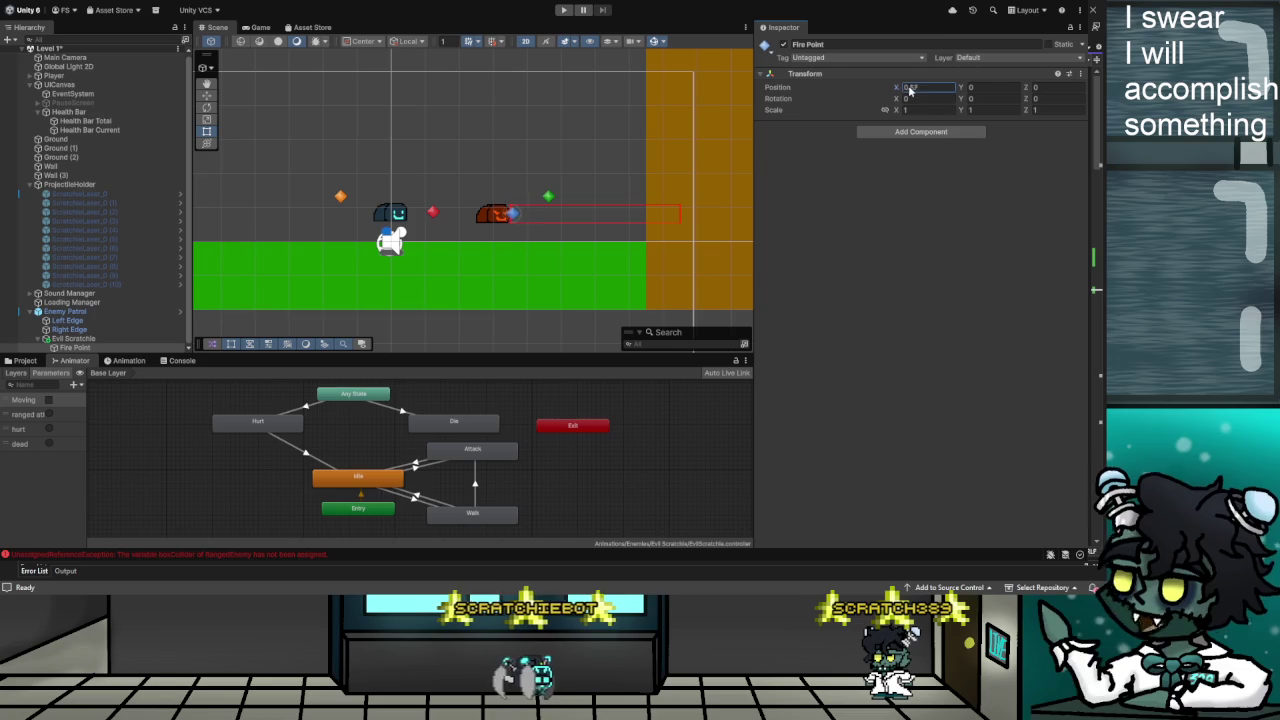
{"action": "left_click_drag", "start_coordinate": [909, 90], "coordinate": [922, 92]}
{"action": "type", "text": "1"}
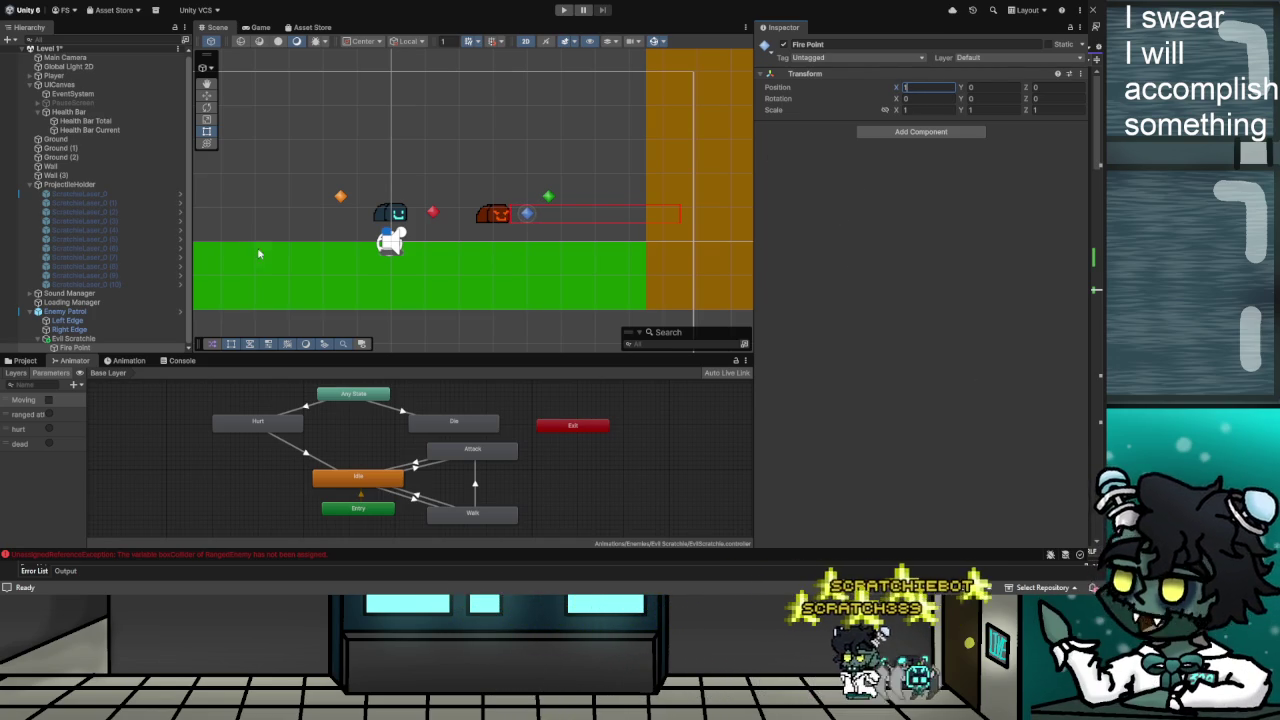
Assign Fire Point to the Ranged Enemy's Fire Point field
{"action": "left_click", "coordinate": [80, 339]}
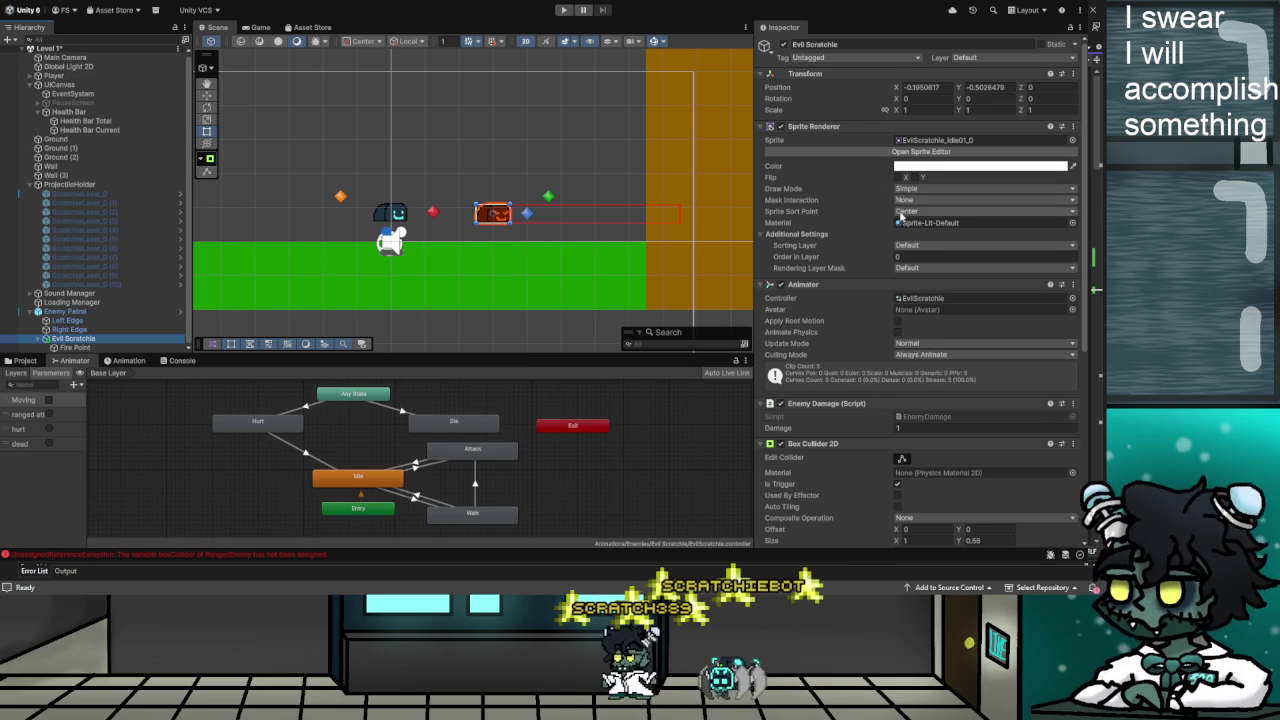
{"action": "scroll", "coordinate": [882, 289], "scroll_direction": "down", "scroll_amount": 4}
{"action": "scroll", "coordinate": [883, 289], "scroll_direction": "down", "scroll_amount": 4}
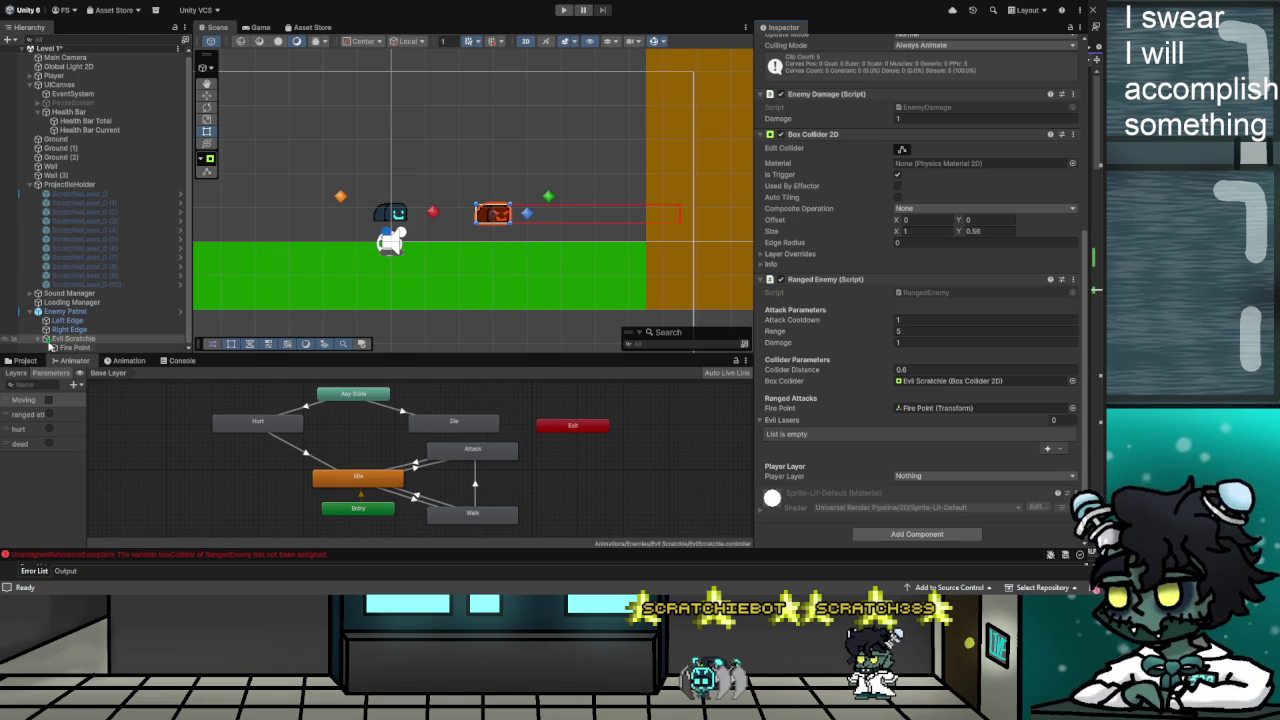
{"action": "scroll", "coordinate": [39, 341], "scroll_direction": "up", "scroll_amount": 1}
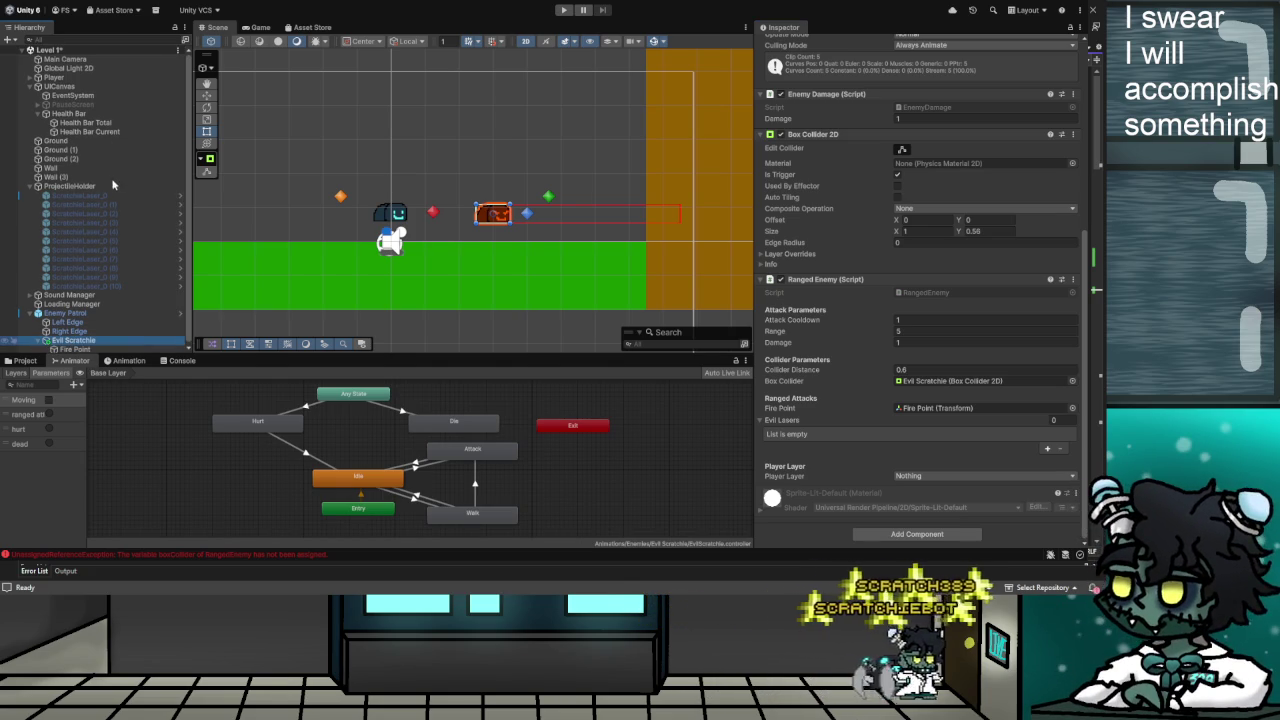
Create an empty child object named Evil Scratchie Holder
{"action": "key", "text": "alt+shift+n"}
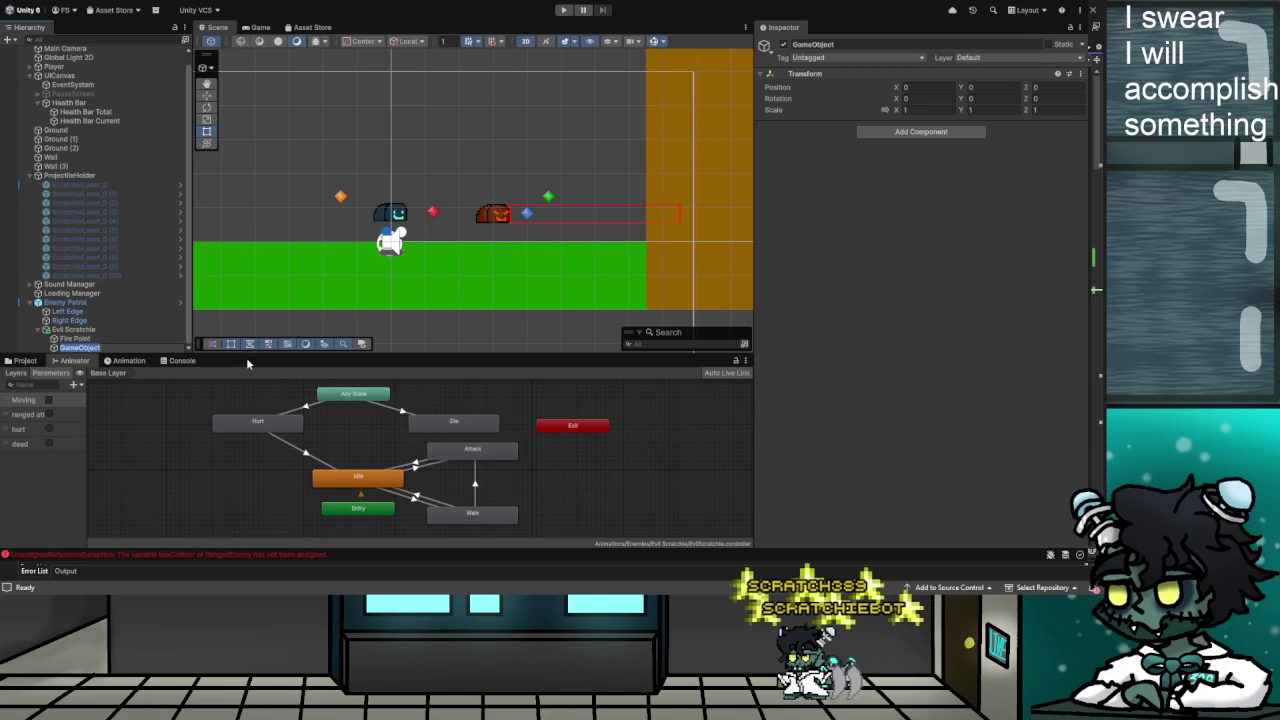
{"action": "type", "text": "Evil S"}
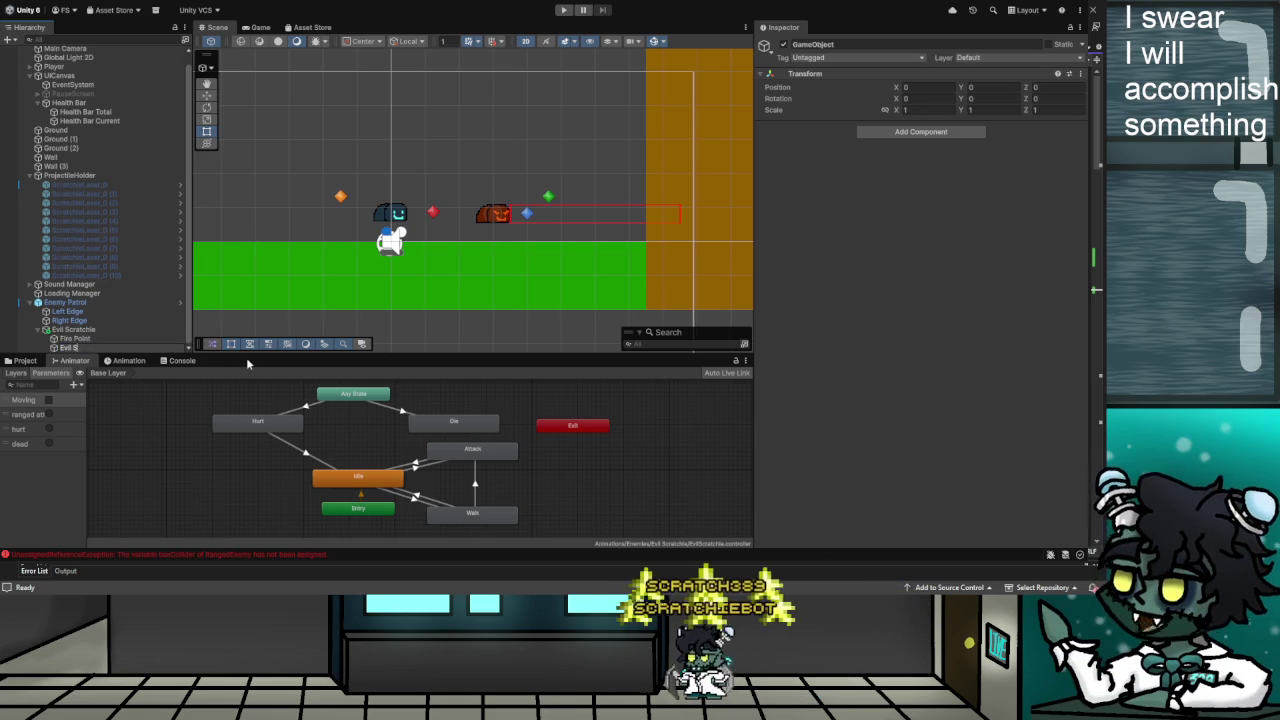
{"action": "type", "text": "cratchie Ho"}
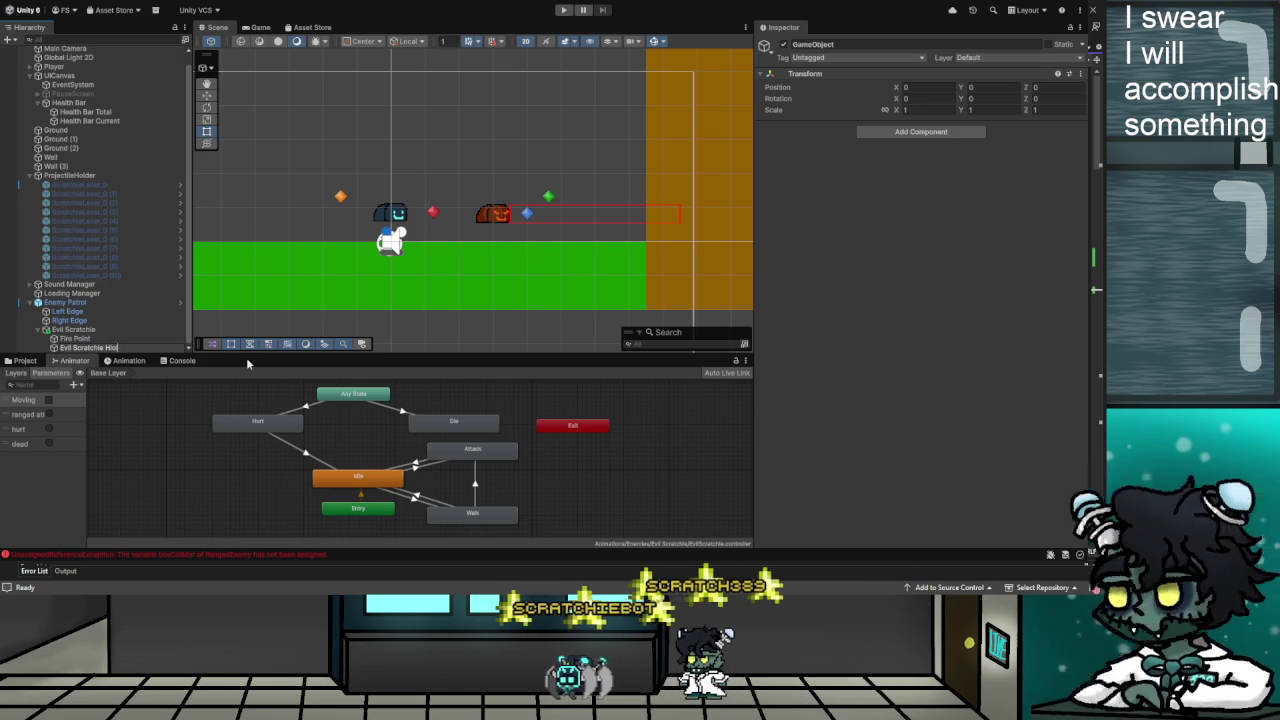
{"action": "type", "text": "lder"}
{"action": "key", "text": "Return"}
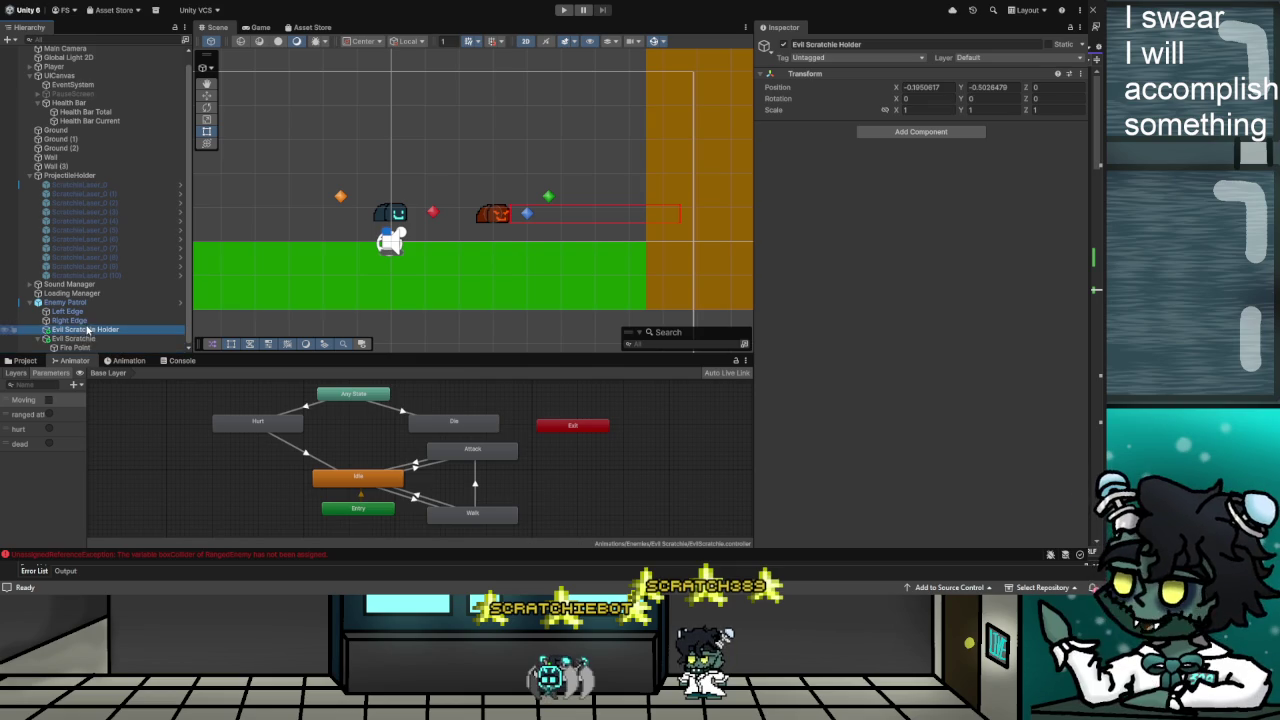
{"action": "scroll", "coordinate": [90, 337], "scroll_direction": "up", "scroll_amount": 1}
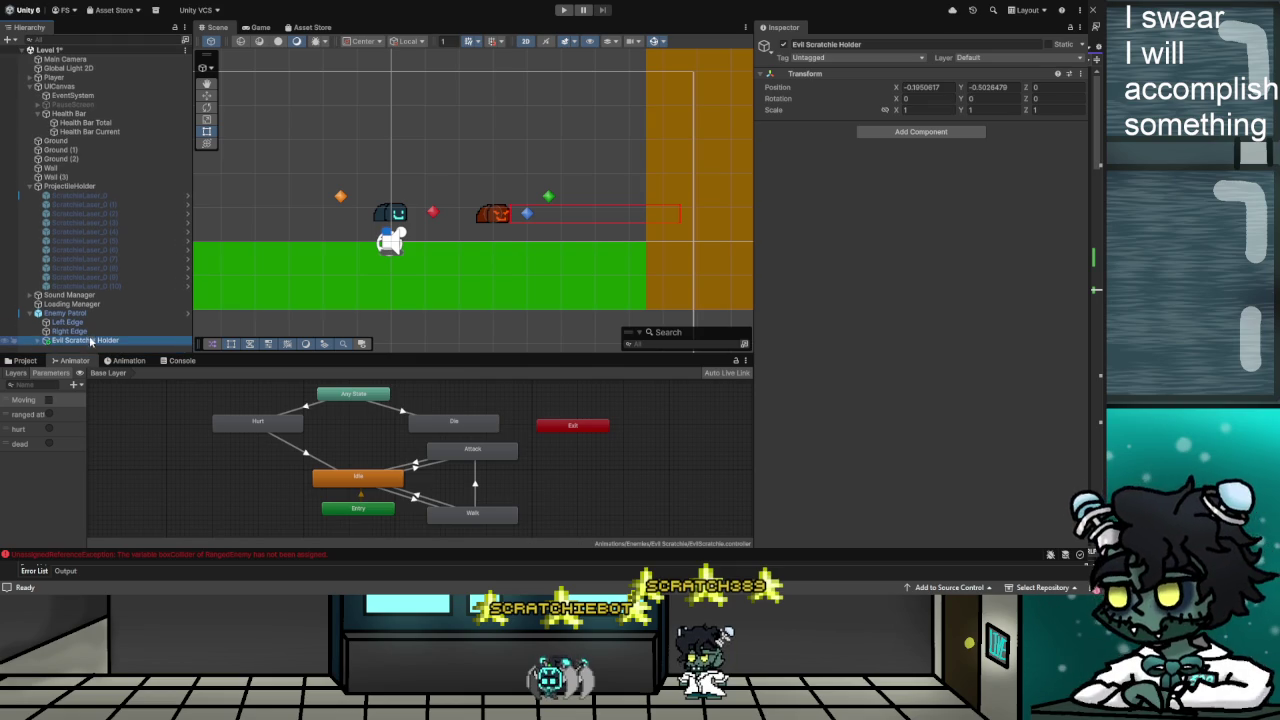
{"action": "scroll", "coordinate": [104, 336], "scroll_direction": "down", "scroll_amount": 1}
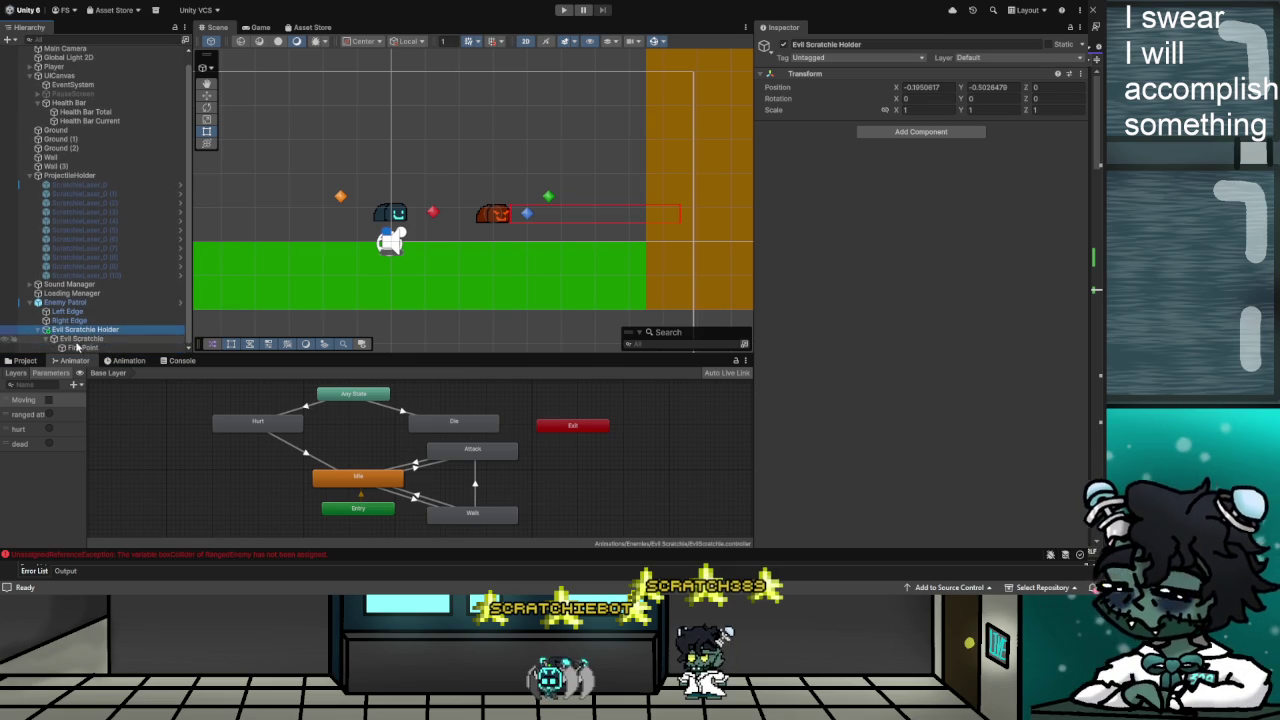
{"action": "scroll", "coordinate": [45, 344], "scroll_direction": "up", "scroll_amount": 1}
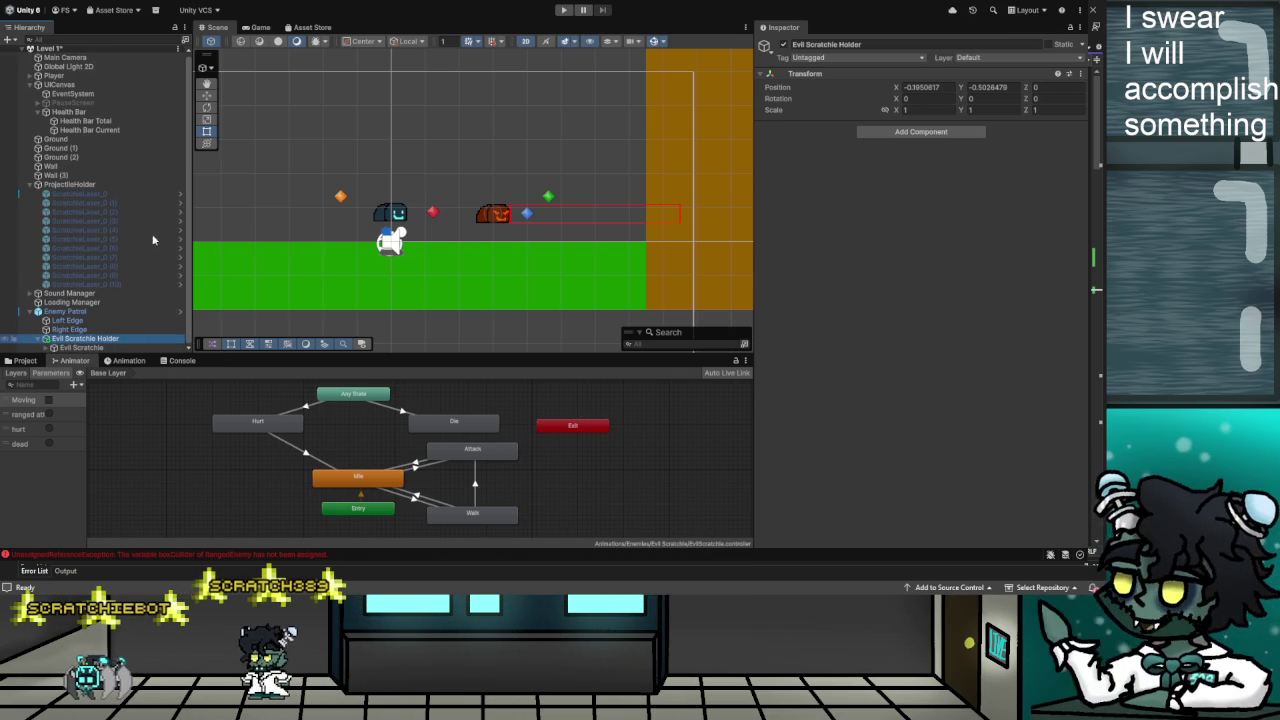
Add an empty Evil Laser Holder child under Evil Scratchie Holder, then switch to the tutorial
{"action": "key", "text": "alt+shift+n"}
{"action": "type", "text": "Evil Laser Holder"}
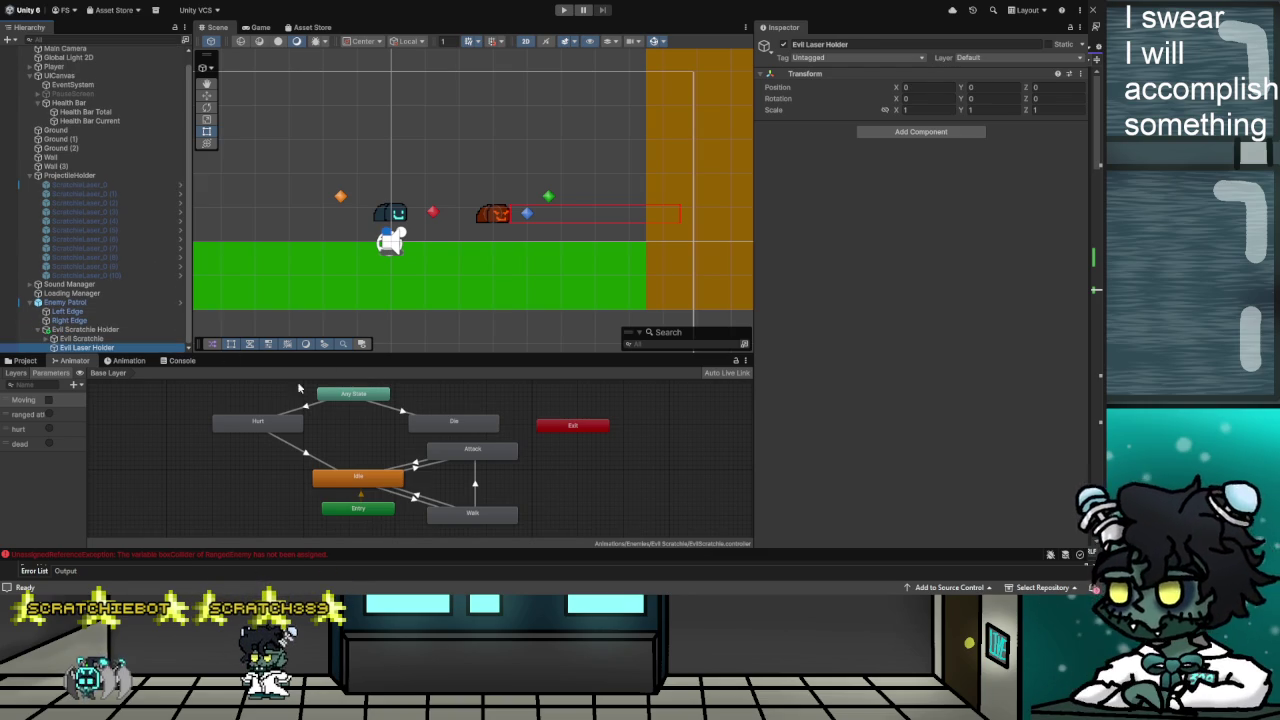
{"action": "left_click", "coordinate": [80, 338]}
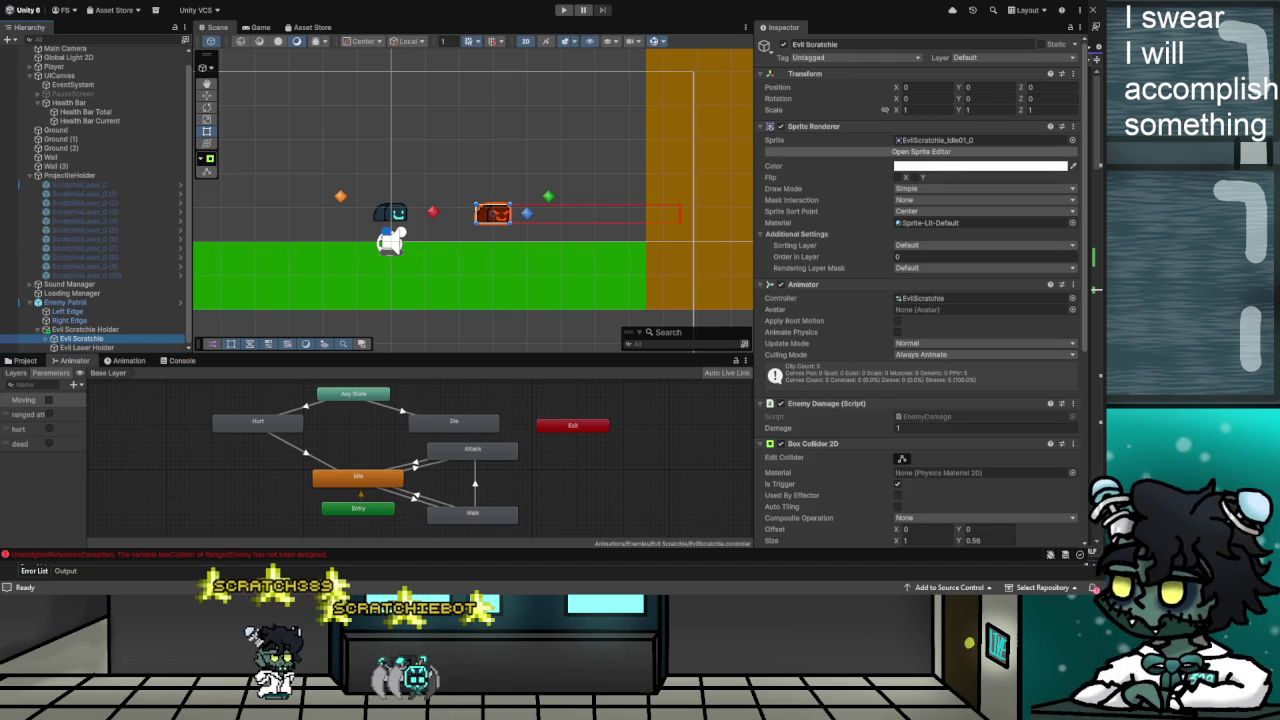
{"action": "key", "text": "alt+Tab"}
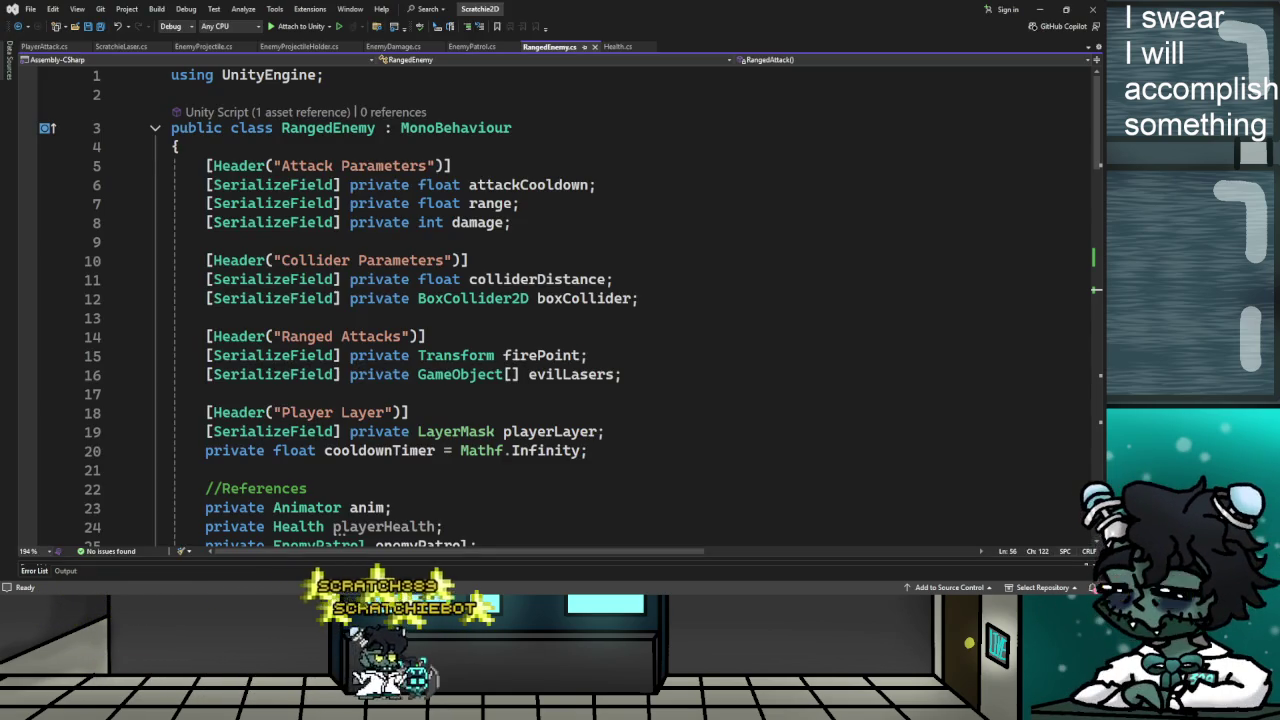
{"action": "key", "text": "alt+Tab"}
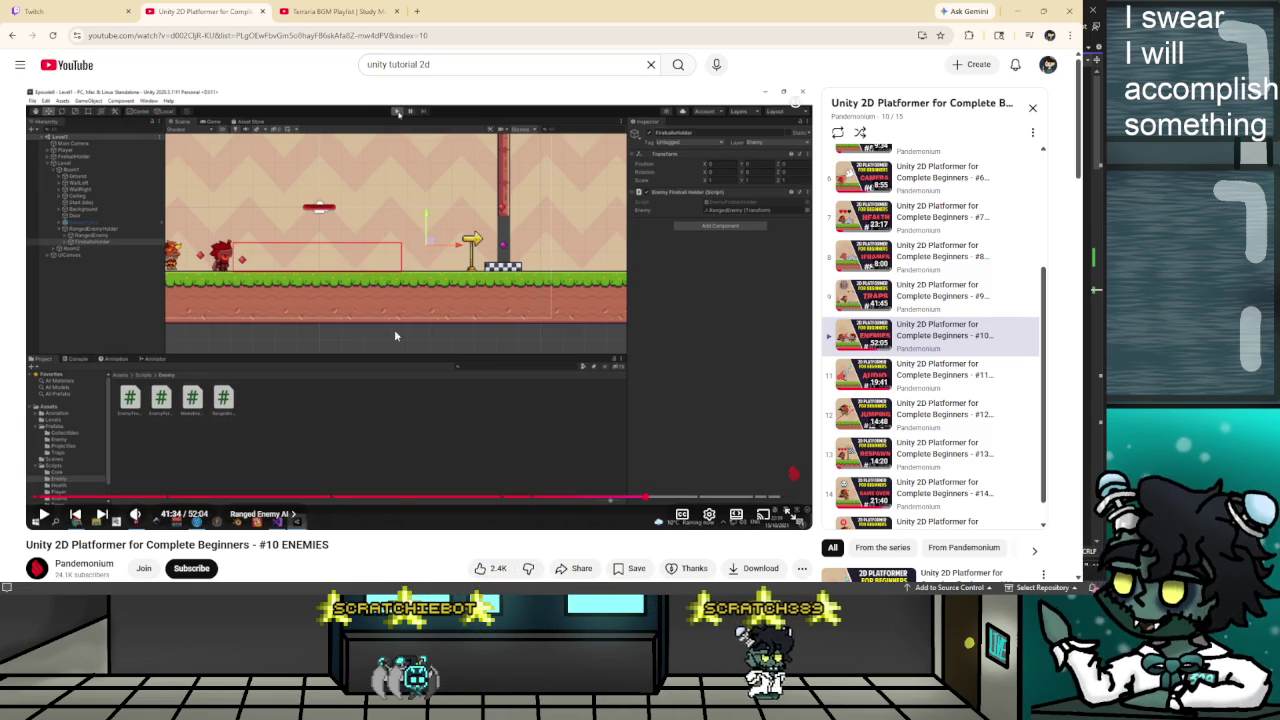
Play about a second of the '#10 ENEMIES' tutorial near 41:35, then return to Unity
{"action": "left_click", "coordinate": [447, 340]}
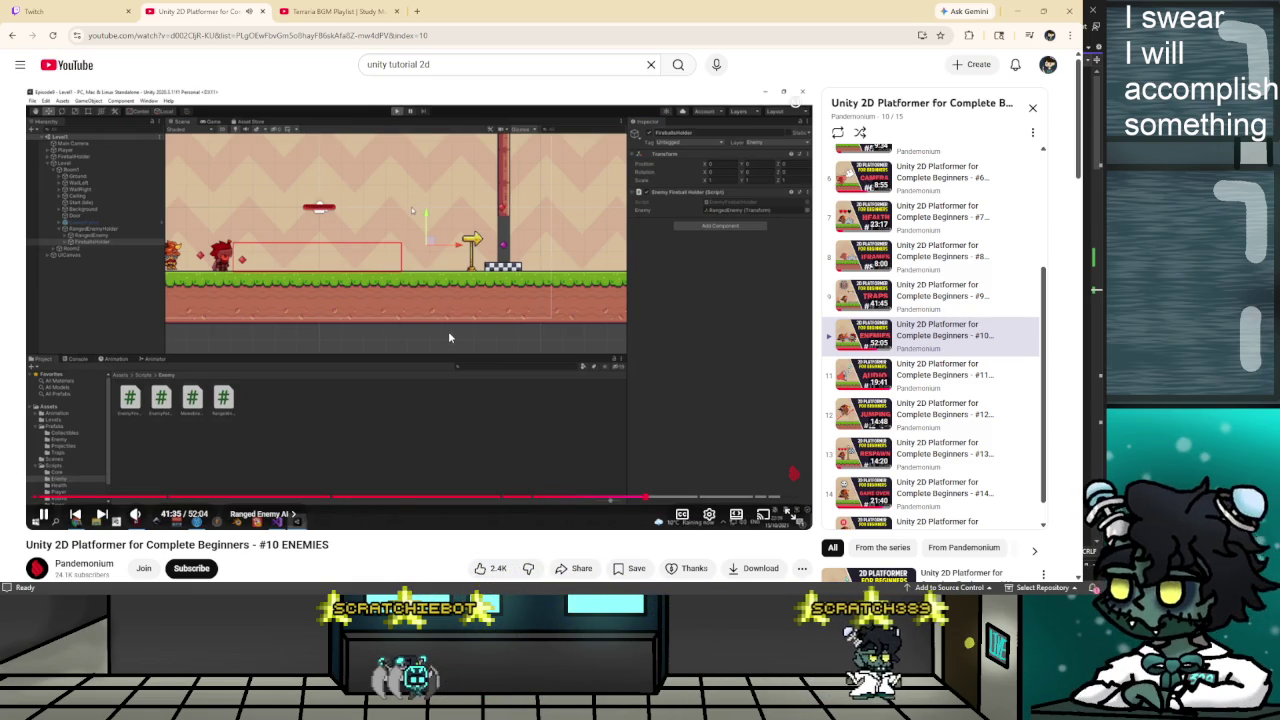
{"action": "left_click", "coordinate": [448, 331]}
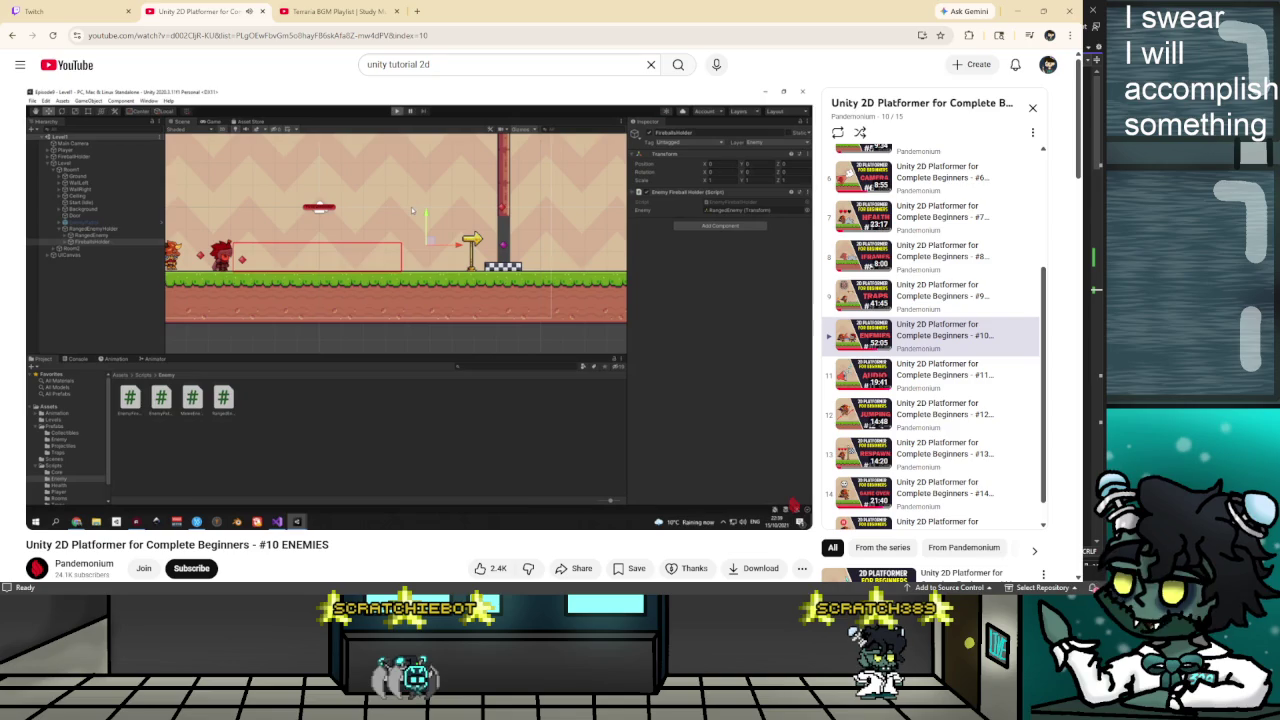
{"action": "key", "text": "alt+Tab"}
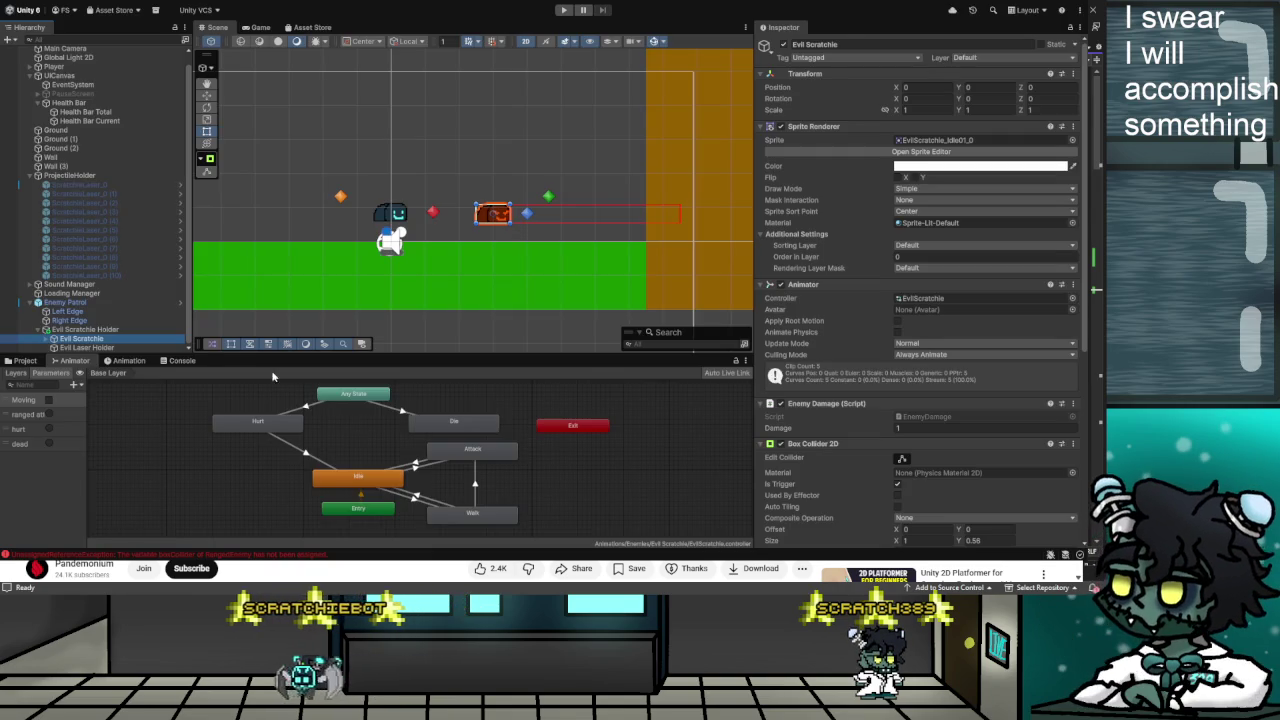
Place the Evil Laser prefab from Prefab > Projectiles under Evil Laser Holder and duplicate it to Evil Laser (10)
{"action": "left_click", "coordinate": [24, 362]}
{"action": "left_click", "coordinate": [46, 338]}
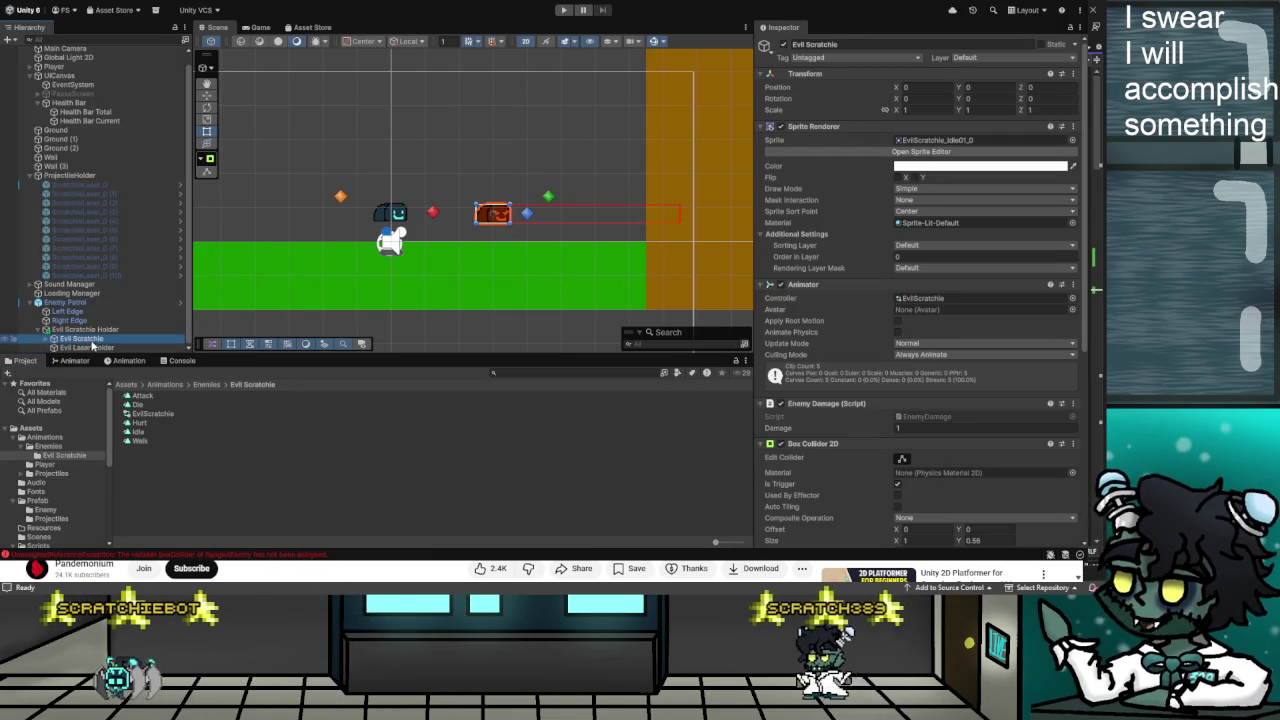
{"action": "left_click", "coordinate": [46, 338]}
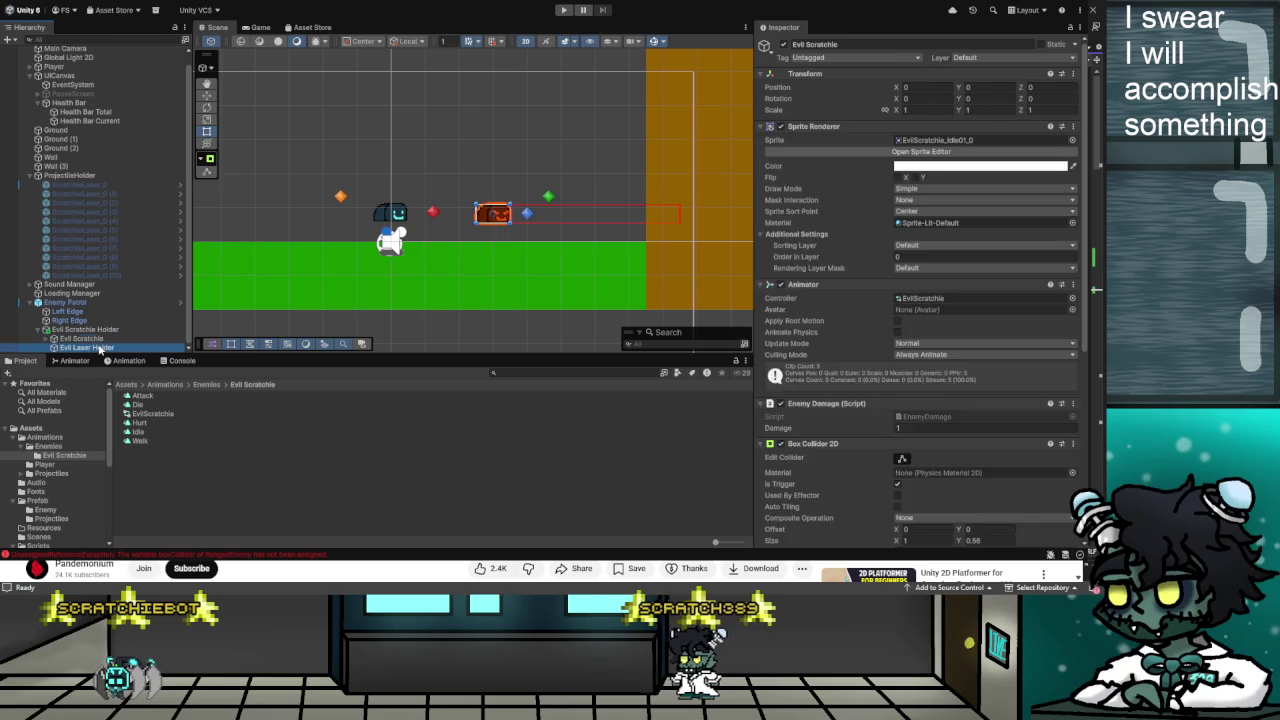
{"action": "left_click", "coordinate": [100, 347]}
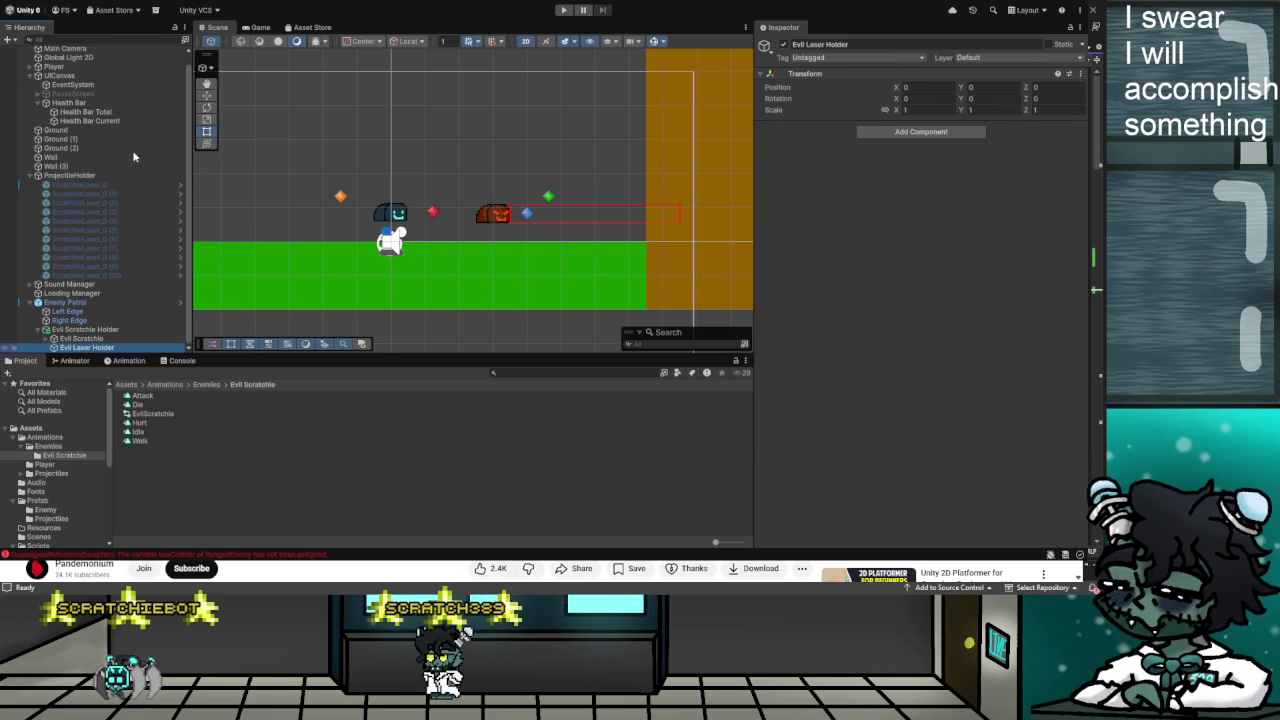
{"action": "left_click", "coordinate": [213, 442]}
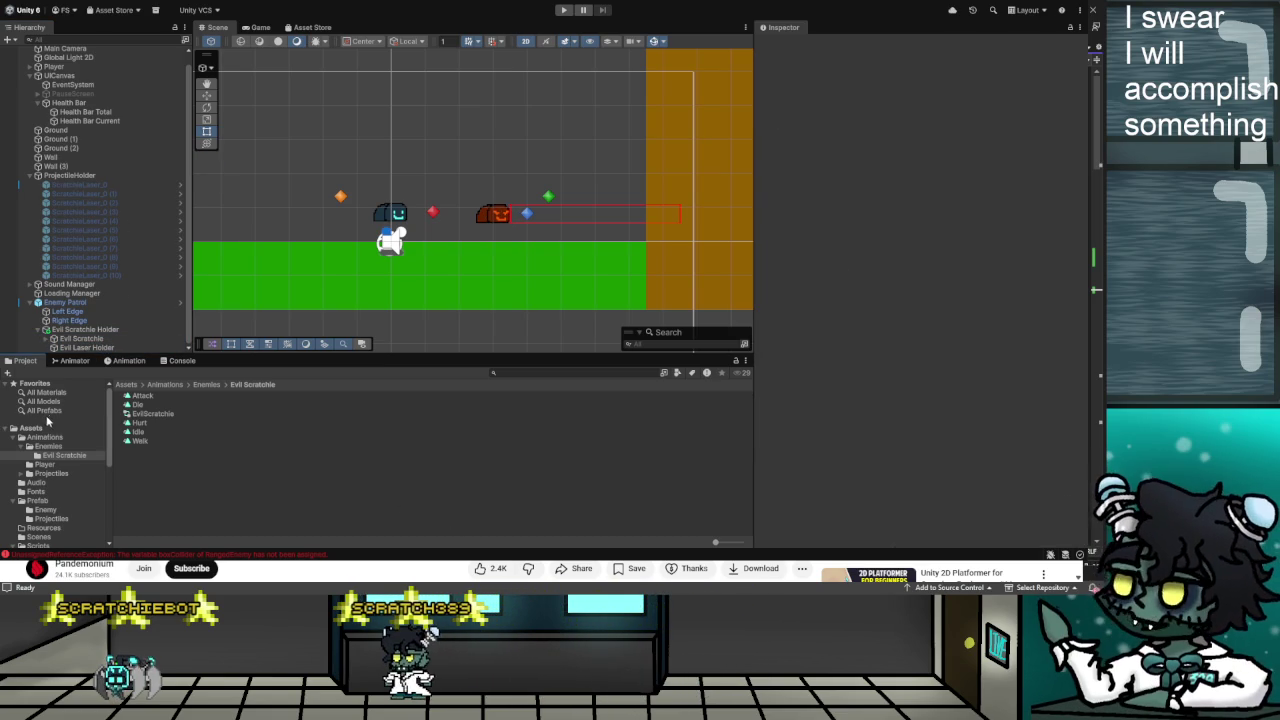
{"action": "scroll", "coordinate": [50, 490], "scroll_direction": "down", "scroll_amount": 2}
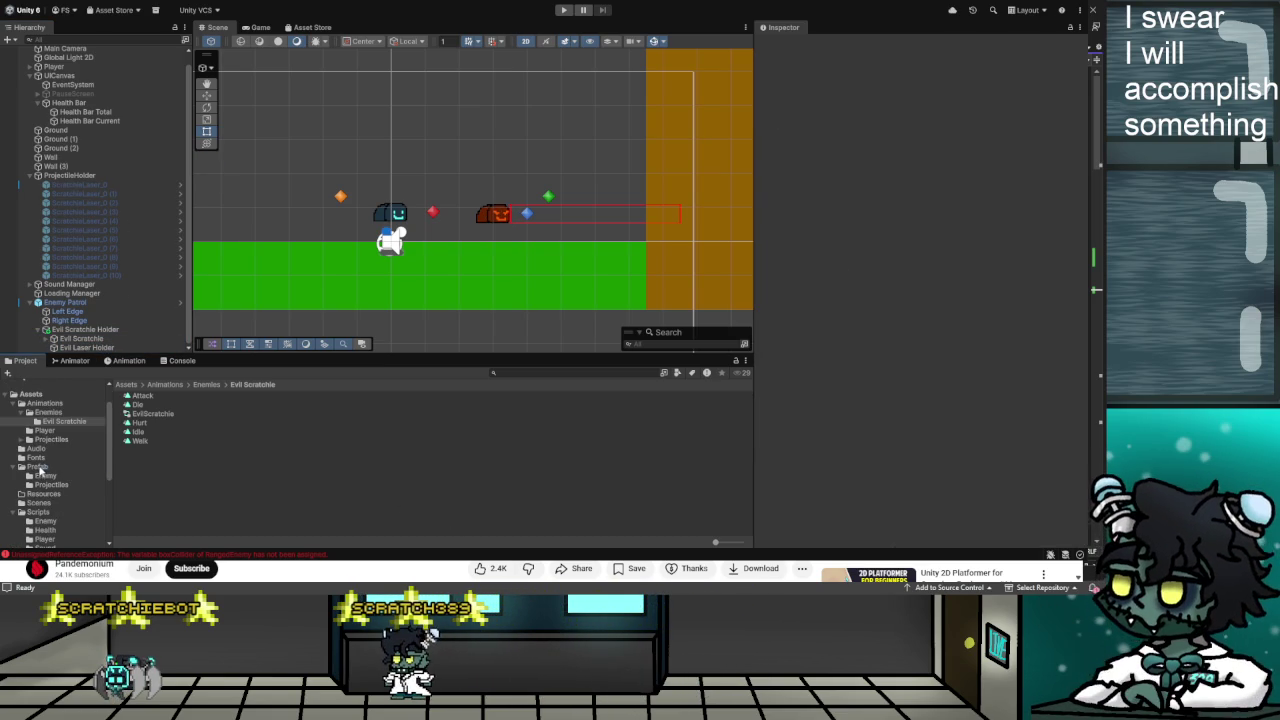
{"action": "double_click", "coordinate": [147, 403]}
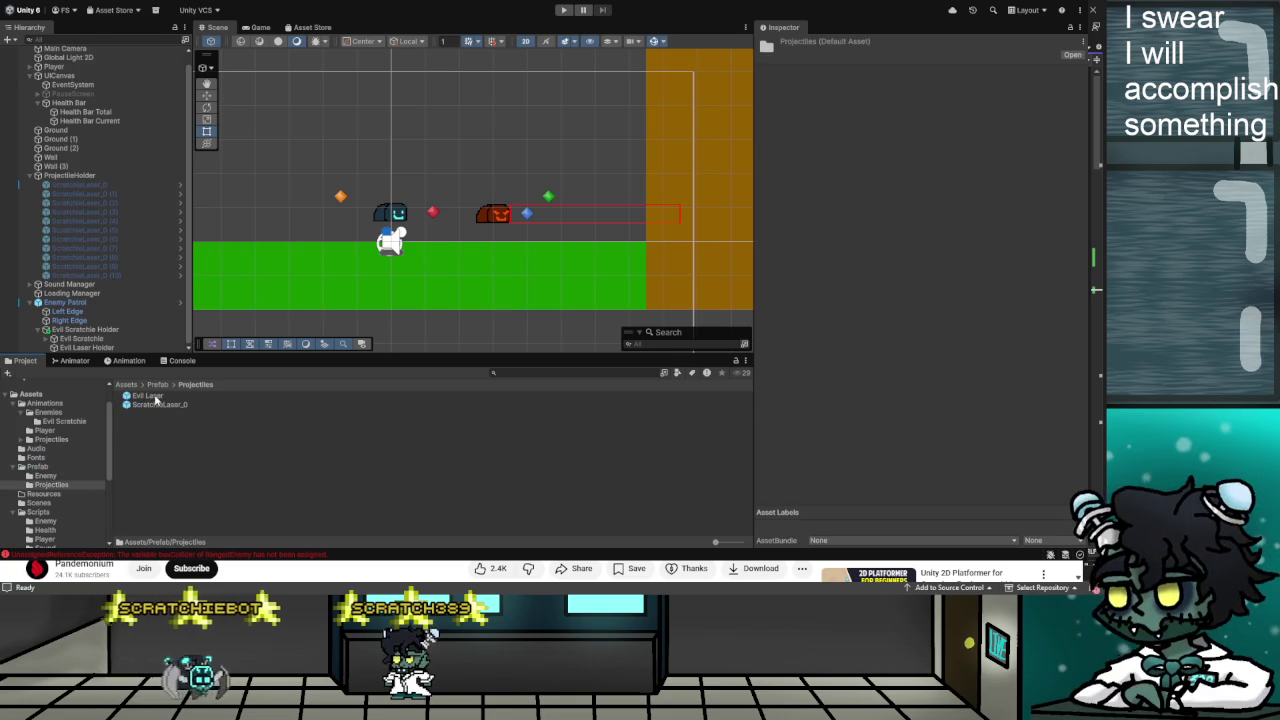
{"action": "left_click", "coordinate": [155, 398]}
{"action": "left_click_drag", "start_coordinate": [84, 354], "coordinate": [104, 349]}
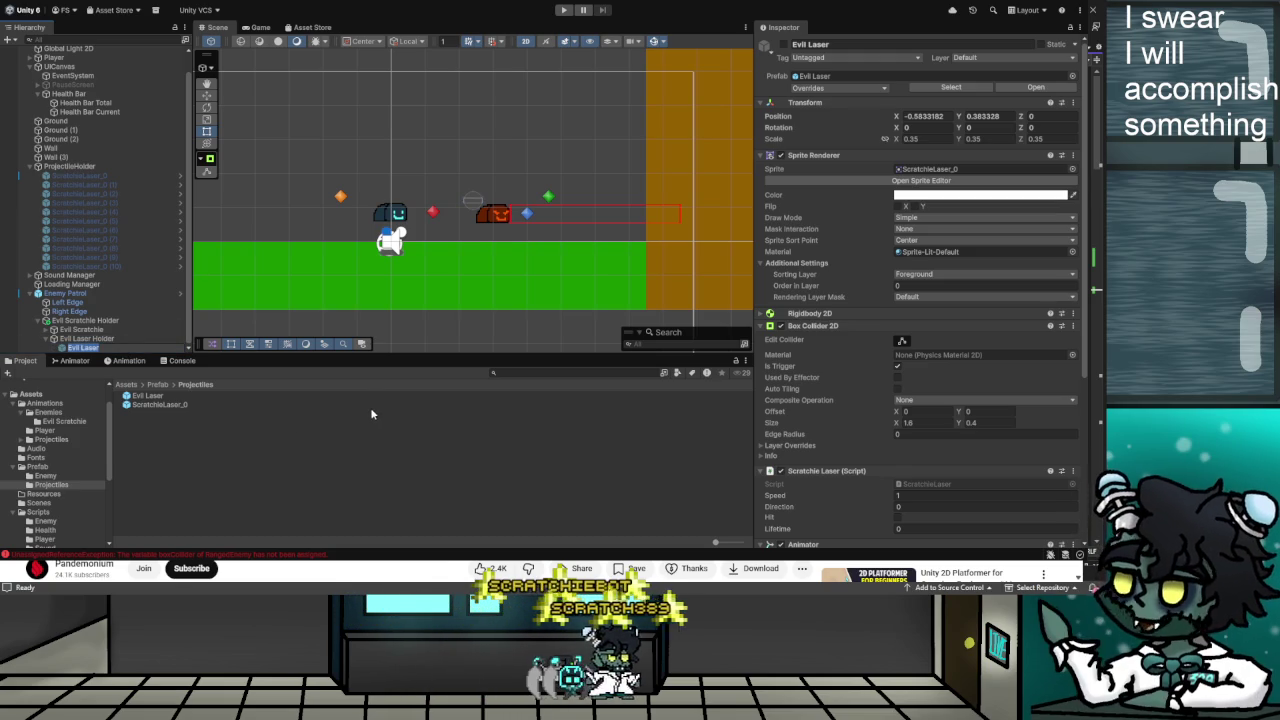
{"action": "key", "text": "ctrl+d"}
{"action": "key", "text": "ctrl+d"}
{"action": "key", "text": "ctrl+d"}
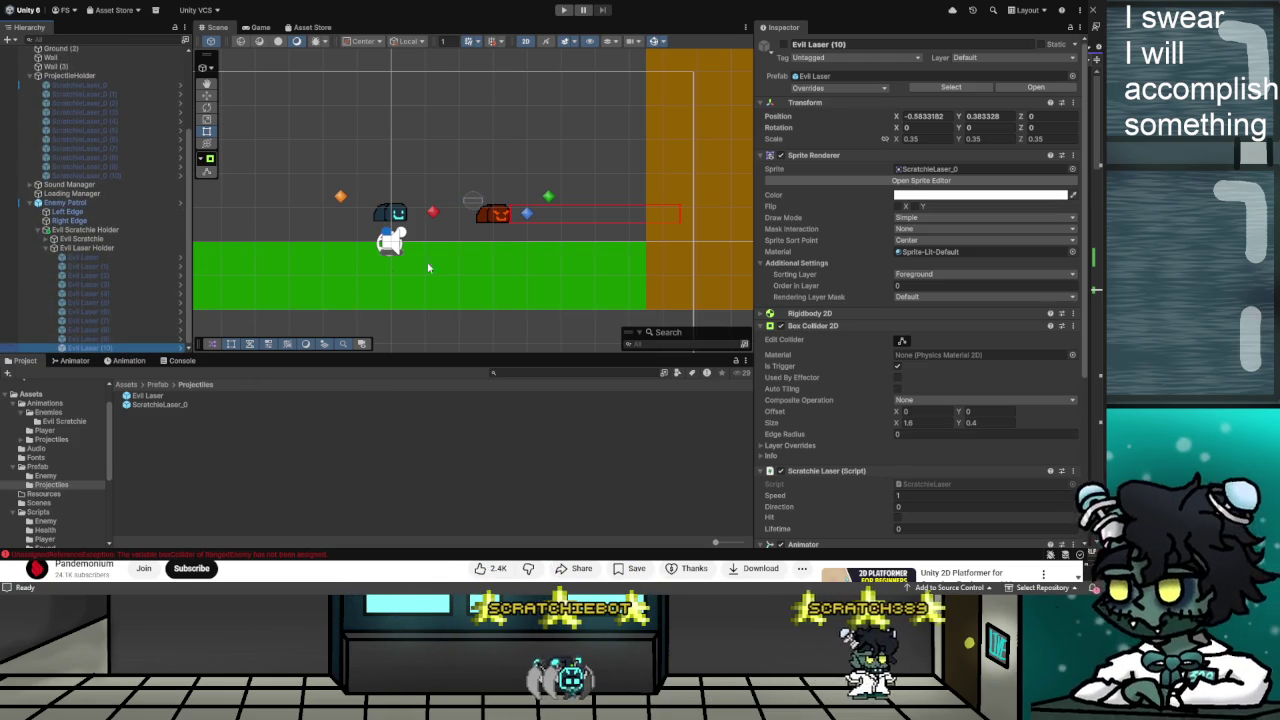
Fill Evil Scratchie's Evil Lasers list with all eleven Evil Laser objects
{"action": "left_click", "coordinate": [47, 239]}
{"action": "left_click", "coordinate": [60, 240]}
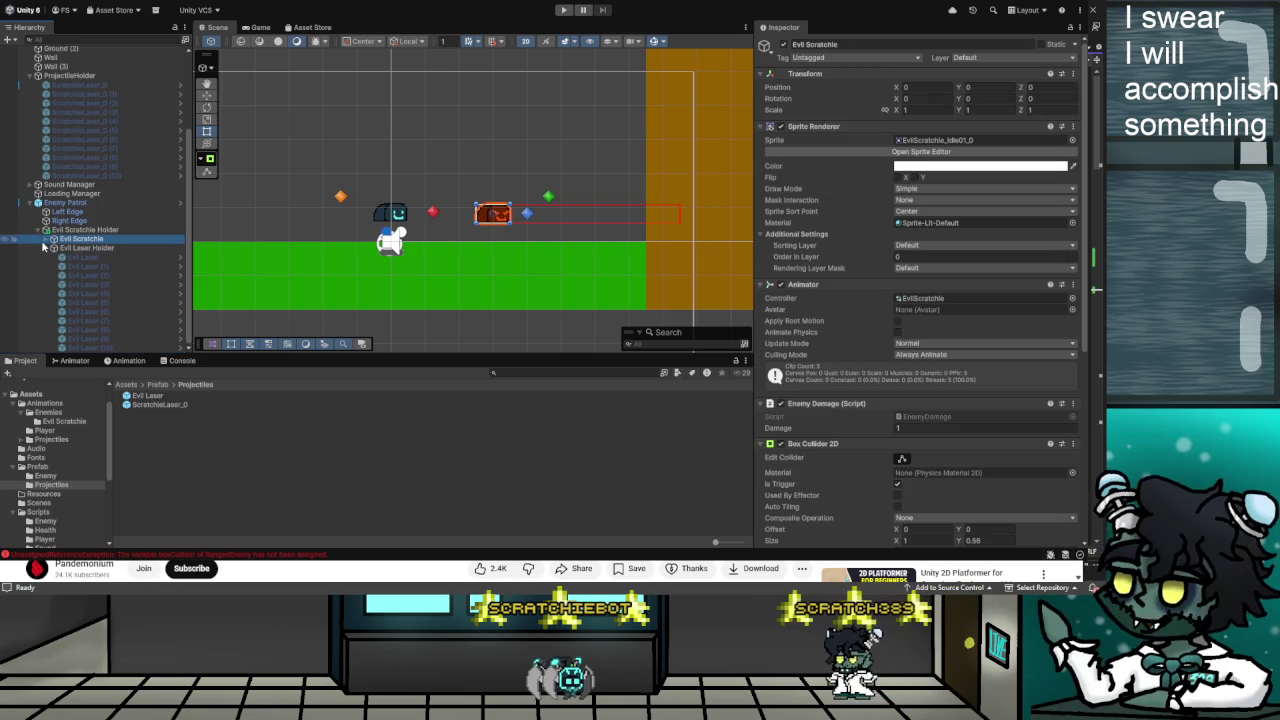
{"action": "scroll", "coordinate": [870, 408], "scroll_direction": "down", "scroll_amount": 5}
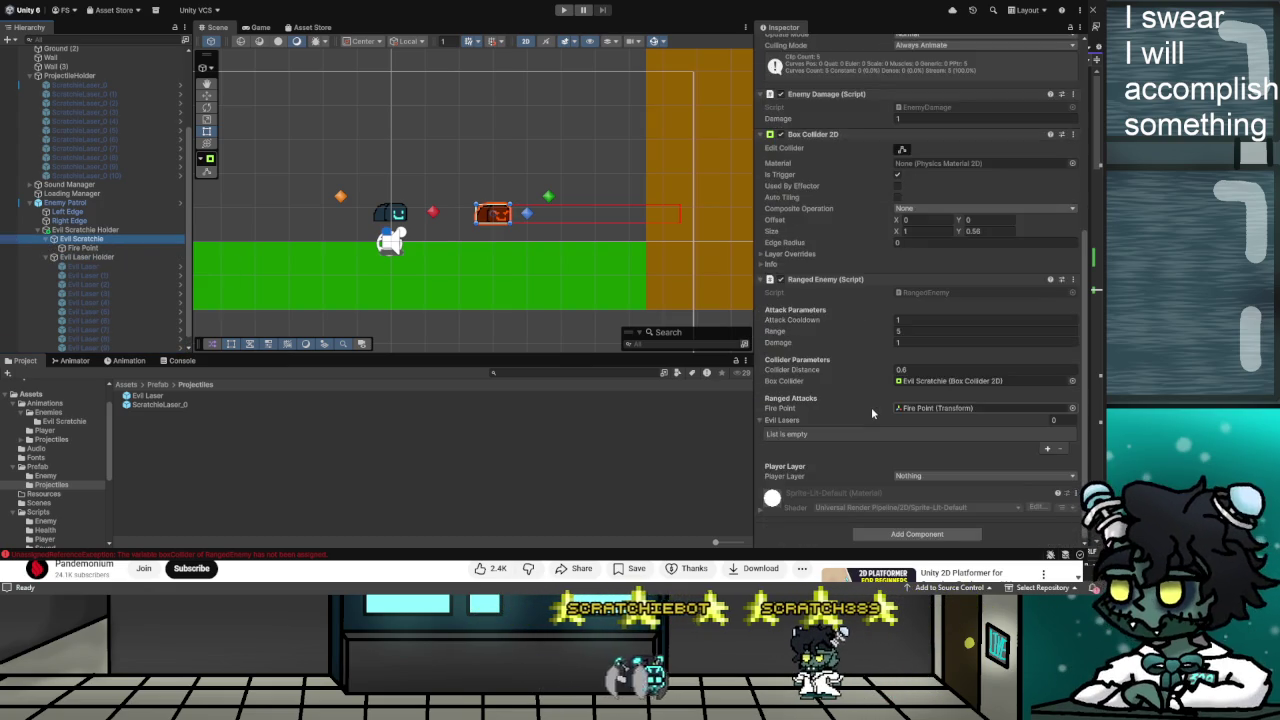
{"action": "scroll", "coordinate": [962, 430], "scroll_direction": "down", "scroll_amount": 2}
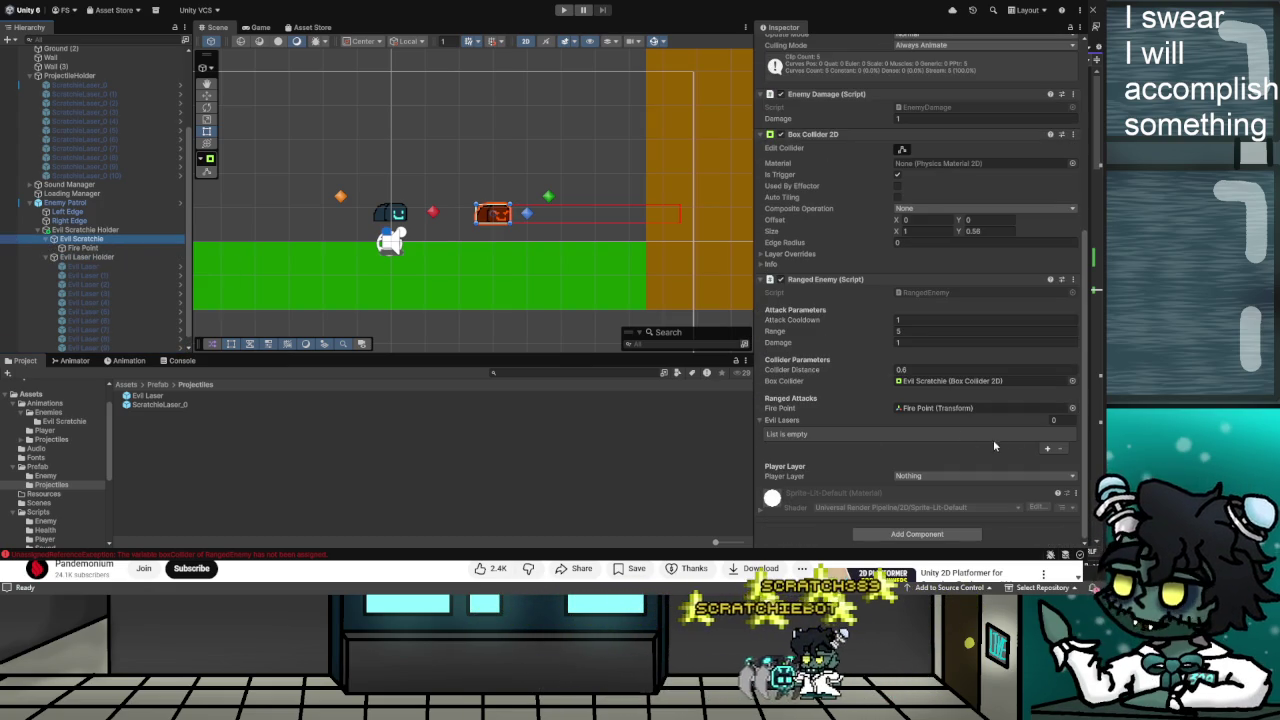
{"action": "left_click", "coordinate": [1047, 448]}
{"action": "left_click", "coordinate": [1047, 459]}
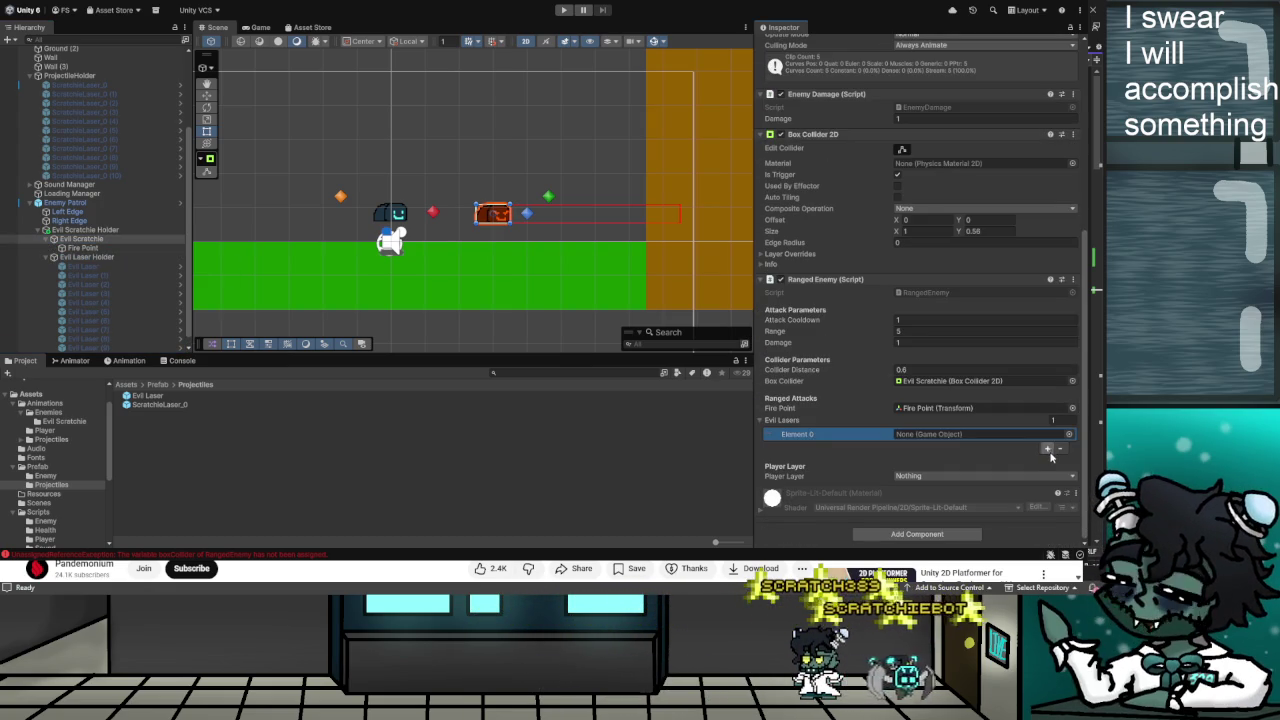
{"action": "left_click", "coordinate": [1048, 471]}
{"action": "left_click", "coordinate": [1048, 471]}
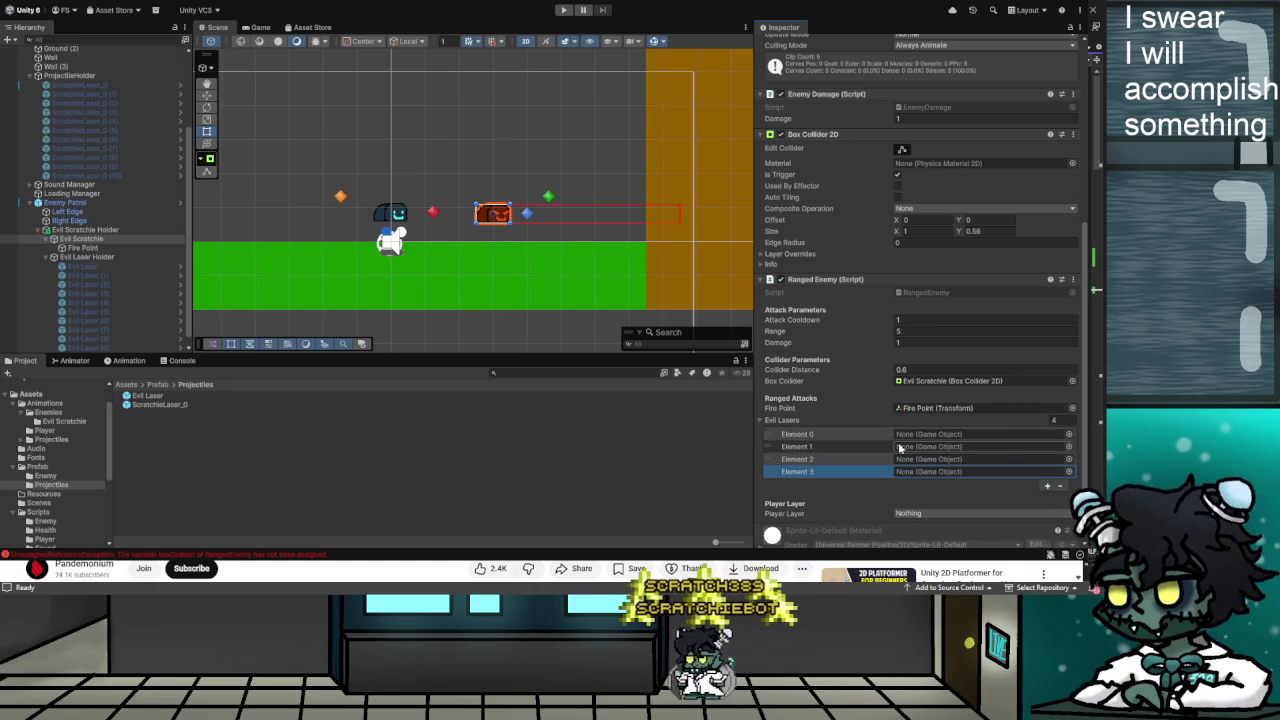
{"action": "left_click", "coordinate": [1060, 486]}
{"action": "left_click", "coordinate": [1060, 474]}
{"action": "left_click", "coordinate": [1060, 462]}
{"action": "left_click", "coordinate": [1060, 450]}
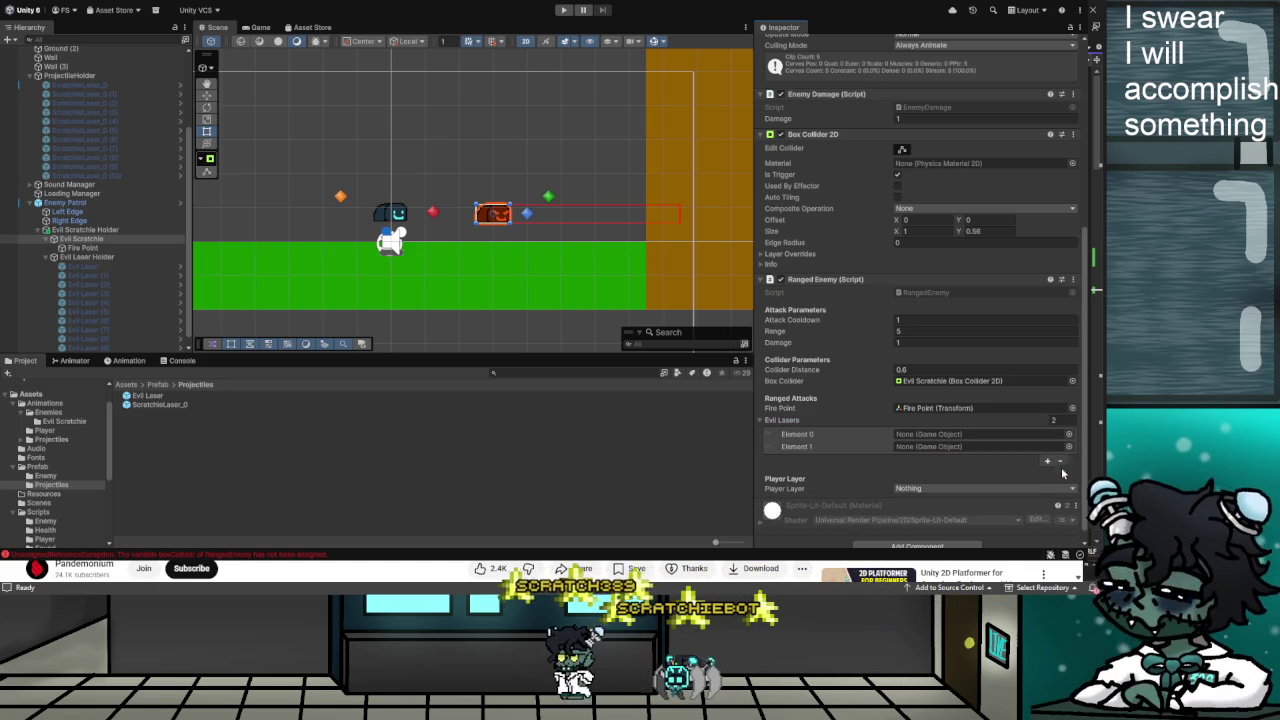
{"action": "left_click", "coordinate": [72, 268]}
{"action": "left_click", "coordinate": [120, 349], "text": "shift"}
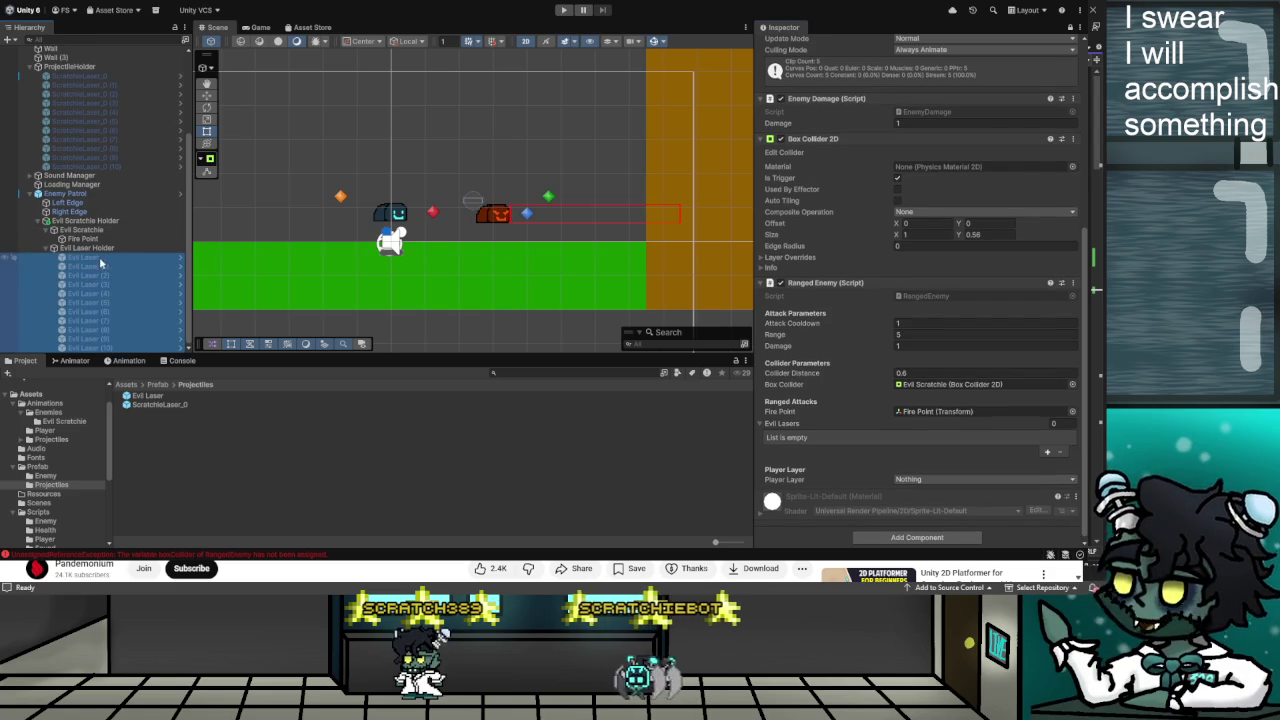
{"action": "mouse_move", "coordinate": [100, 262]}
{"action": "left_mouse_down"}
{"action": "mouse_move", "coordinate": [400, 380]}
{"action": "mouse_move", "coordinate": [790, 425]}
{"action": "left_mouse_up"}
Enter Play mode with Ctrl+P to watch the ranged enemy
{"action": "scroll", "coordinate": [844, 447], "scroll_direction": "down", "scroll_amount": 3}
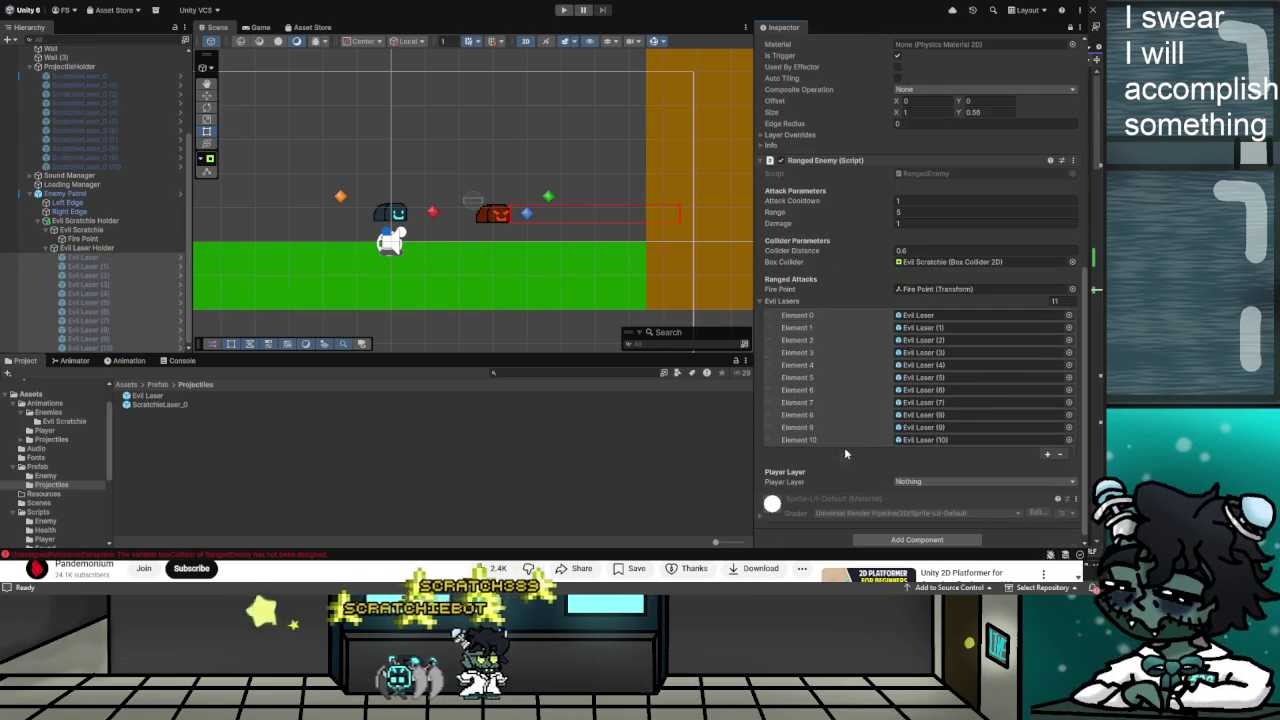
{"action": "scroll", "coordinate": [844, 450], "scroll_direction": "up", "scroll_amount": 2}
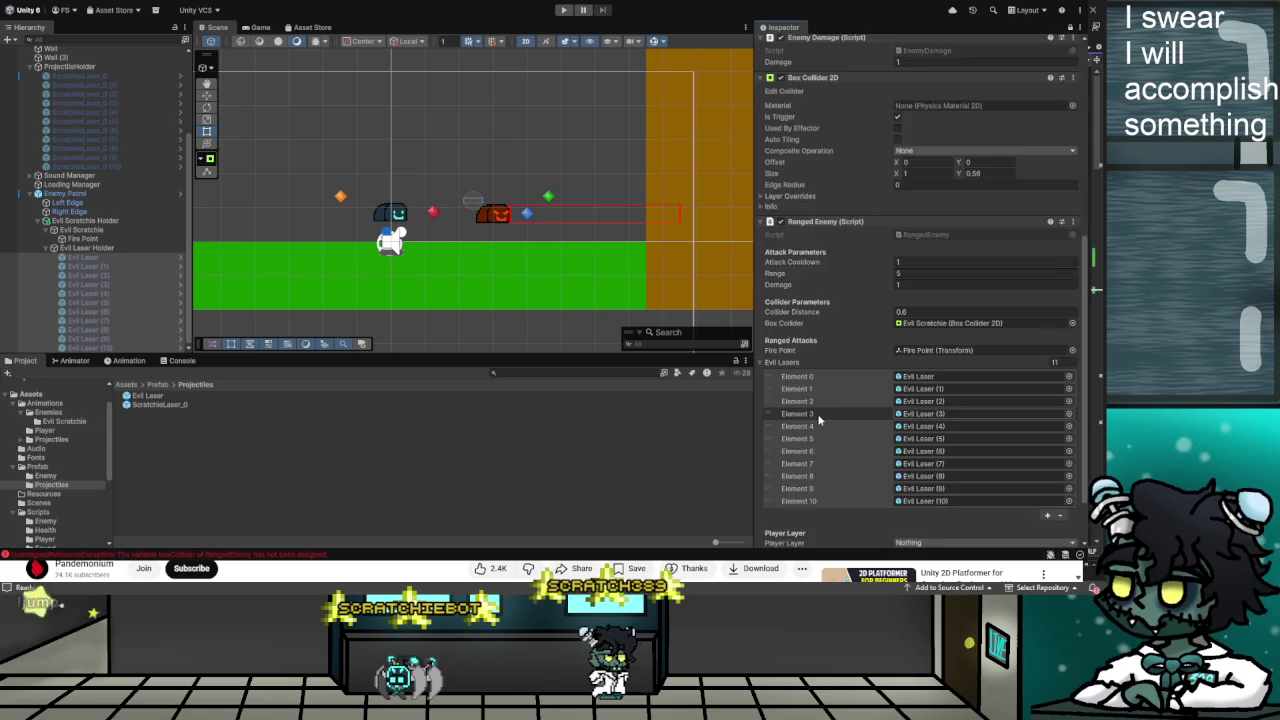
{"action": "scroll", "coordinate": [818, 420], "scroll_direction": "down", "scroll_amount": 2}
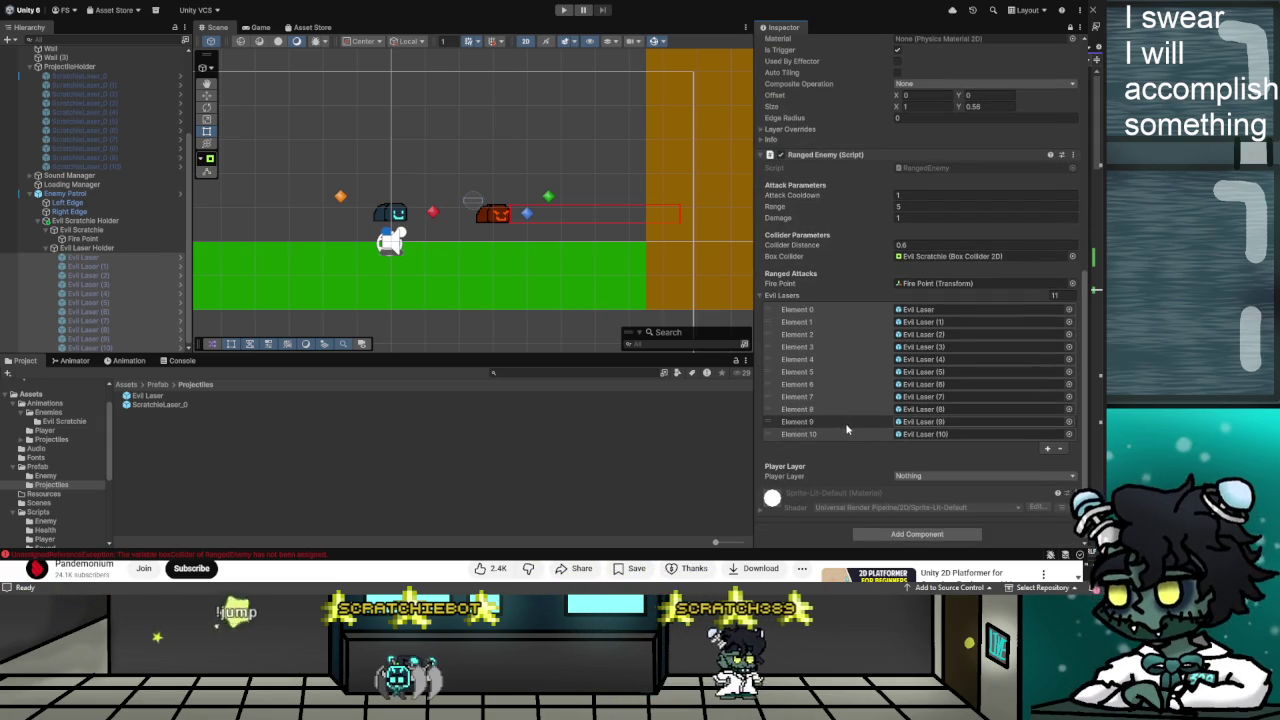
{"action": "scroll", "coordinate": [846, 428], "scroll_direction": "up", "scroll_amount": 6}
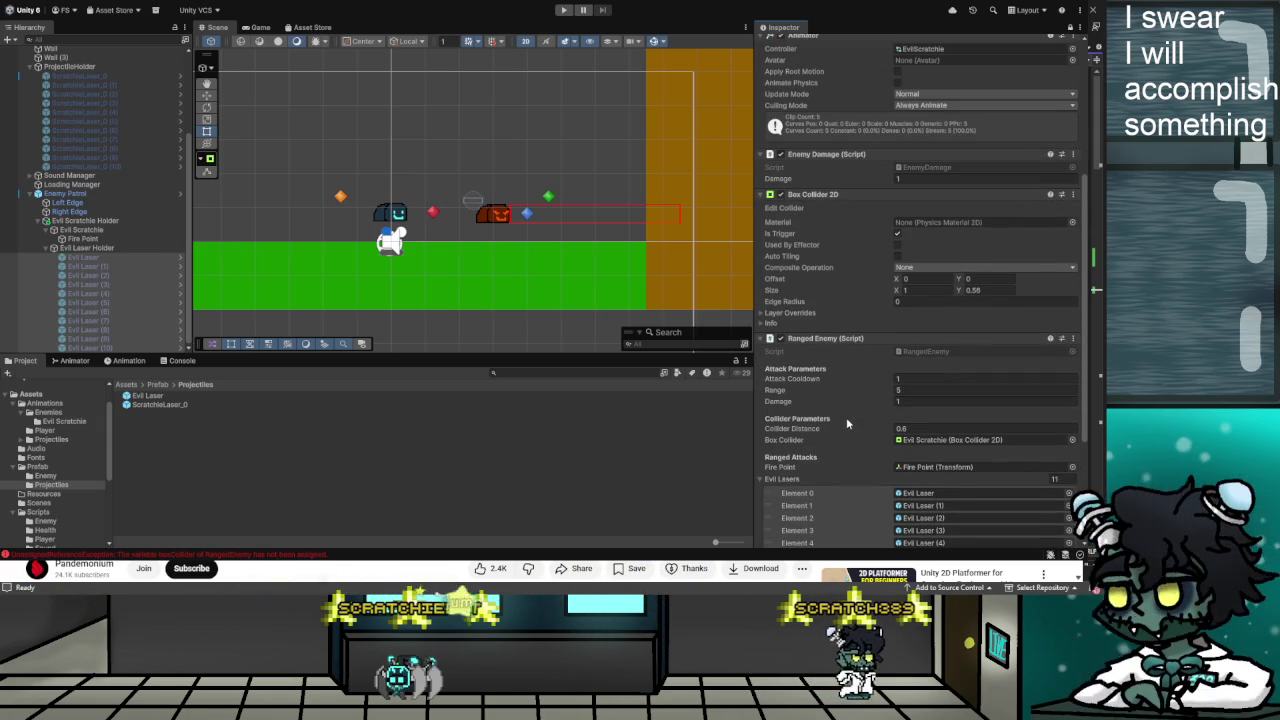
{"action": "scroll", "coordinate": [841, 393], "scroll_direction": "up", "scroll_amount": 2}
{"action": "scroll", "coordinate": [841, 397], "scroll_direction": "down", "scroll_amount": 8}
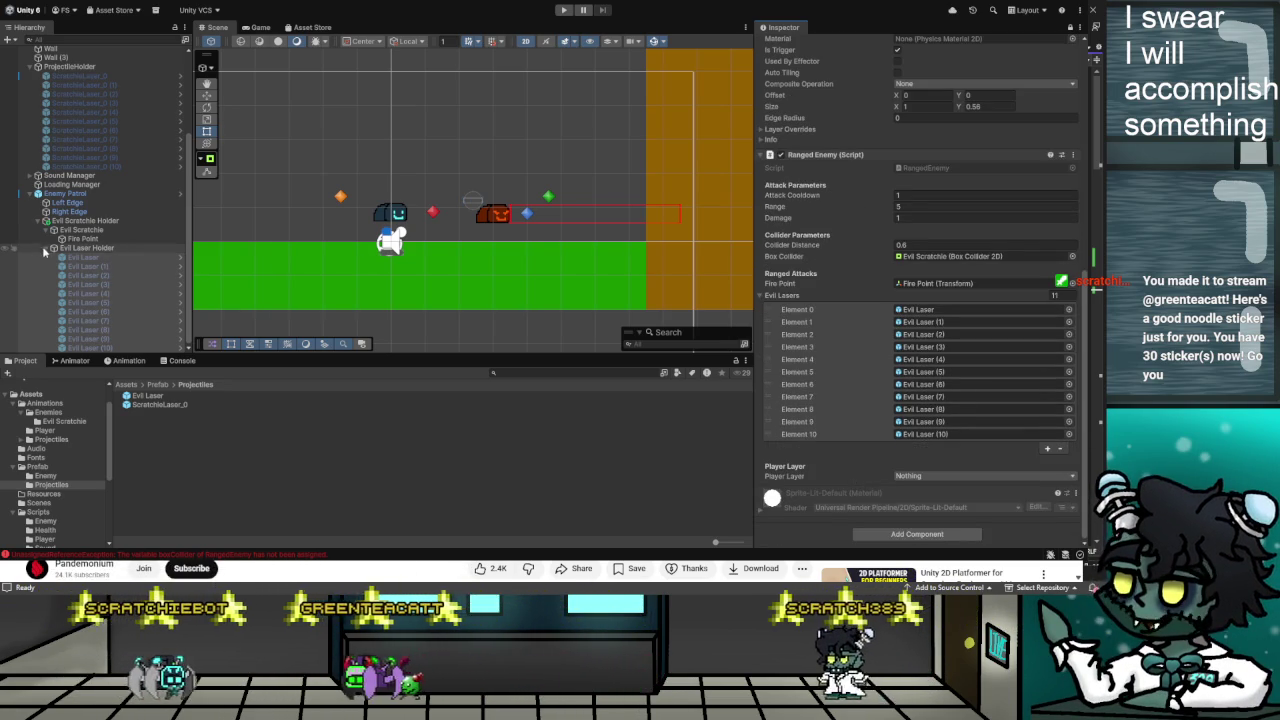
{"action": "scroll", "coordinate": [44, 252], "scroll_direction": "up", "scroll_amount": 3}
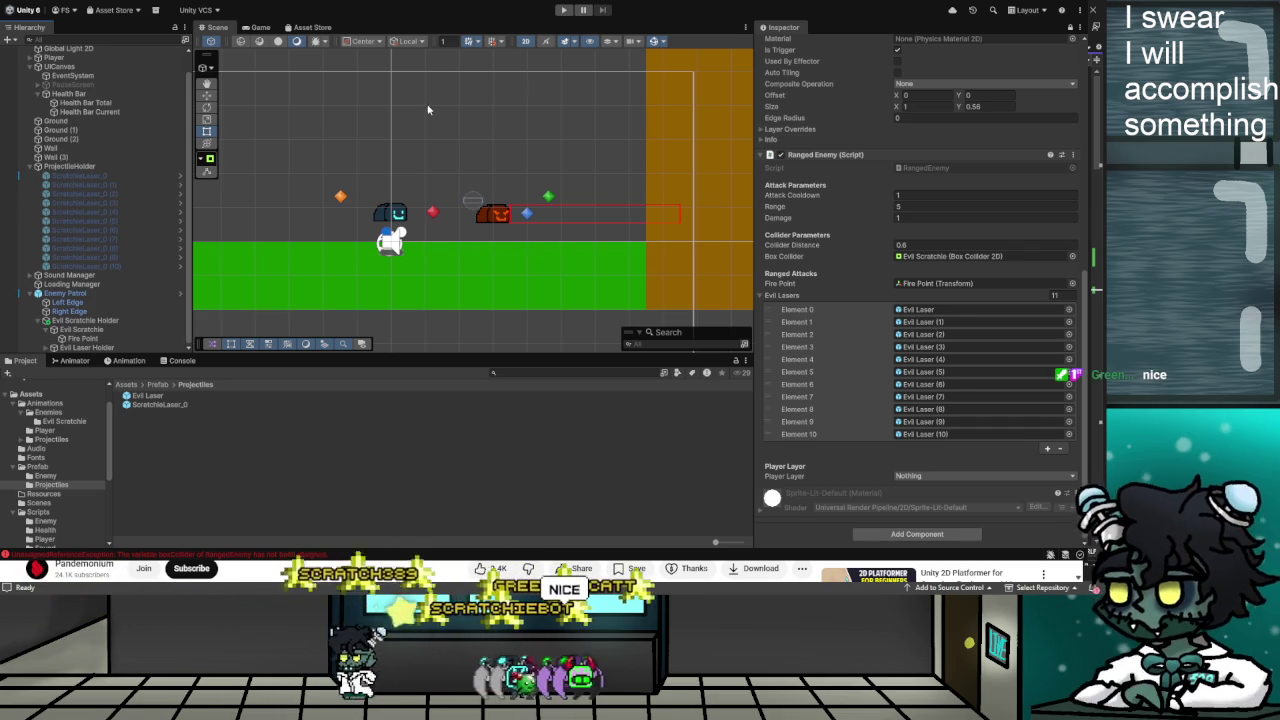
{"action": "key", "text": "ctrl+p"}
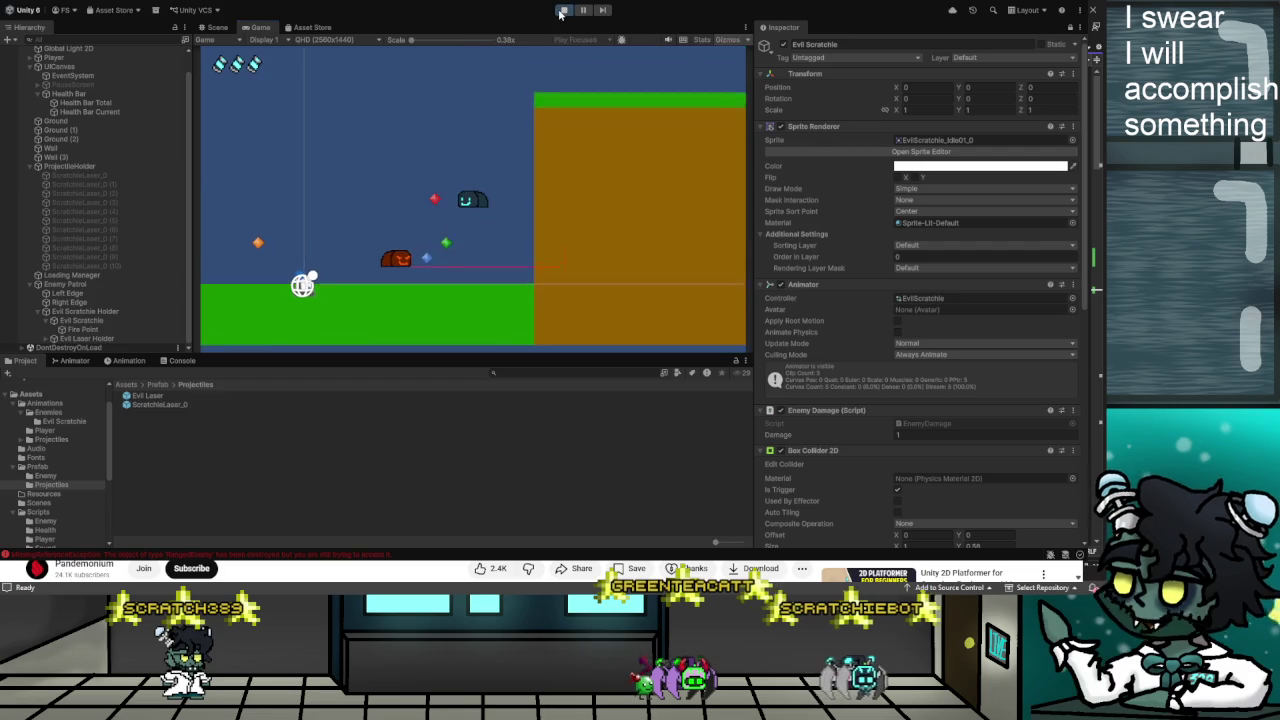
Stop the play test, inspect Enemy Patrol's settings with the Inspector unlocked, then play again
{"action": "left_click", "coordinate": [564, 10]}
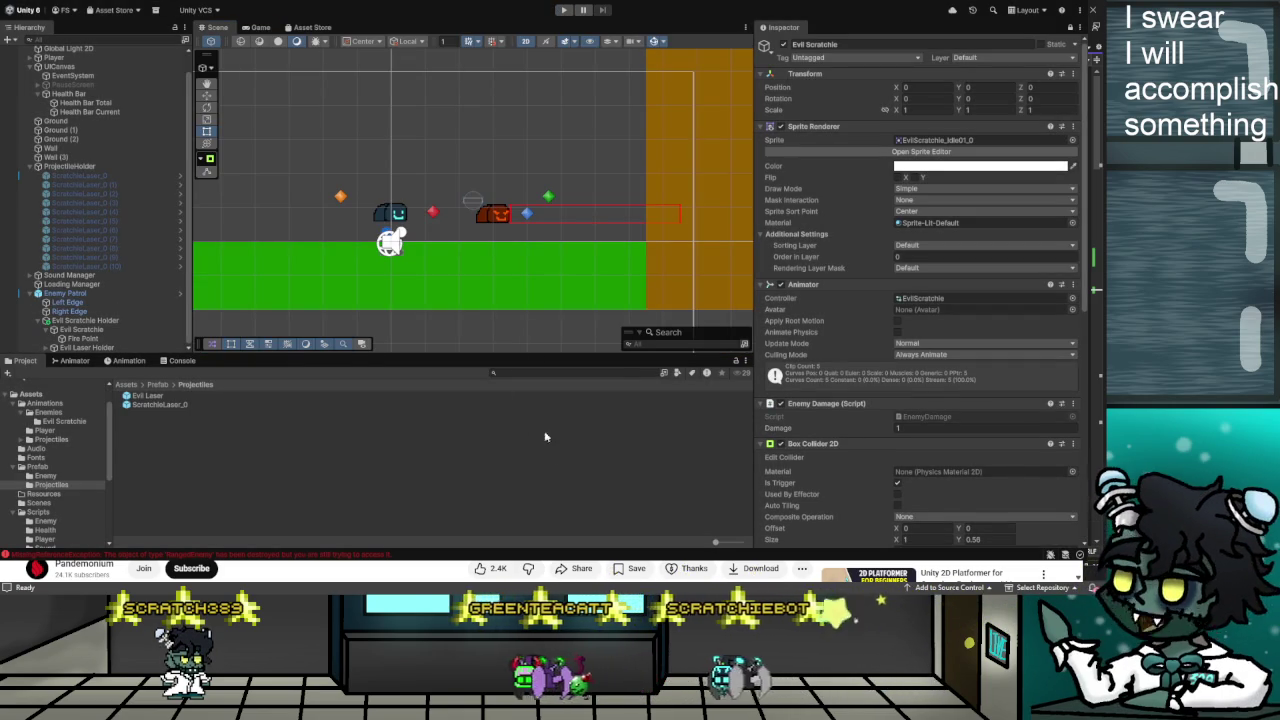
{"action": "left_click", "coordinate": [85, 294]}
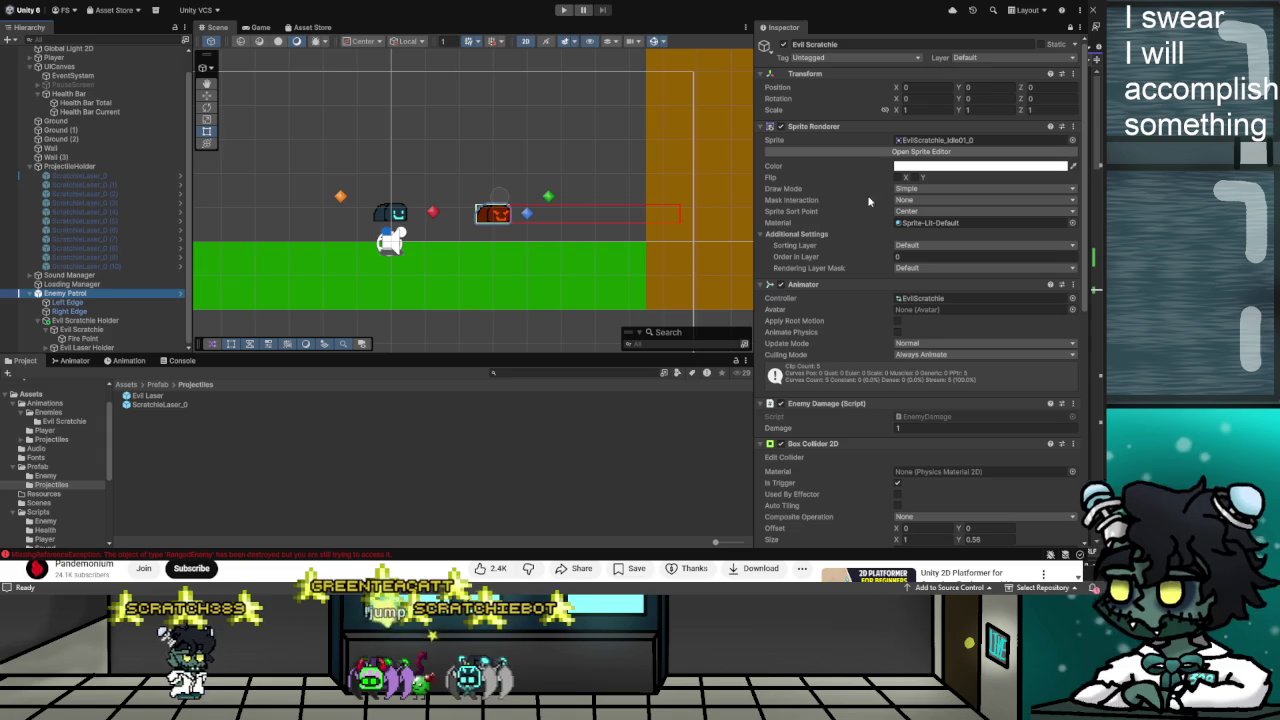
{"action": "scroll", "coordinate": [839, 257], "scroll_direction": "down", "scroll_amount": 1}
{"action": "scroll", "coordinate": [840, 257], "scroll_direction": "down", "scroll_amount": 8}
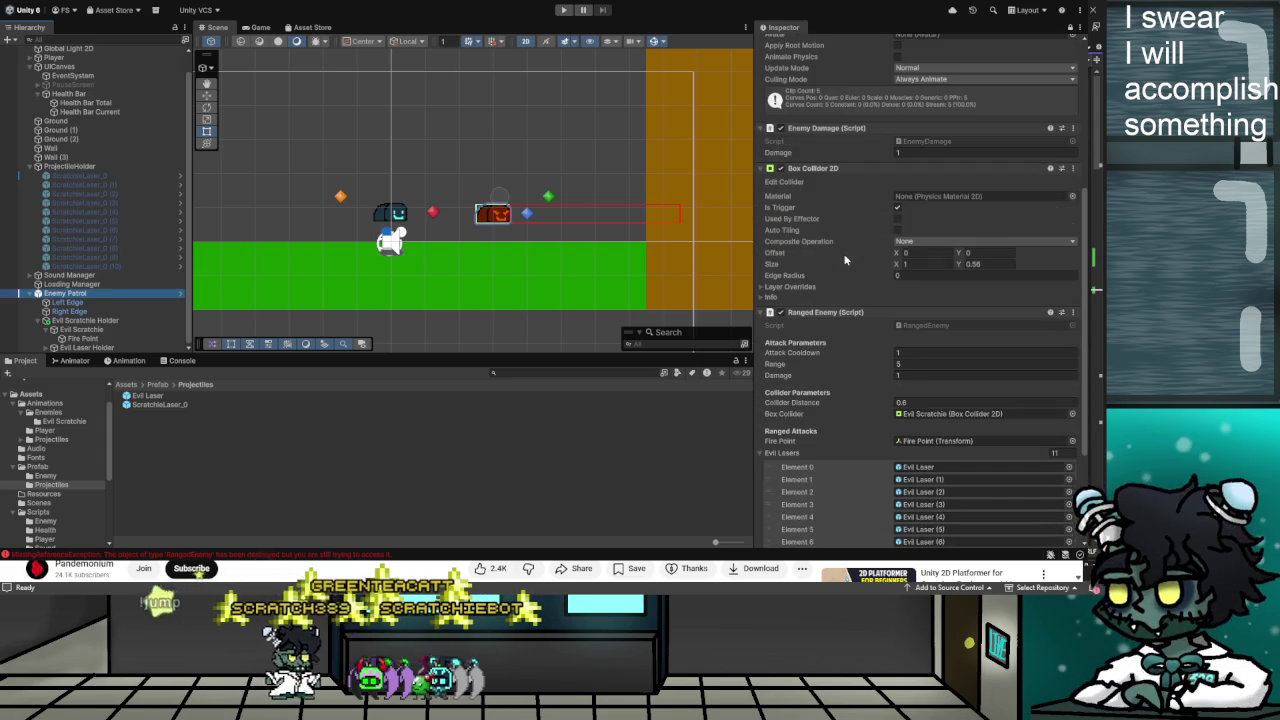
{"action": "scroll", "coordinate": [846, 258], "scroll_direction": "down", "scroll_amount": 3}
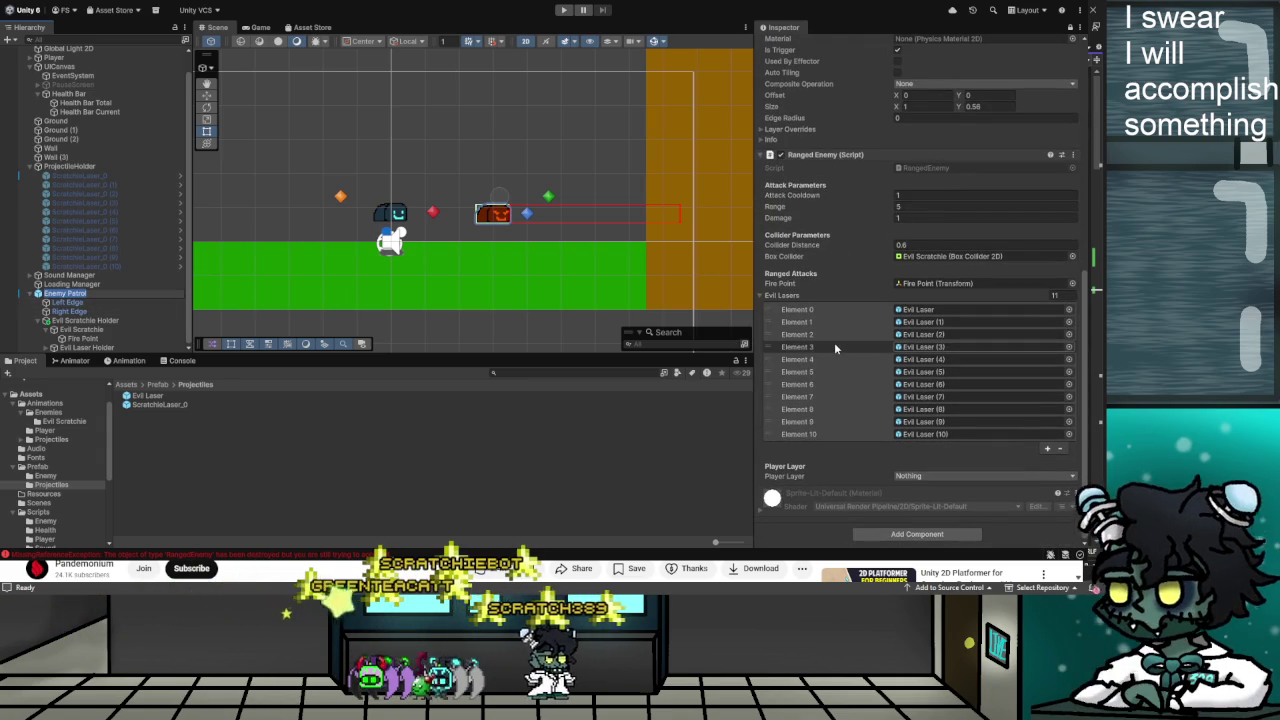
{"action": "scroll", "coordinate": [834, 342], "scroll_direction": "up", "scroll_amount": 1}
{"action": "scroll", "coordinate": [872, 362], "scroll_direction": "up", "scroll_amount": 1}
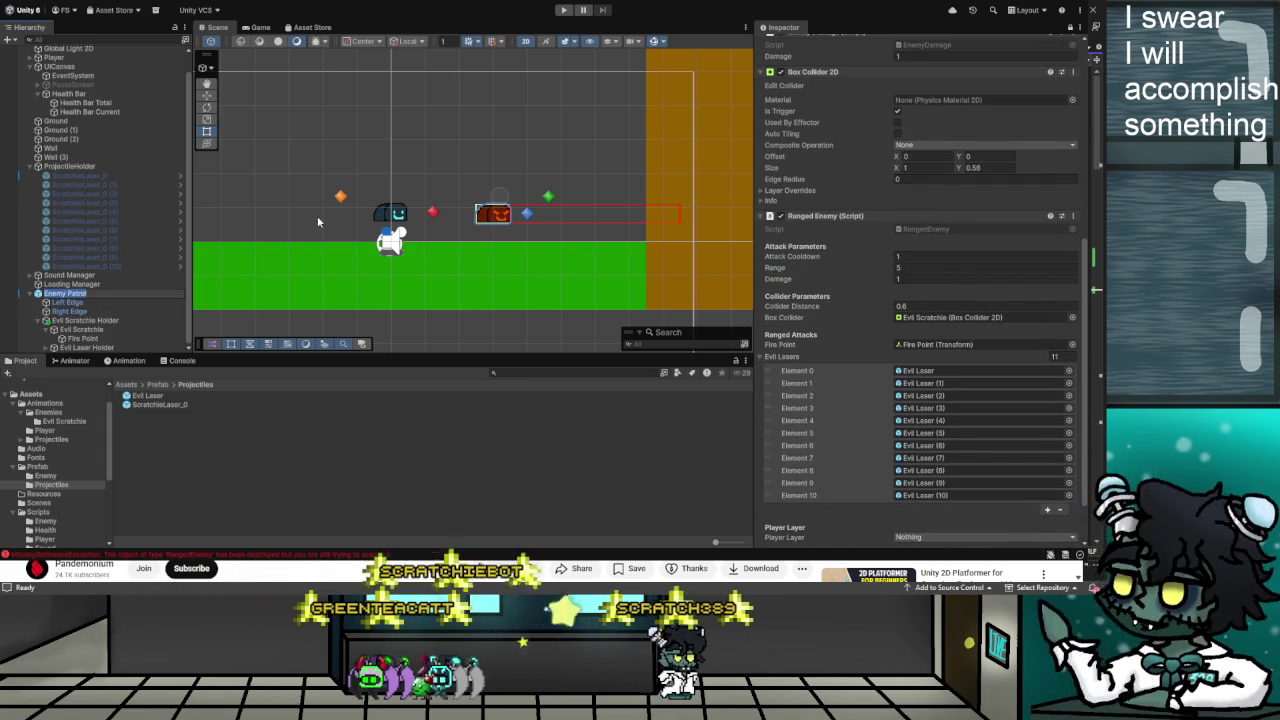
{"action": "left_click", "coordinate": [1071, 28]}
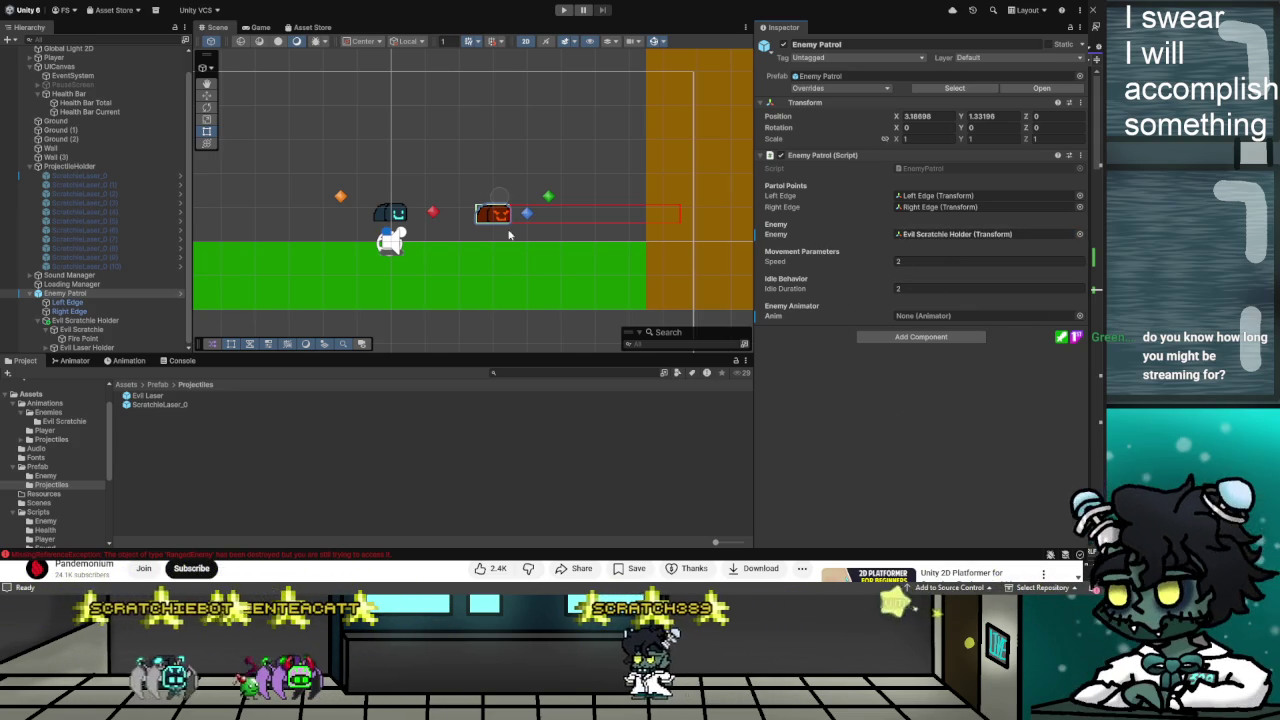
{"action": "left_click", "coordinate": [563, 10]}
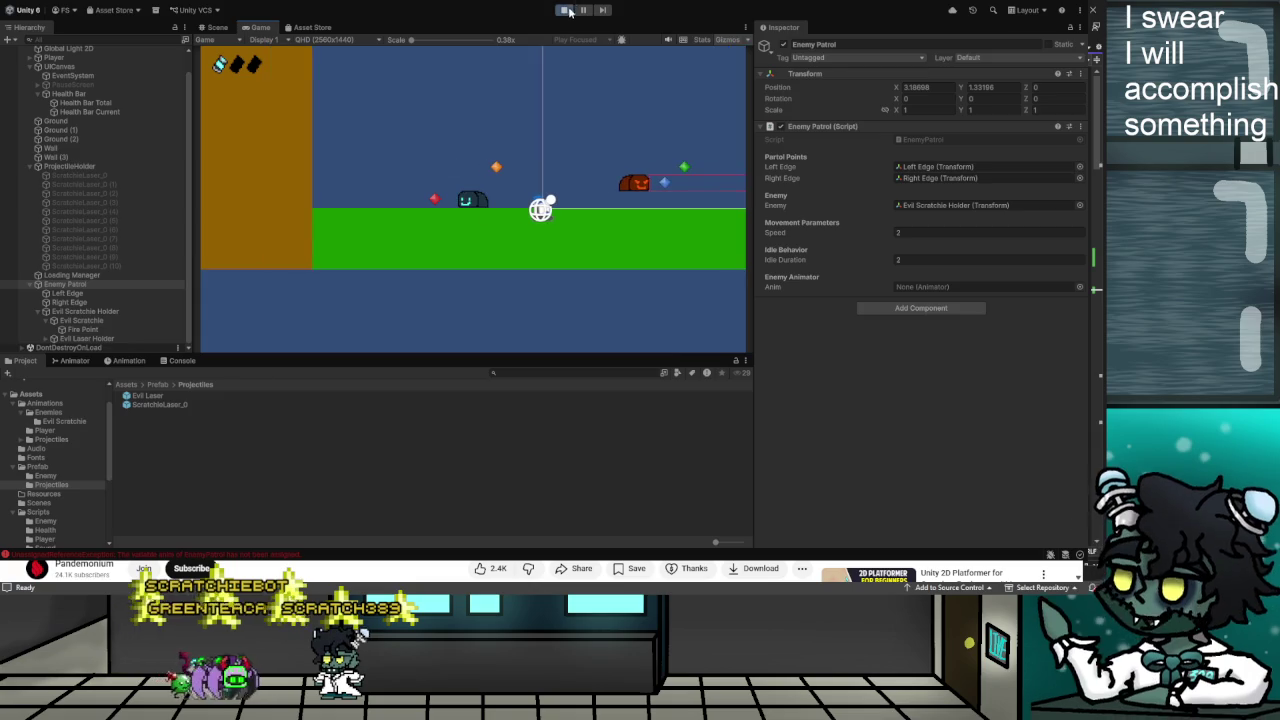
{"action": "key", "text": "ctrl+p"}
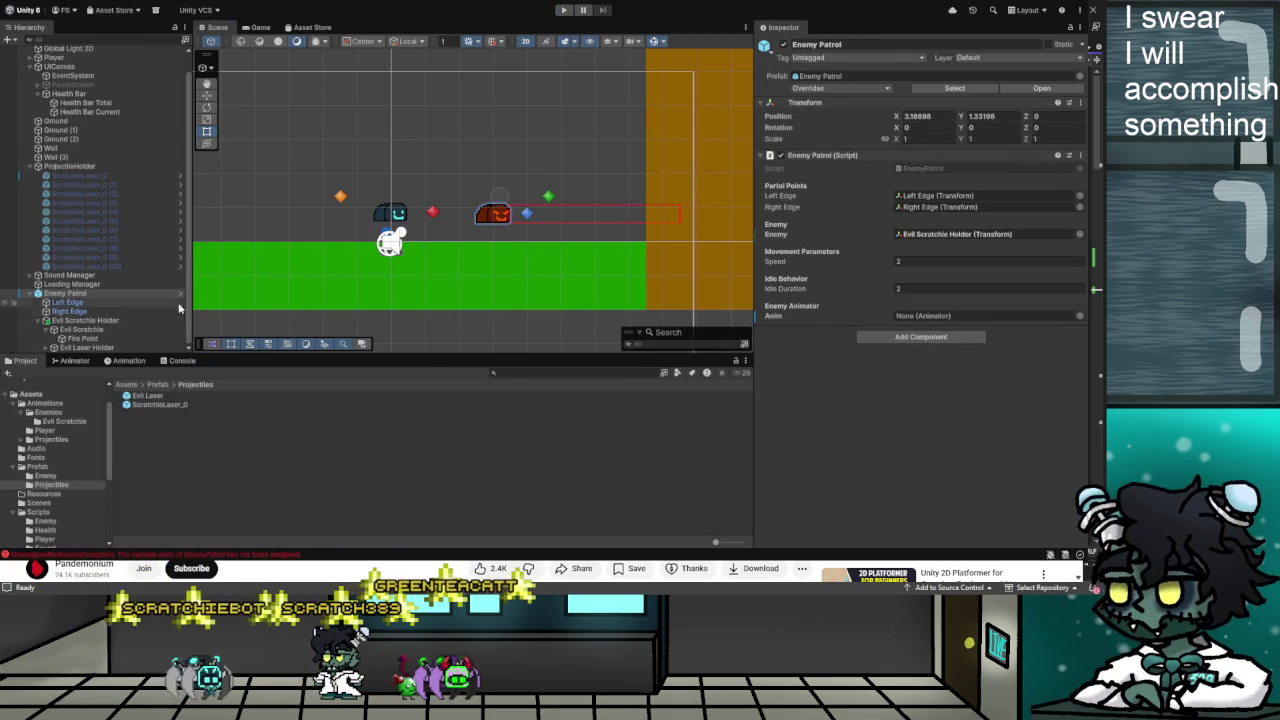
{"action": "left_click", "coordinate": [82, 295]}
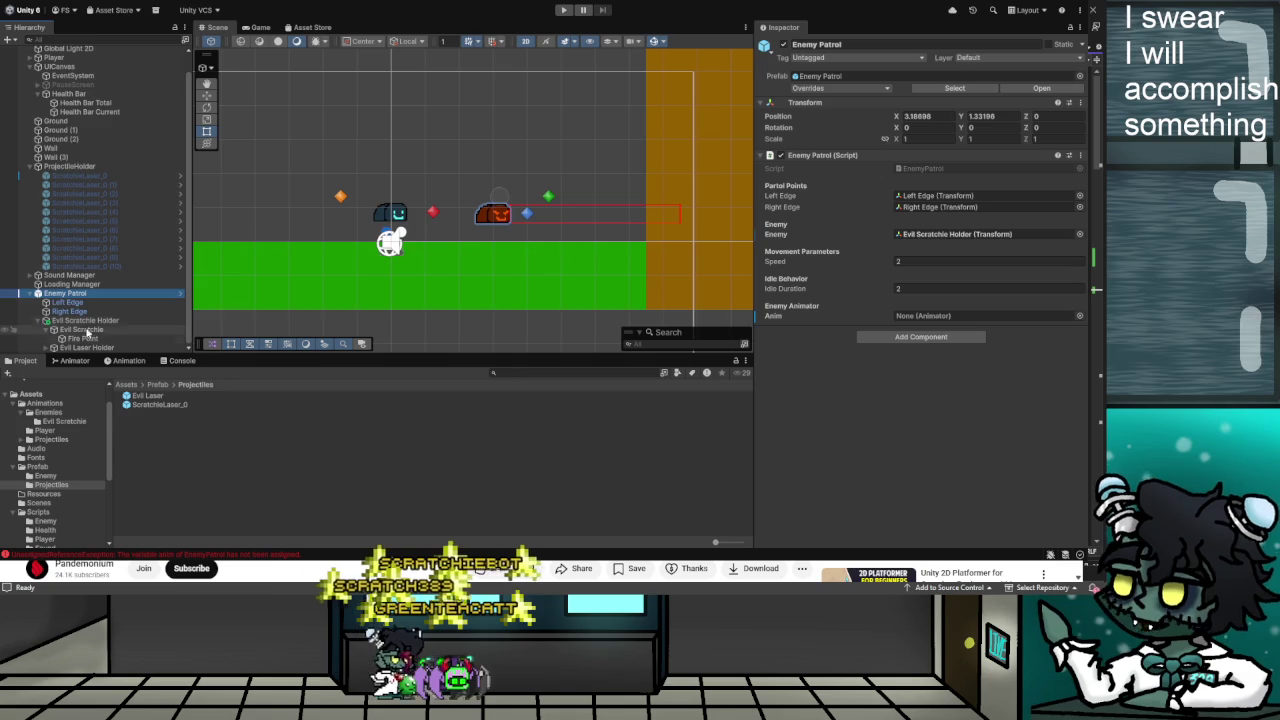
{"action": "left_click_drag", "start_coordinate": [83, 423], "coordinate": [893, 325]}
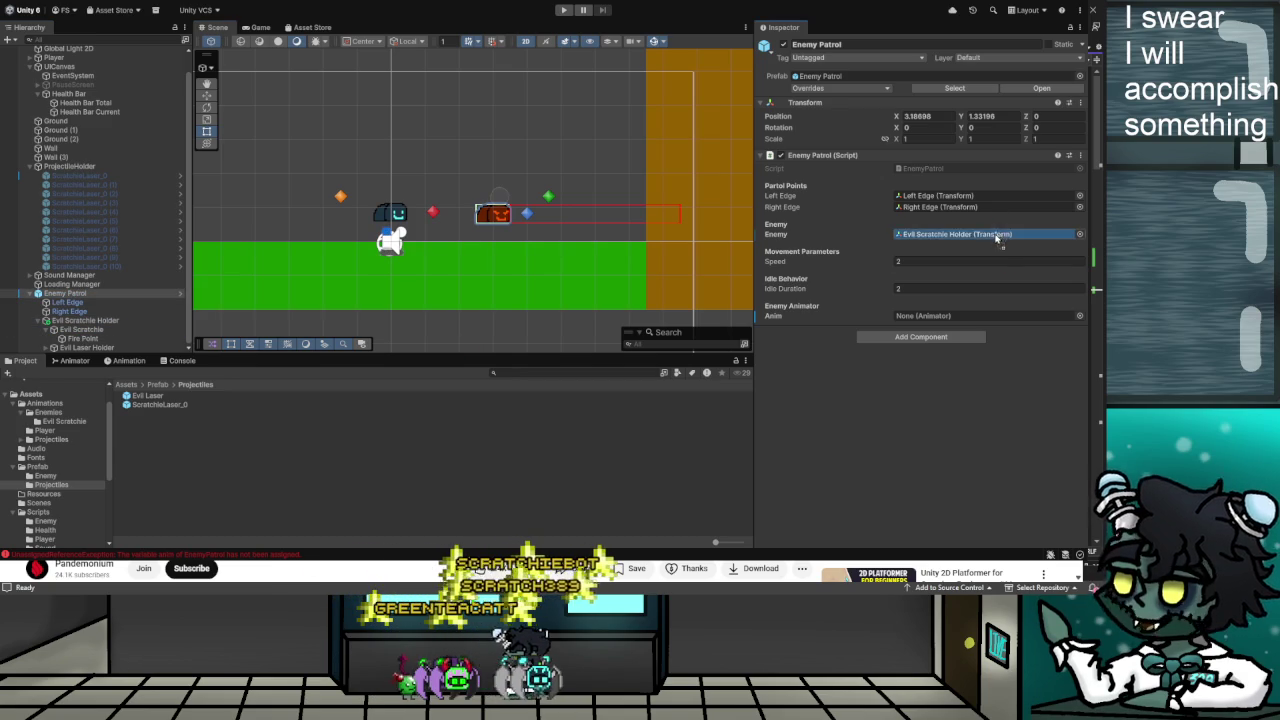
{"action": "left_click", "coordinate": [565, 10]}
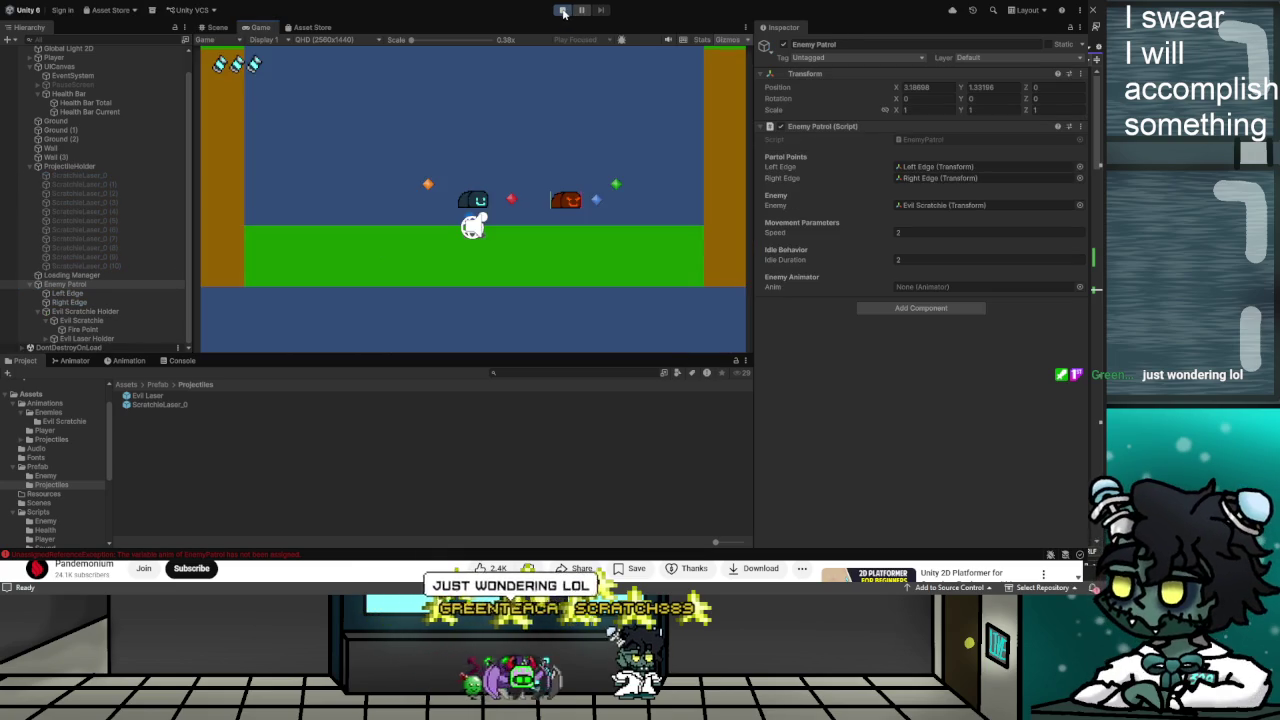
{"action": "left_click", "coordinate": [565, 10]}
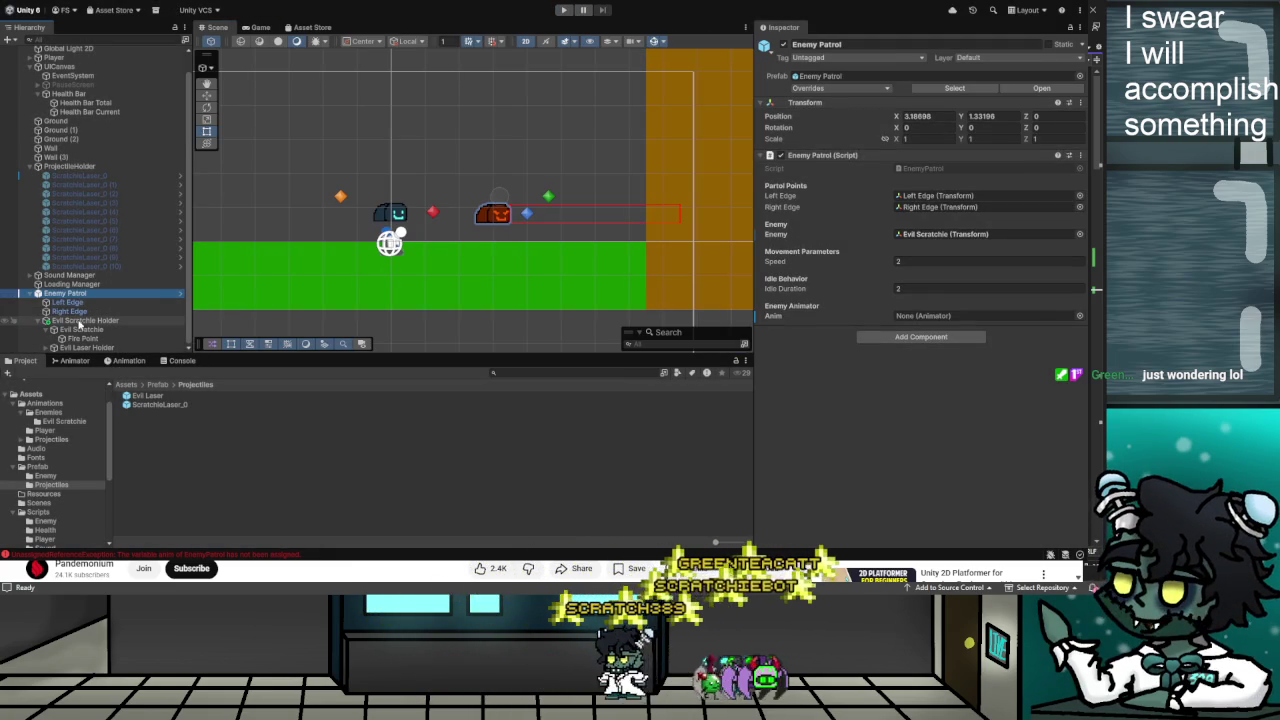
{"action": "left_click_drag", "start_coordinate": [65, 293], "coordinate": [775, 323]}
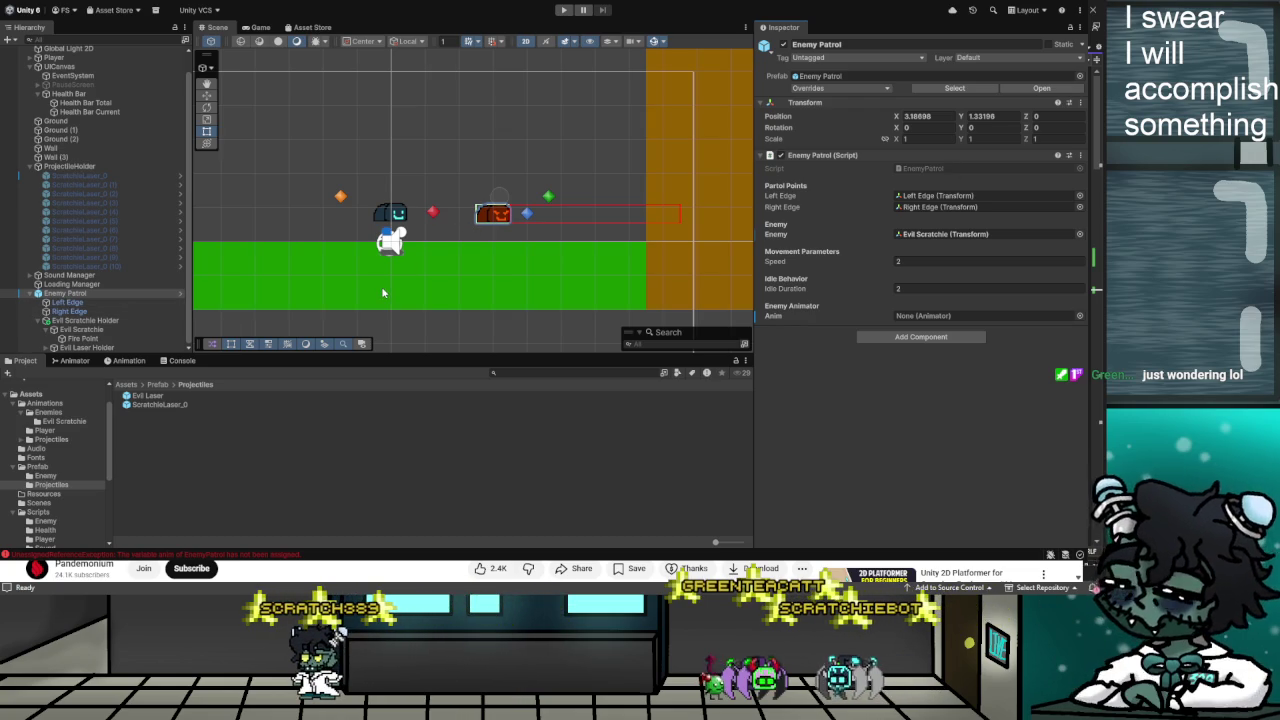
{"action": "left_click", "coordinate": [90, 331]}
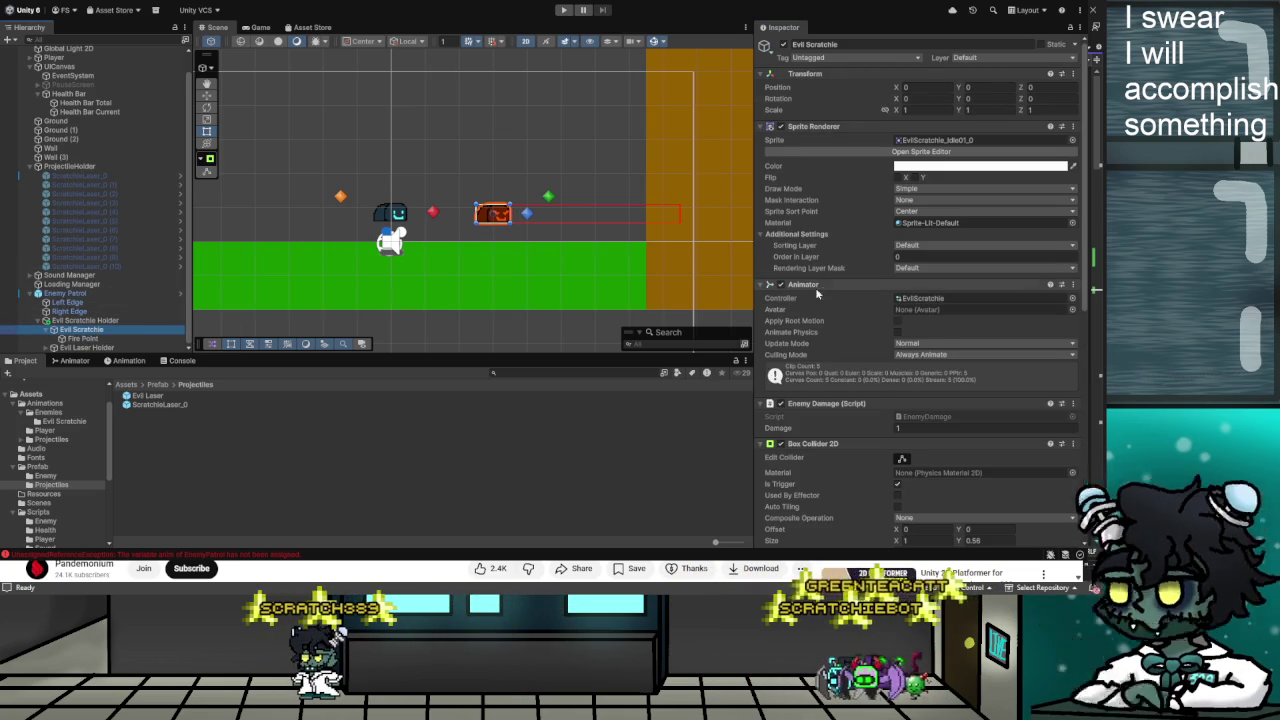
Open Scripts > Enemy and review EnemyPatrol, EnemyDamage, EnemyProjectile and EnemyProjectileHolder
{"action": "scroll", "coordinate": [815, 287], "scroll_direction": "down", "scroll_amount": 5}
{"action": "scroll", "coordinate": [845, 298], "scroll_direction": "up", "scroll_amount": 5}
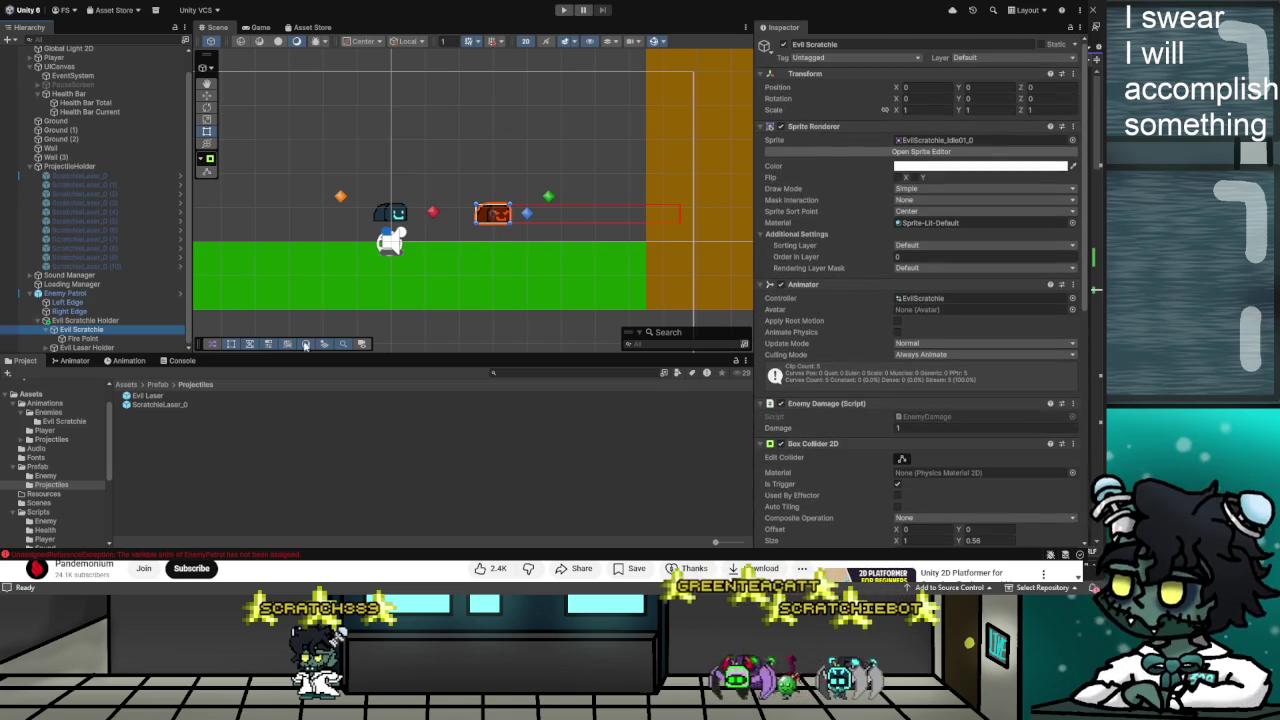
{"action": "left_click", "coordinate": [84, 339]}
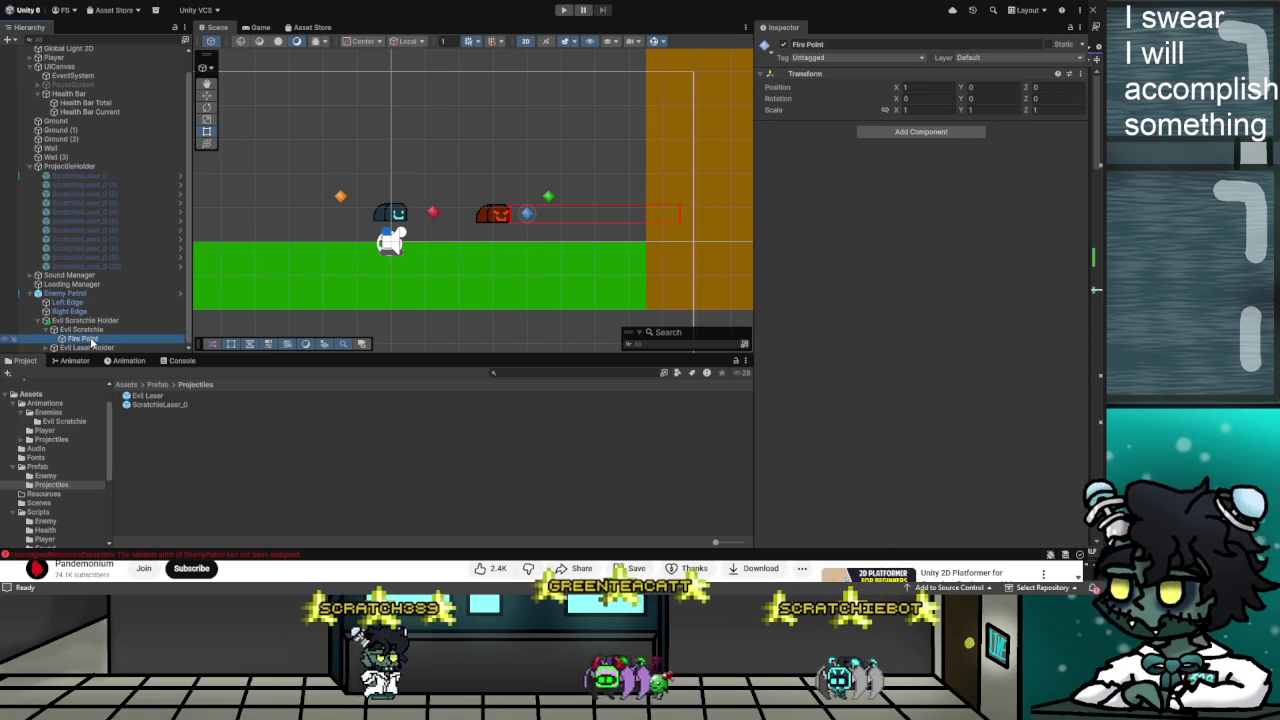
{"action": "left_click", "coordinate": [40, 512]}
{"action": "left_click", "coordinate": [44, 521]}
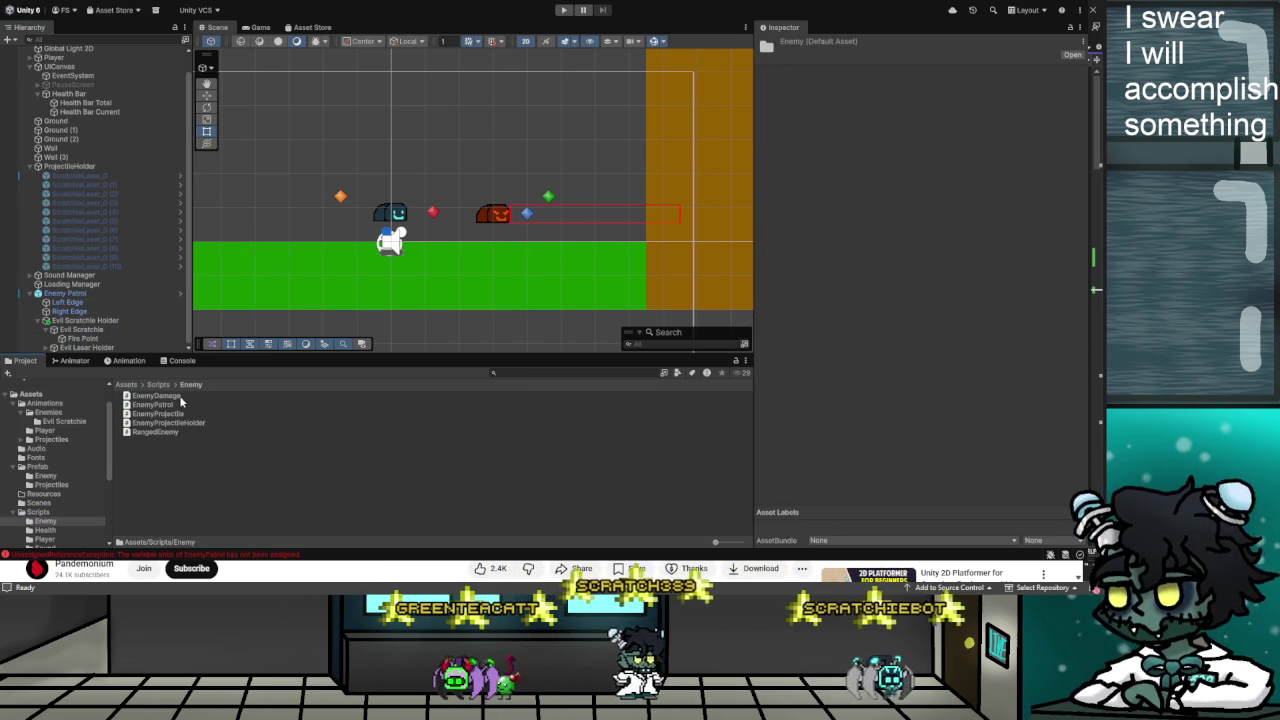
{"action": "left_click", "coordinate": [172, 404]}
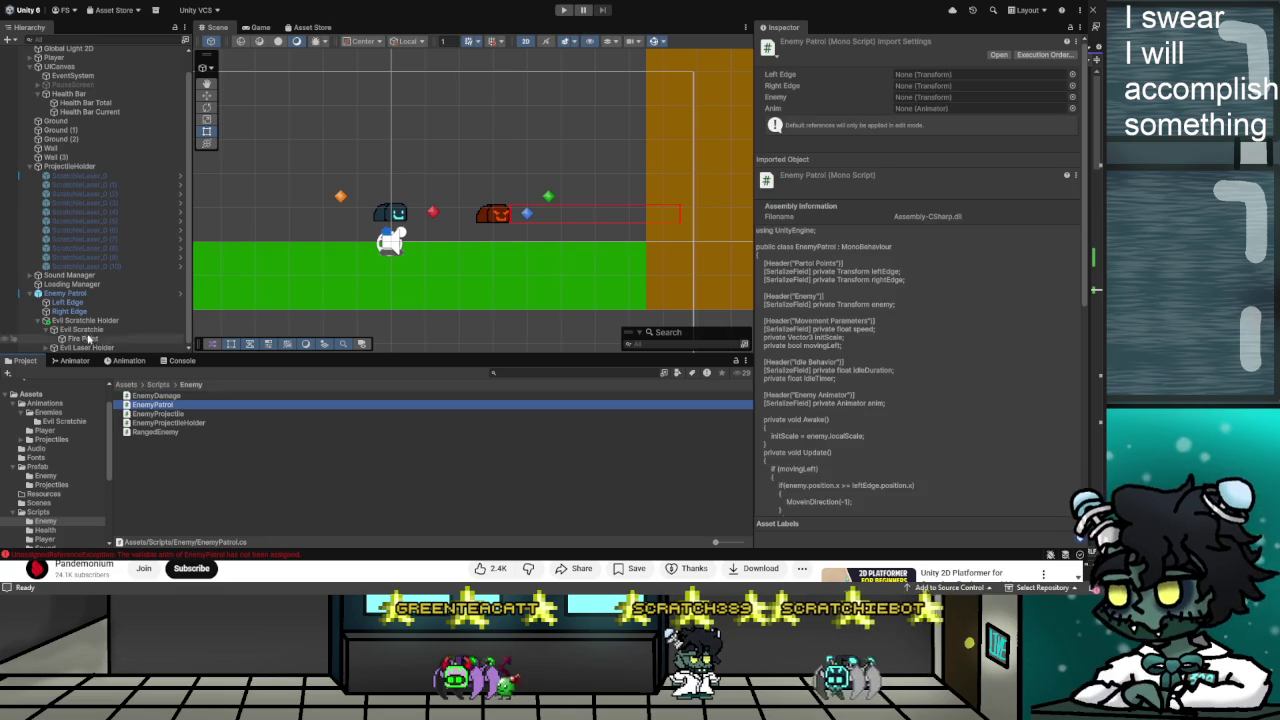
{"action": "left_click", "coordinate": [160, 396]}
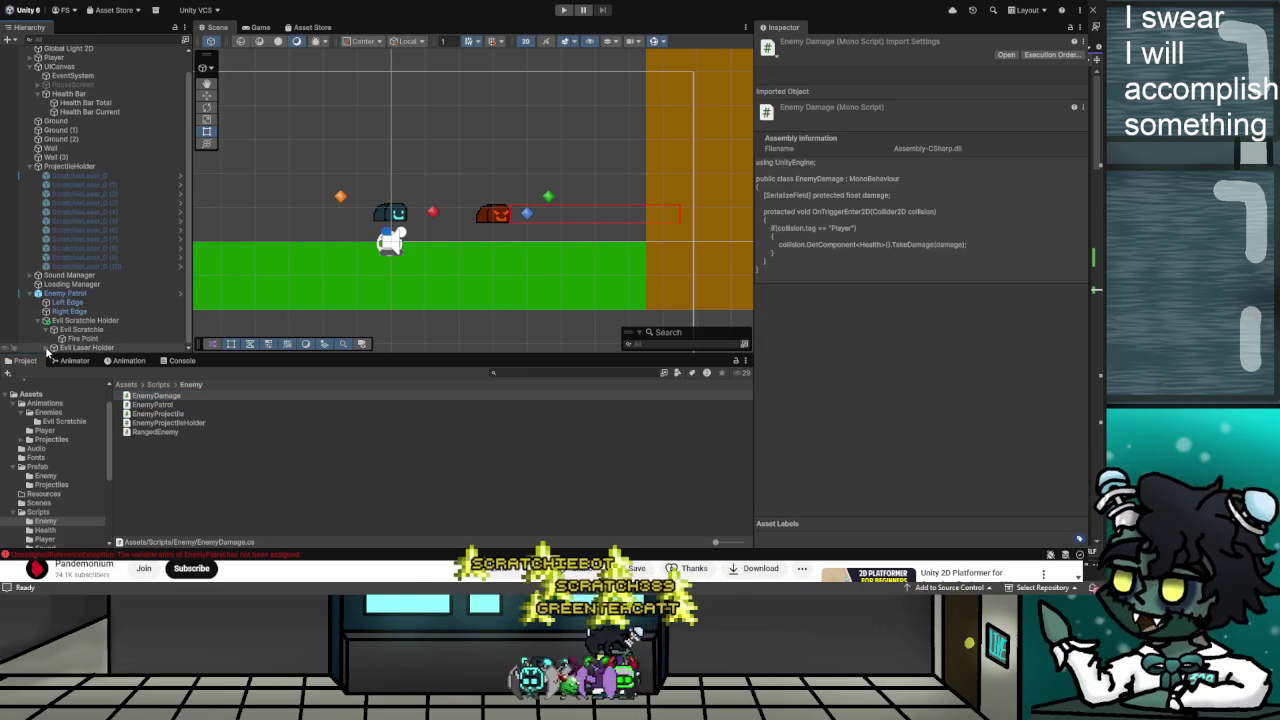
{"action": "scroll", "coordinate": [75, 296], "scroll_direction": "down", "scroll_amount": 4}
{"action": "scroll", "coordinate": [75, 296], "scroll_direction": "up", "scroll_amount": 4}
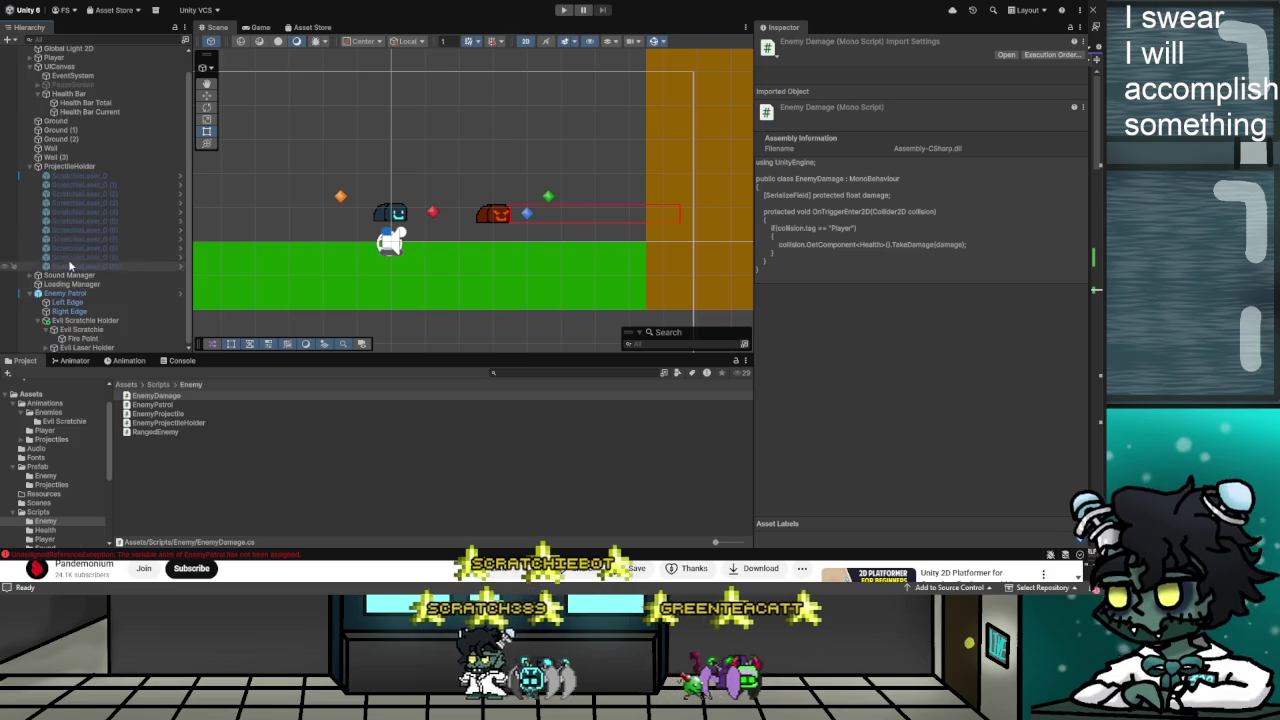
{"action": "left_click", "coordinate": [158, 413]}
{"action": "left_click", "coordinate": [176, 424]}
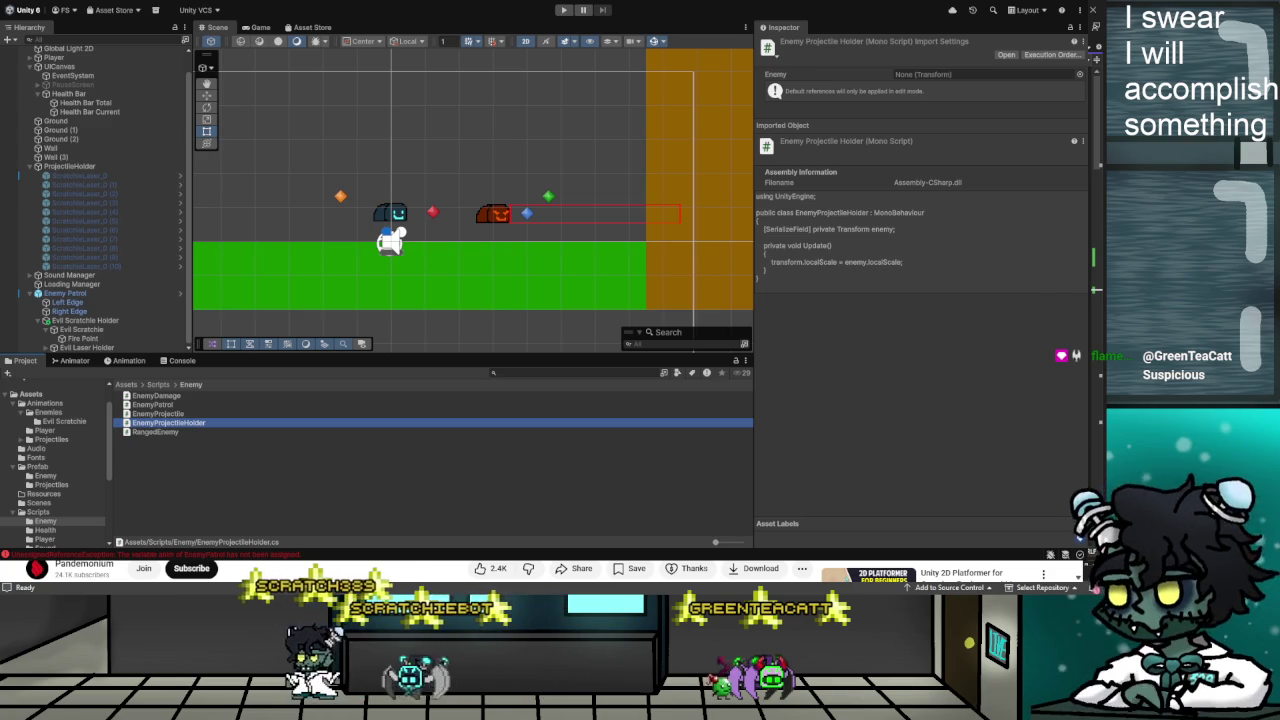
Delete the EnemyProjectileHolder script
{"action": "key", "text": "alt+Tab"}
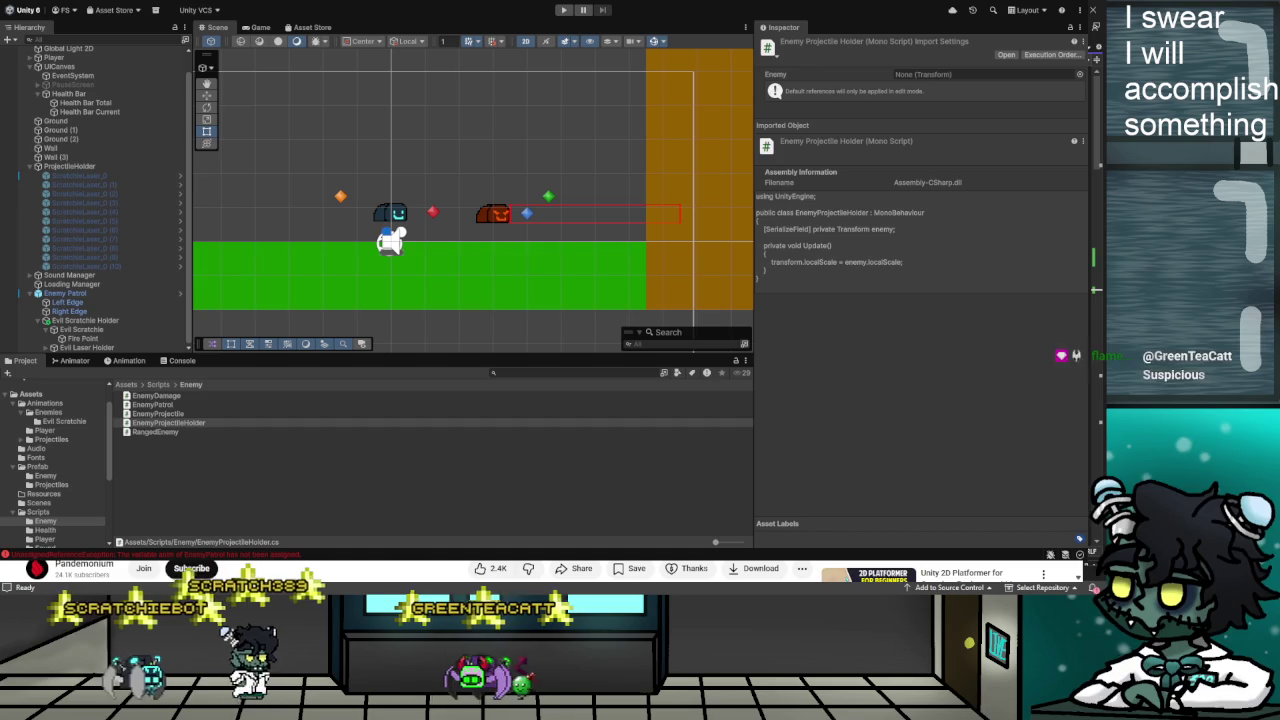
{"action": "left_click", "coordinate": [205, 422]}
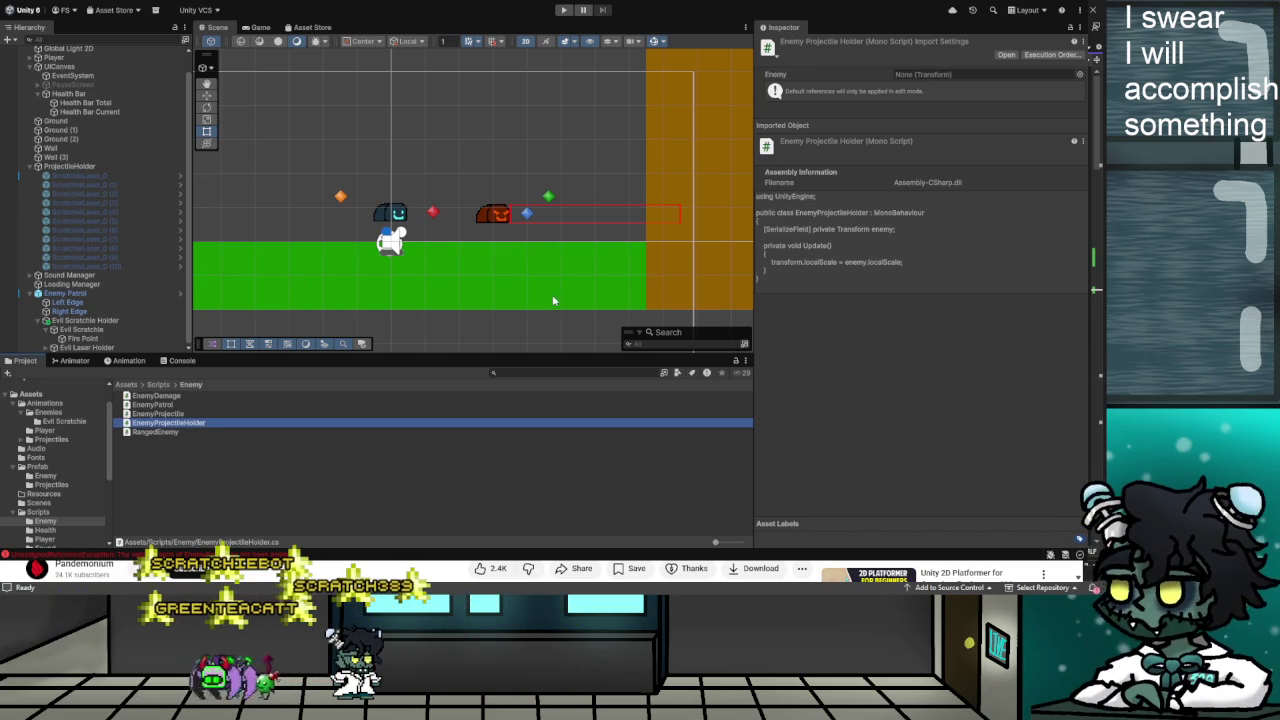
{"action": "key", "text": "Delete"}
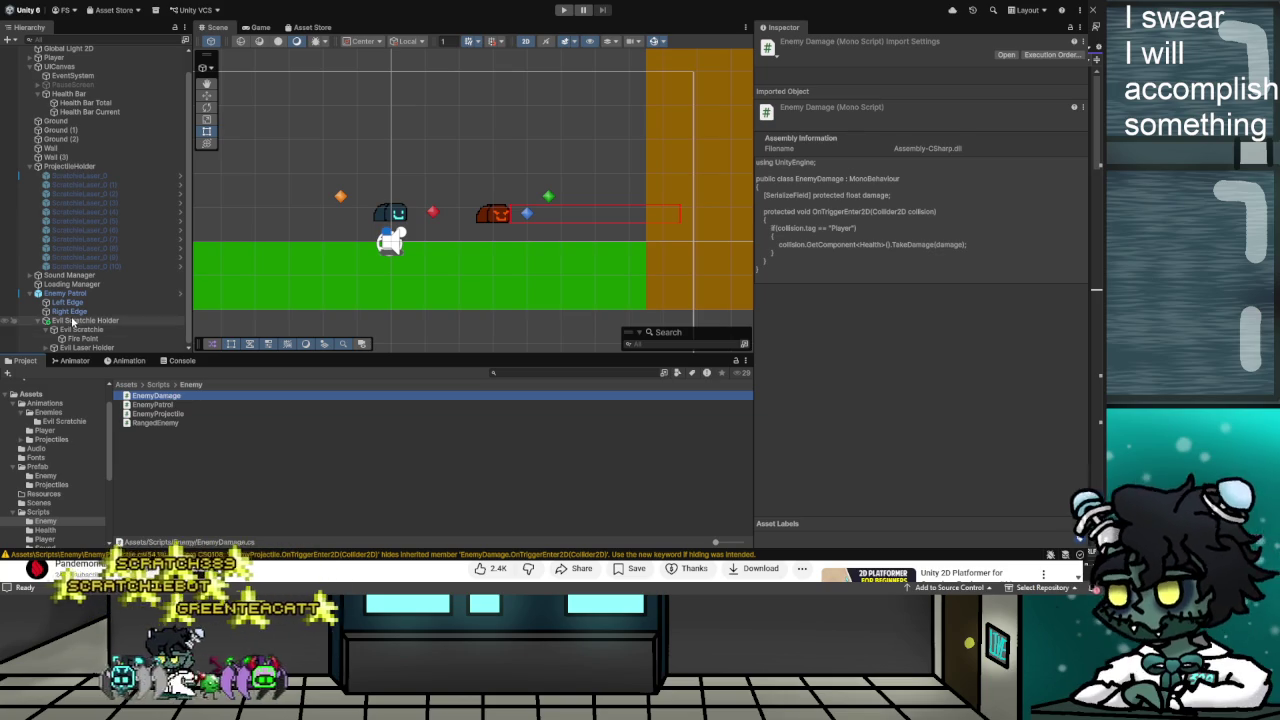
Choose Enemy in both the Layer and Tag dropdowns for Evil Scratchie
{"action": "left_click", "coordinate": [72, 321]}
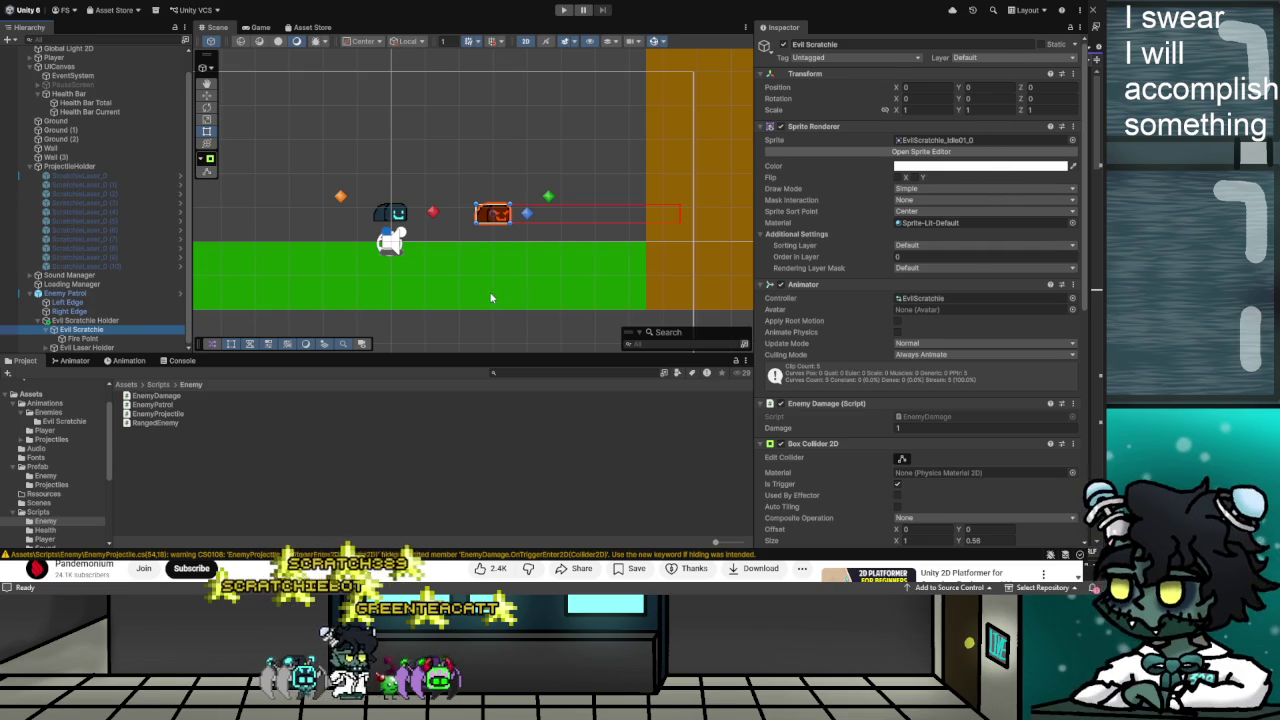
{"action": "left_click", "coordinate": [1000, 57]}
{"action": "left_click", "coordinate": [980, 180]}
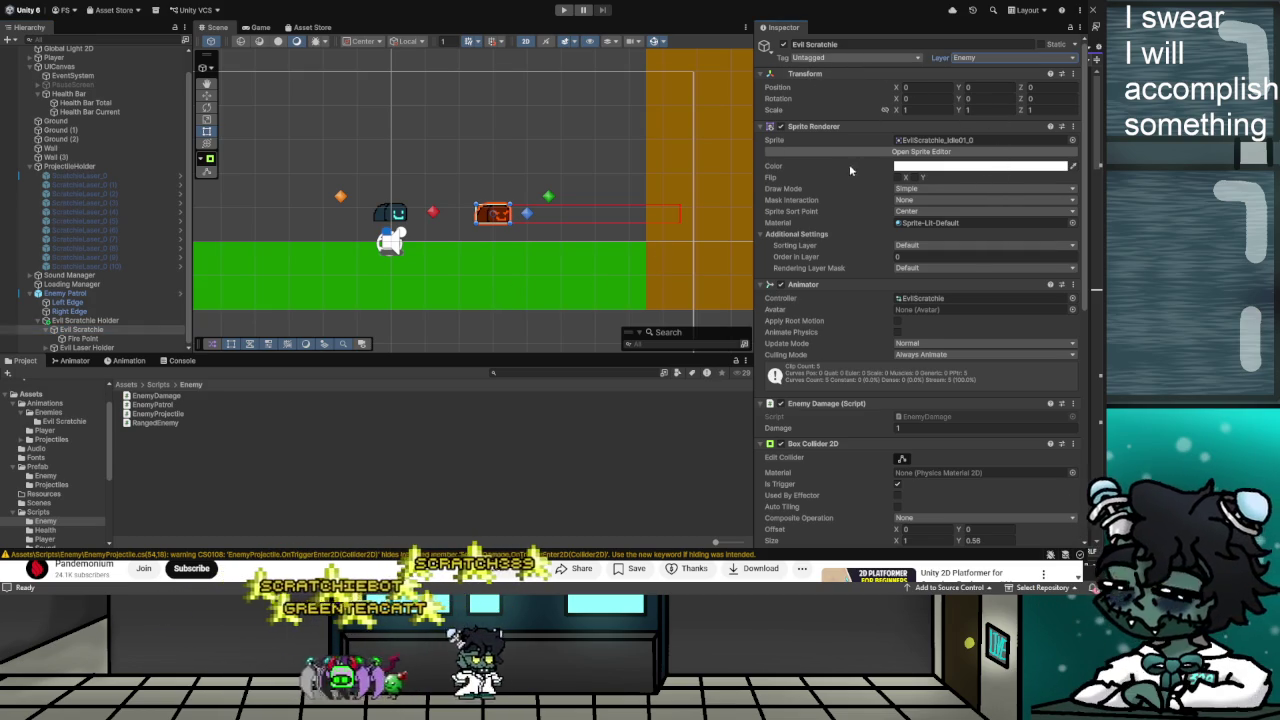
{"action": "left_click", "coordinate": [855, 57]}
{"action": "left_click", "coordinate": [860, 168]}
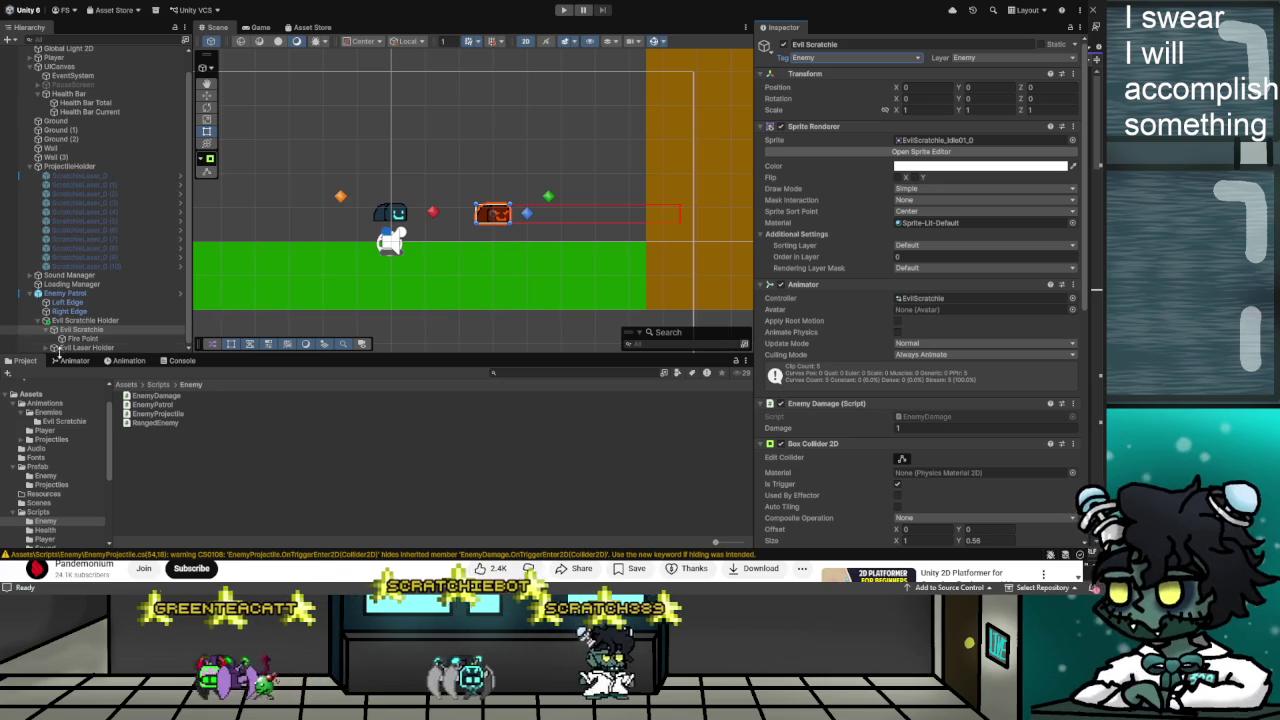
Look over Evil Scratchie's Ranged Enemy settings, then bring up the YouTube tutorial
{"action": "left_click", "coordinate": [90, 347]}
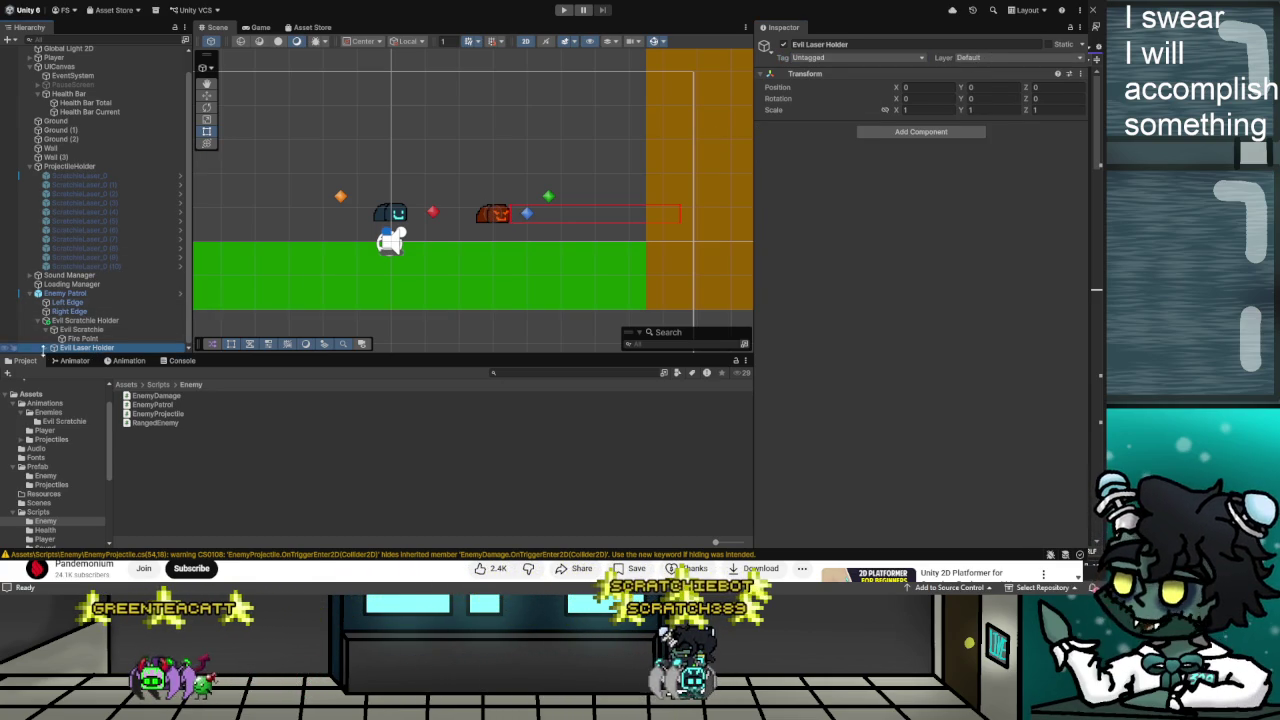
{"action": "left_click", "coordinate": [78, 331]}
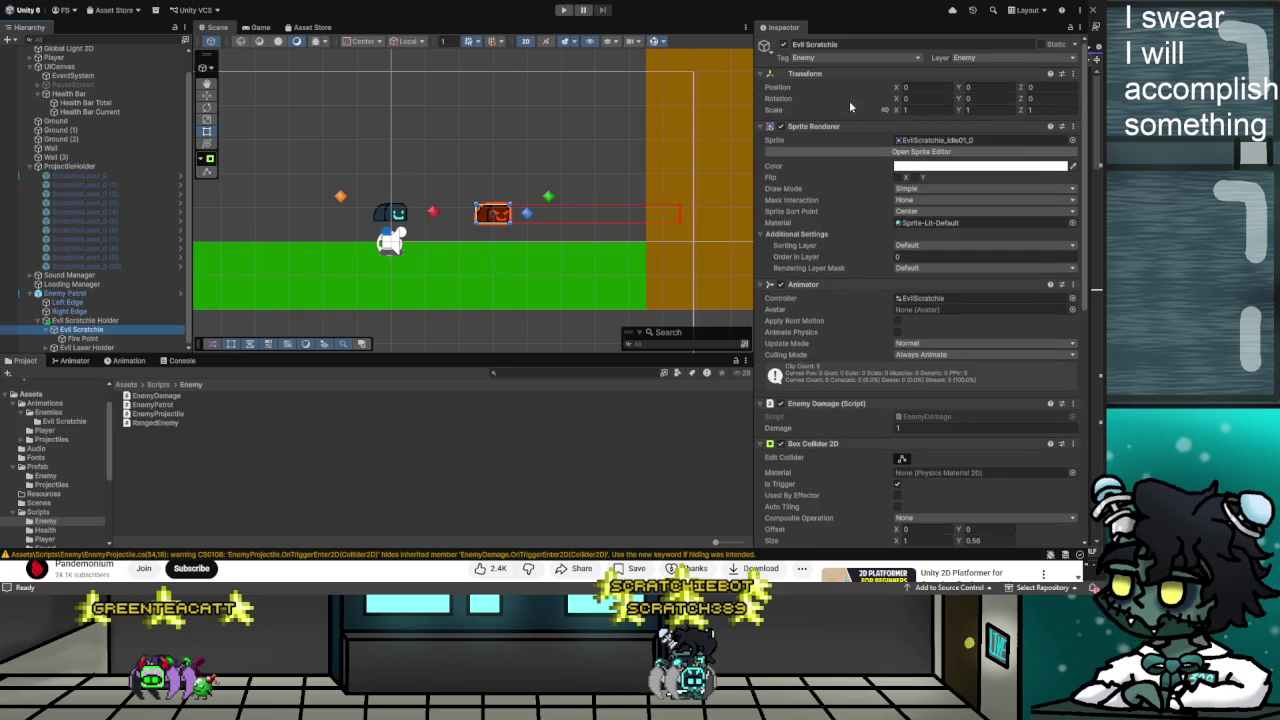
{"action": "scroll", "coordinate": [840, 200], "scroll_direction": "down", "scroll_amount": 4}
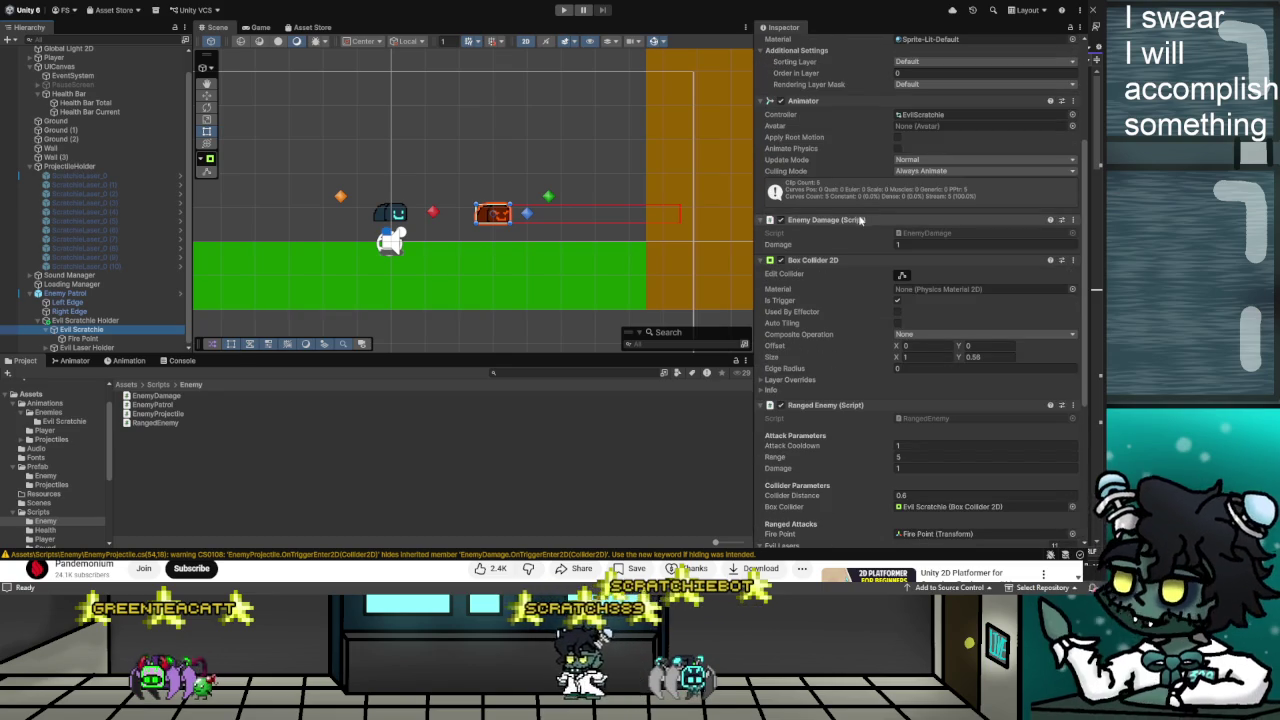
{"action": "scroll", "coordinate": [860, 220], "scroll_direction": "down", "scroll_amount": 5}
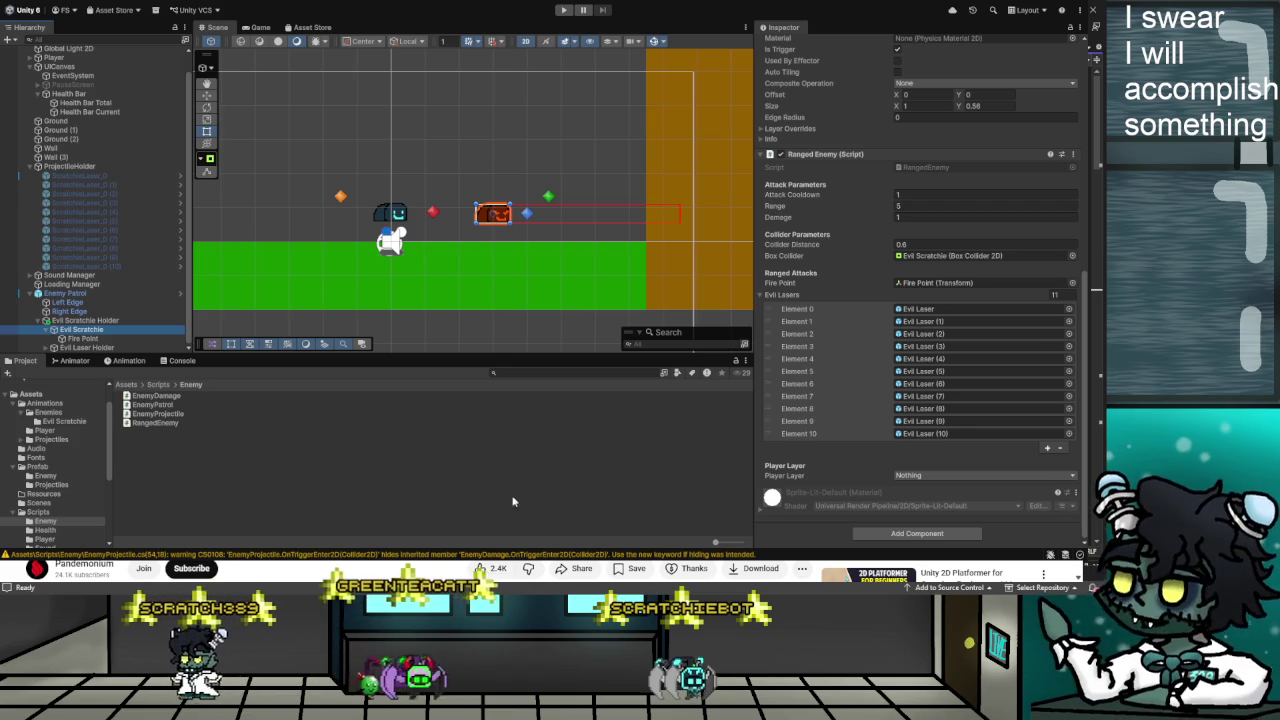
{"action": "key", "text": "alt+Tab"}
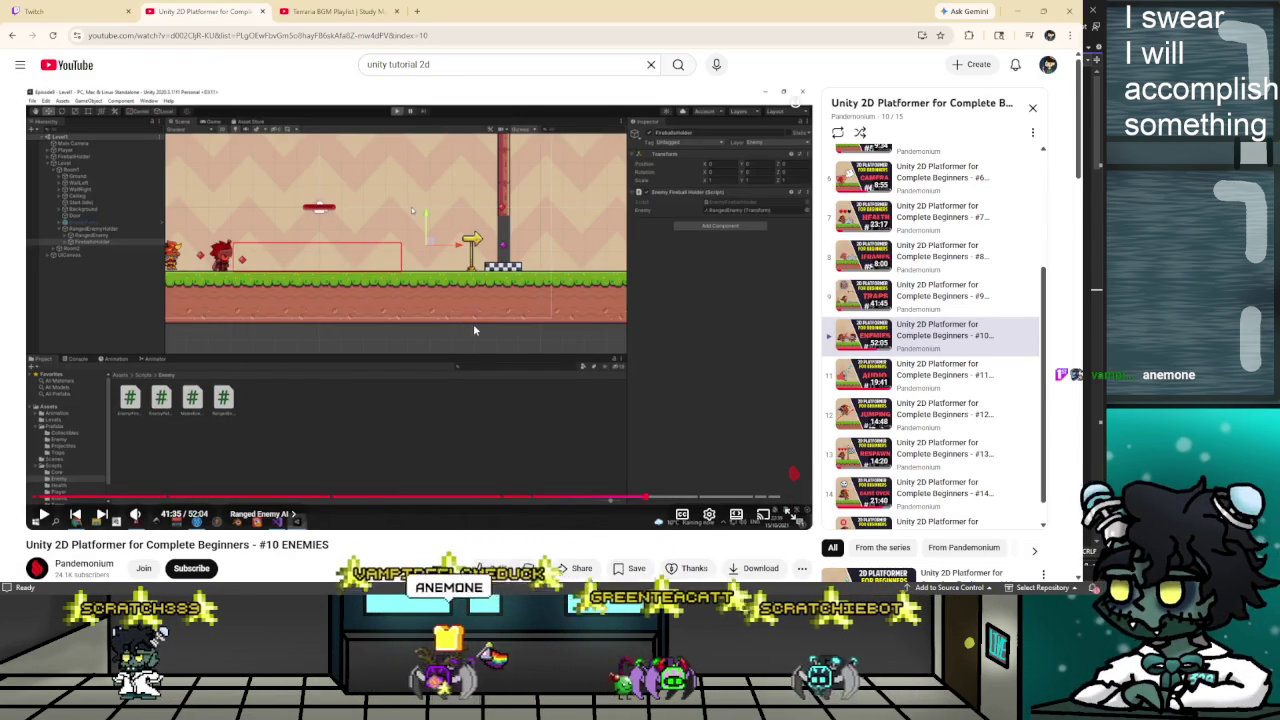
Rewind the tutorial to 37:32 to recheck the ranged enemy settings, then return to Unity
{"action": "left_click", "coordinate": [430, 340]}
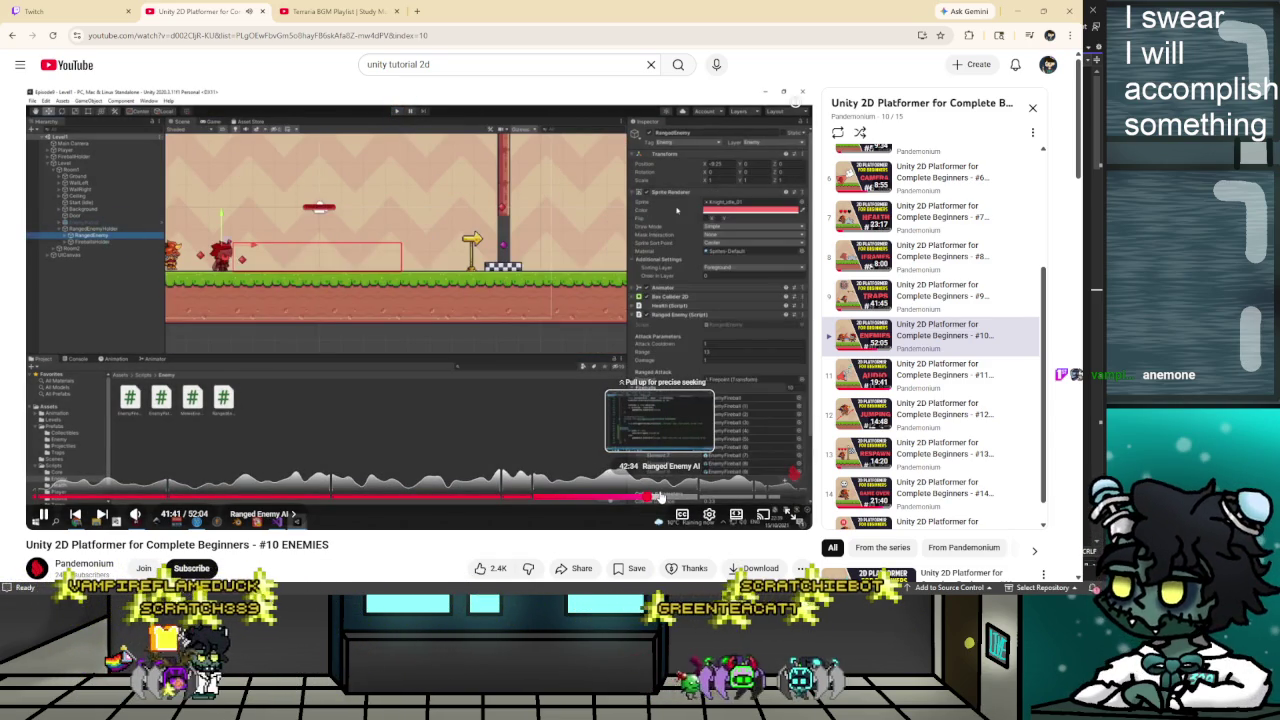
{"action": "left_click", "coordinate": [588, 497]}
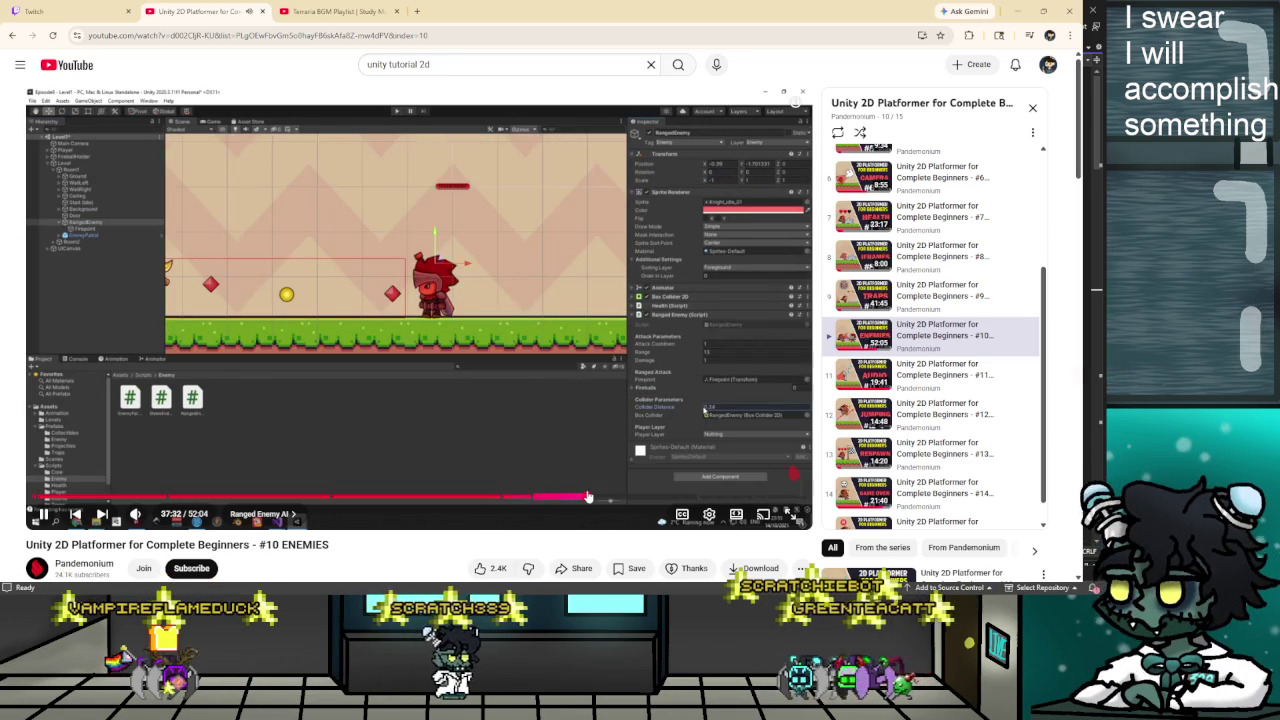
{"action": "left_click", "coordinate": [360, 348]}
{"action": "key", "text": "alt+Tab"}
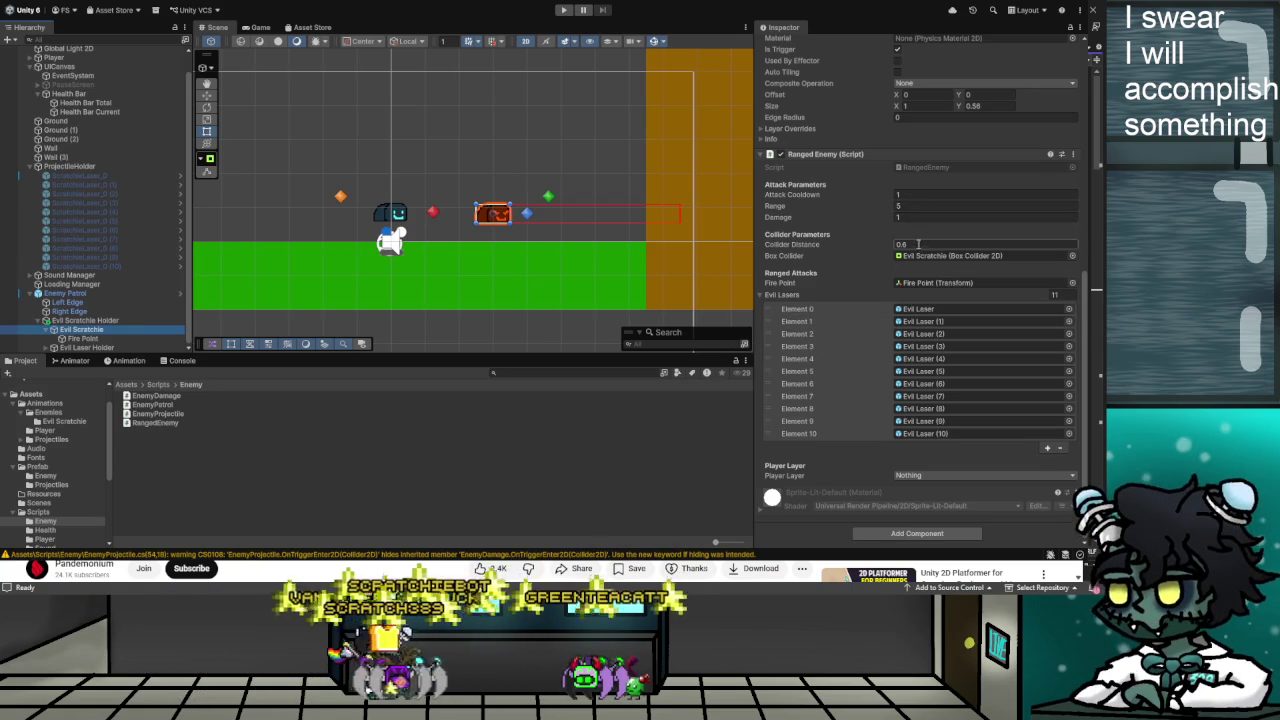
Set the Ranged Enemy component's Player Layer to Player
{"action": "scroll", "coordinate": [1000, 240], "scroll_direction": "up", "scroll_amount": 2}
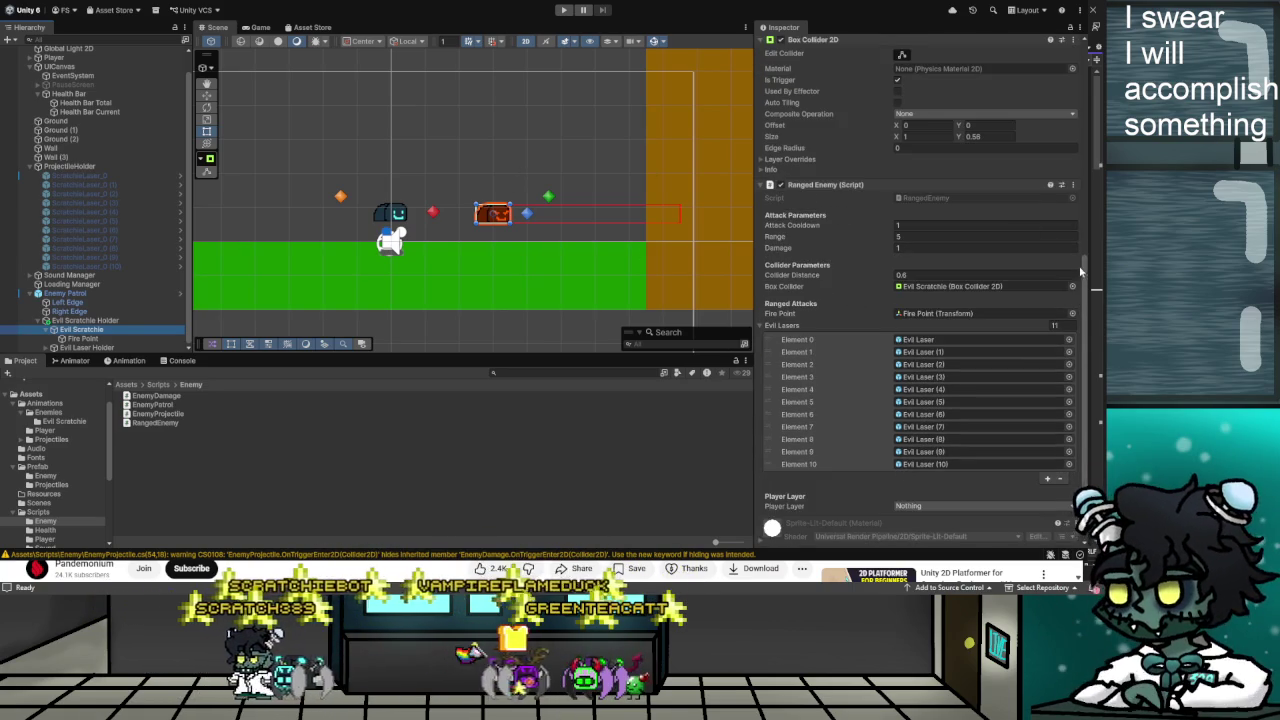
{"action": "scroll", "coordinate": [1023, 236], "scroll_direction": "up", "scroll_amount": 2}
{"action": "left_click_drag", "start_coordinate": [1086, 248], "coordinate": [1087, 297]}
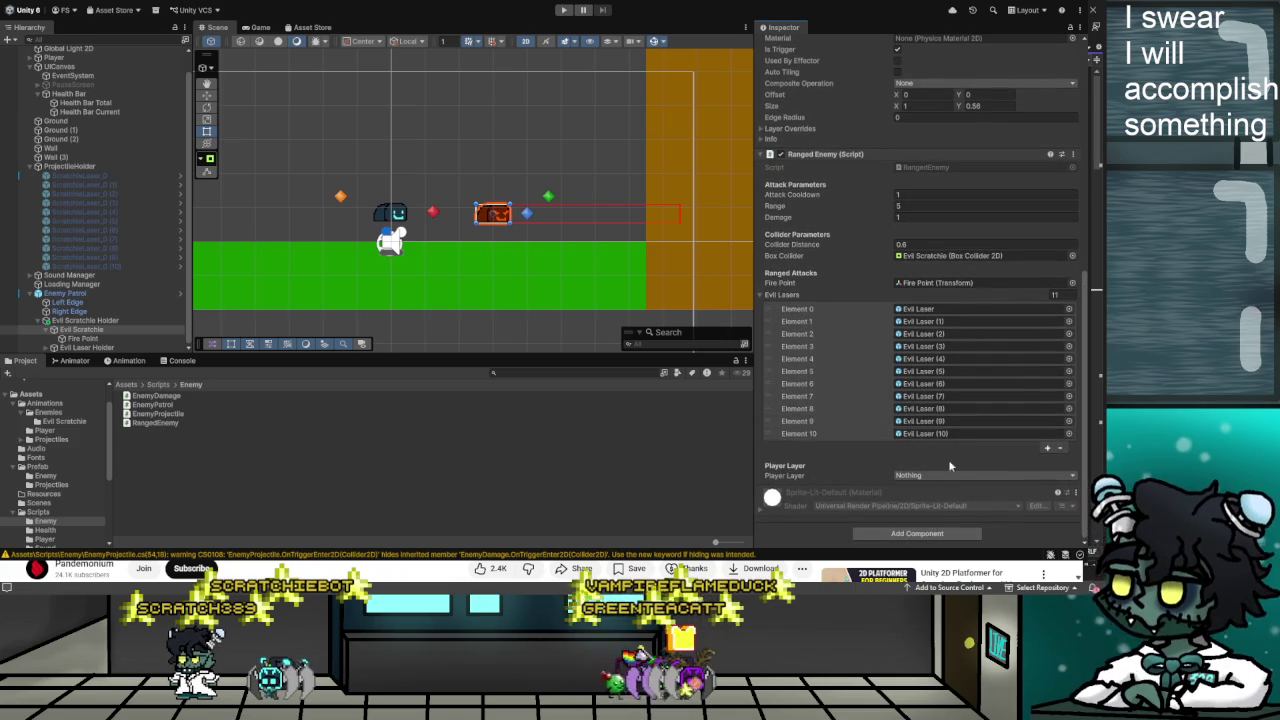
{"action": "left_click", "coordinate": [941, 475]}
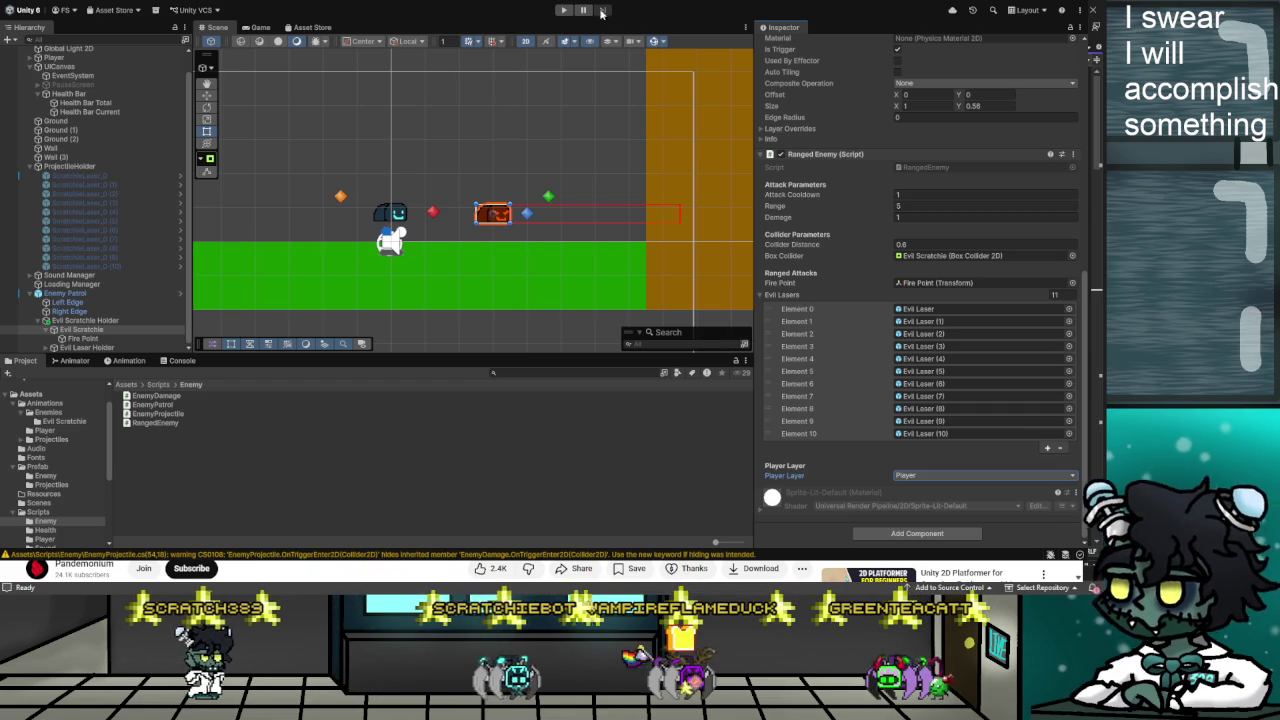
Play-test the scene to watch Evil Scratchie fire lasers, then stop
{"action": "key", "text": "ctrl+p"}
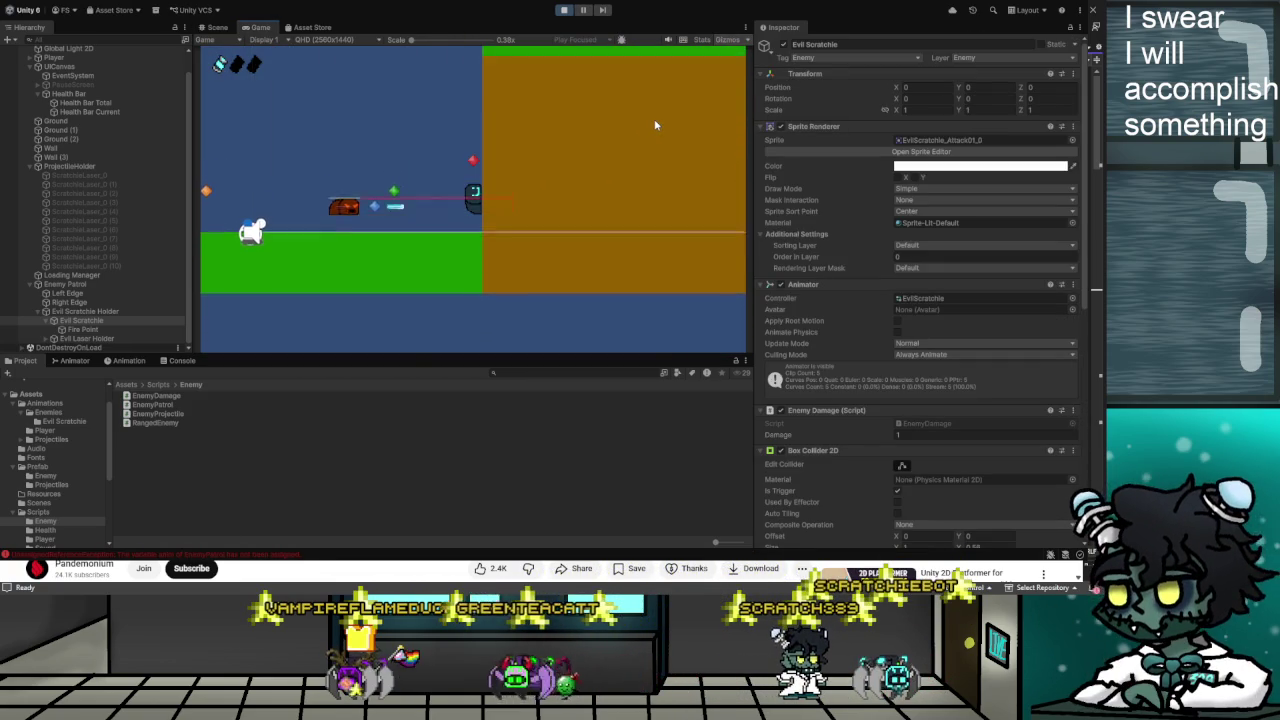
{"action": "left_click", "coordinate": [562, 10]}
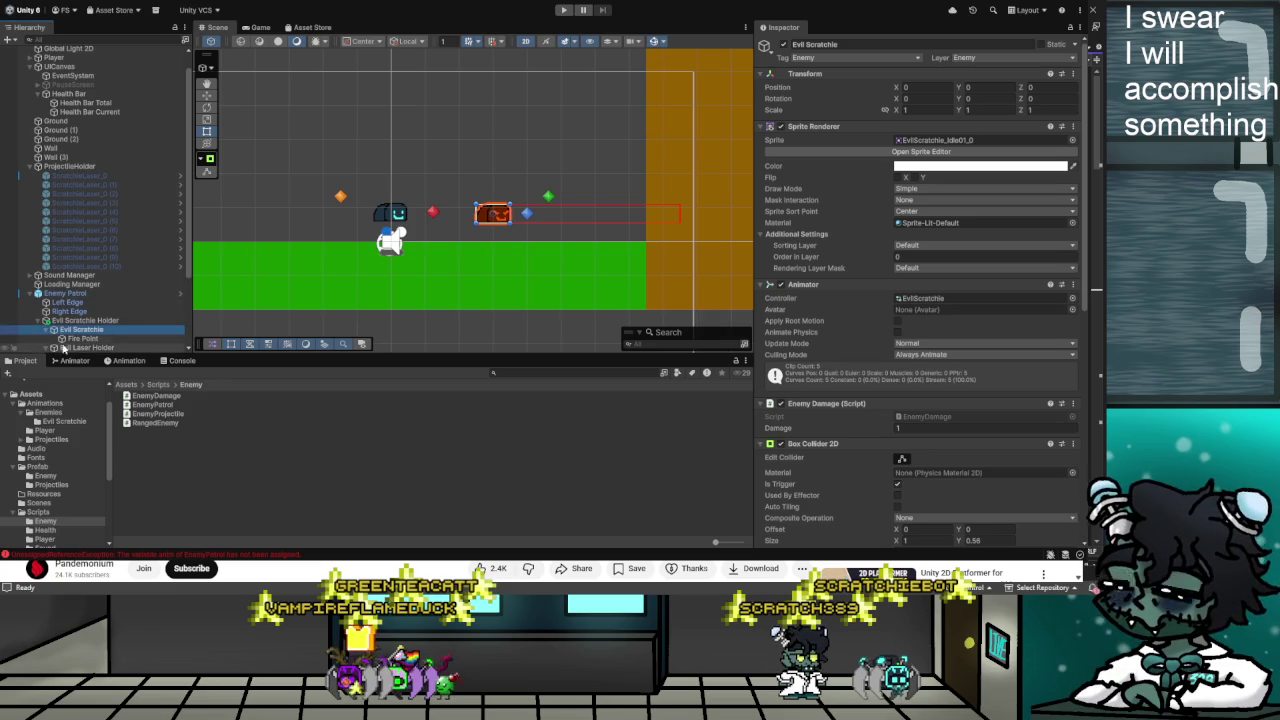
{"action": "scroll", "coordinate": [63, 347], "scroll_direction": "down", "scroll_amount": 3}
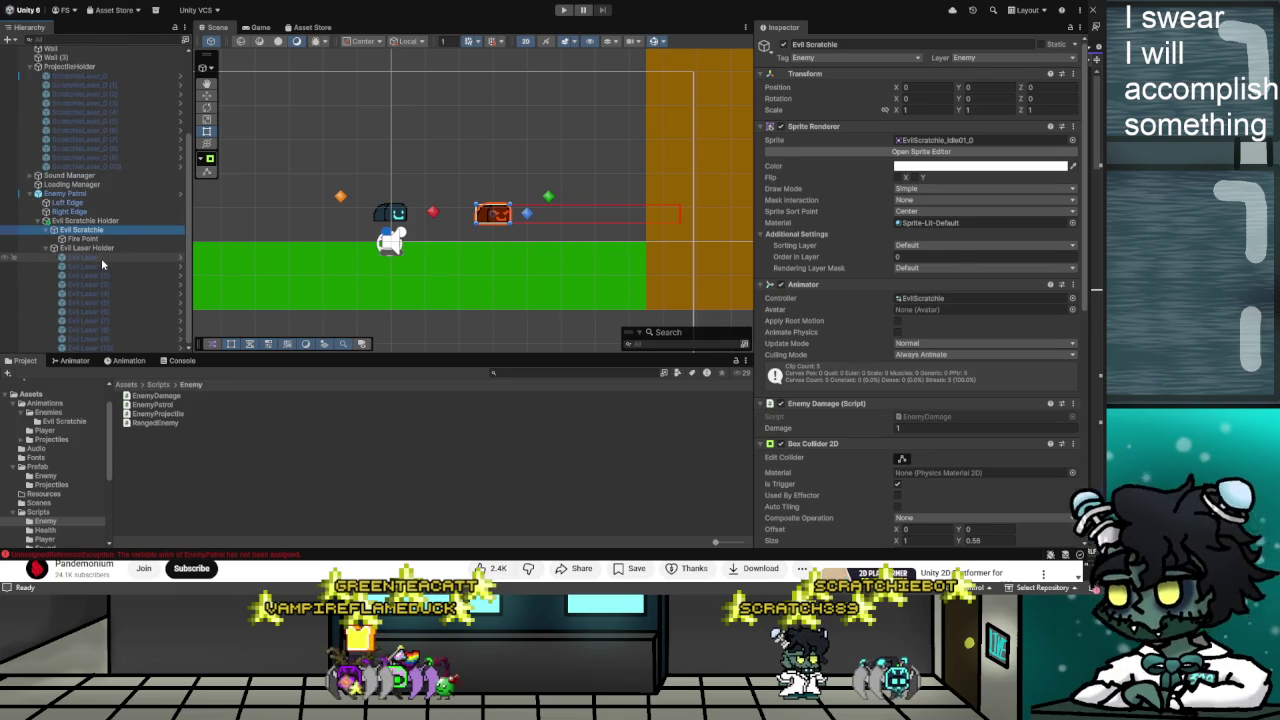
Make the Evil Laser's Sprite Renderer colour red, then reselect Evil Scratchie
{"action": "left_click", "coordinate": [101, 258]}
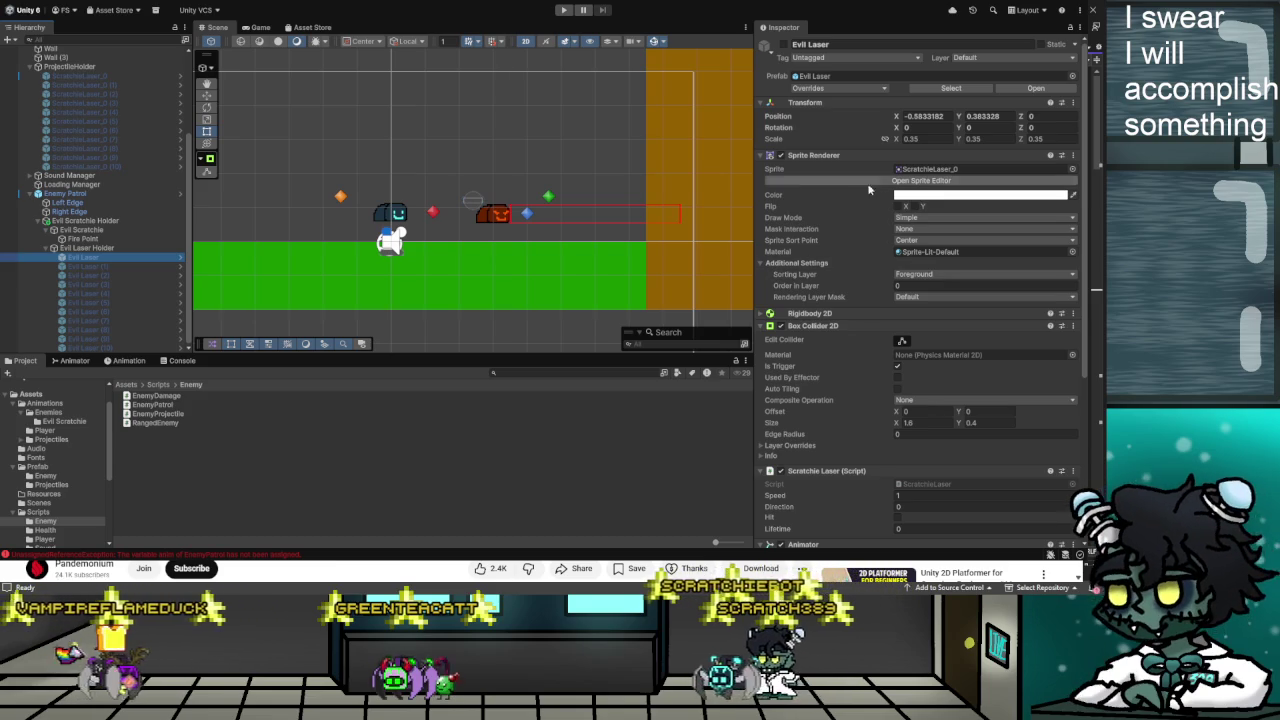
{"action": "scroll", "coordinate": [840, 245], "scroll_direction": "down", "scroll_amount": 4}
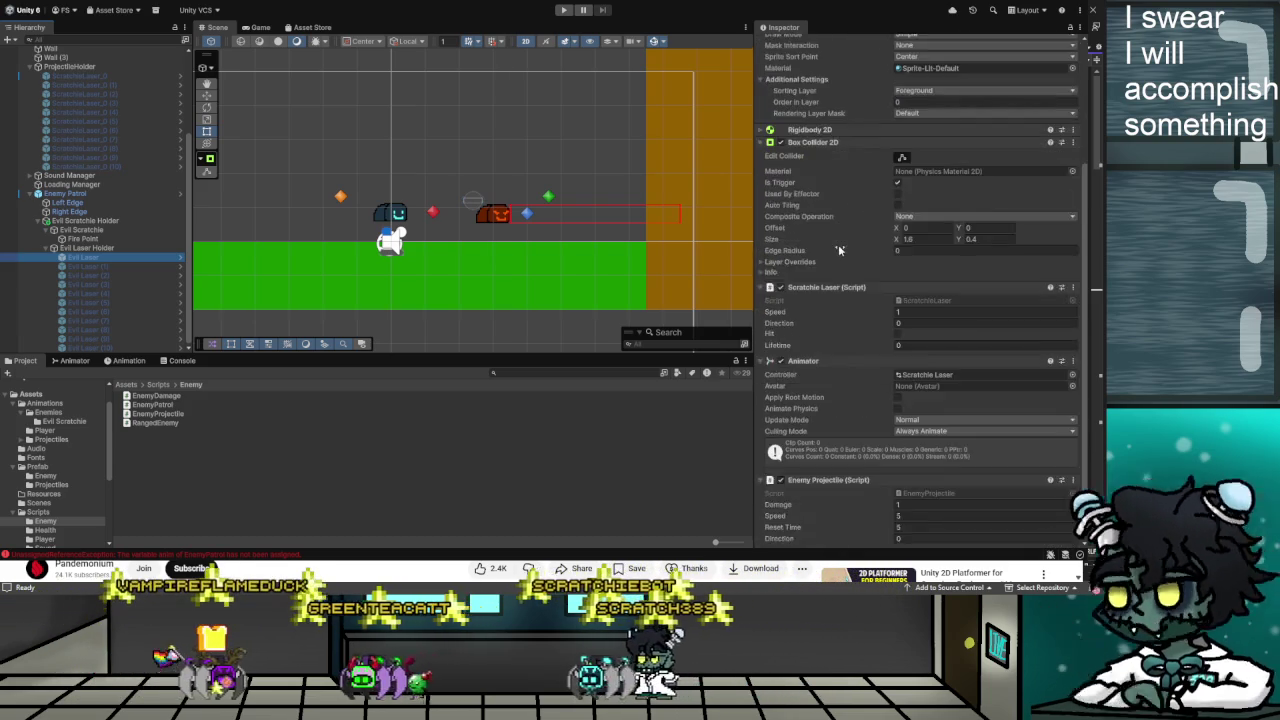
{"action": "scroll", "coordinate": [860, 285], "scroll_direction": "up", "scroll_amount": 4}
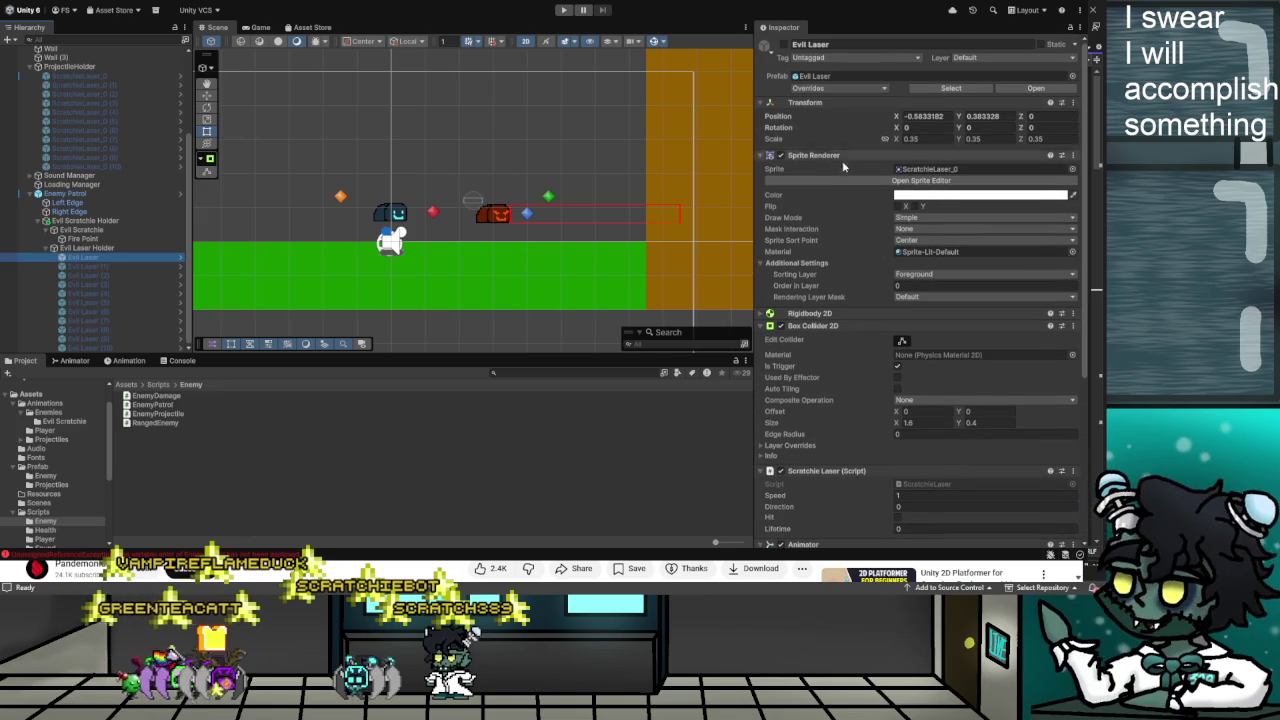
{"action": "scroll", "coordinate": [871, 213], "scroll_direction": "down", "scroll_amount": 3}
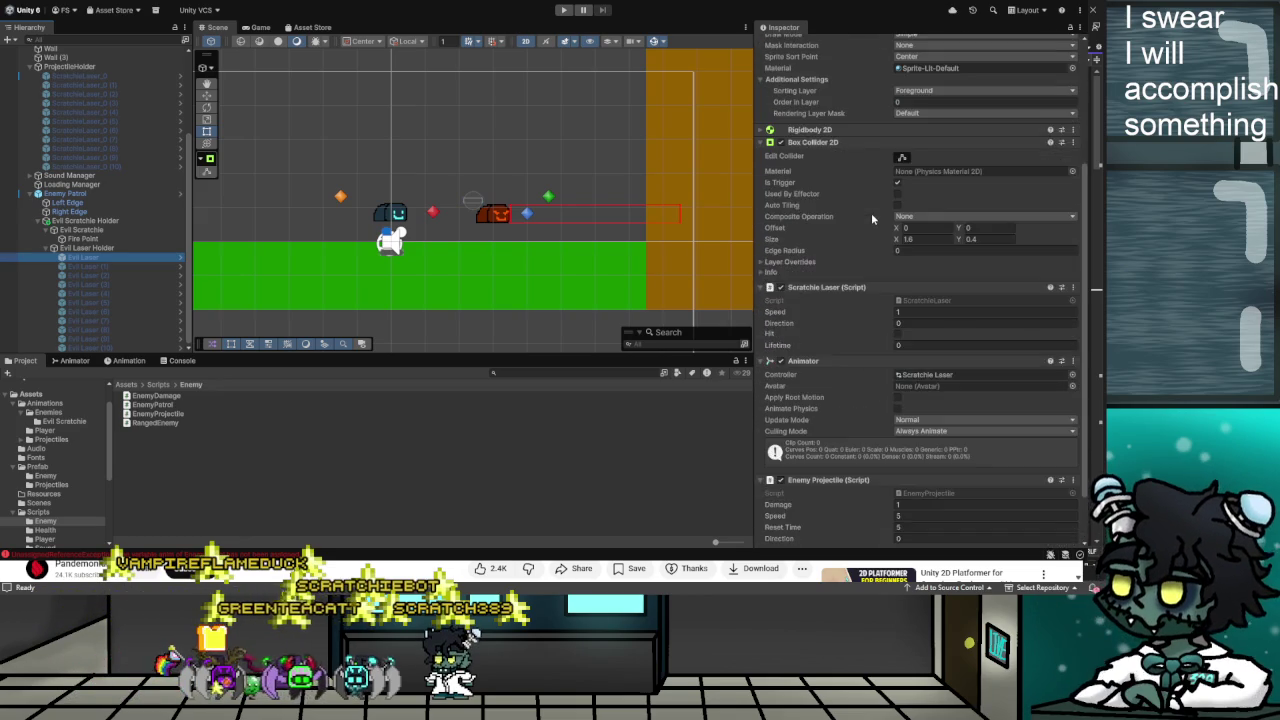
{"action": "scroll", "coordinate": [871, 213], "scroll_direction": "down", "scroll_amount": 3}
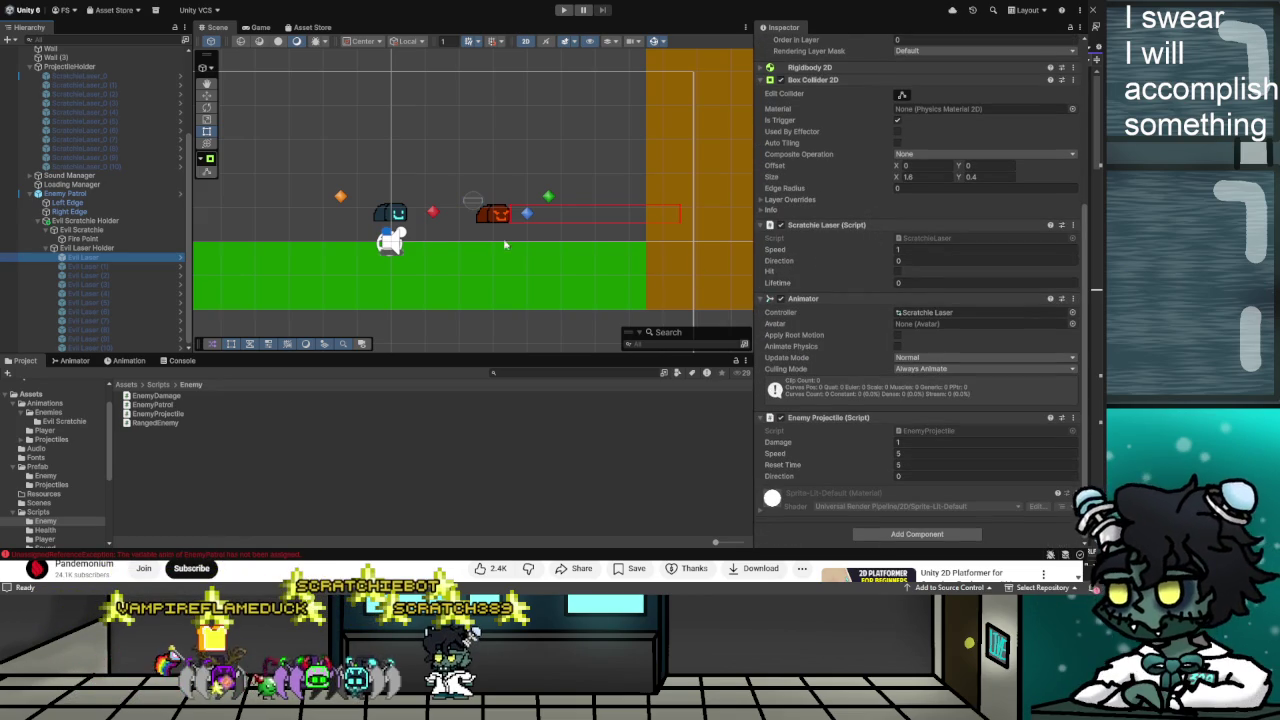
{"action": "scroll", "coordinate": [962, 118], "scroll_direction": "up", "scroll_amount": 5}
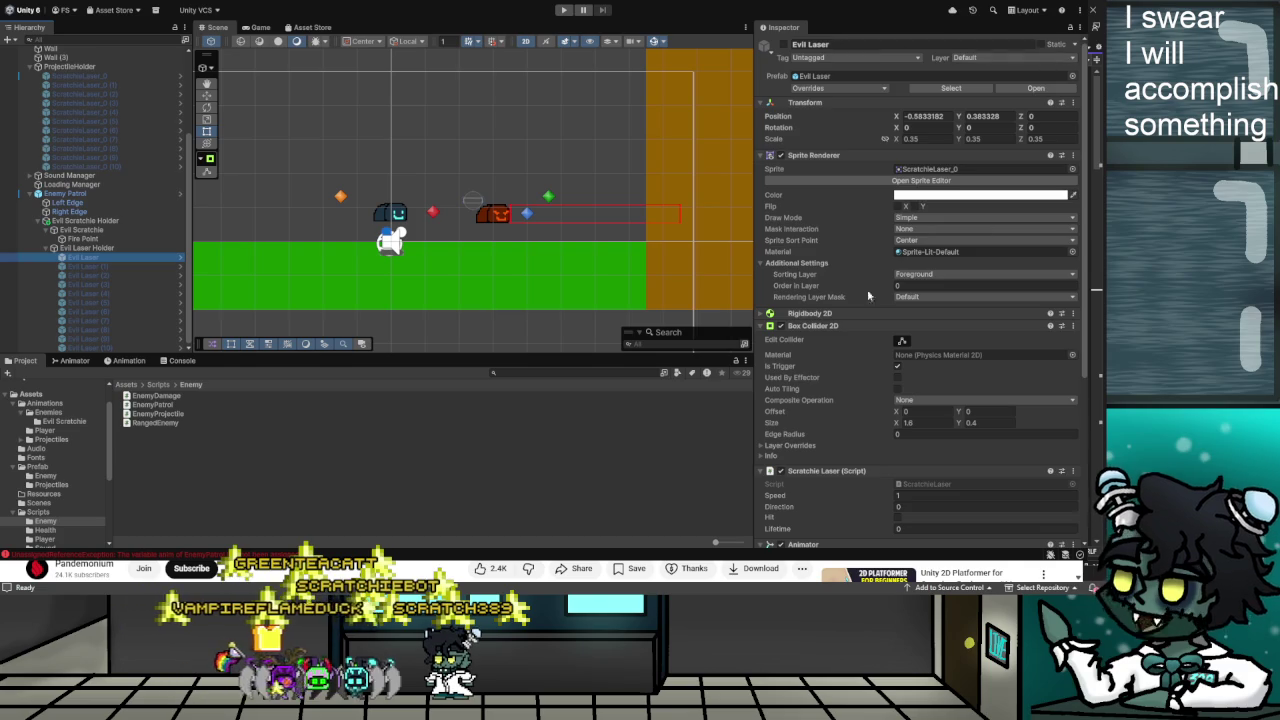
{"action": "scroll", "coordinate": [867, 295], "scroll_direction": "down", "scroll_amount": 5}
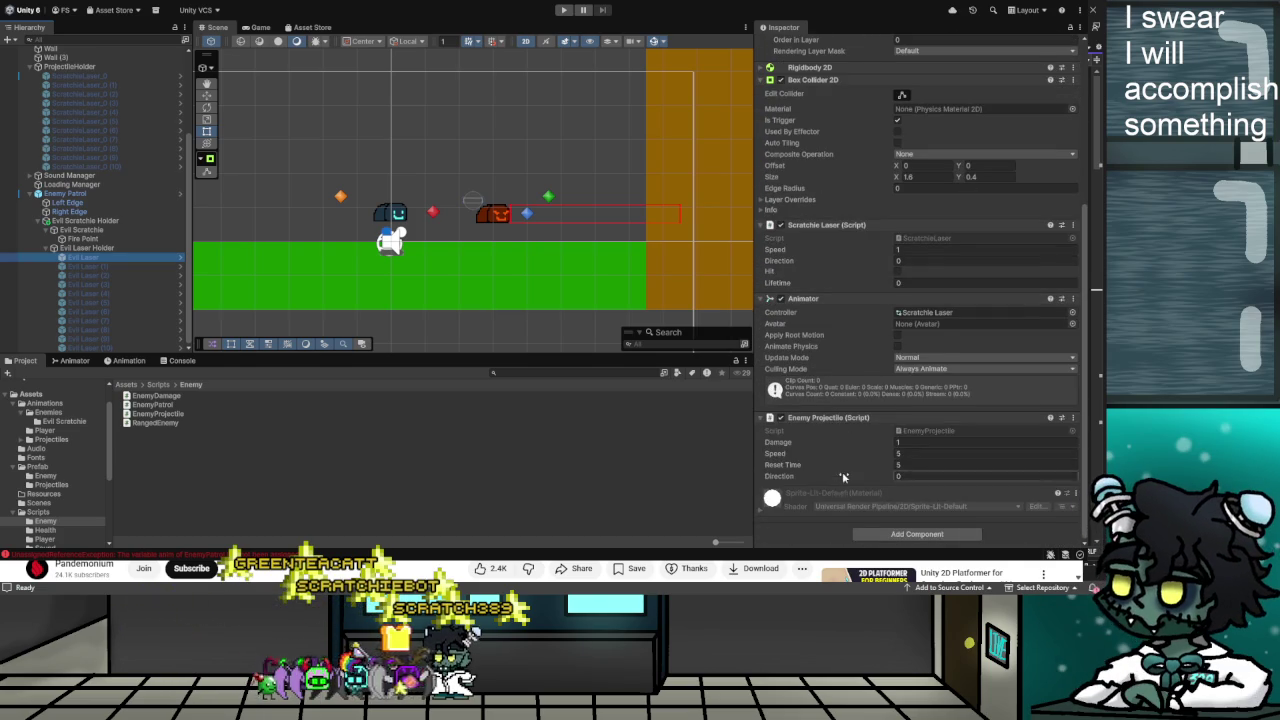
{"action": "scroll", "coordinate": [845, 469], "scroll_direction": "up", "scroll_amount": 1}
{"action": "scroll", "coordinate": [839, 319], "scroll_direction": "up", "scroll_amount": 2}
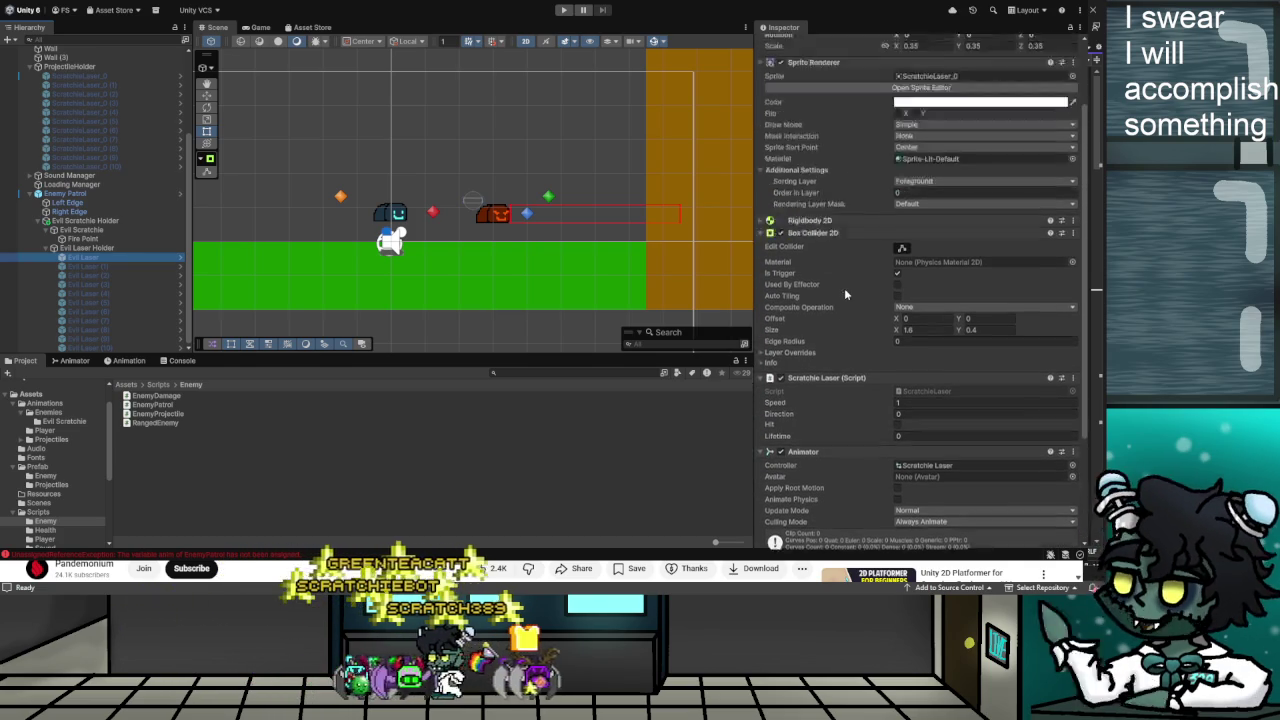
{"action": "scroll", "coordinate": [844, 293], "scroll_direction": "up", "scroll_amount": 2}
{"action": "left_click", "coordinate": [1033, 196]}
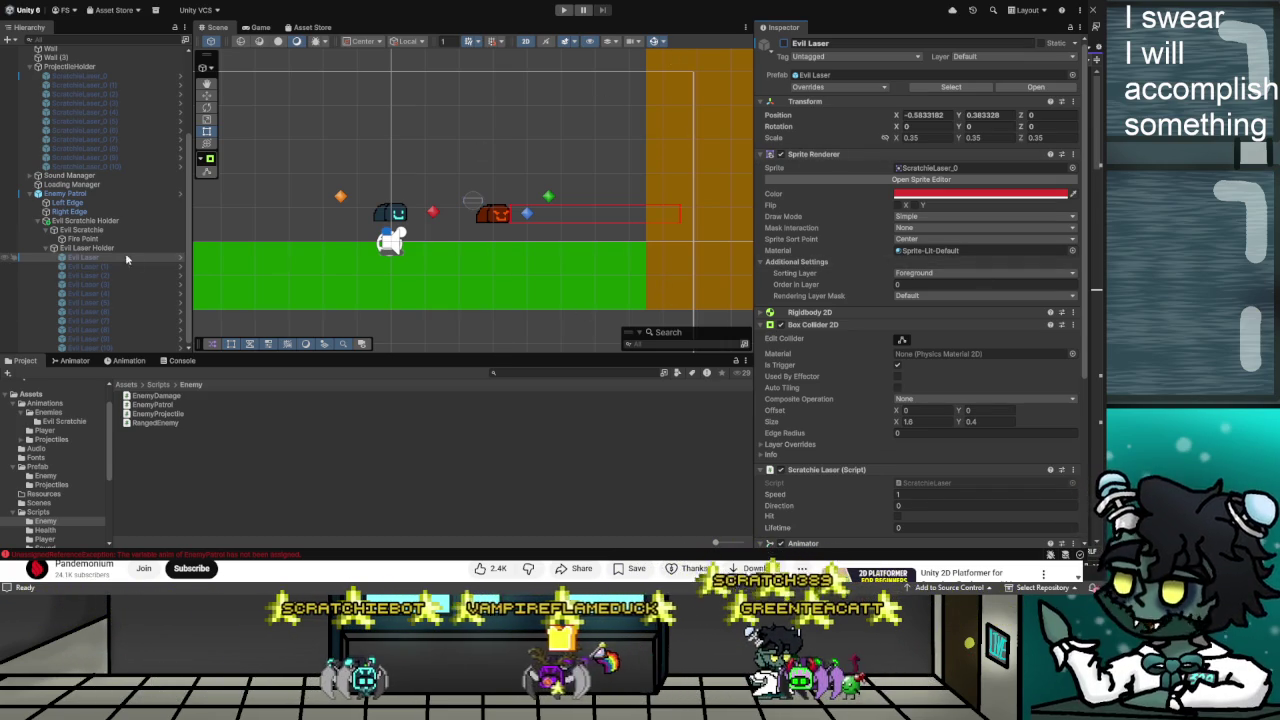
{"action": "left_click", "coordinate": [90, 230]}
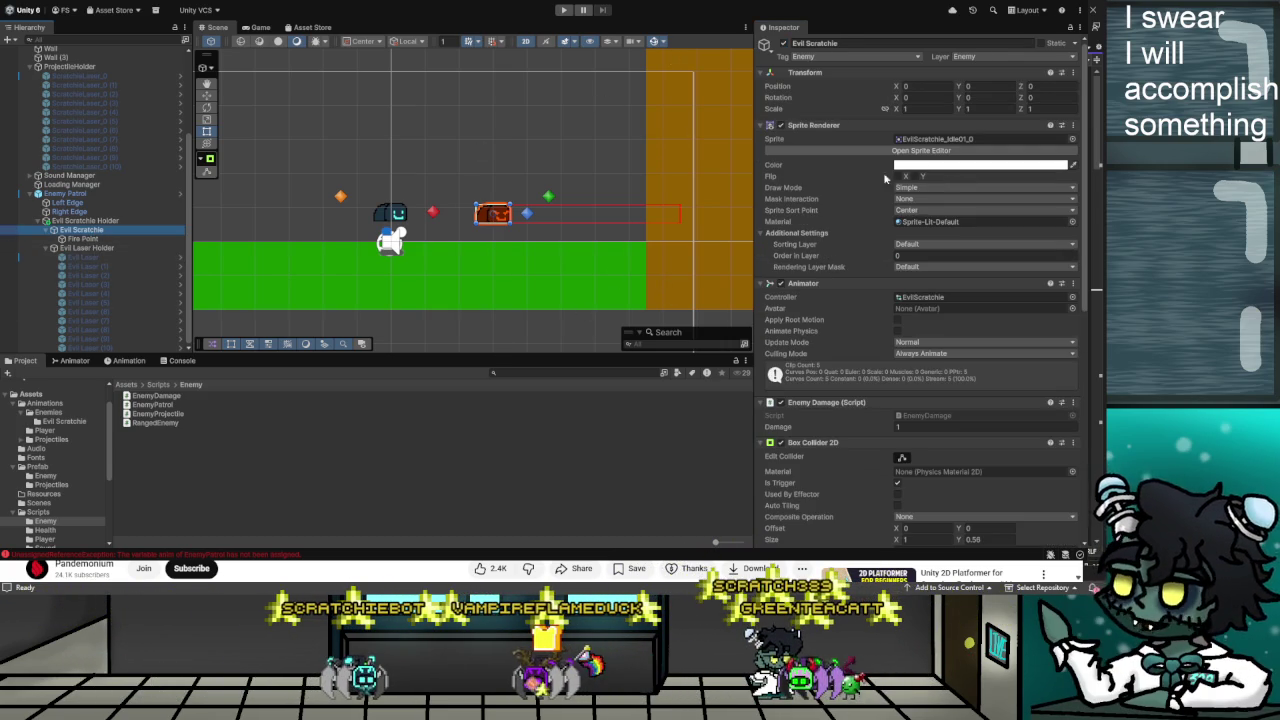
Assign Evil Scratchie Holder to Enemy Patrol's Enemy field
{"action": "left_click", "coordinate": [72, 195]}
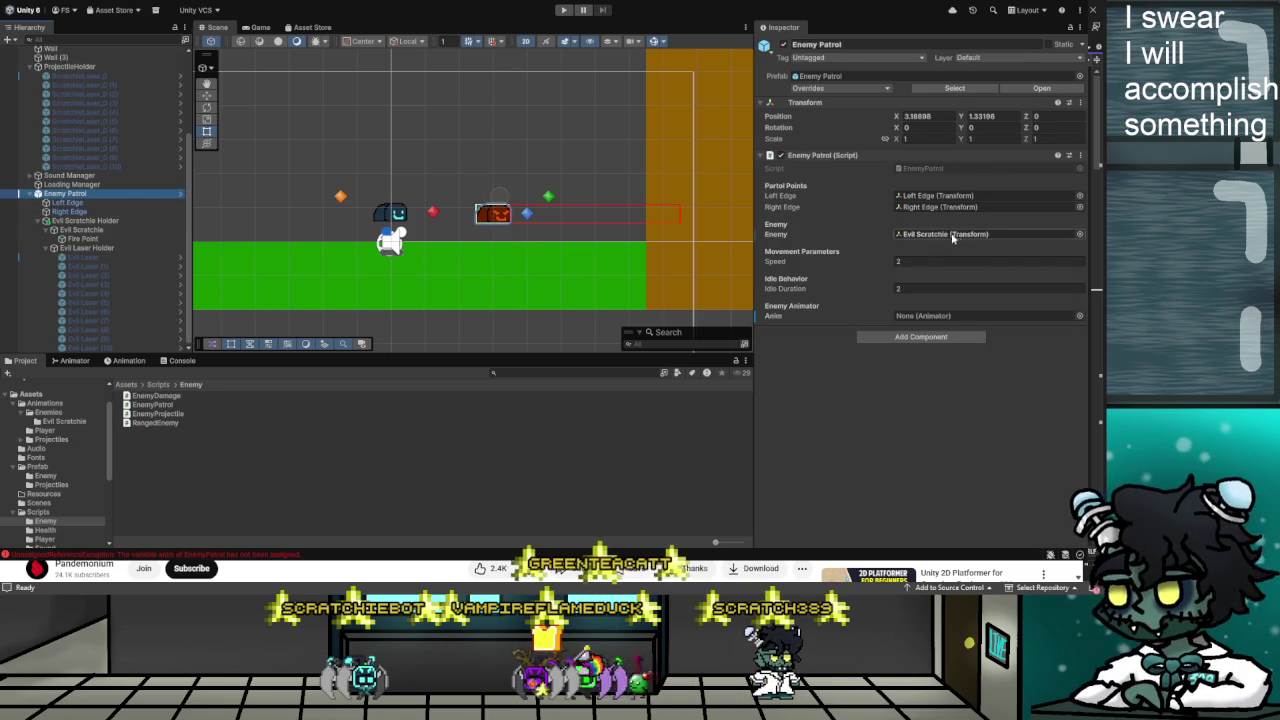
{"action": "left_click_drag", "start_coordinate": [82, 221], "coordinate": [985, 238]}
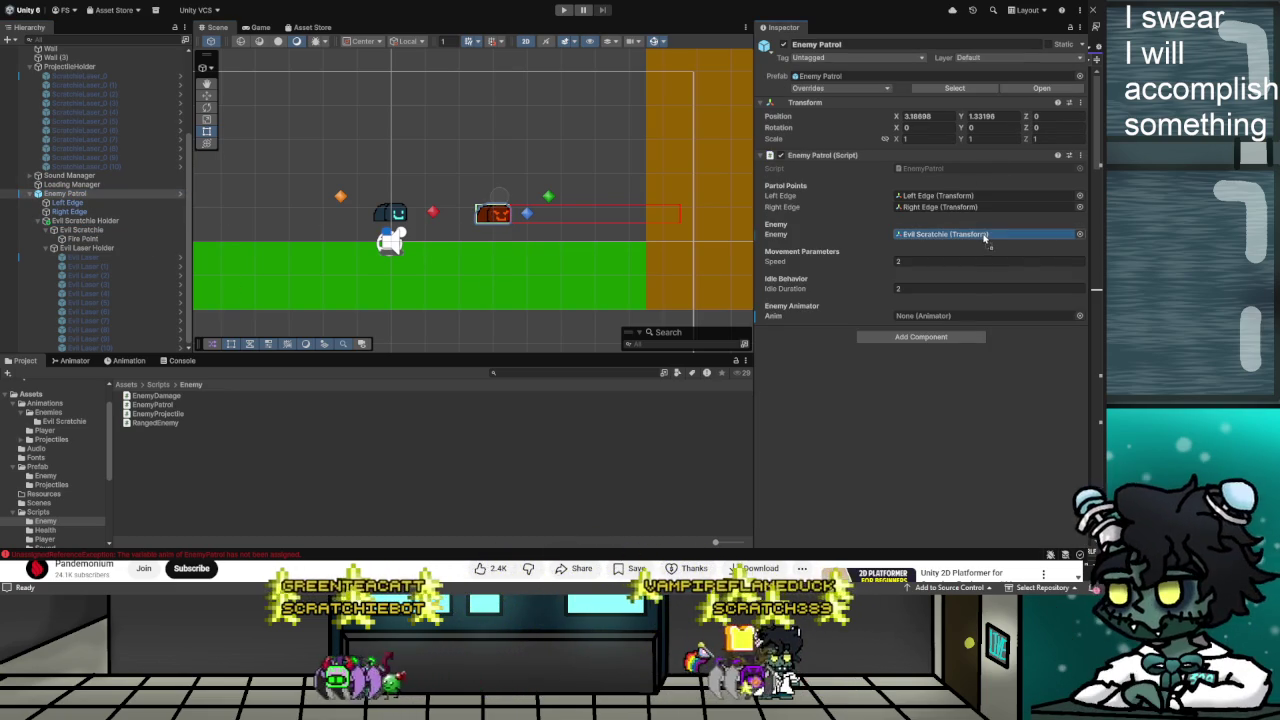
{"action": "left_click", "coordinate": [80, 231]}
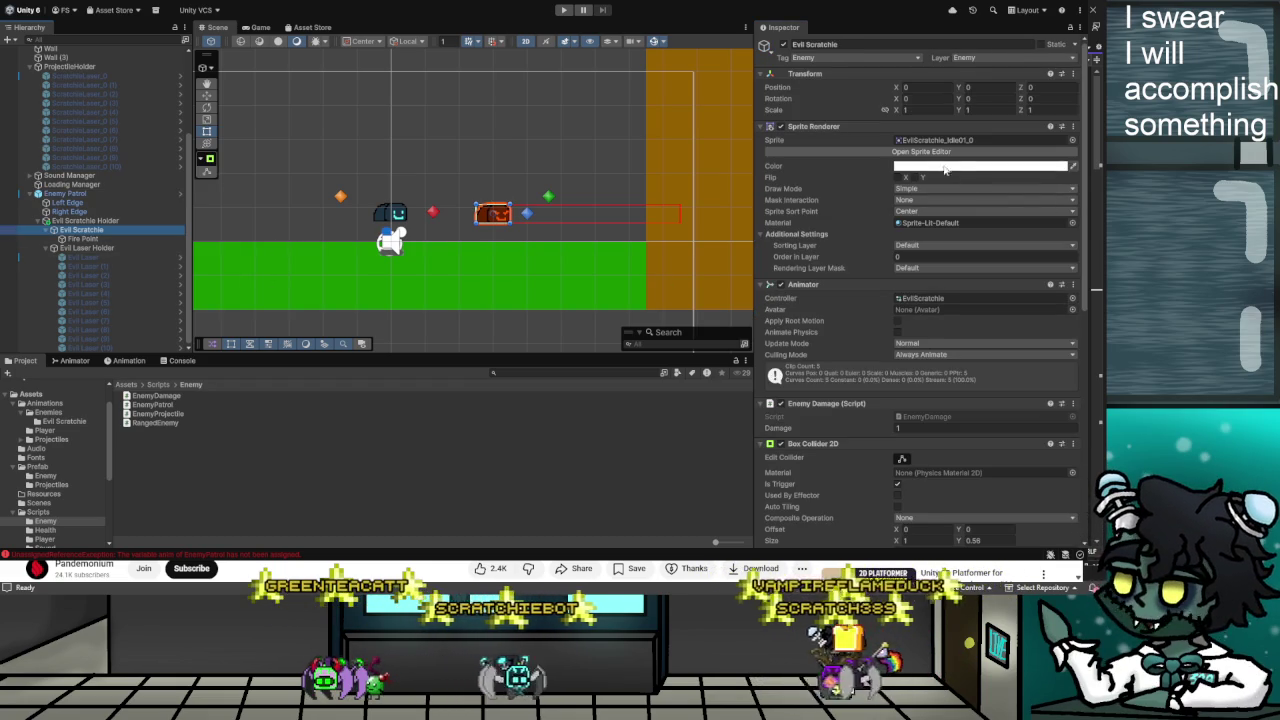
Adjust Evil Scratchie's Collider Distance and play-test the ranged enemy
{"action": "scroll", "coordinate": [948, 165], "scroll_direction": "down", "scroll_amount": 3}
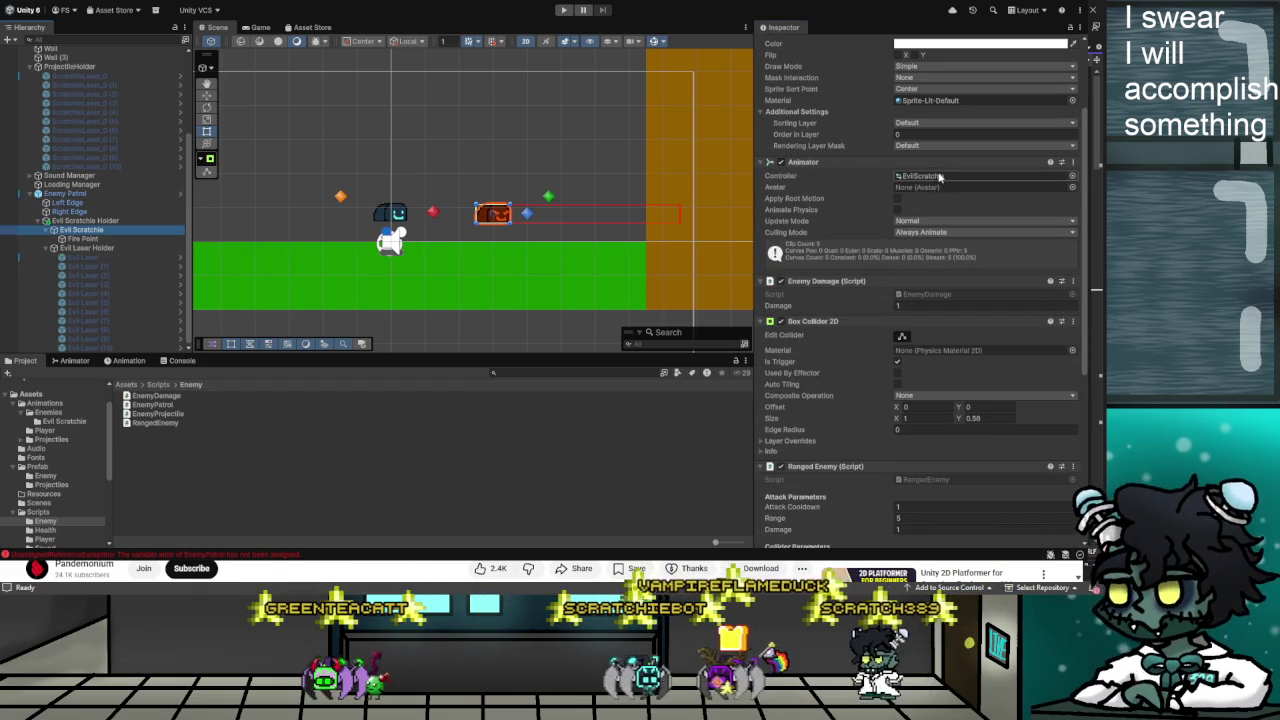
{"action": "scroll", "coordinate": [939, 193], "scroll_direction": "down", "scroll_amount": 4}
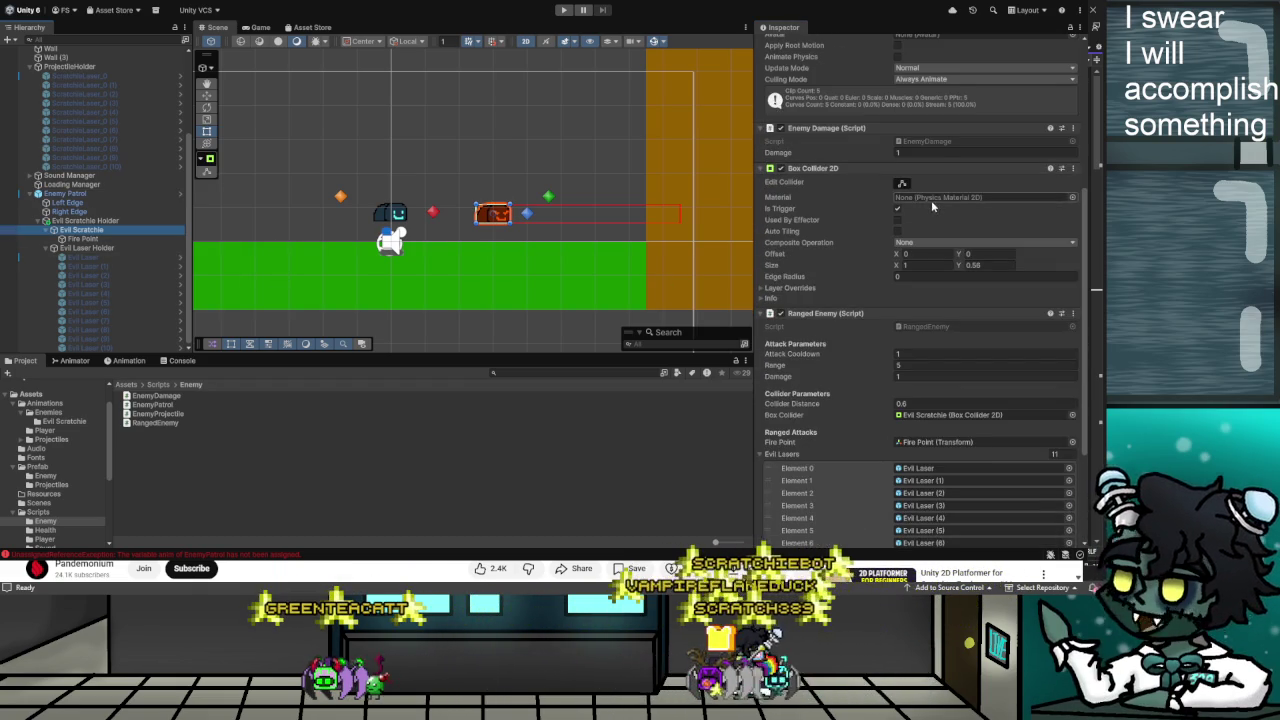
{"action": "scroll", "coordinate": [935, 205], "scroll_direction": "down", "scroll_amount": 1}
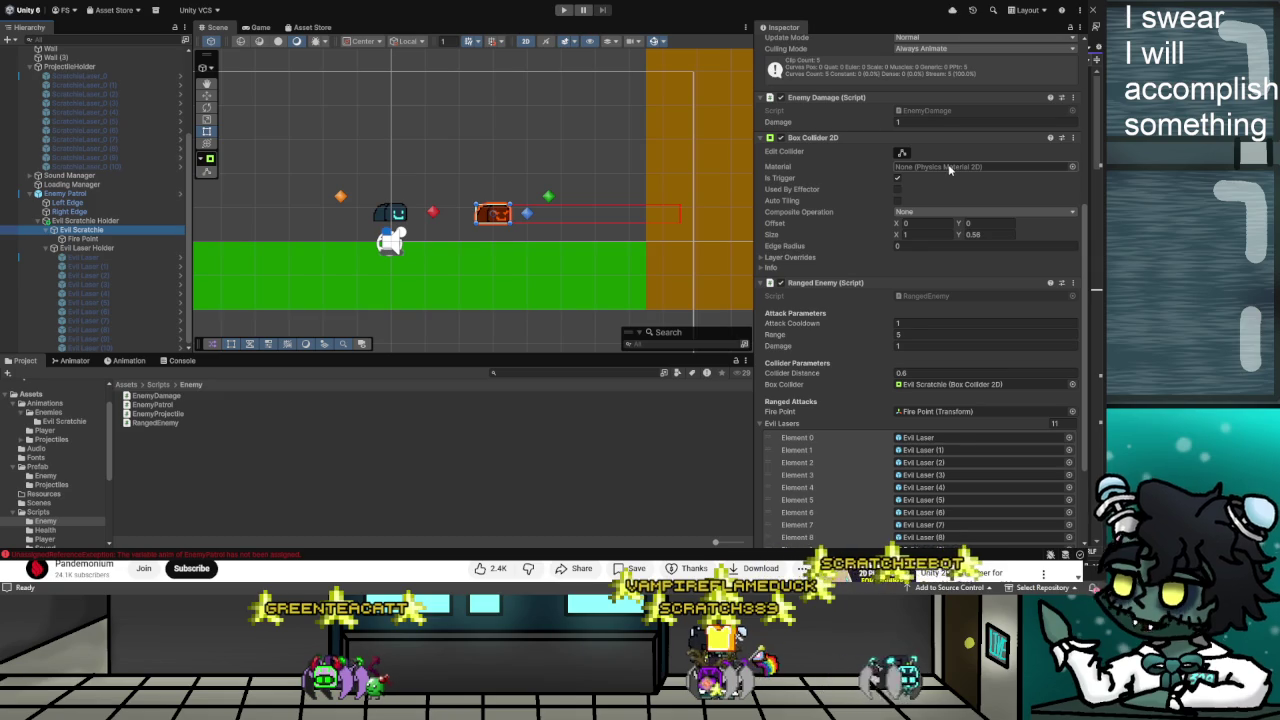
{"action": "scroll", "coordinate": [949, 169], "scroll_direction": "down", "scroll_amount": 4}
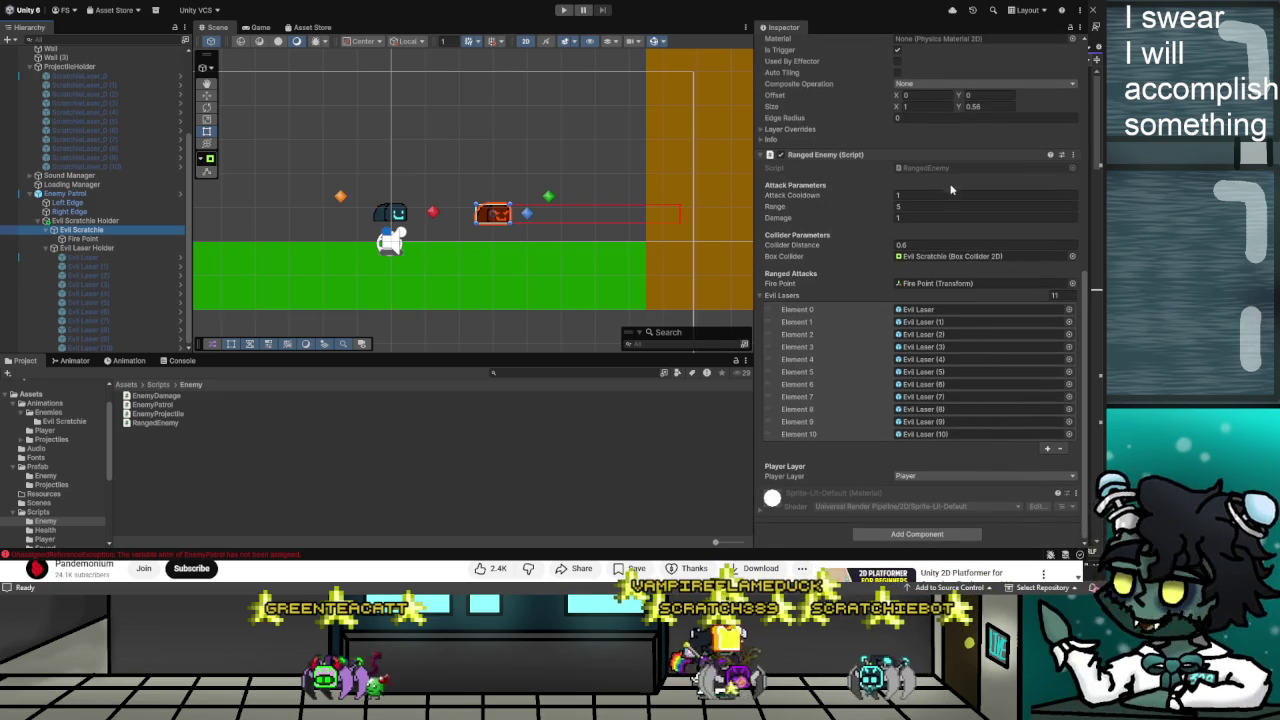
{"action": "left_click", "coordinate": [916, 245]}
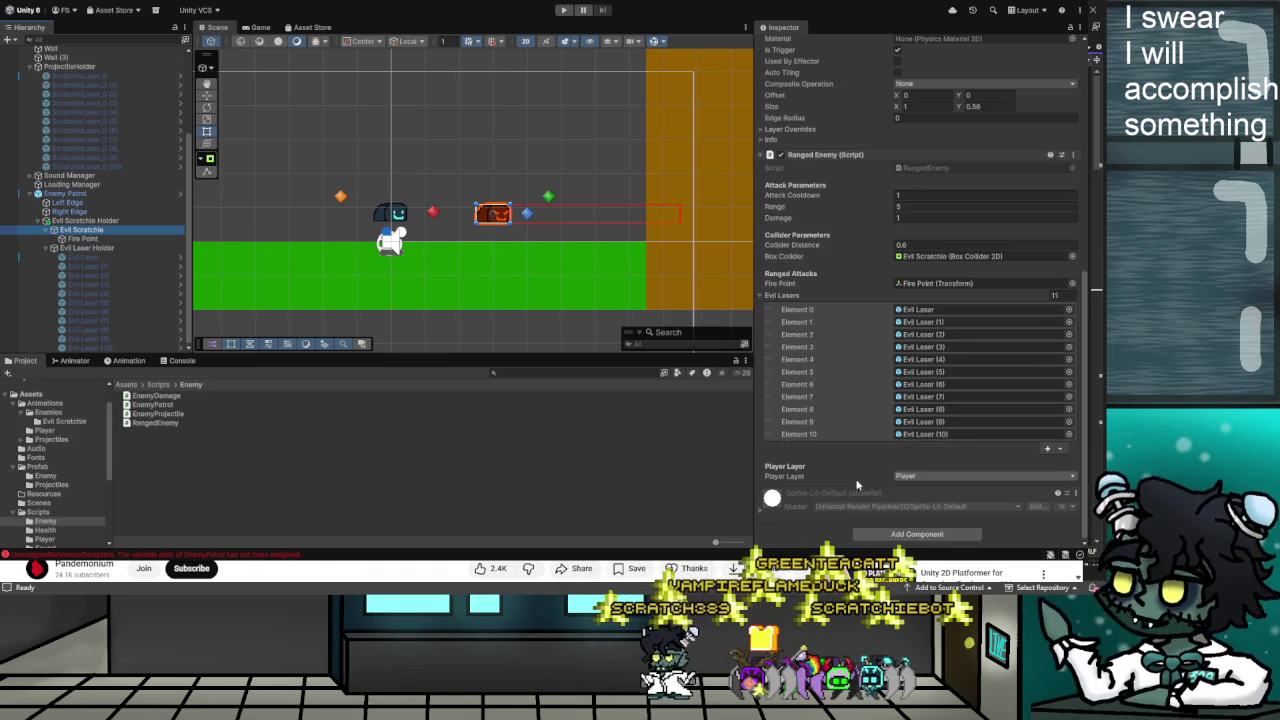
{"action": "left_click", "coordinate": [564, 10]}
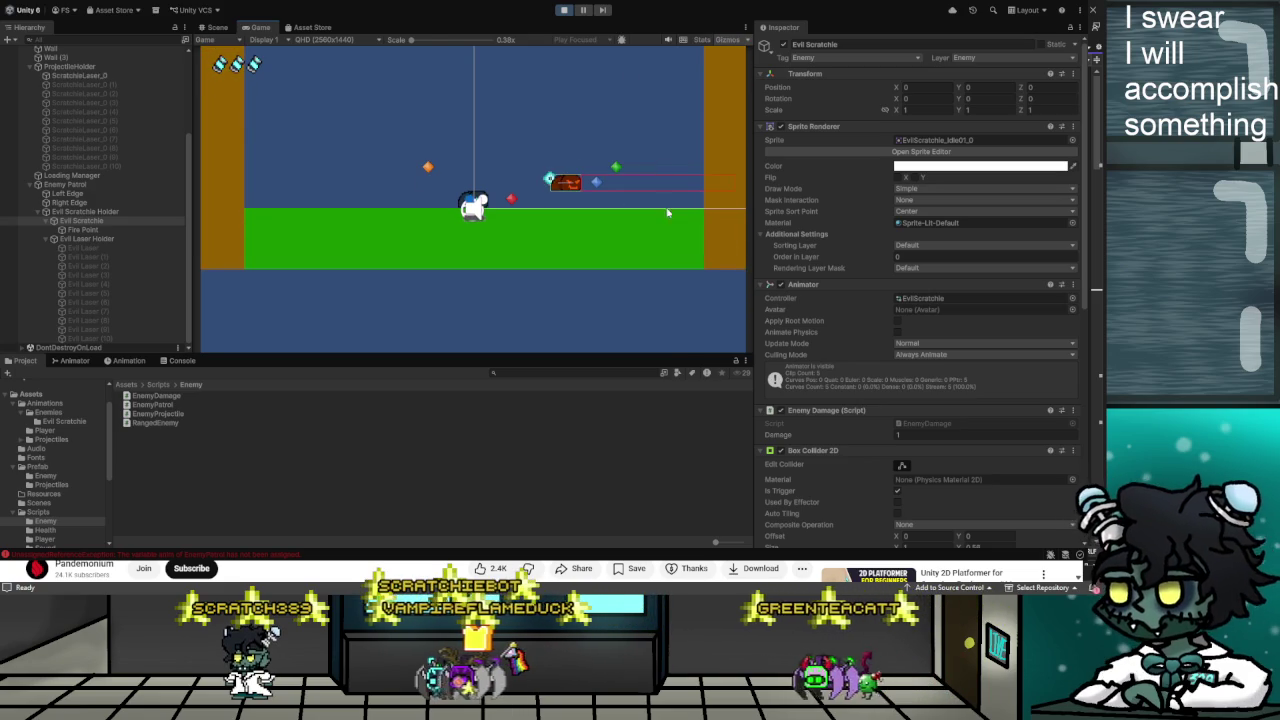
{"action": "key", "text": "ctrl+p"}
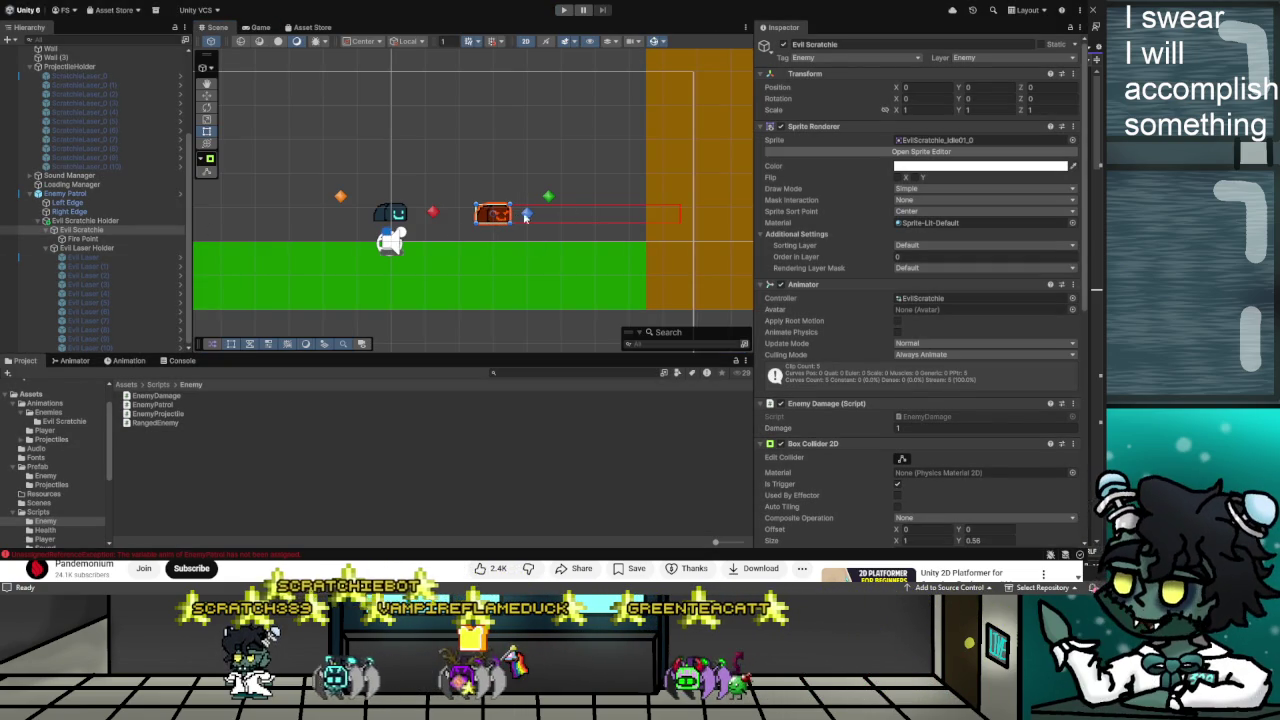
Check Enemy Patrol's Speed and Evil Scratchie's components, then switch to the tutorial
{"action": "left_click", "coordinate": [65, 193]}
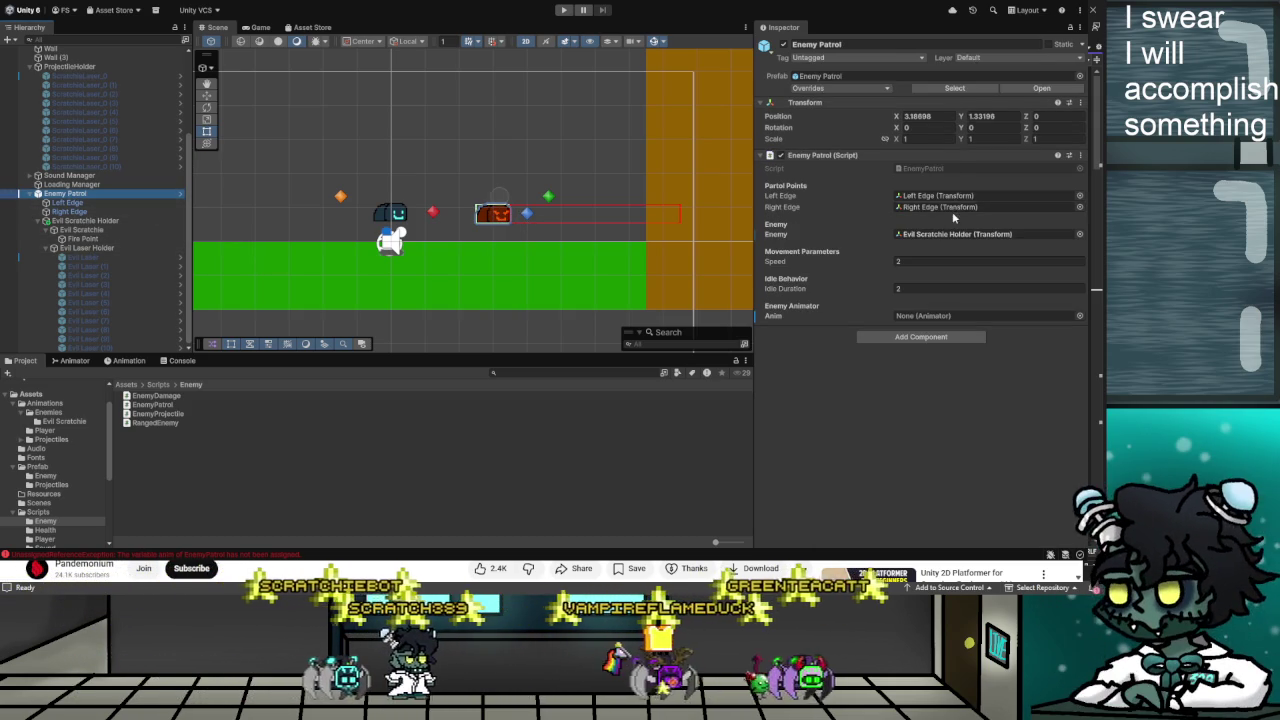
{"action": "left_click", "coordinate": [893, 262]}
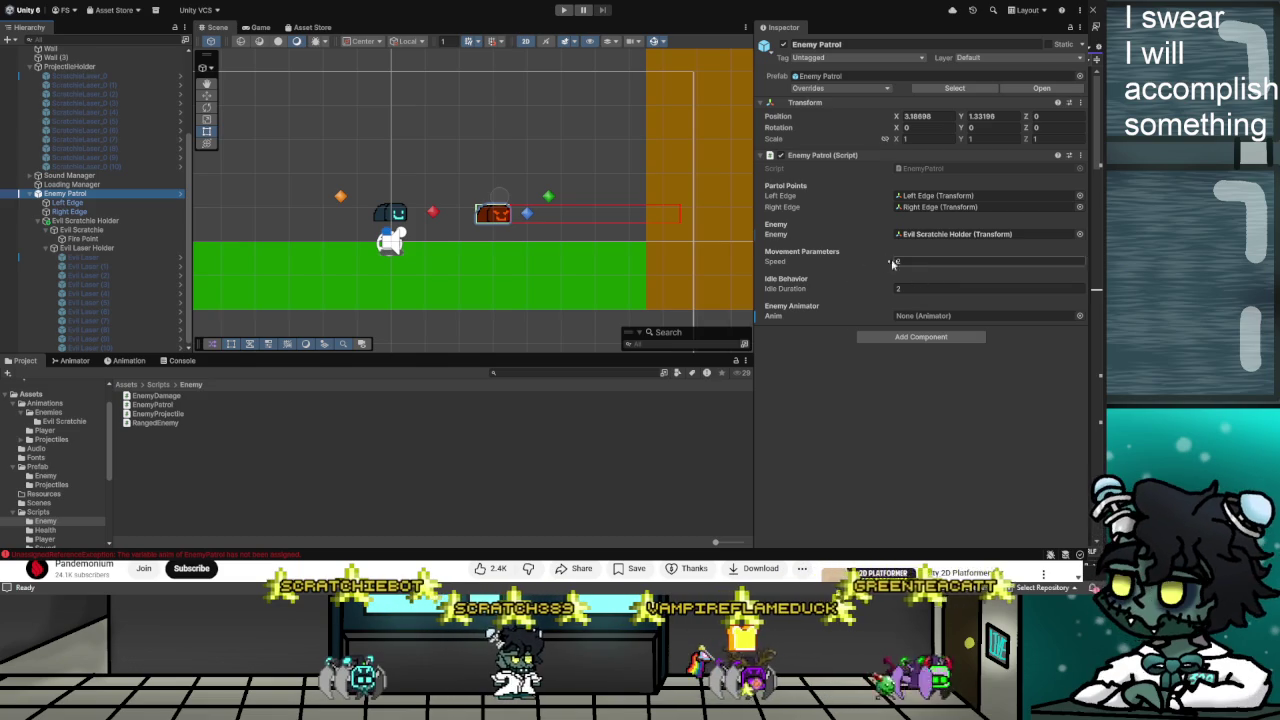
{"action": "left_click", "coordinate": [82, 230]}
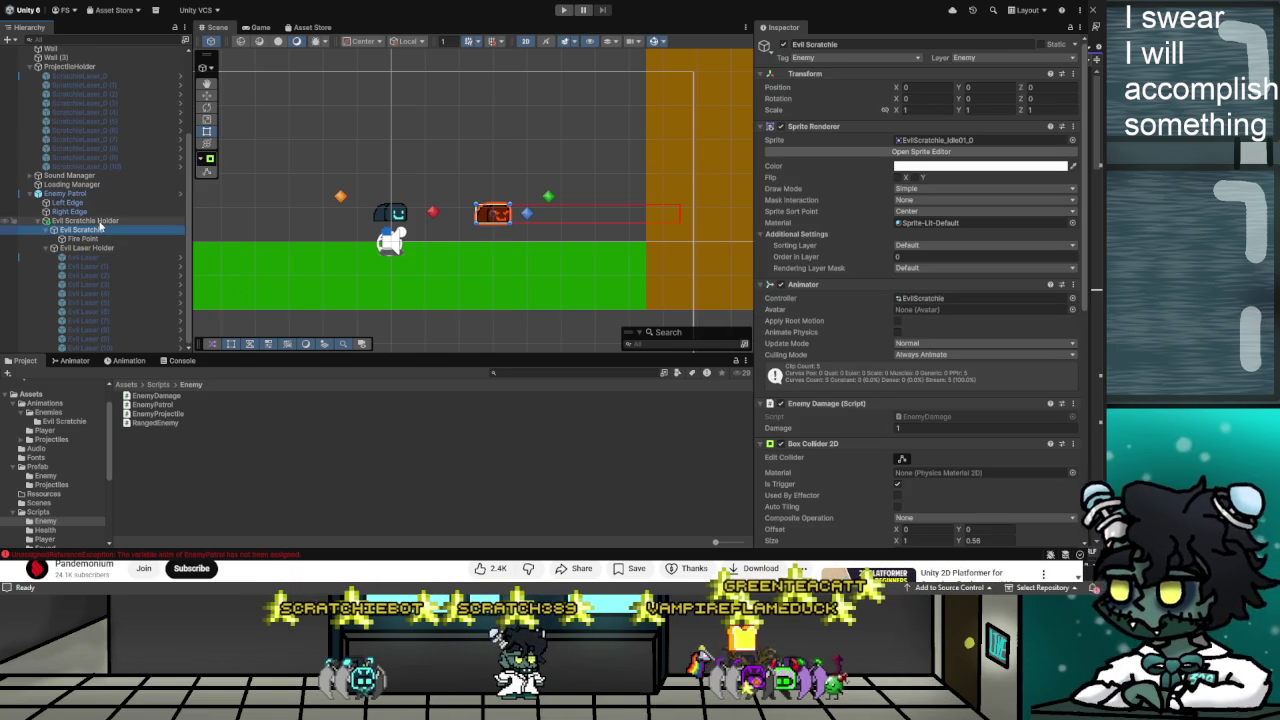
{"action": "scroll", "coordinate": [855, 195], "scroll_direction": "down", "scroll_amount": 4}
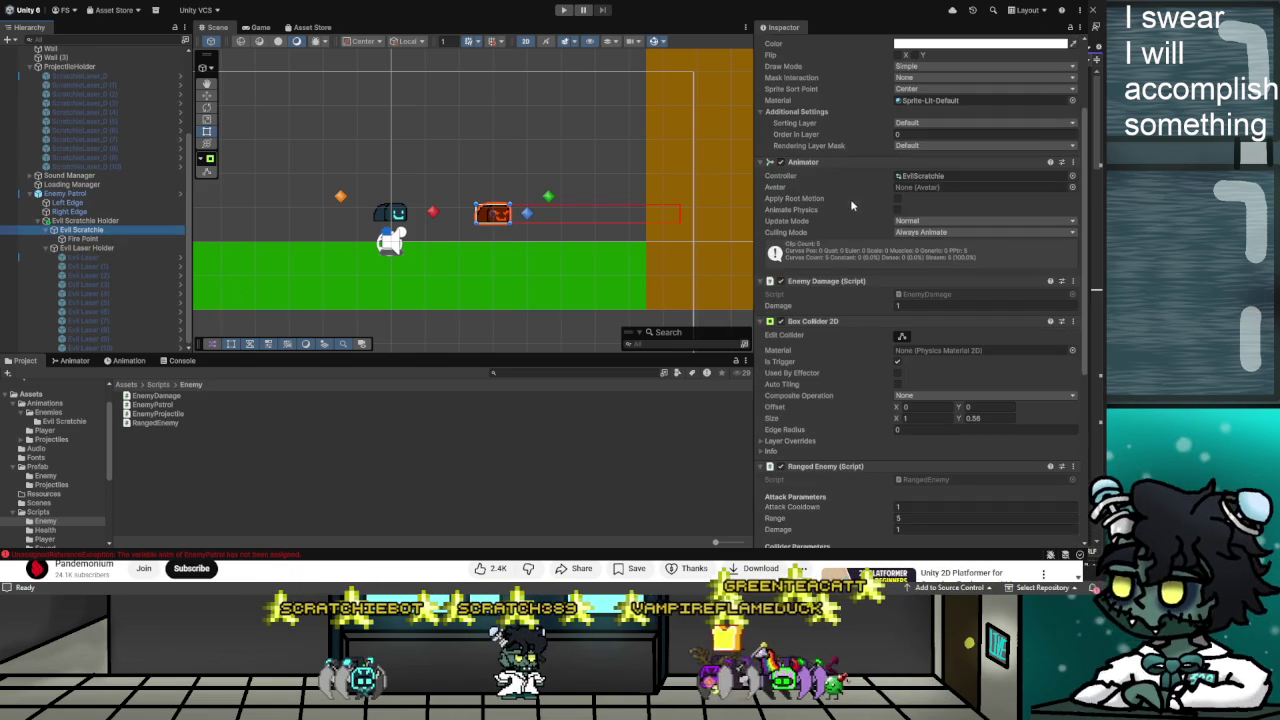
{"action": "scroll", "coordinate": [828, 270], "scroll_direction": "down", "scroll_amount": 4}
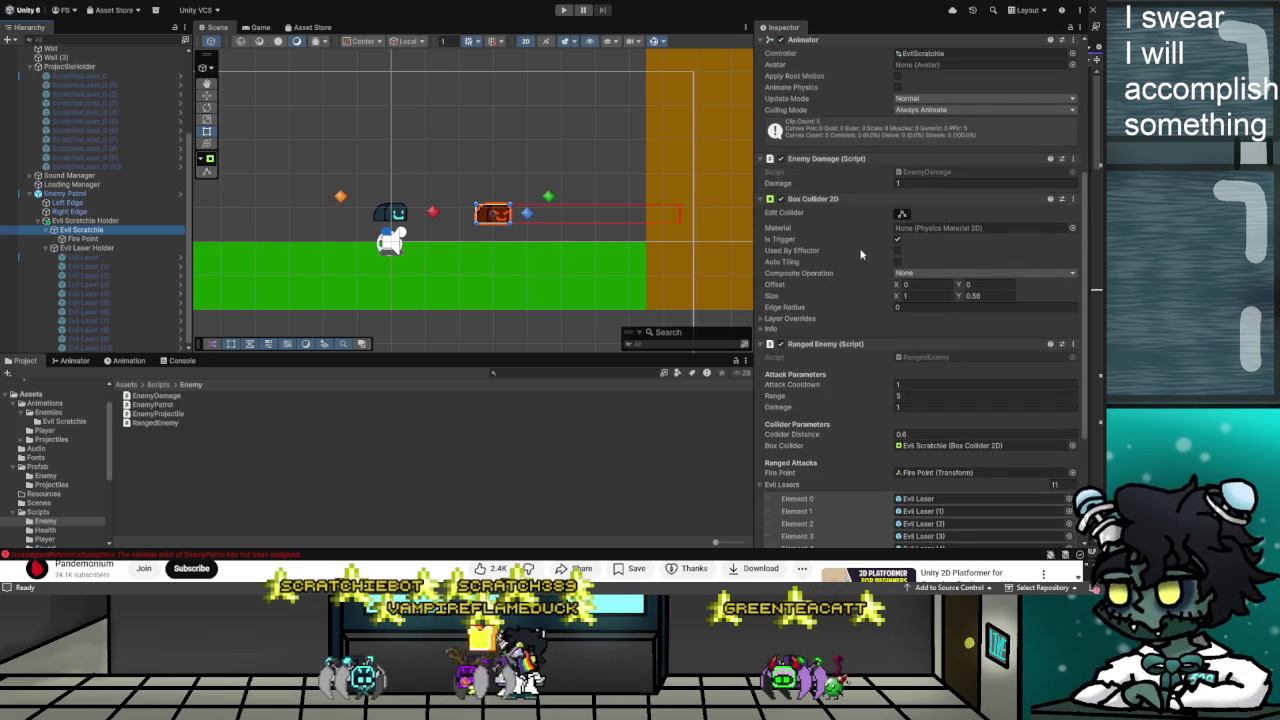
{"action": "scroll", "coordinate": [870, 238], "scroll_direction": "up", "scroll_amount": 5}
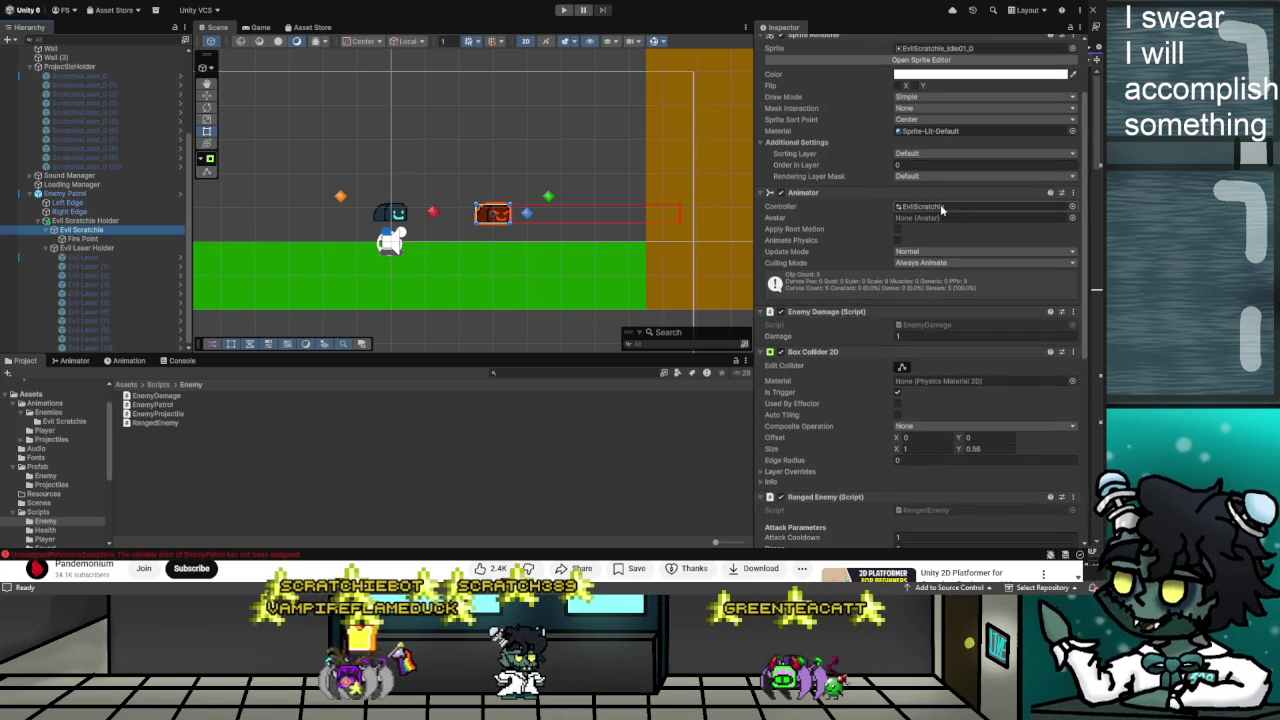
{"action": "scroll", "coordinate": [940, 210], "scroll_direction": "up", "scroll_amount": 3}
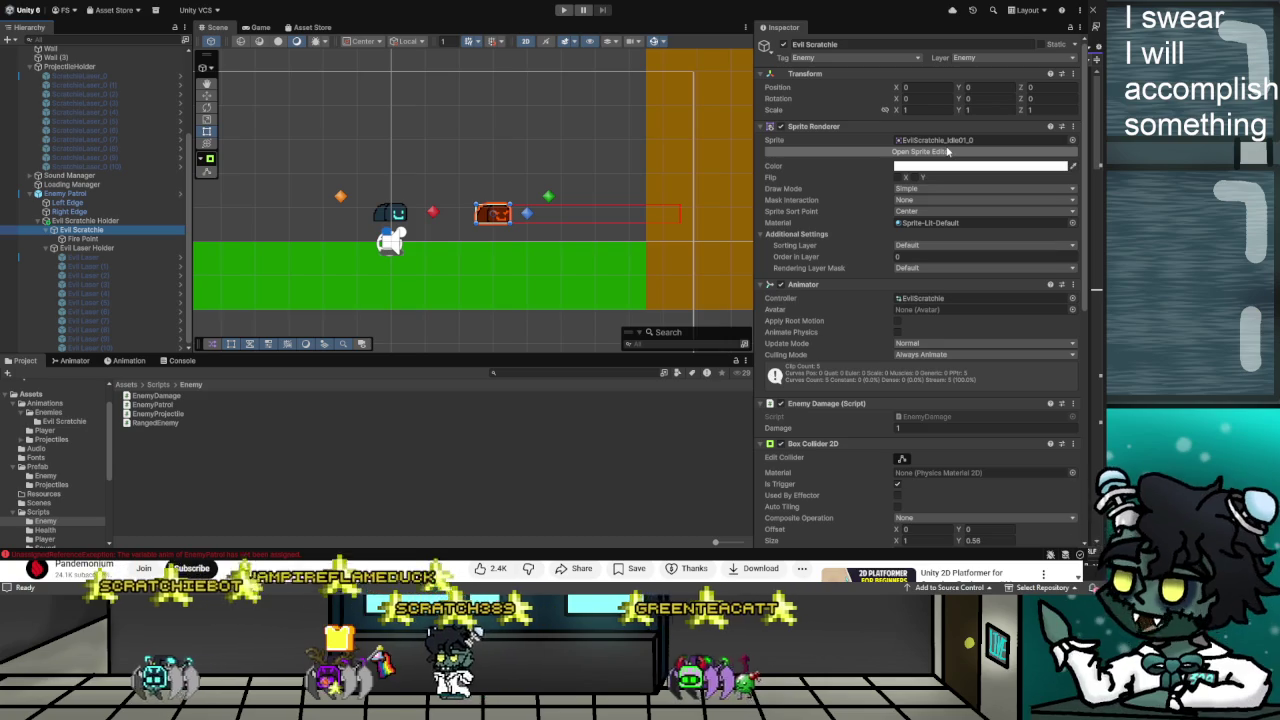
{"action": "key", "text": "alt+Tab"}
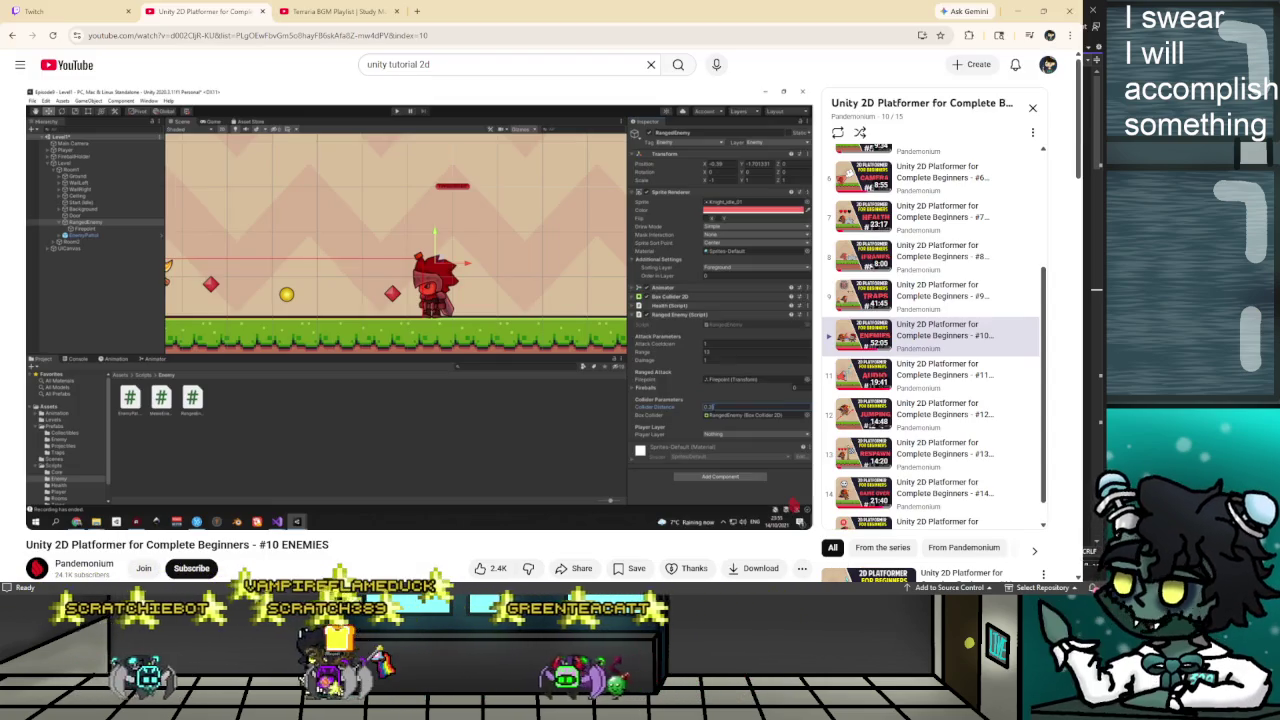
Skip the tutorial to 44:07 and watch to about 44:51, then return to Unity
{"action": "mouse_move", "coordinate": [326, 311]}
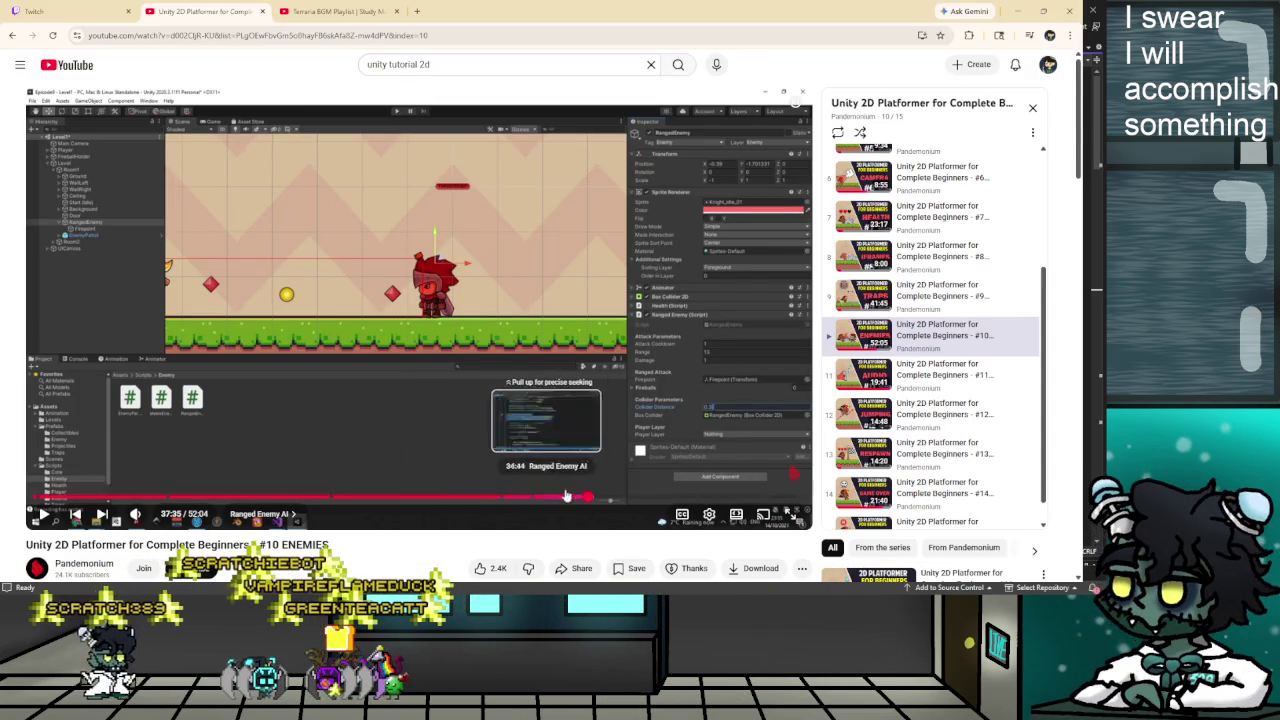
{"action": "left_click", "coordinate": [683, 497]}
{"action": "left_click", "coordinate": [543, 366]}
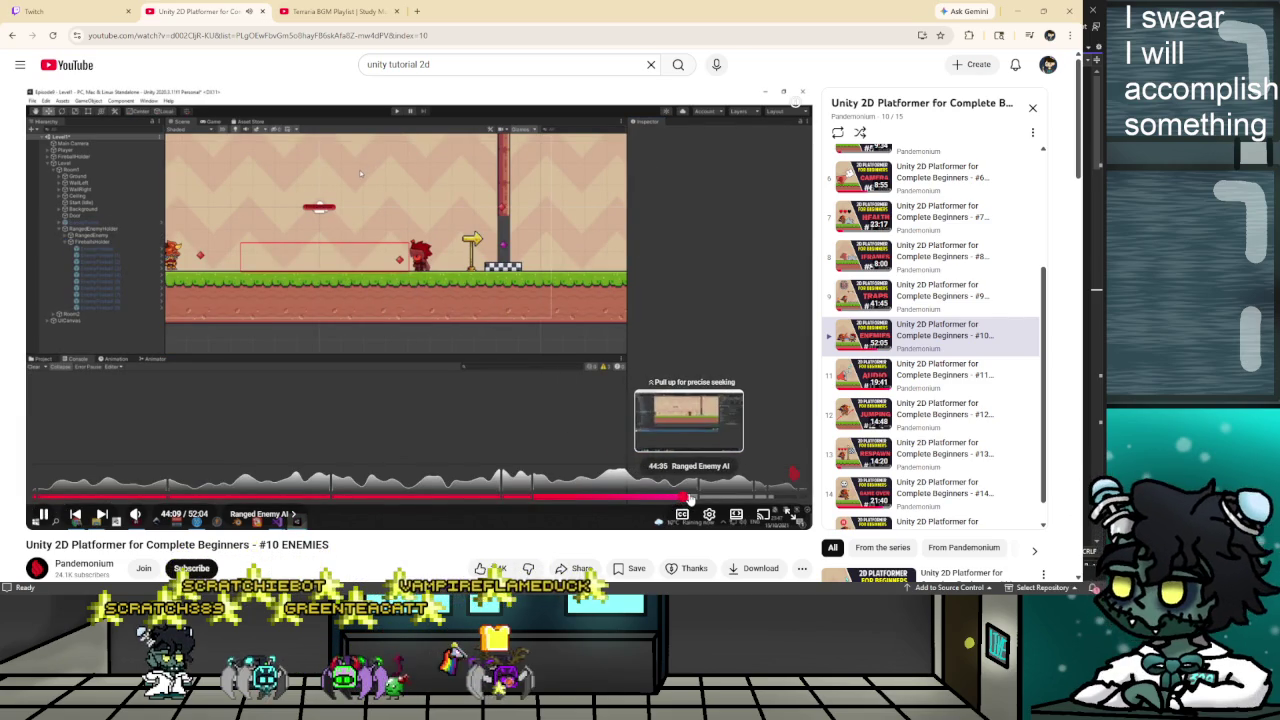
{"action": "left_click", "coordinate": [505, 345]}
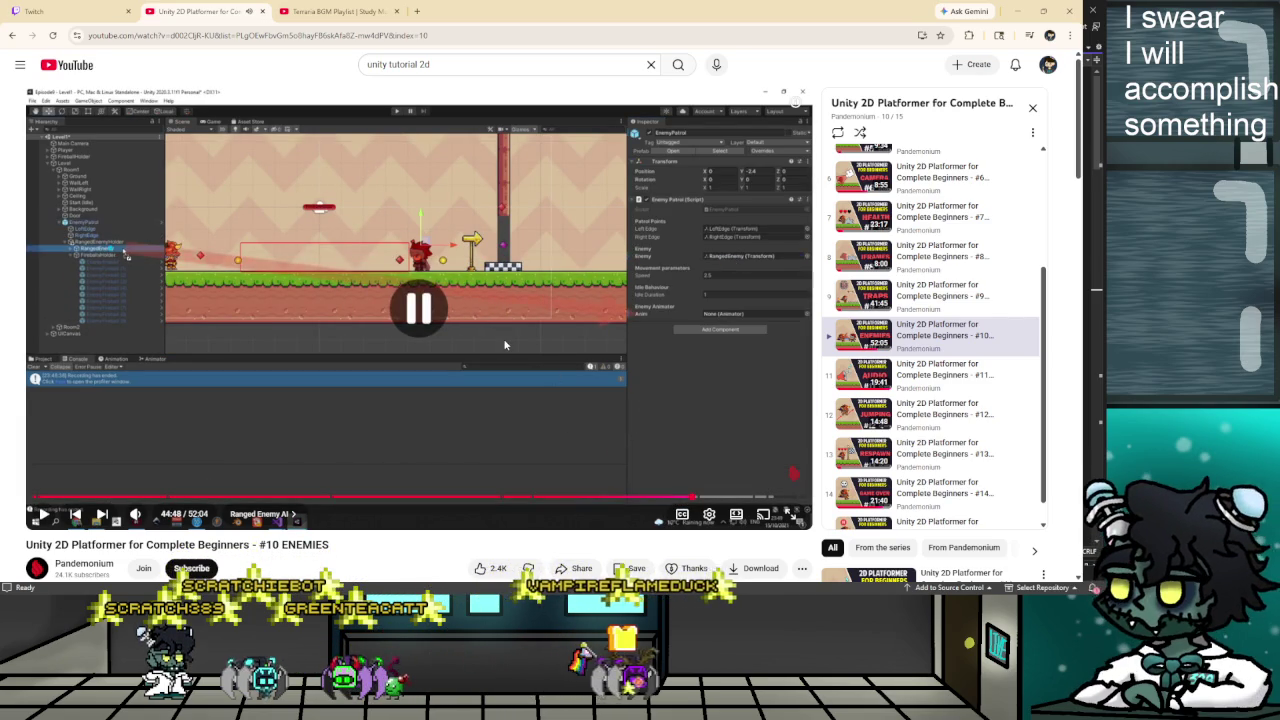
{"action": "left_click", "coordinate": [504, 345]}
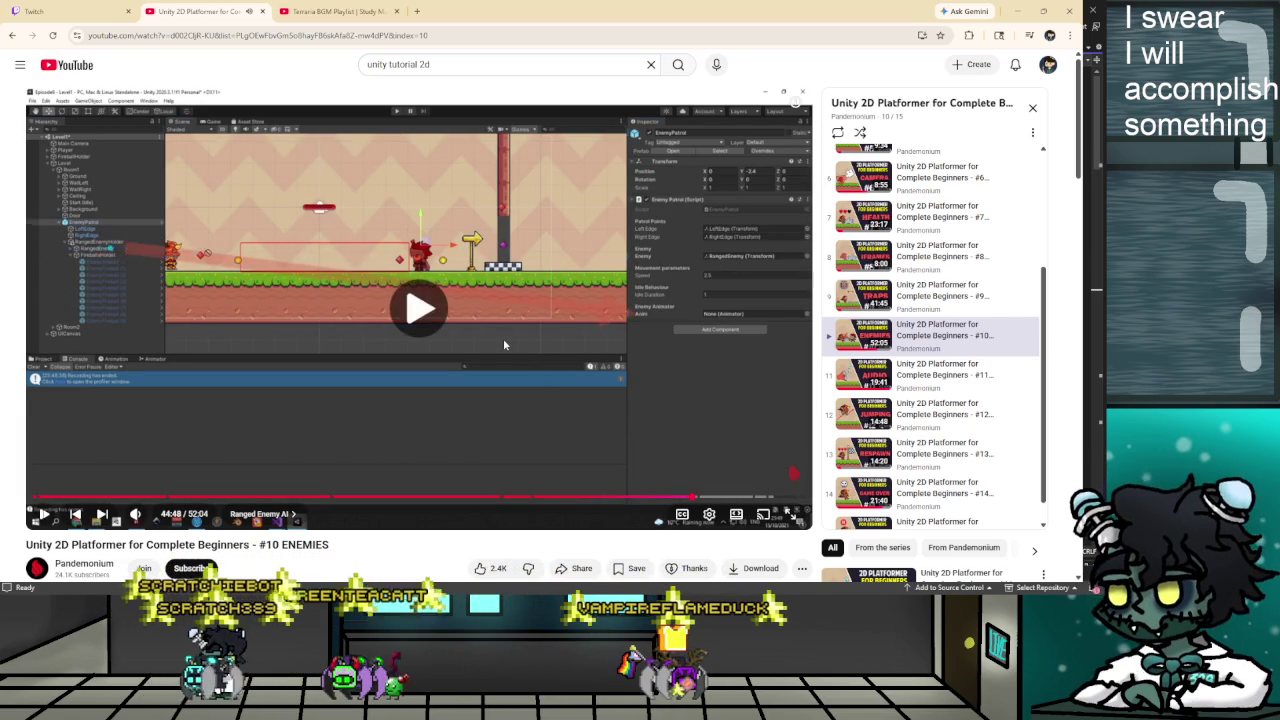
{"action": "left_click", "coordinate": [504, 344]}
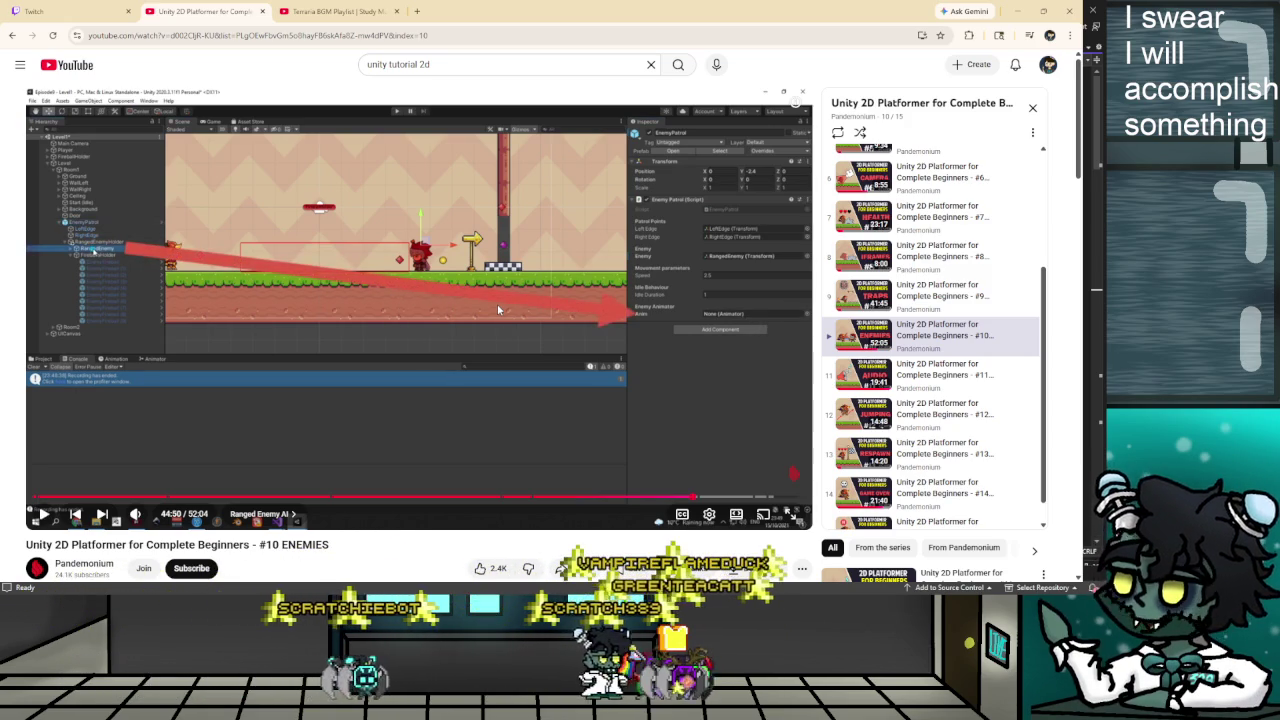
{"action": "left_click", "coordinate": [497, 303]}
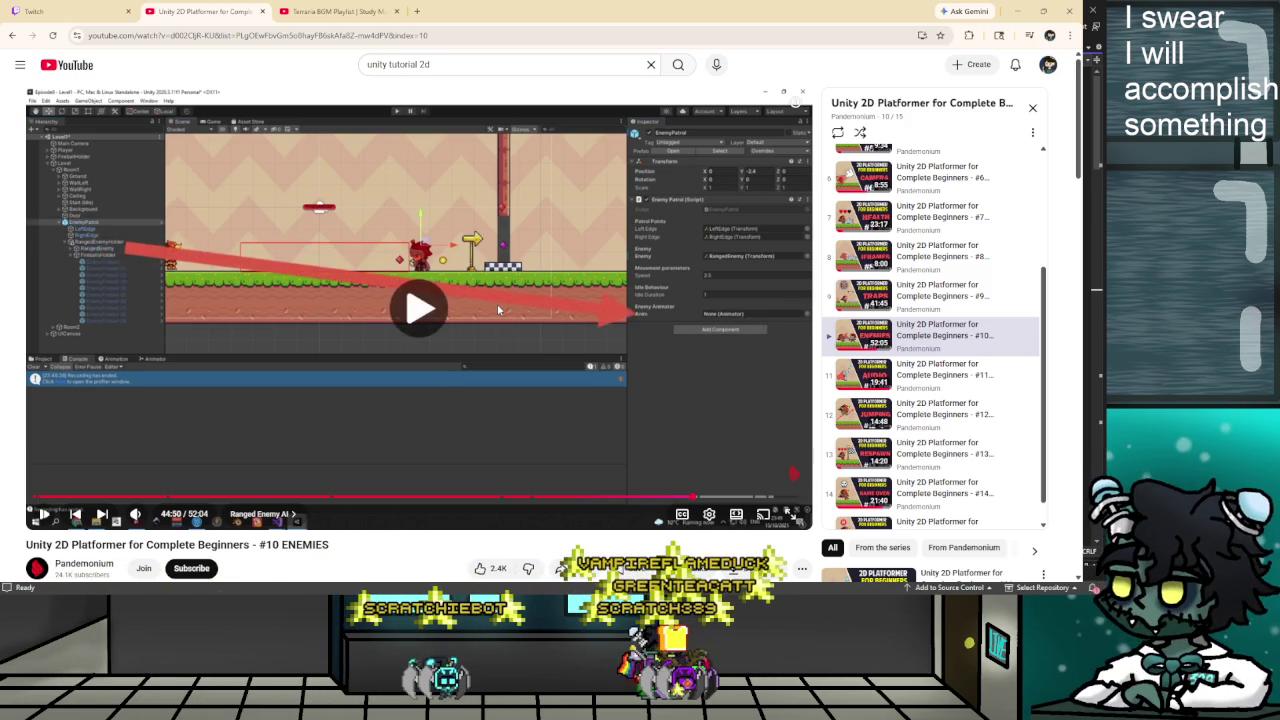
{"action": "left_click", "coordinate": [755, 296]}
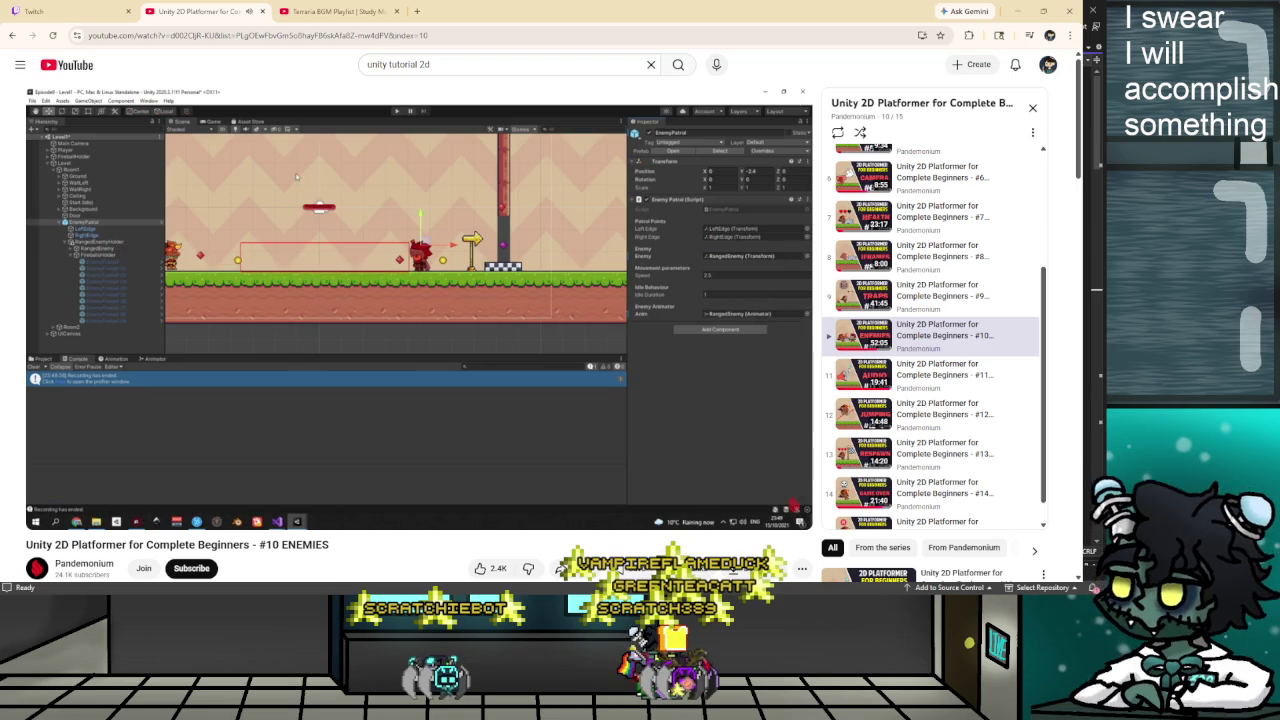
{"action": "key", "text": "alt+Tab"}
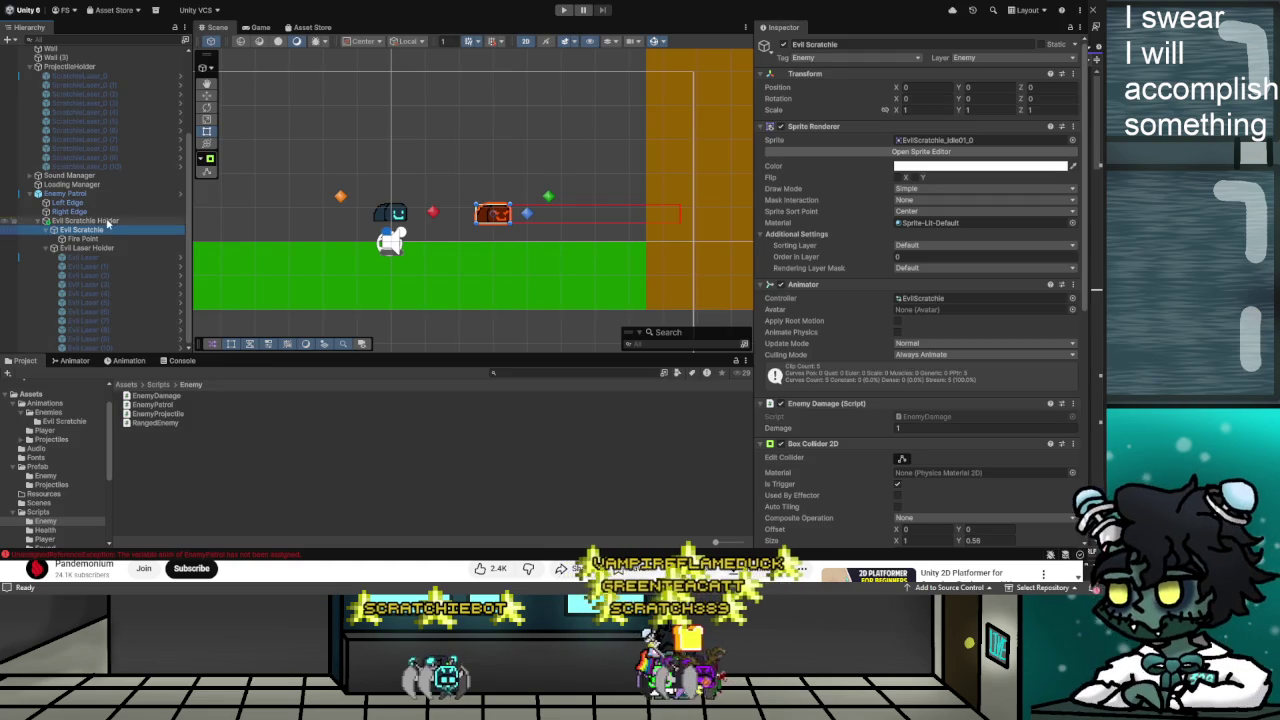
Put Evil Scratchie itself in Enemy Patrol's Enemy field, then switch back to the tutorial
{"action": "left_click", "coordinate": [68, 193]}
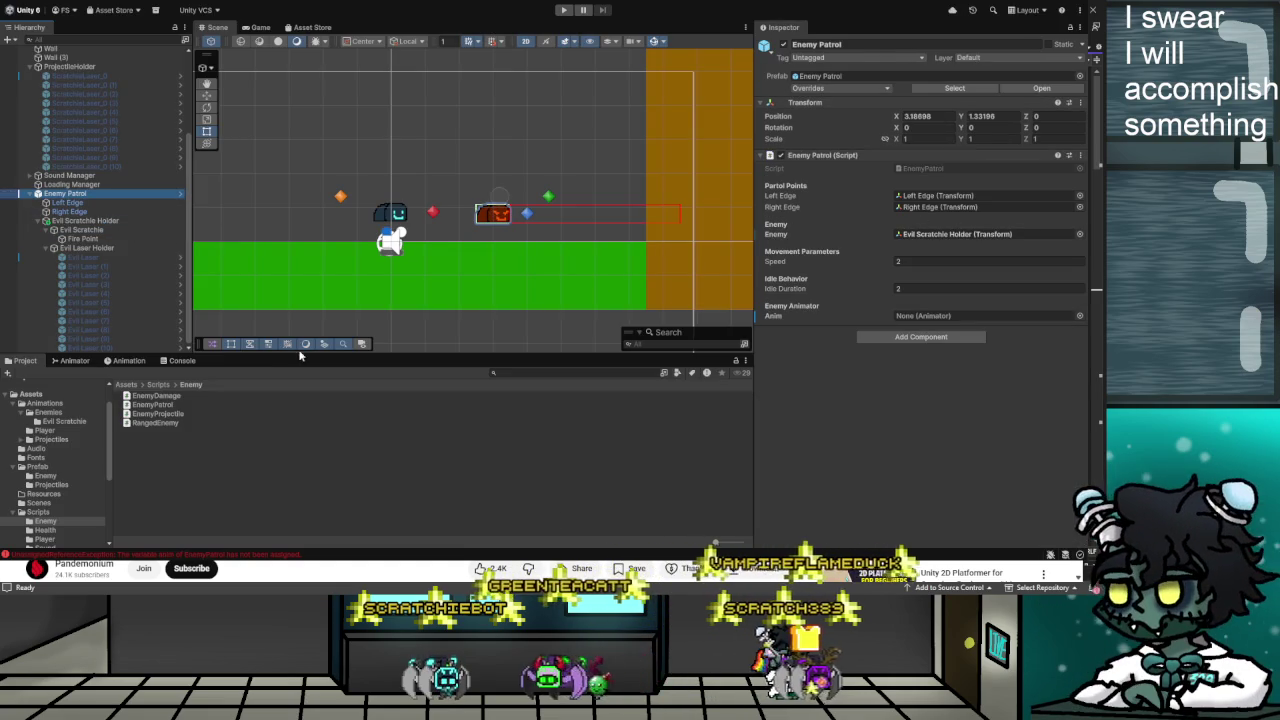
{"action": "mouse_move", "coordinate": [105, 245]}
{"action": "left_mouse_down"}
{"action": "mouse_move", "coordinate": [558, 262]}
{"action": "mouse_move", "coordinate": [966, 237]}
{"action": "left_mouse_up"}
{"action": "left_click_drag", "start_coordinate": [970, 238], "coordinate": [969, 234]}
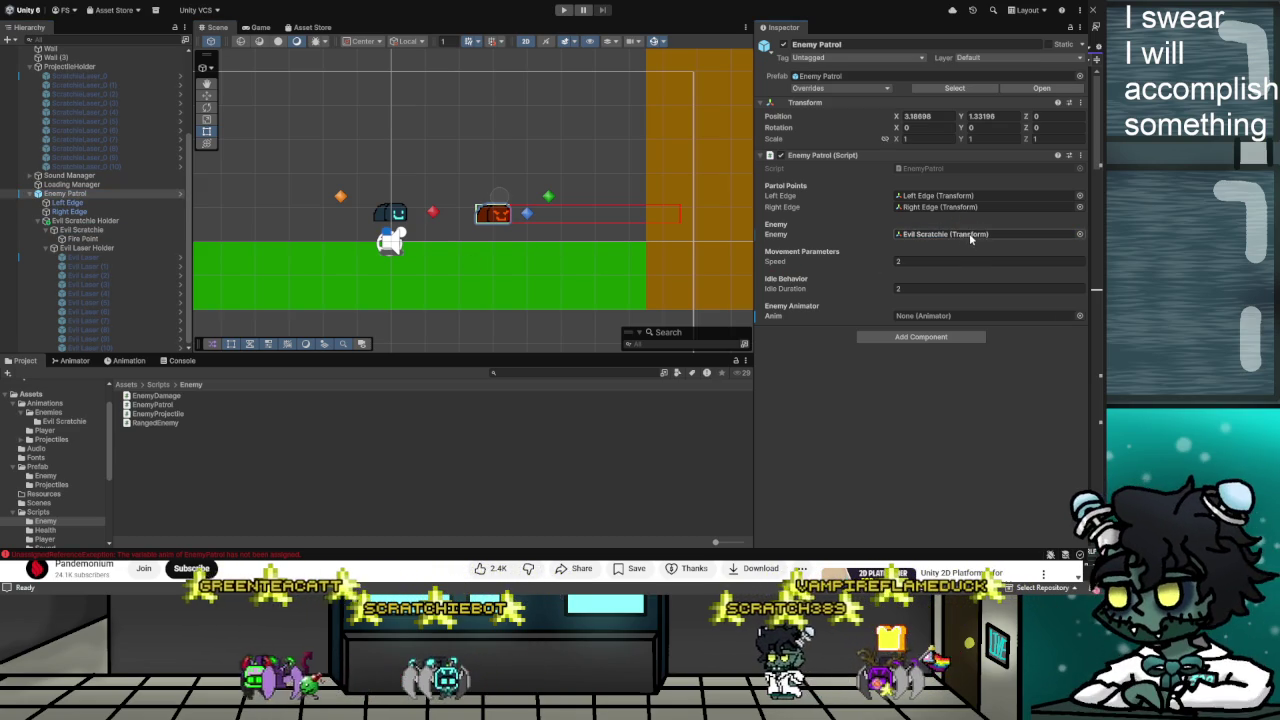
{"action": "left_click", "coordinate": [83, 230]}
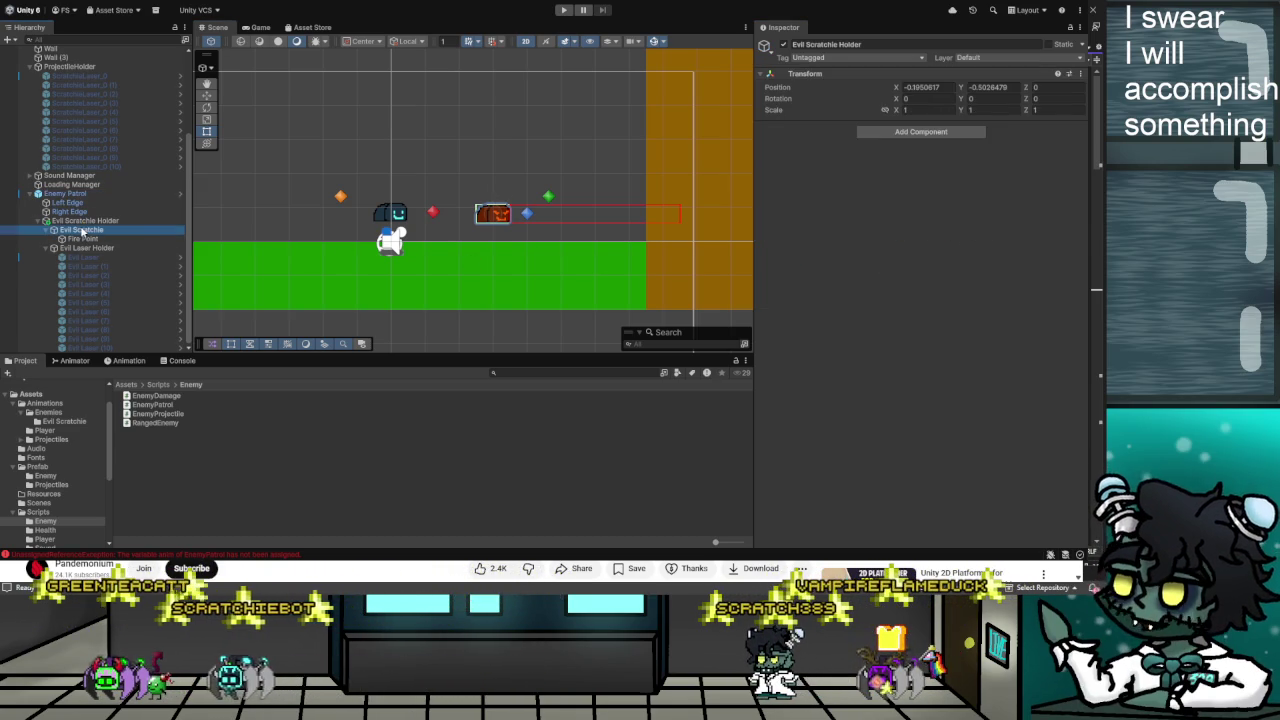
{"action": "key", "text": "alt+Tab"}
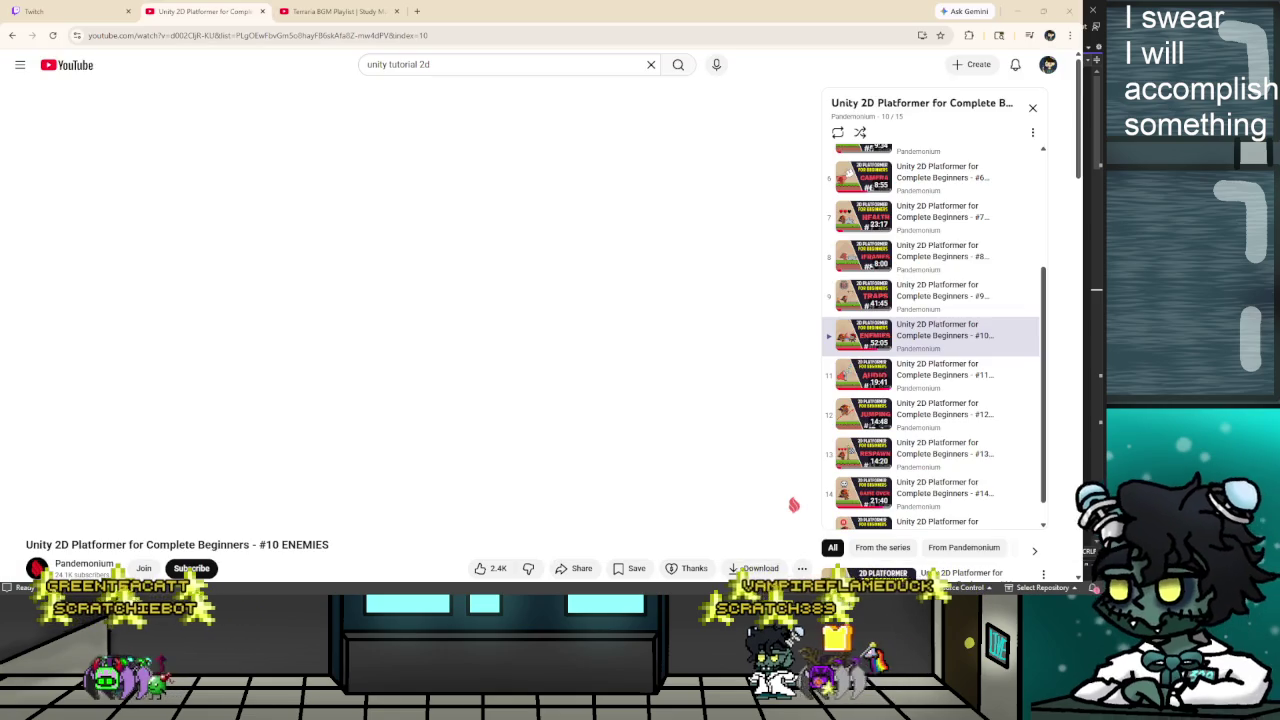
Rewind the tutorial a few seconds, replay past 44:49, then return to Unity
{"action": "key", "text": "space"}
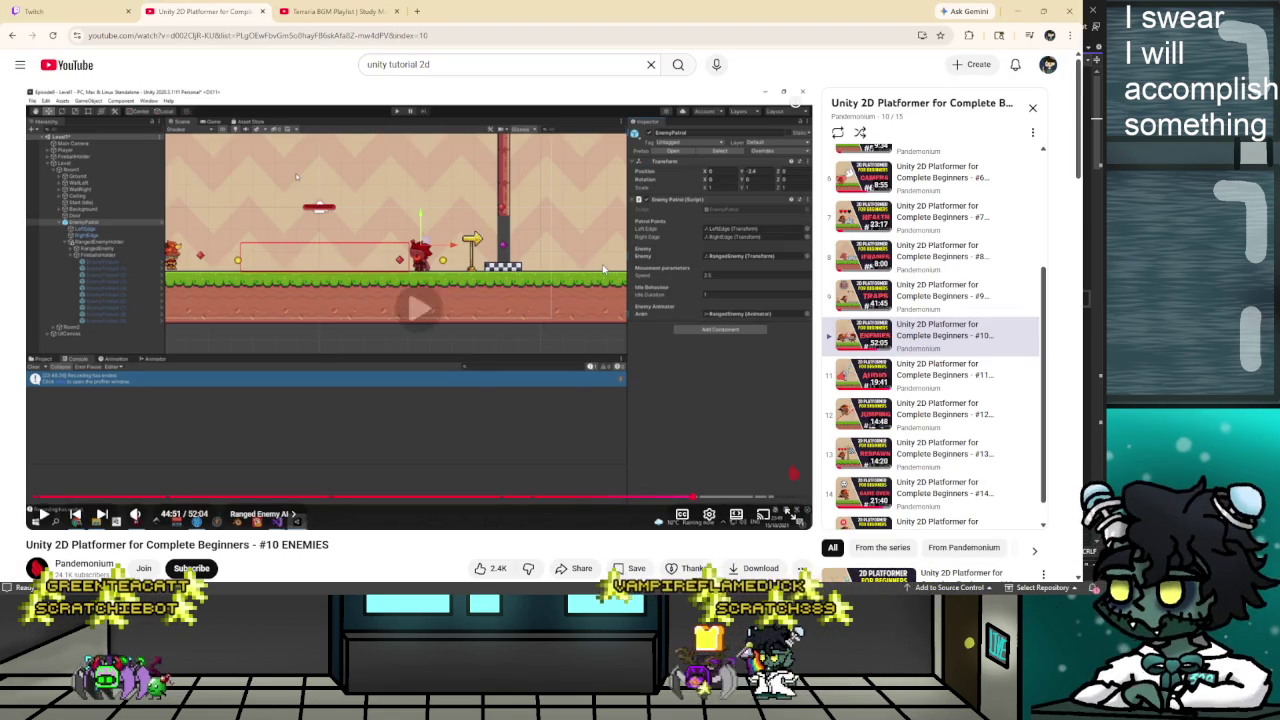
{"action": "key", "text": "Left"}
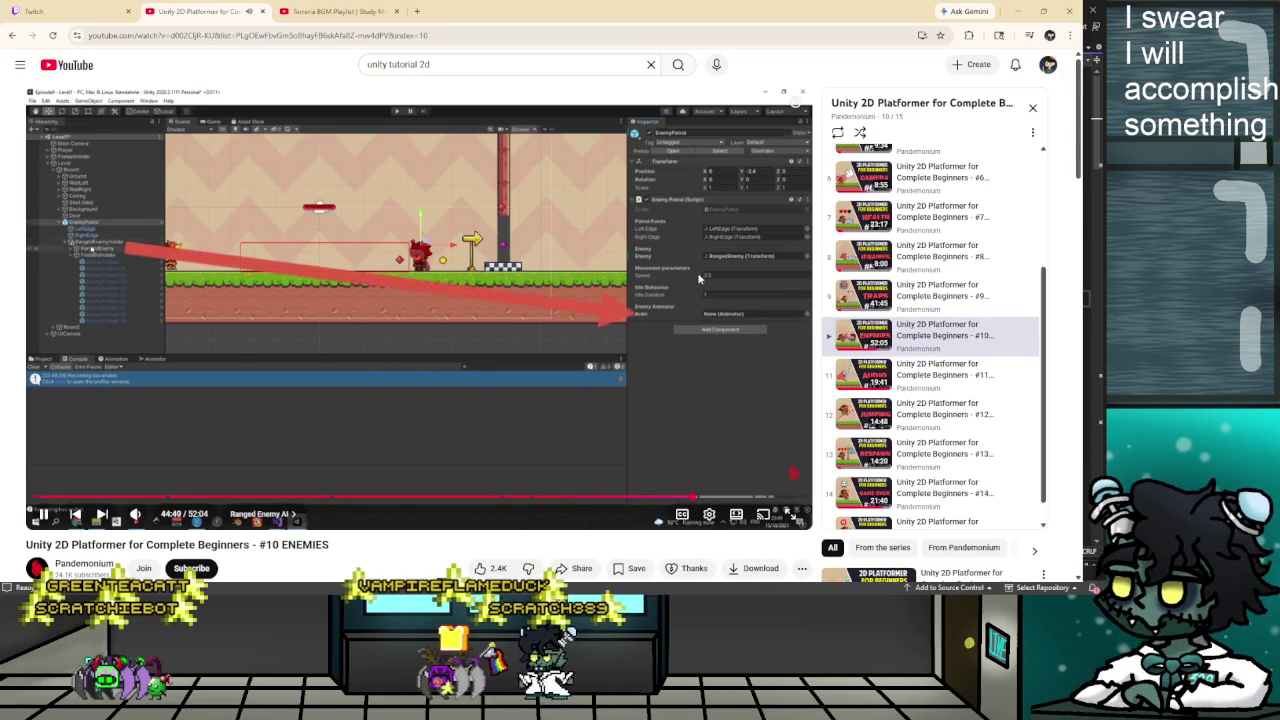
{"action": "key", "text": "space"}
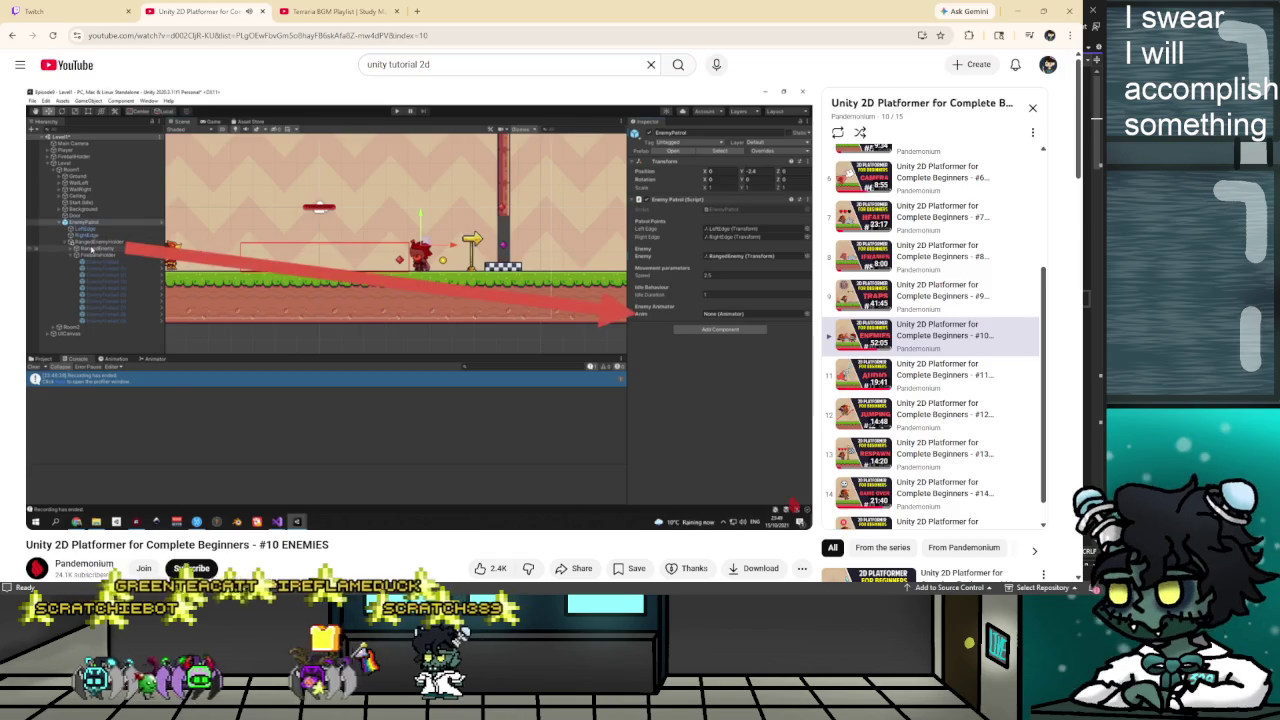
{"action": "key", "text": "alt+Tab"}
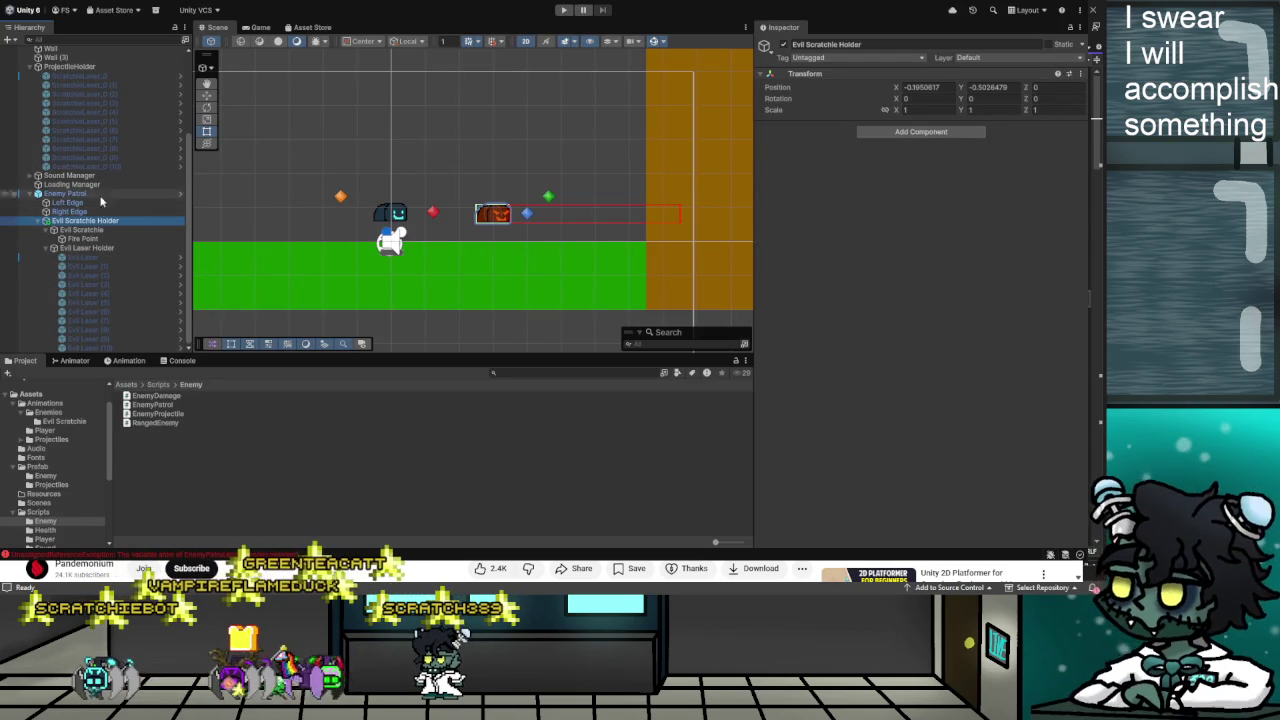
Assign Evil Scratchie's Animator to Enemy Patrol's Anim slot and play-test the patrol
{"action": "left_click", "coordinate": [79, 195]}
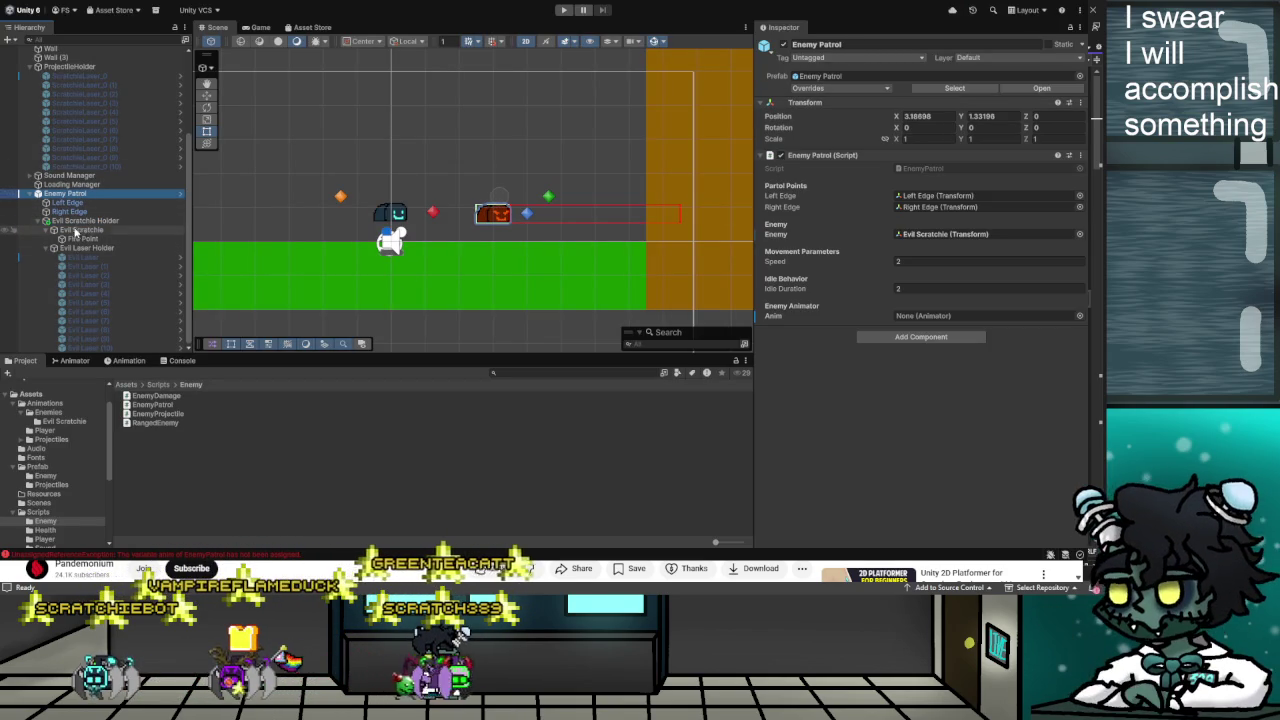
{"action": "left_click", "coordinate": [939, 318]}
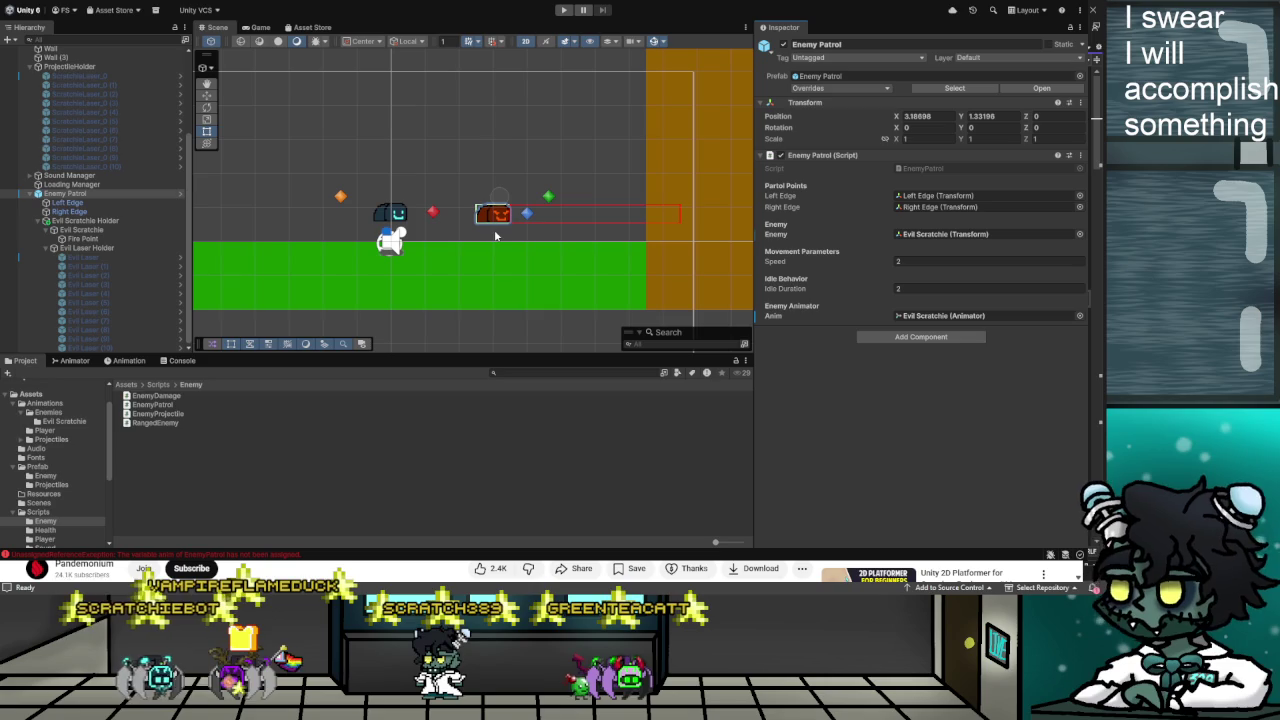
{"action": "left_click", "coordinate": [564, 10]}
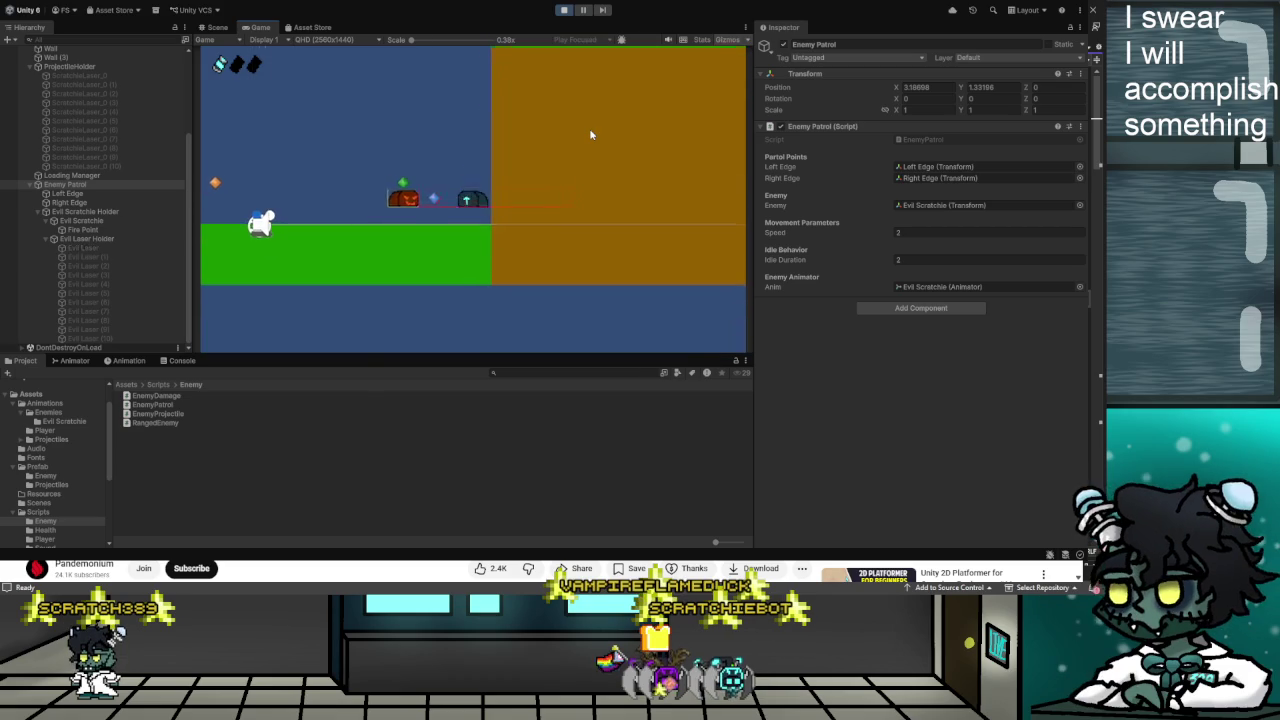
{"action": "left_click", "coordinate": [563, 10]}
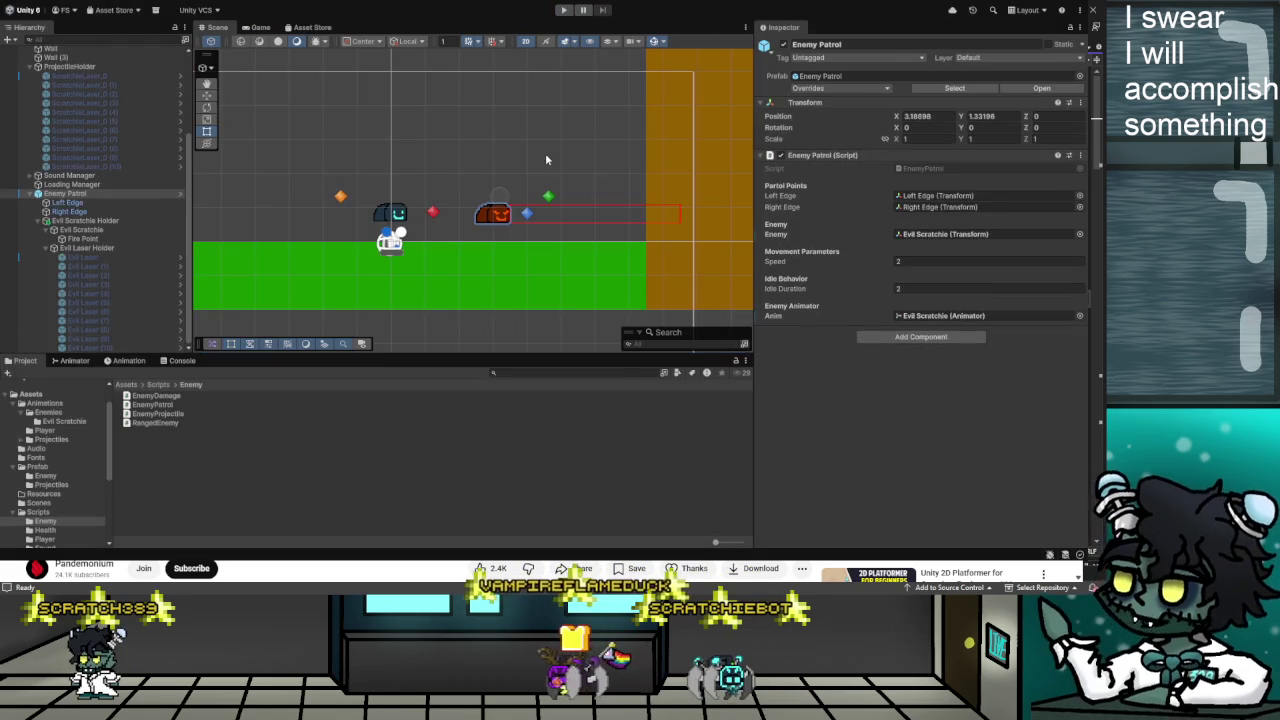
{"action": "left_click", "coordinate": [563, 10]}
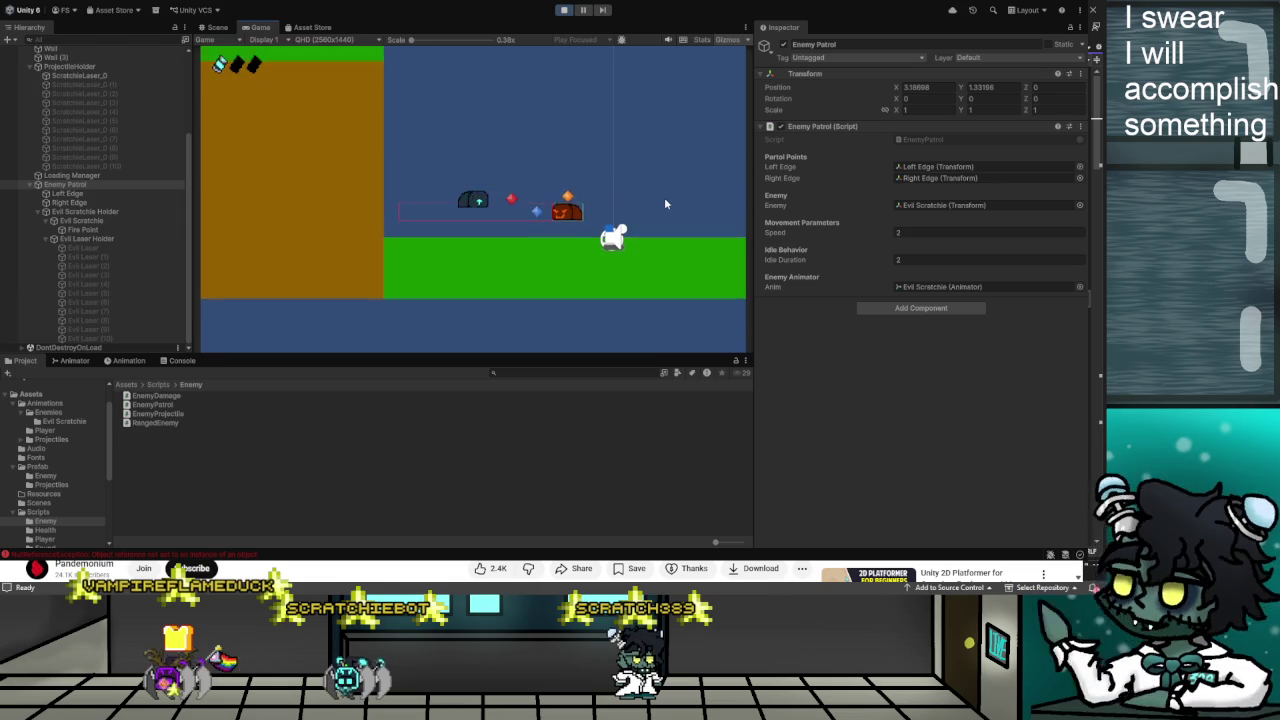
{"action": "left_click", "coordinate": [565, 11]}
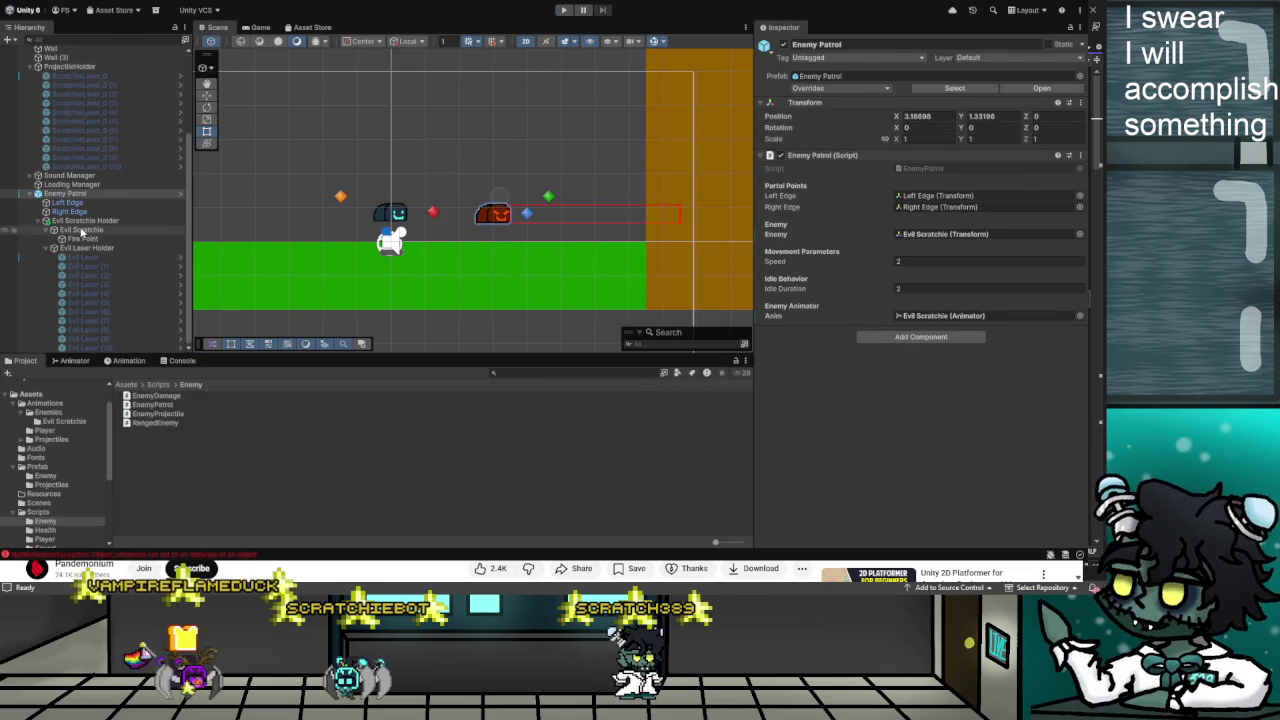
Set Evil Scratchie's Health Starting Health to 3
{"action": "left_click", "coordinate": [82, 230]}
{"action": "scroll", "coordinate": [856, 345], "scroll_direction": "down", "scroll_amount": 8}
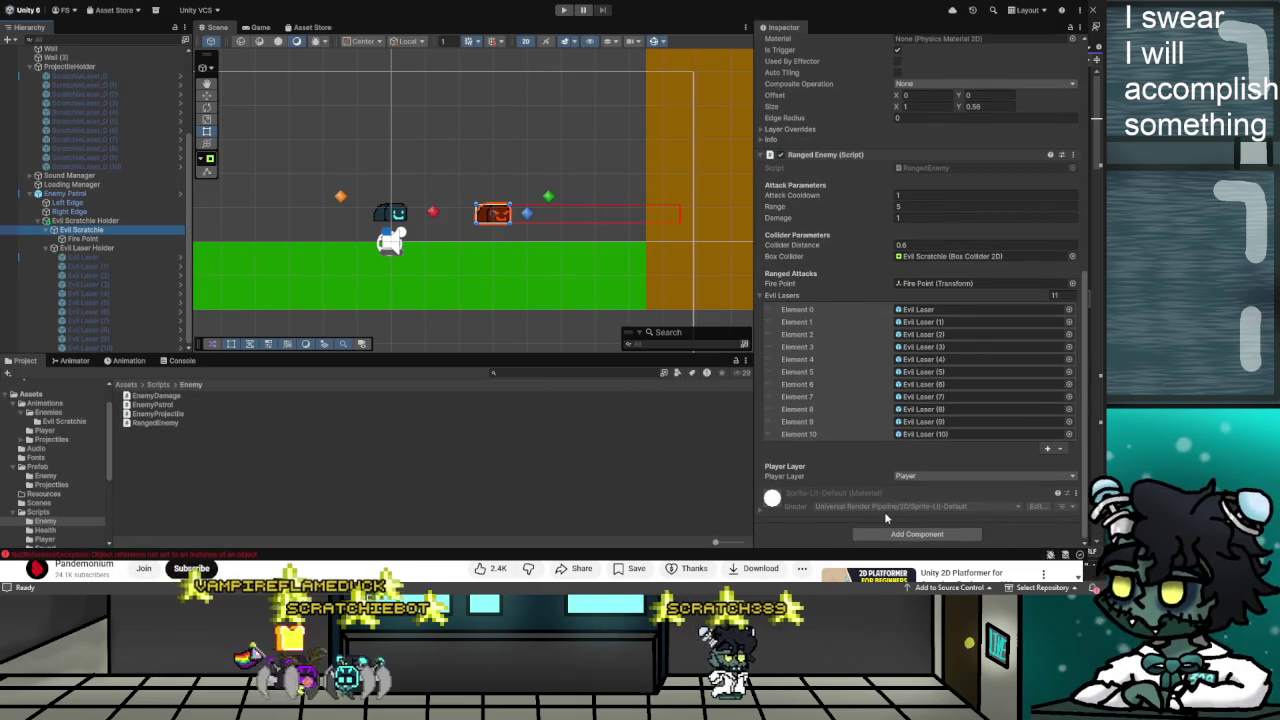
{"action": "left_click", "coordinate": [874, 423]}
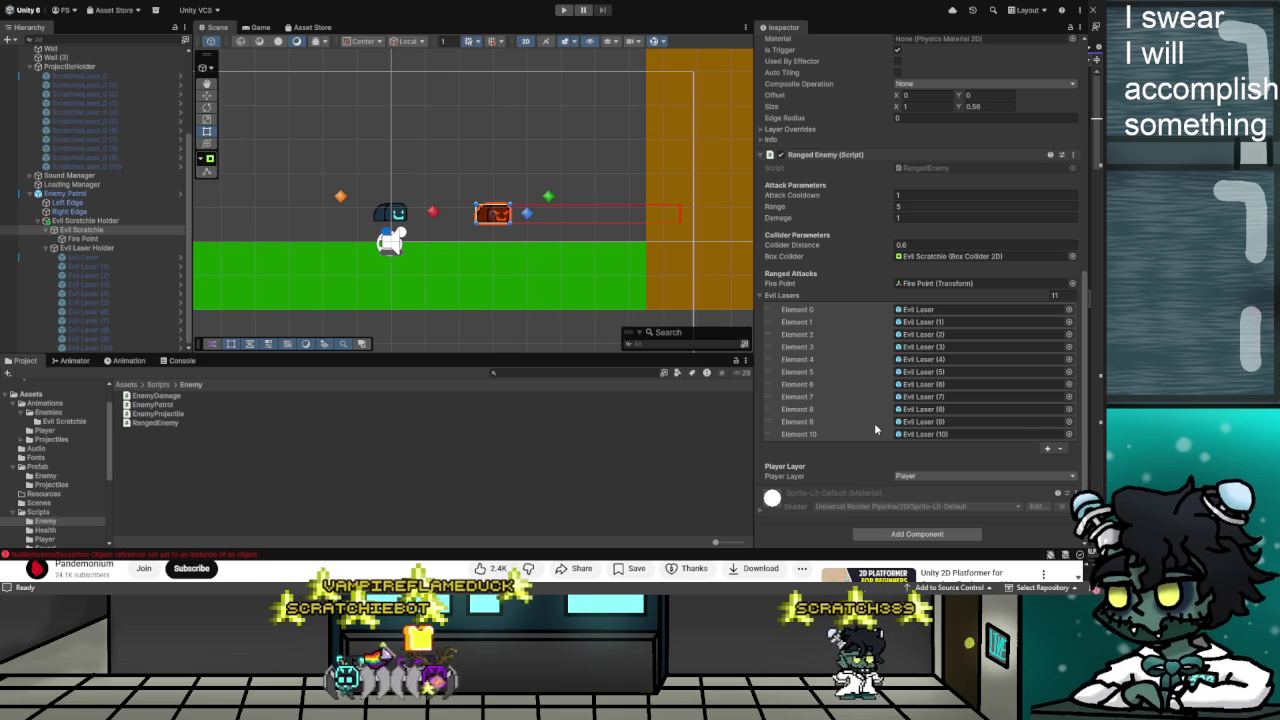
{"action": "scroll", "coordinate": [877, 411], "scroll_direction": "up", "scroll_amount": 2}
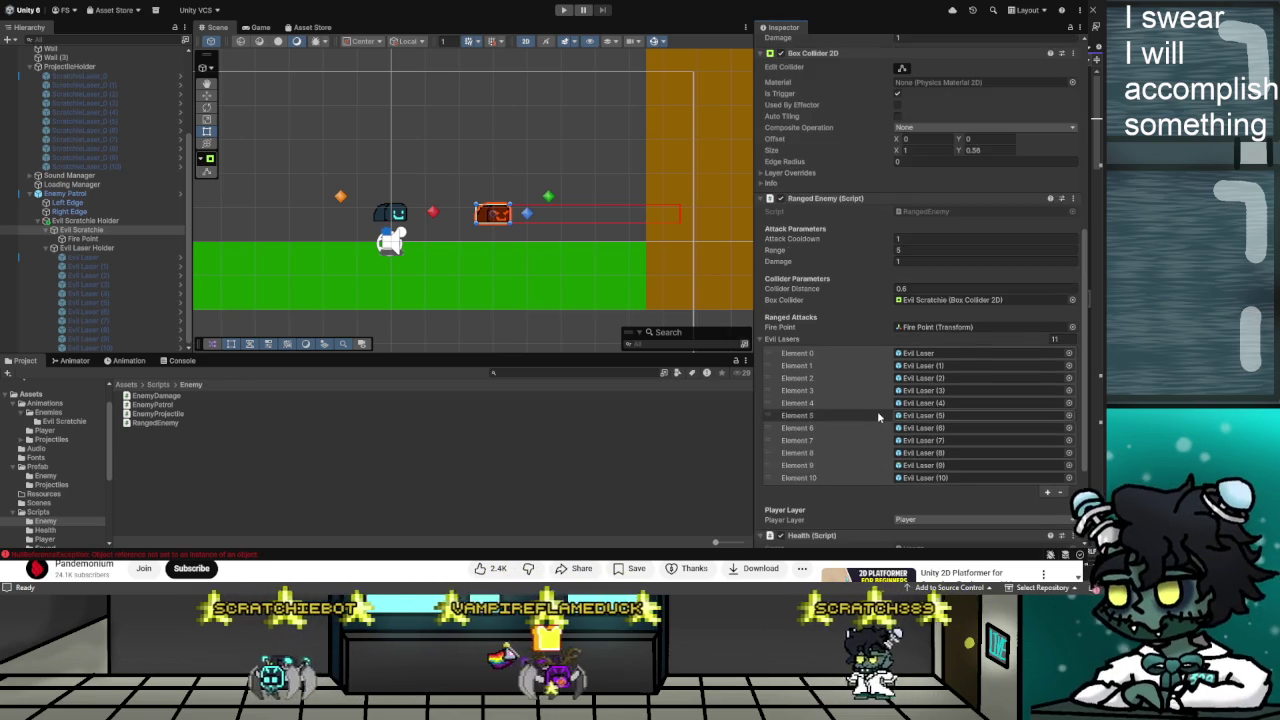
{"action": "scroll", "coordinate": [877, 411], "scroll_direction": "down", "scroll_amount": 4}
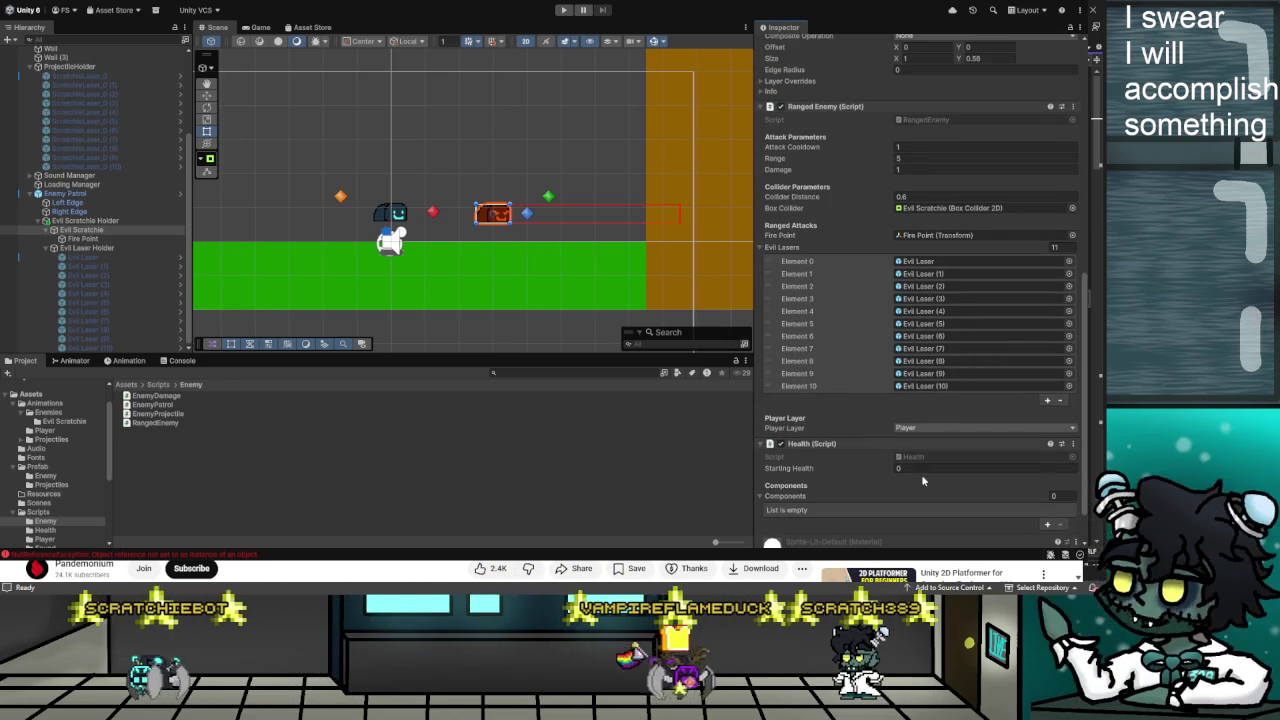
{"action": "left_click", "coordinate": [928, 468]}
{"action": "type", "text": "3"}
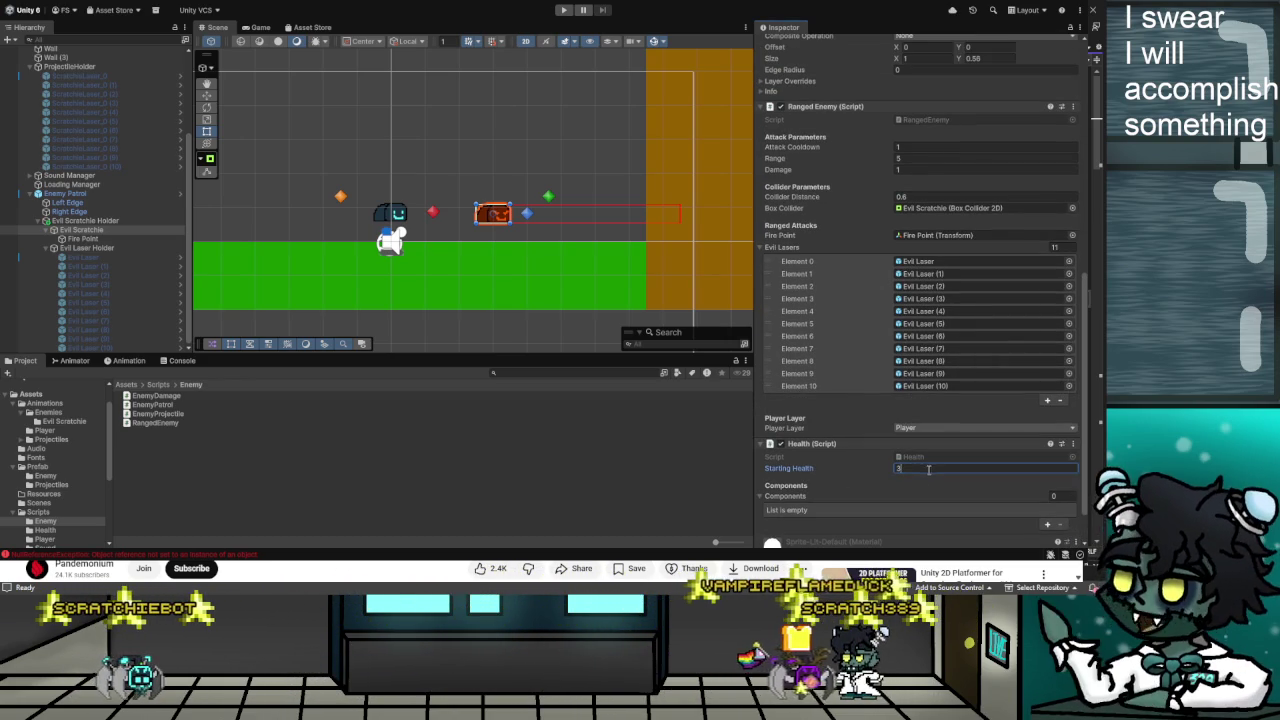
{"action": "scroll", "coordinate": [867, 461], "scroll_direction": "down", "scroll_amount": 2}
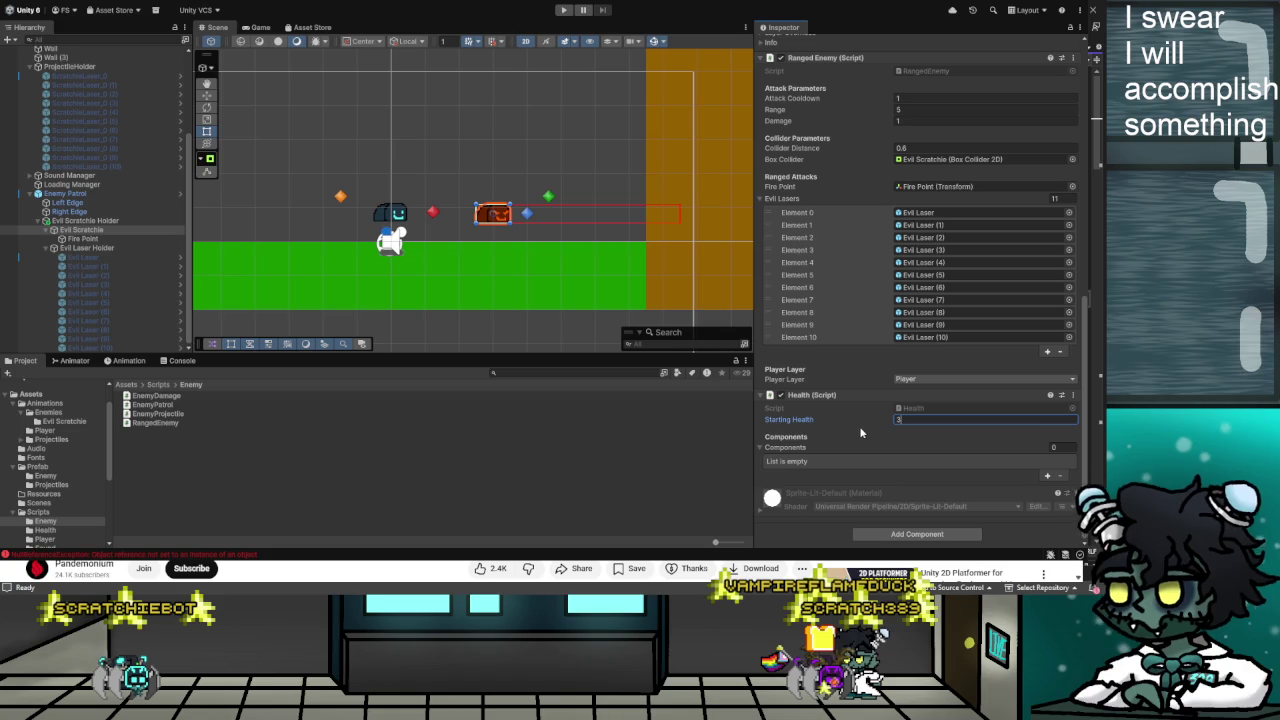
Add the Ranged Enemy and Enemy Patrol scripts to the Health components list
{"action": "left_click", "coordinate": [1047, 476]}
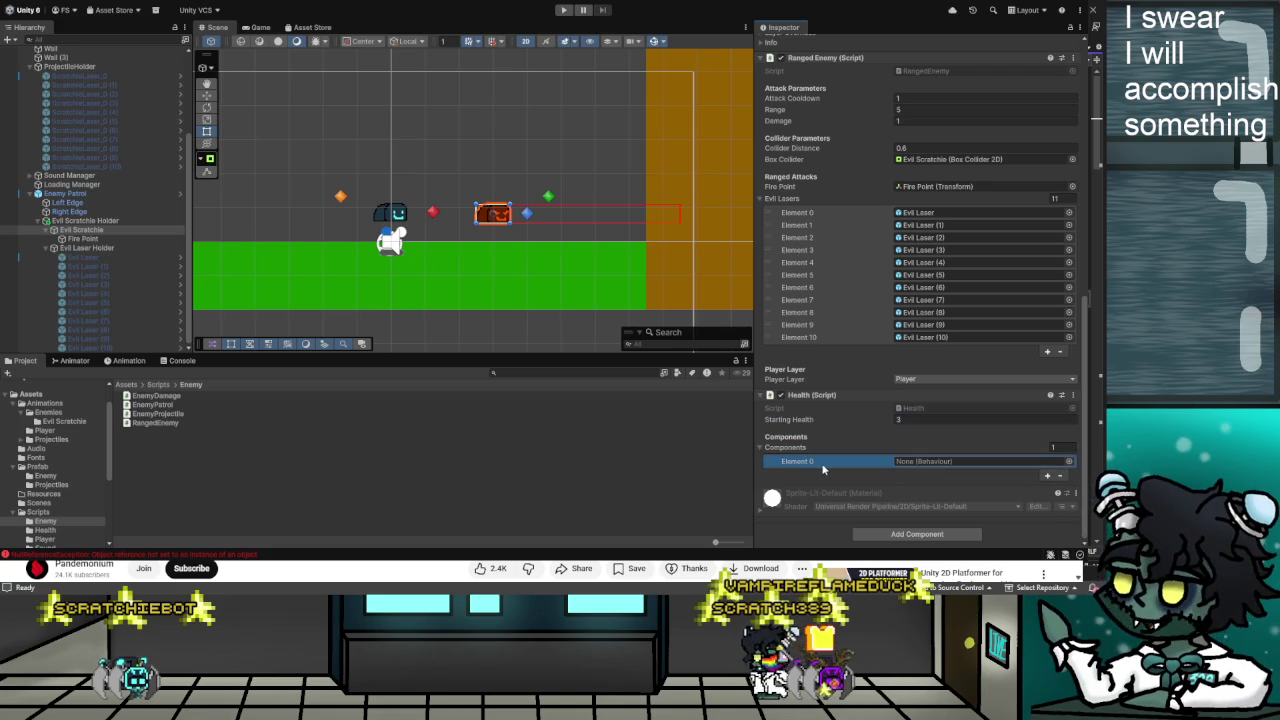
{"action": "left_click", "coordinate": [831, 190]}
{"action": "left_click", "coordinate": [866, 462]}
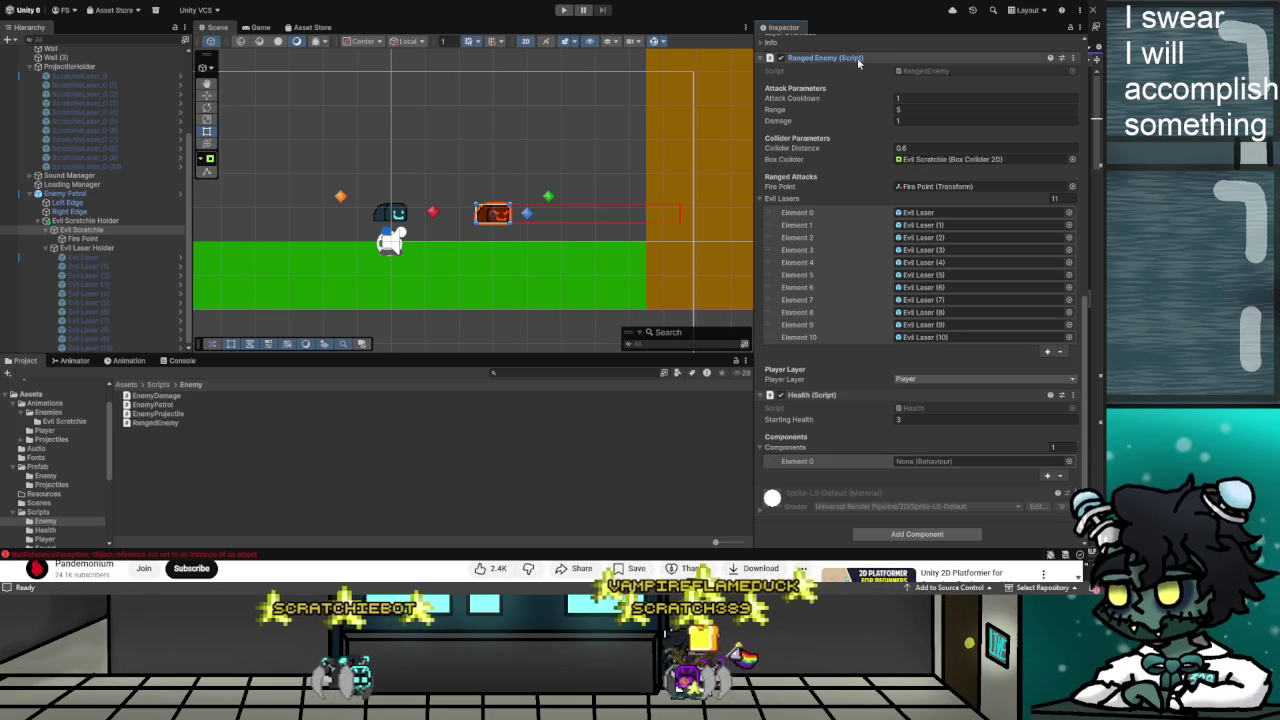
{"action": "left_click_drag", "start_coordinate": [964, 383], "coordinate": [945, 460]}
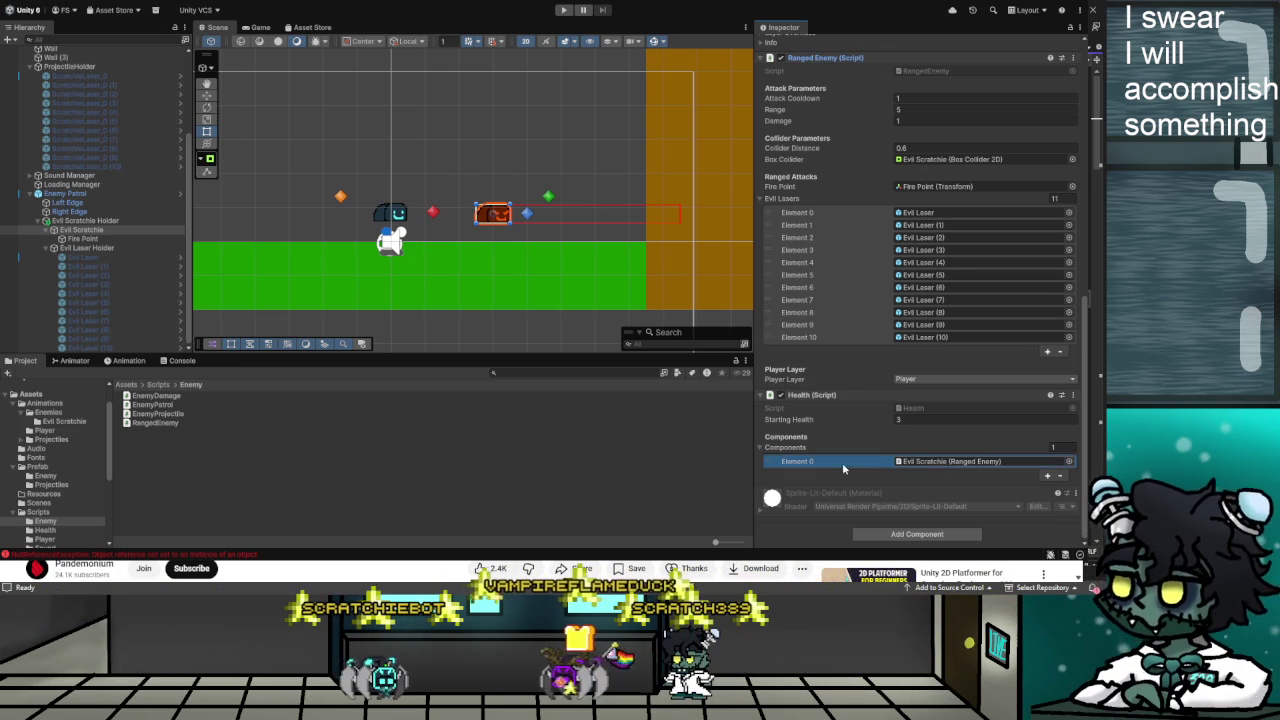
{"action": "scroll", "coordinate": [830, 375], "scroll_direction": "up", "scroll_amount": 3}
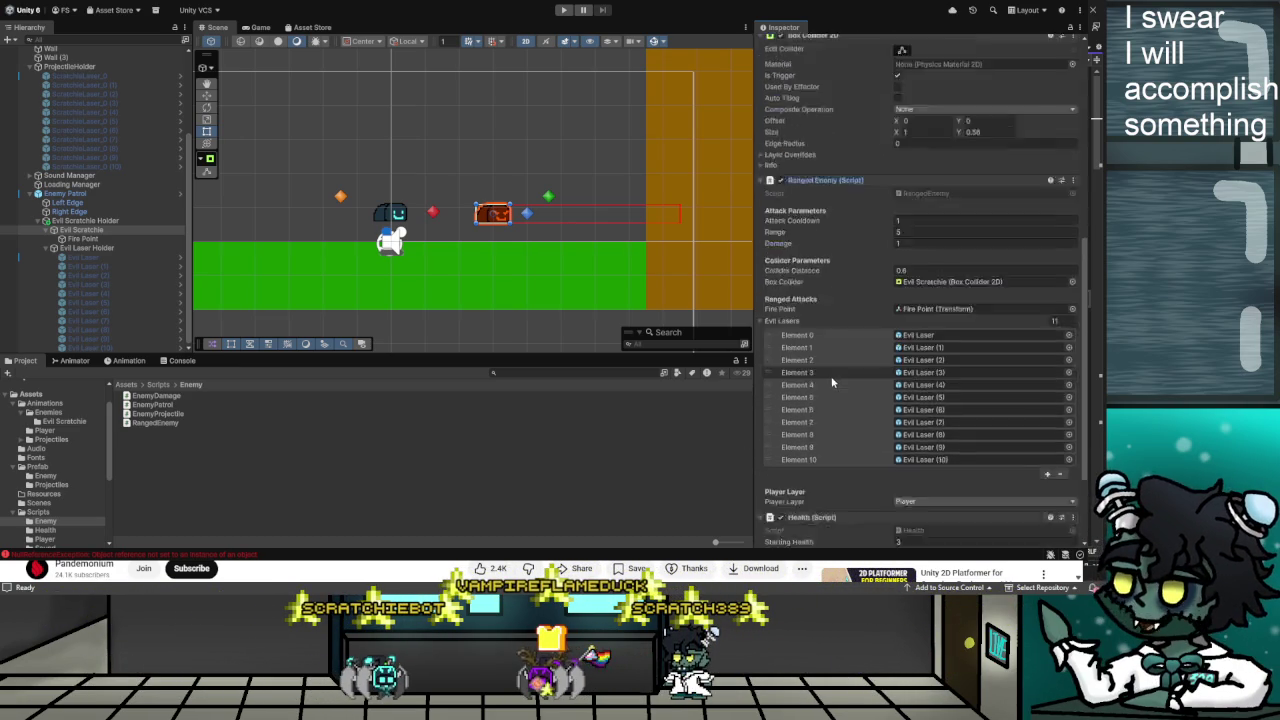
{"action": "scroll", "coordinate": [831, 376], "scroll_direction": "down", "scroll_amount": 3}
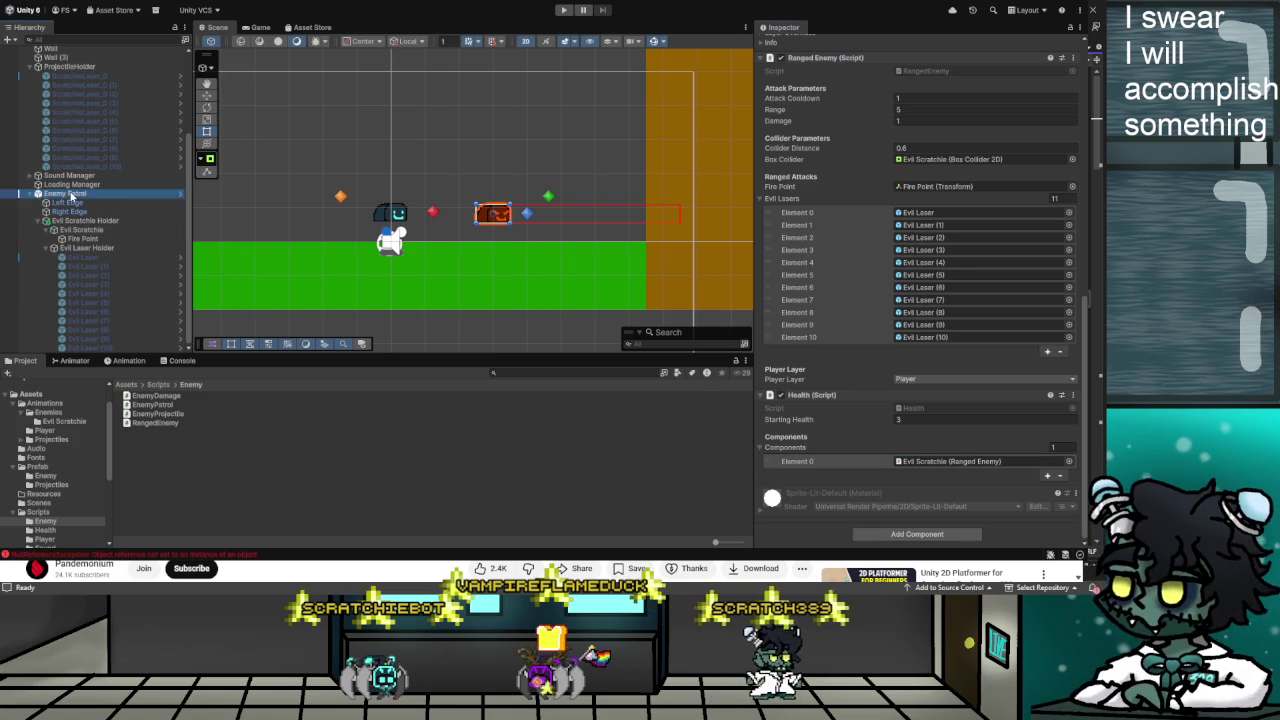
{"action": "left_click", "coordinate": [887, 461]}
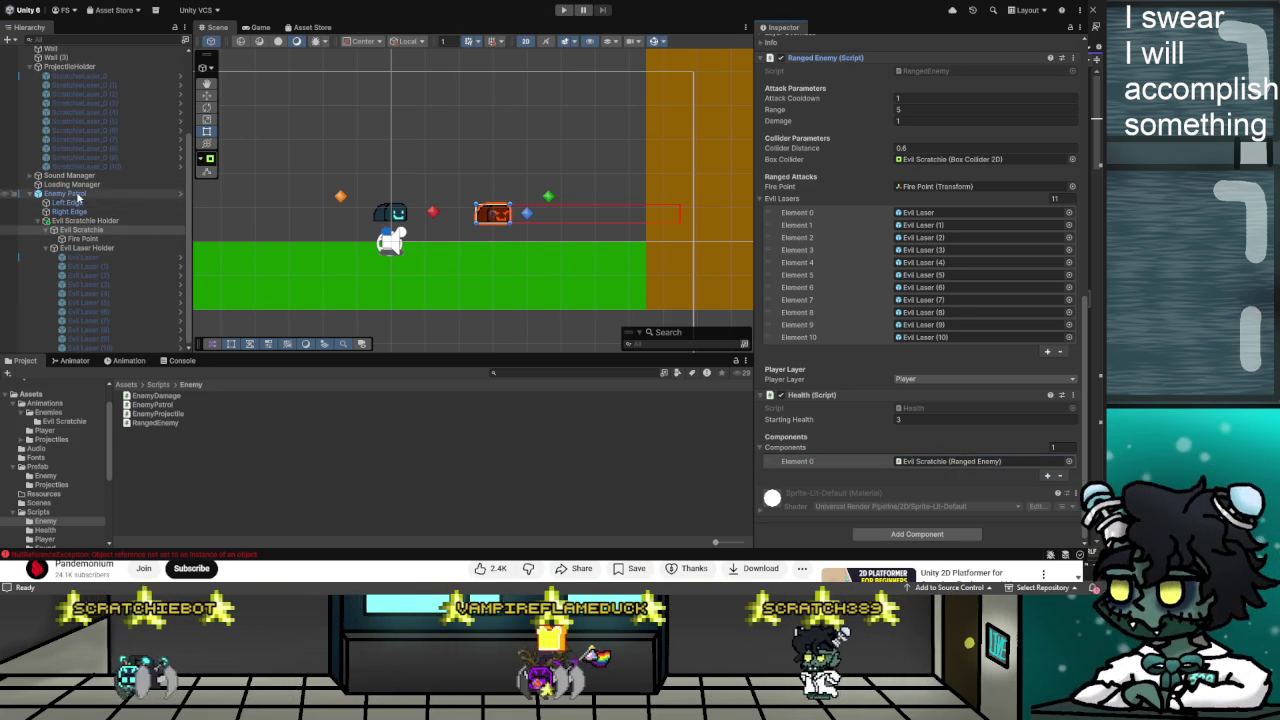
{"action": "left_click_drag", "start_coordinate": [683, 427], "coordinate": [860, 450]}
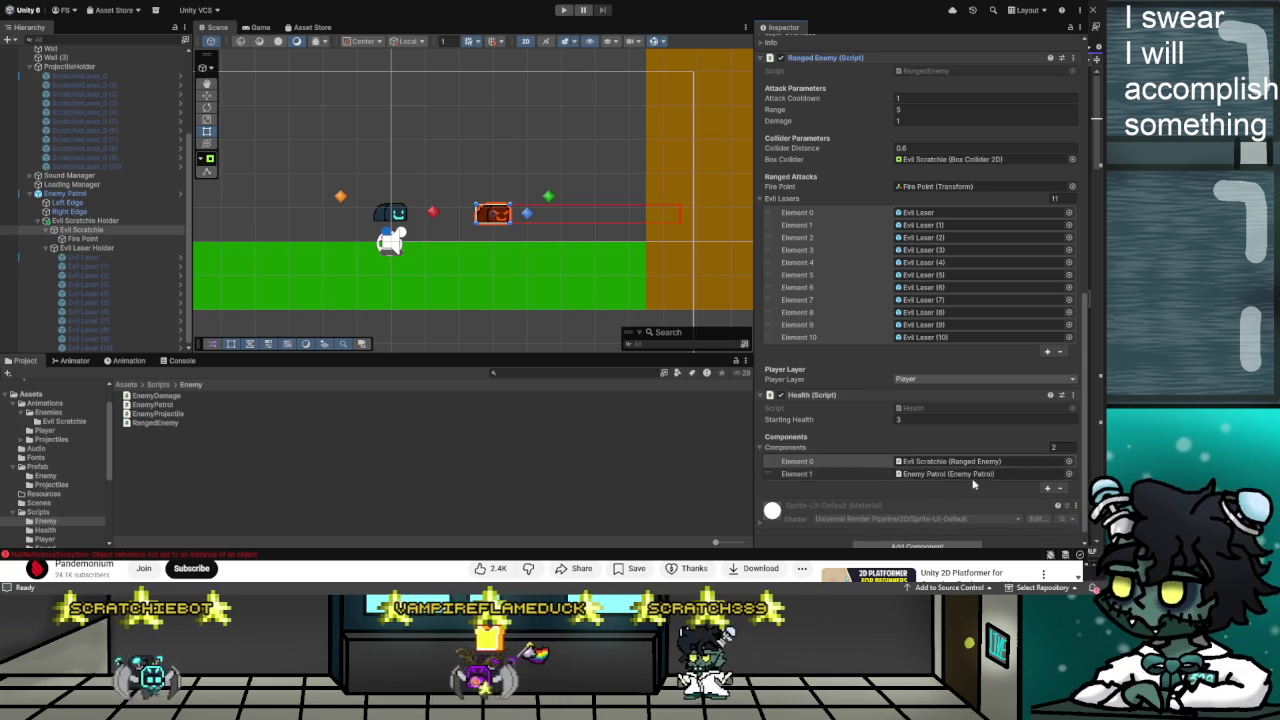
Play-test the ranged enemy a couple of times, then open the Enemy prefab folder
{"action": "left_click", "coordinate": [566, 10]}
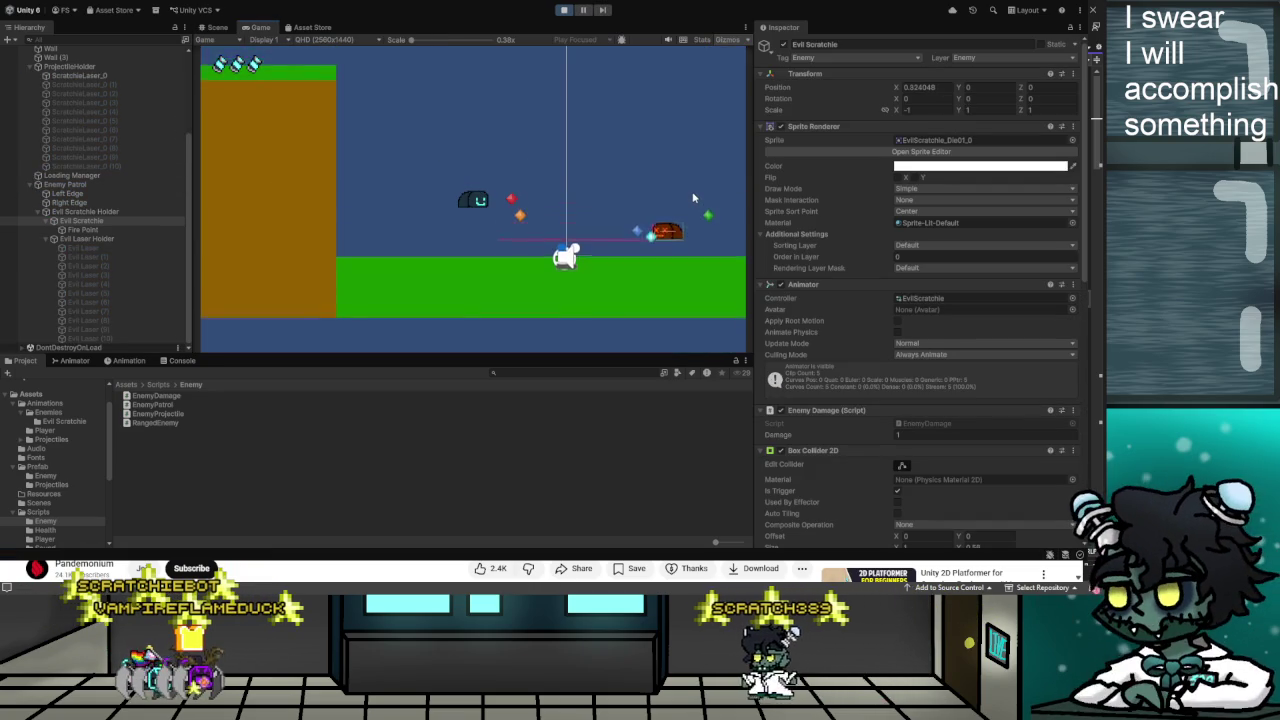
{"action": "key", "text": "ctrl+p"}
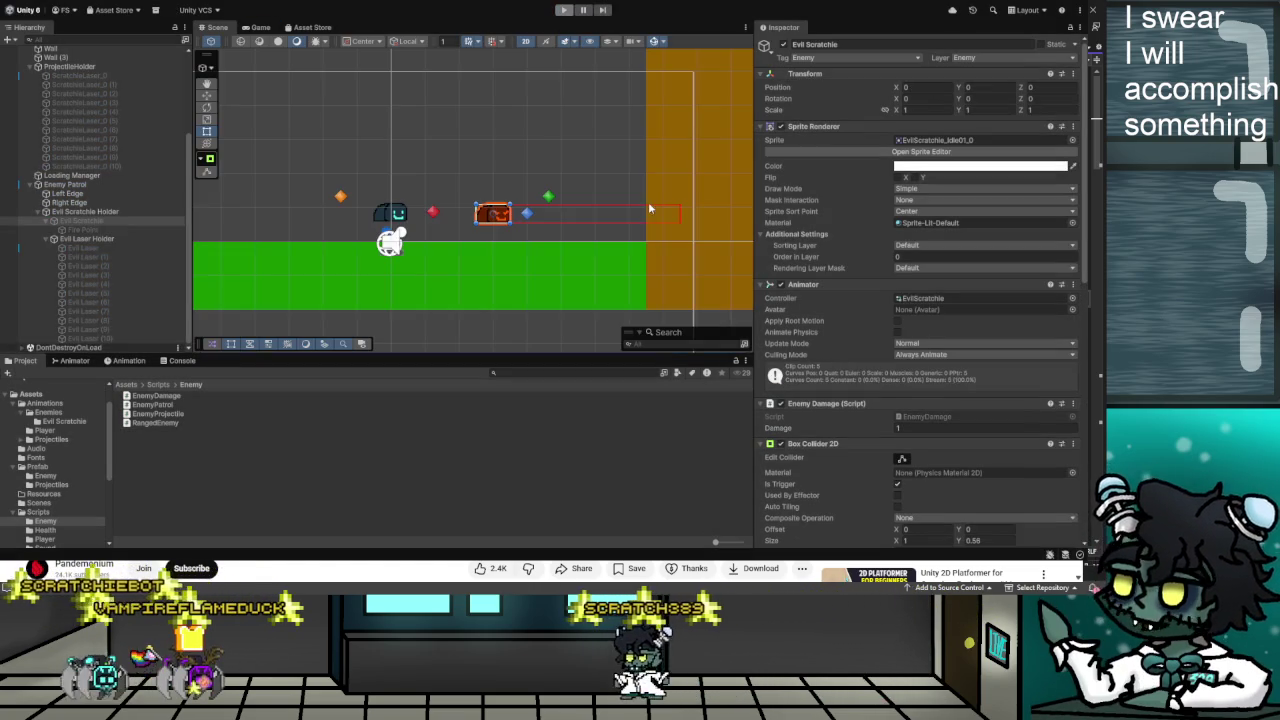
{"action": "key", "text": "ctrl+p"}
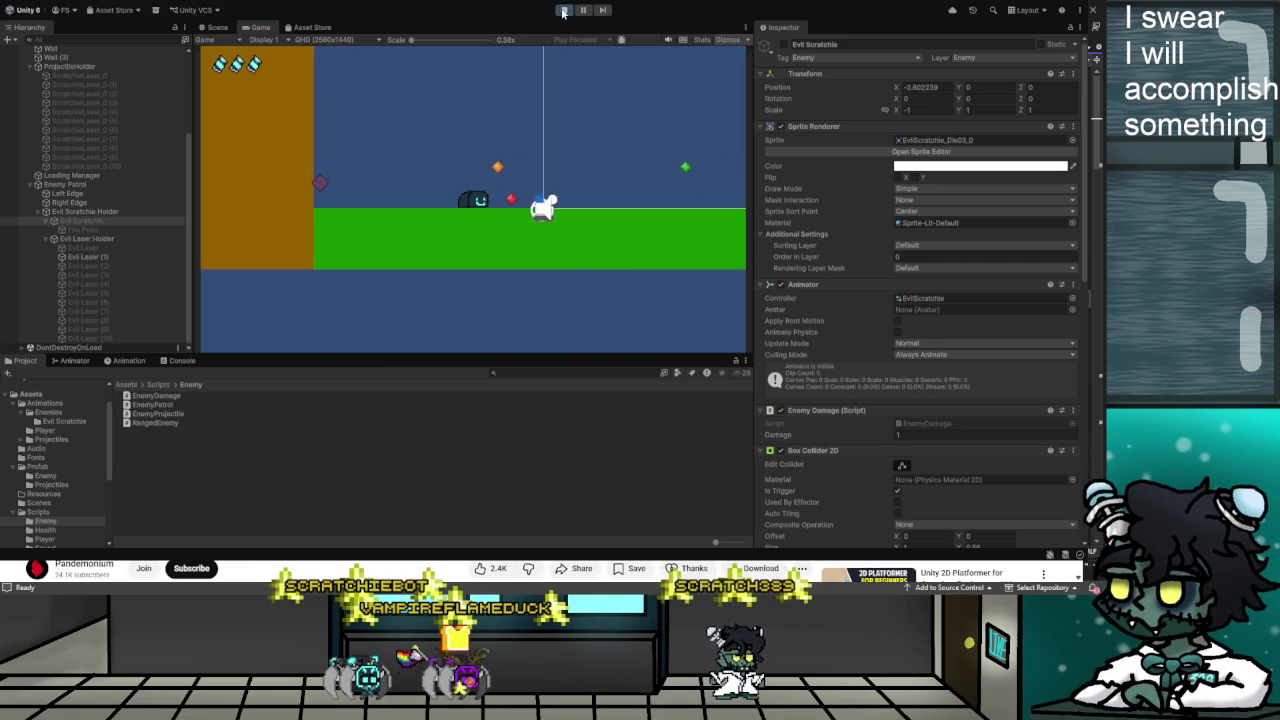
{"action": "key", "text": "ctrl+p"}
{"action": "key", "text": "ctrl+p"}
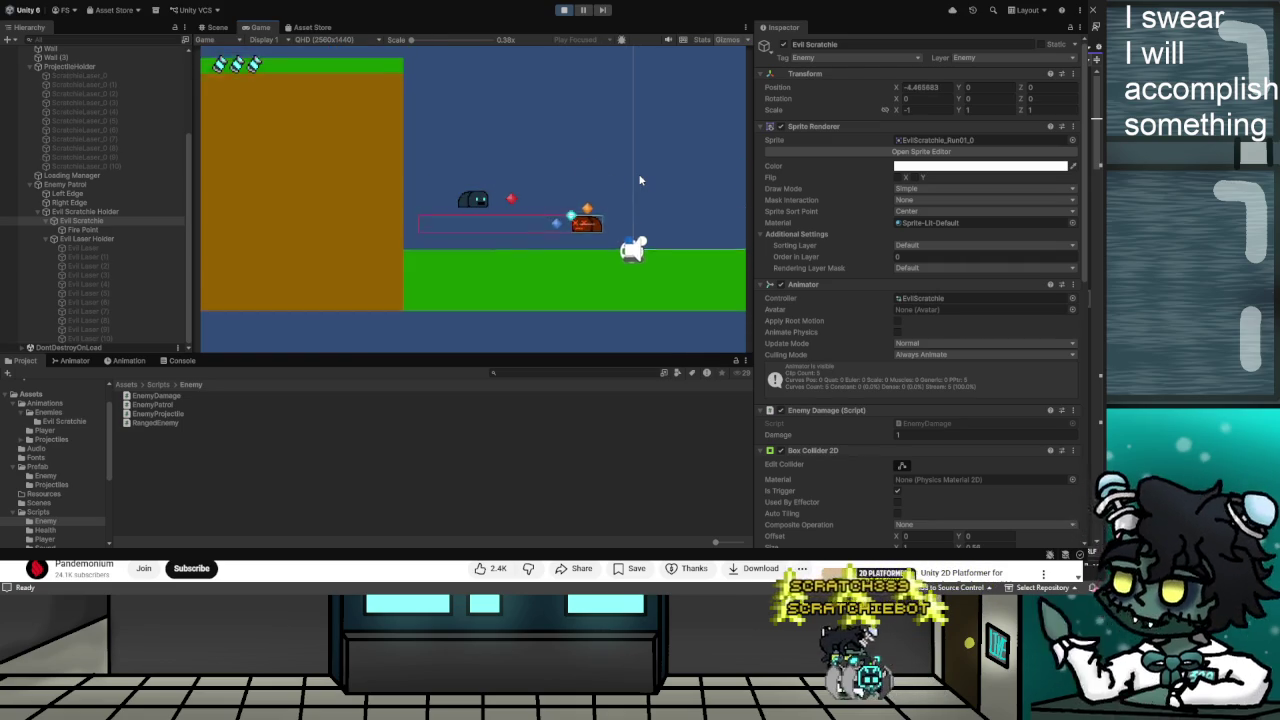
{"action": "key", "text": "ctrl+p"}
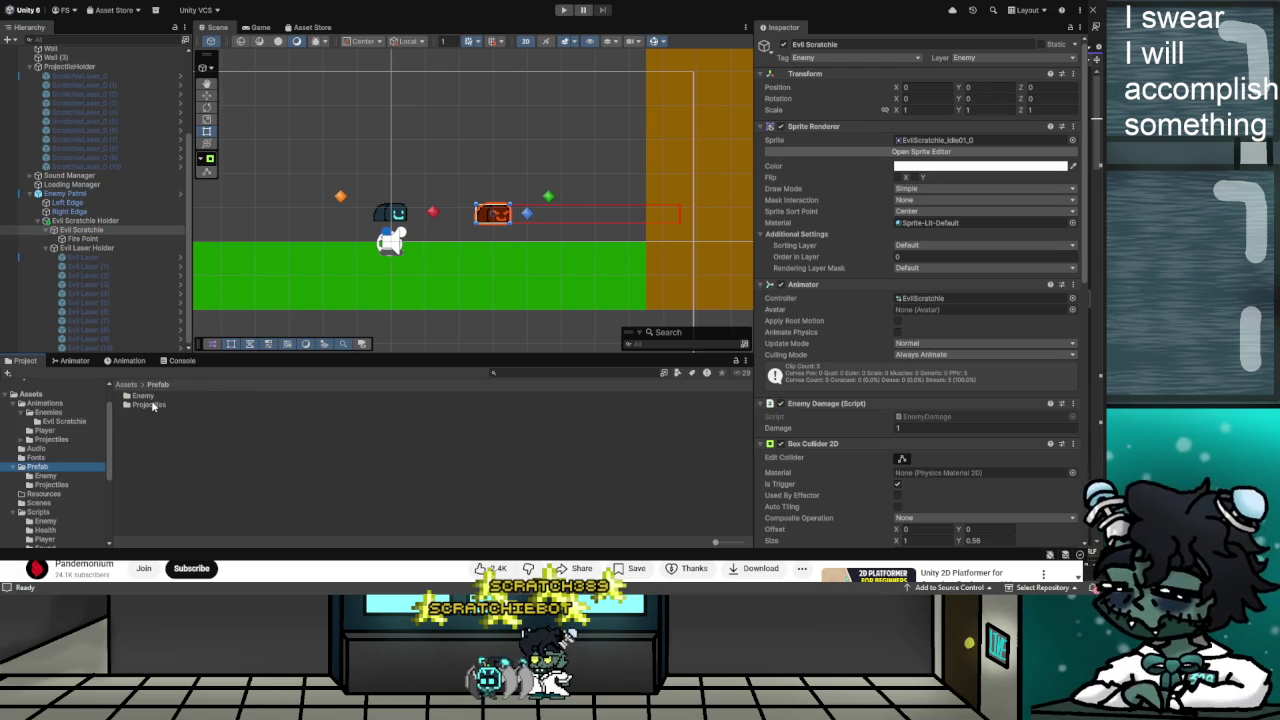
{"action": "double_click", "coordinate": [145, 397]}
Delete the broken Evil Scratchie Holder Variant, save Evil Scratchie Holder as a prefab, and play the level
{"action": "left_click", "coordinate": [157, 405]}
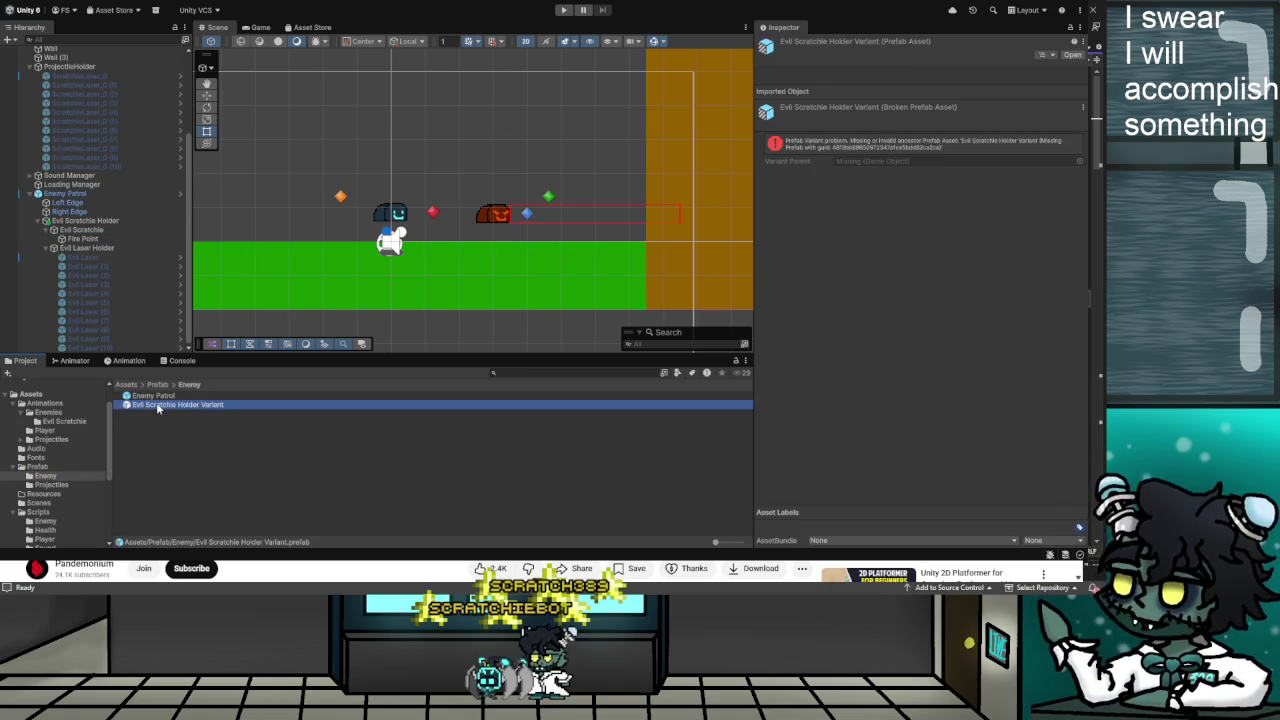
{"action": "key", "text": "Delete"}
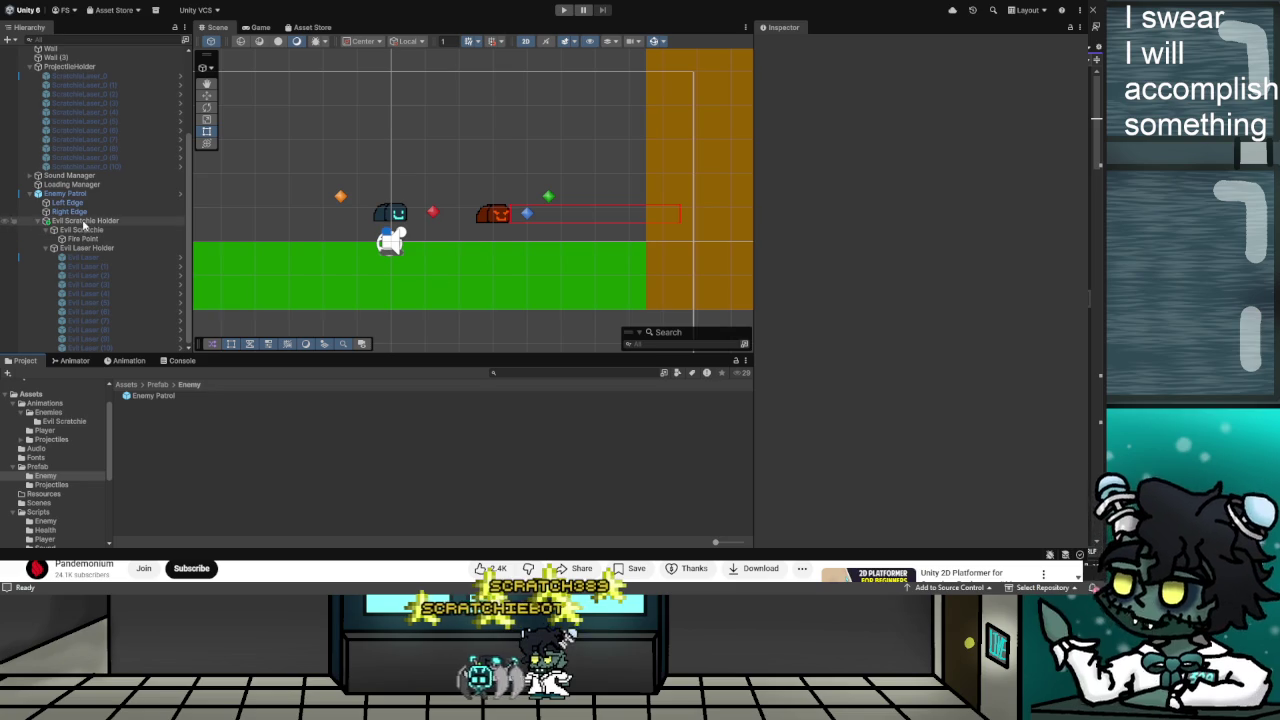
{"action": "left_click_drag", "start_coordinate": [140, 347], "coordinate": [162, 412]}
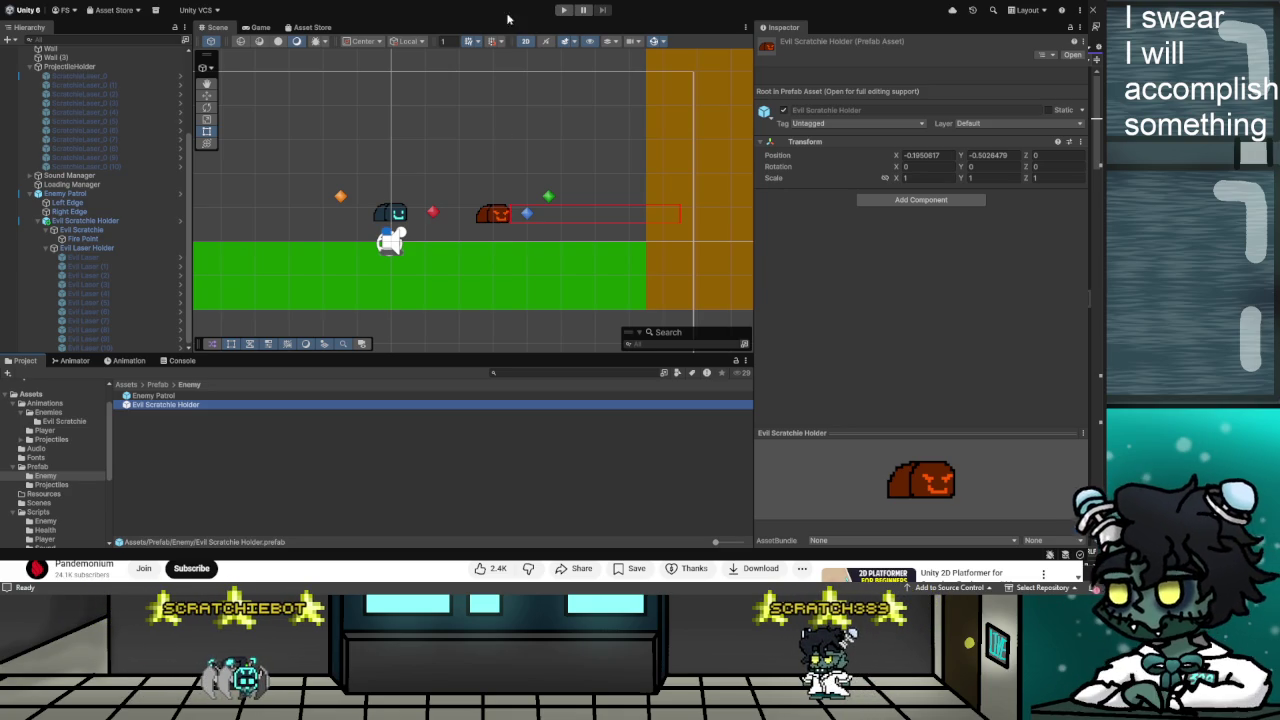
{"action": "scroll", "coordinate": [65, 85], "scroll_direction": "up", "scroll_amount": 4}
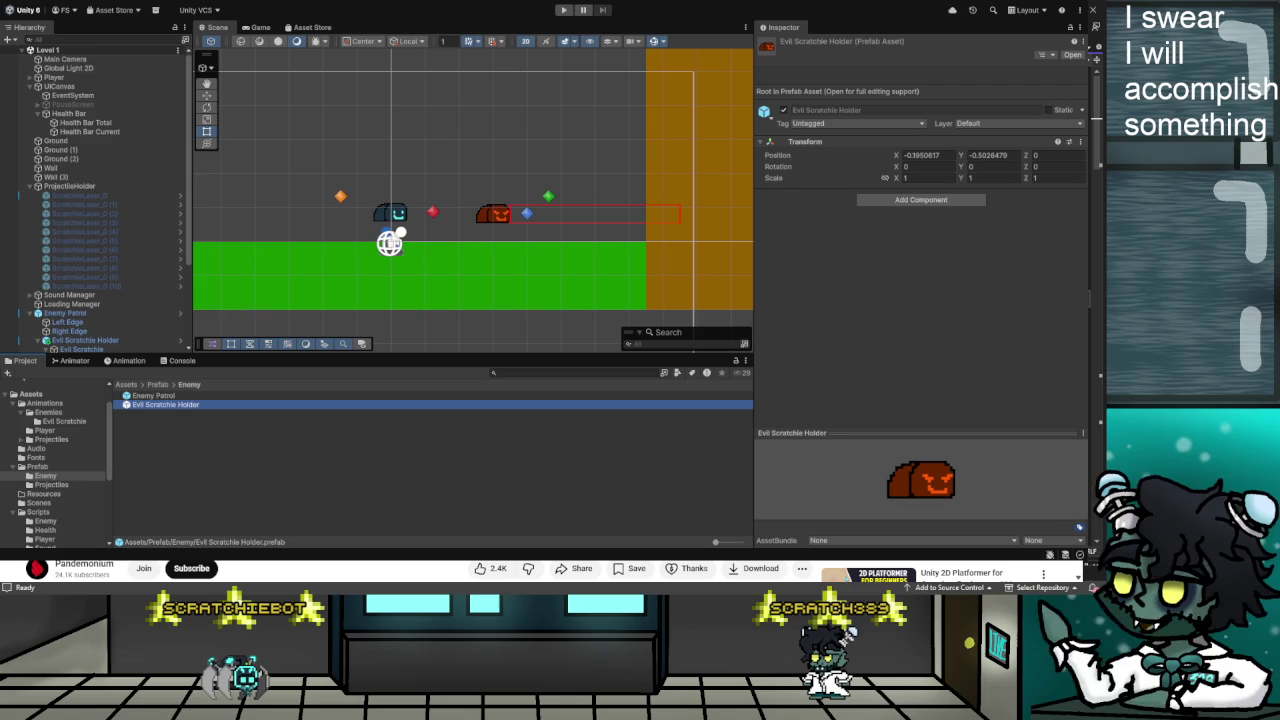
{"action": "left_click", "coordinate": [562, 11]}
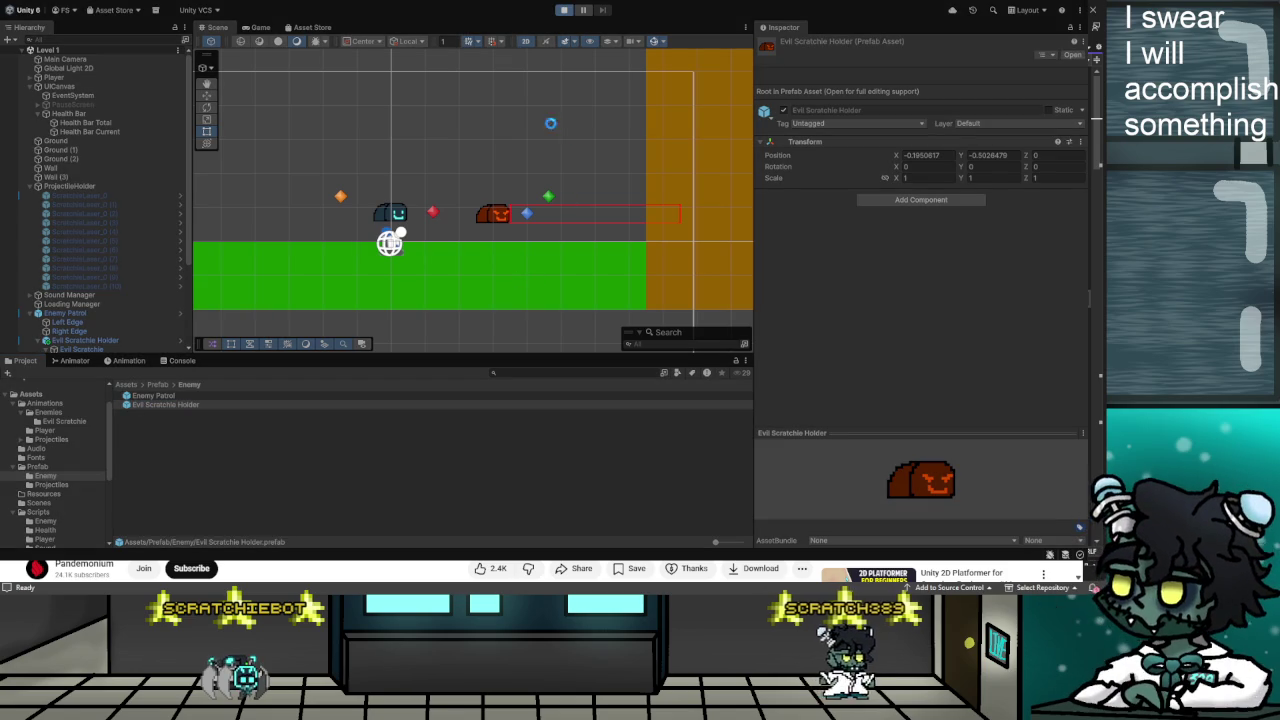